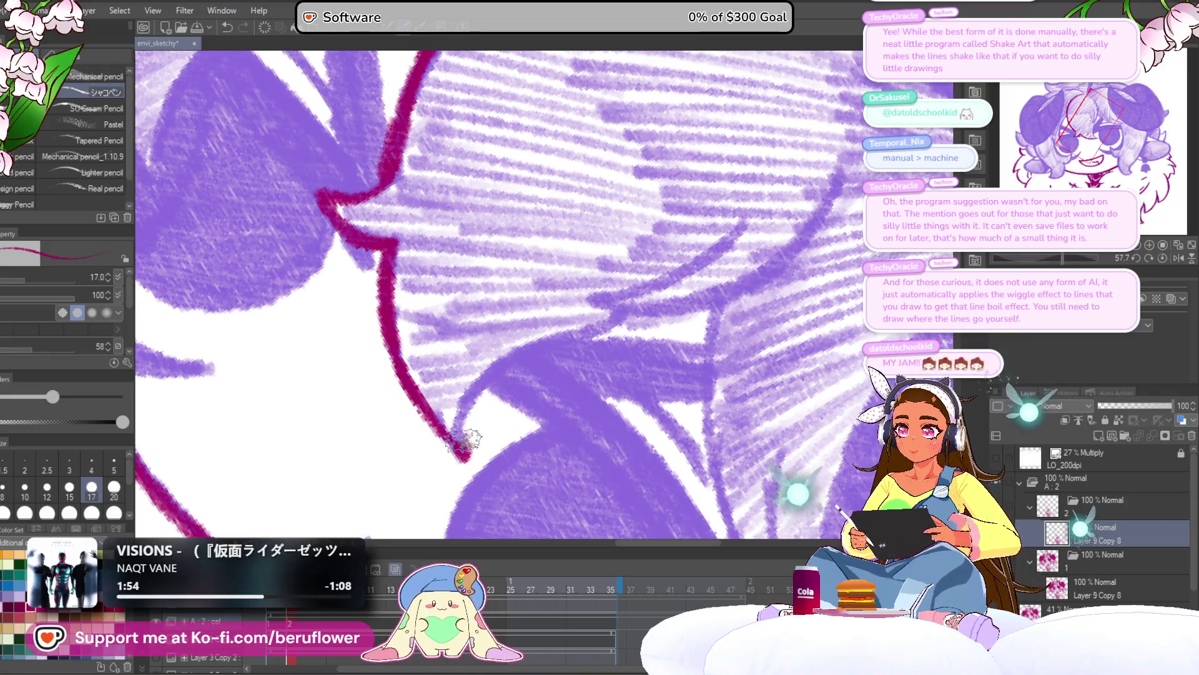
# Ink the first dark magenta hair strands running down toward the eye
pyautogui.moveTo(1061, 256); pyautogui.dragTo(1044, 257)
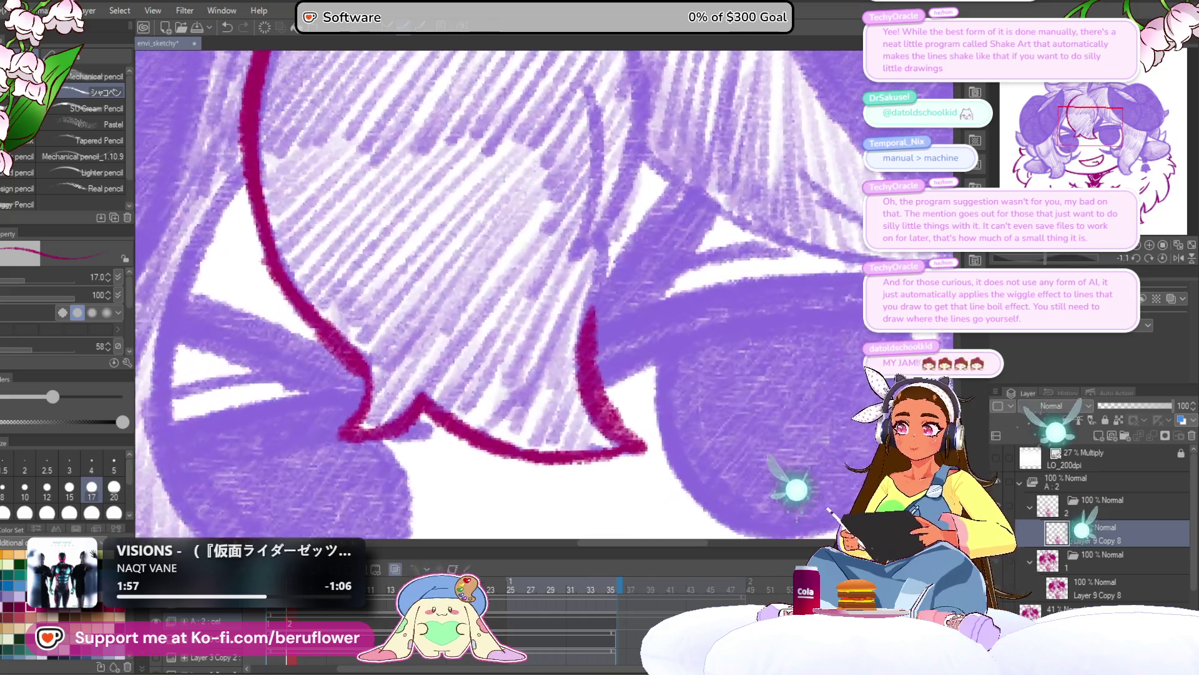
pyautogui.moveTo(590, 240); pyautogui.dragTo(598, 326)
pyautogui.moveTo(598, 326); pyautogui.dragTo(526, 471)
pyautogui.moveTo(525, 143)
pyautogui.mouseDown()
pyautogui.moveTo(557, 193)
pyautogui.moveTo(565, 368)
pyautogui.moveTo(499, 431)
pyautogui.moveTo(515, 259)
pyautogui.mouseUp()
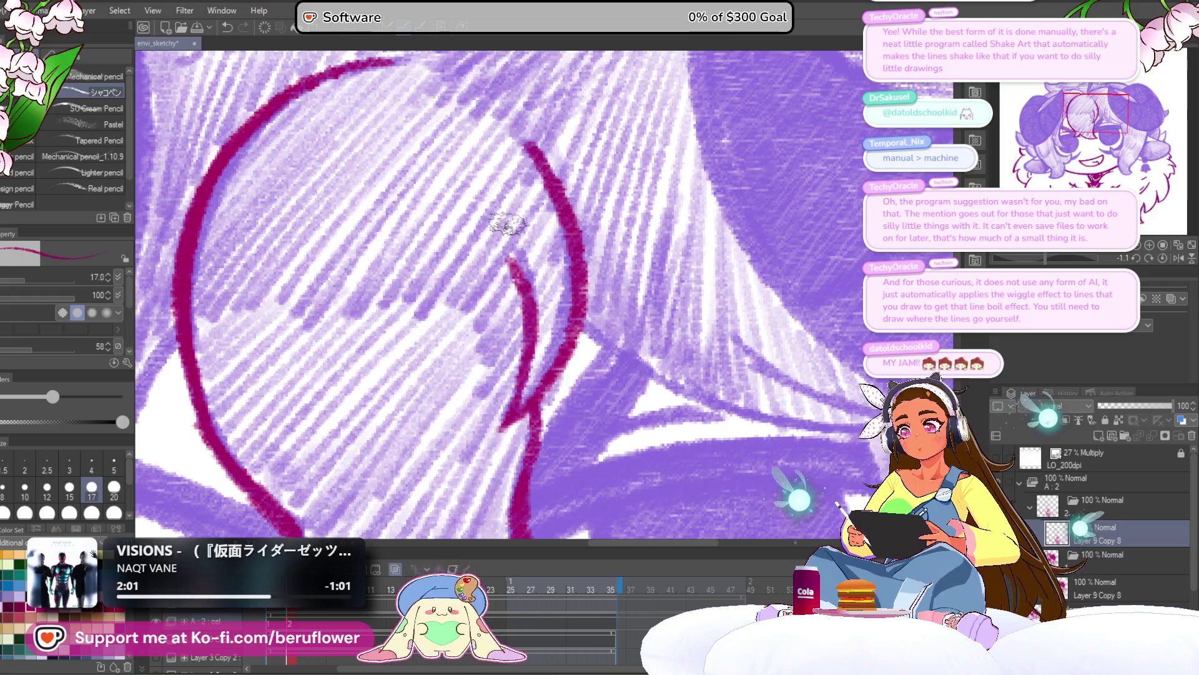
pyautogui.scroll(-2, 508, 316)
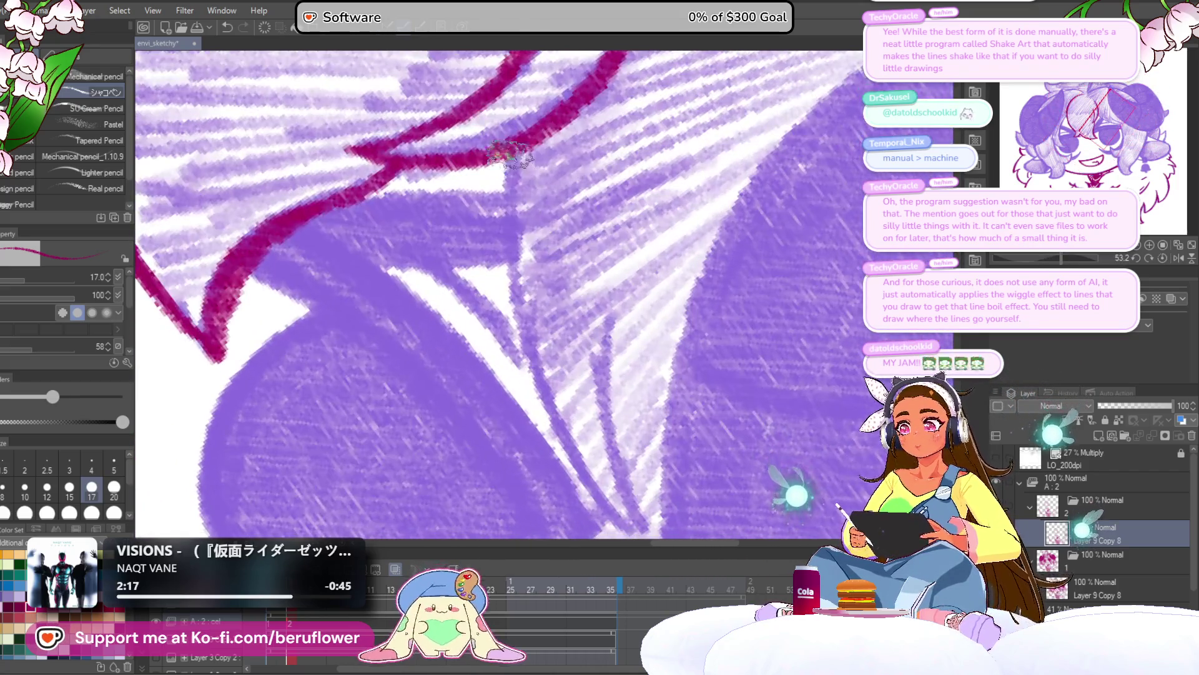
pyautogui.moveTo(512, 149)
pyautogui.mouseDown()
pyautogui.moveTo(528, 342)
pyautogui.moveTo(619, 523)
pyautogui.moveTo(588, 450)
pyautogui.mouseUp()
pyautogui.moveTo(556, 214)
pyautogui.mouseDown()
pyautogui.moveTo(550, 268)
pyautogui.moveTo(574, 306)
pyautogui.mouseUp()
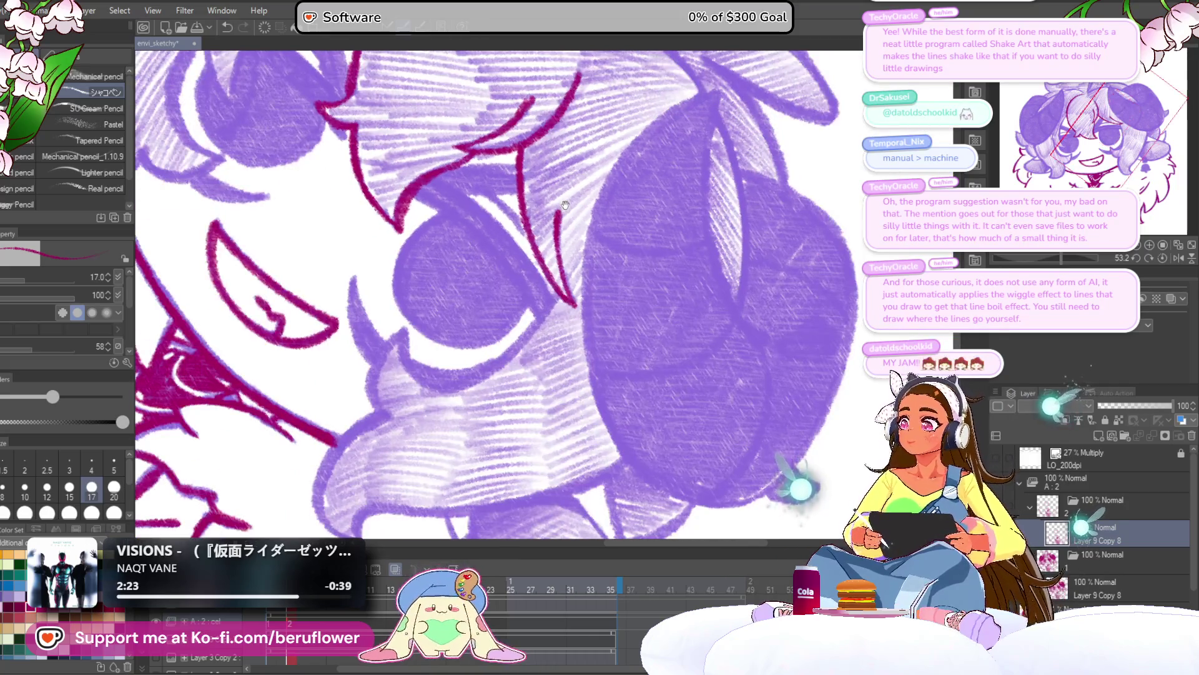
# Ink the curved magenta lines beside the eye and along the nearby hair
pyautogui.moveTo(686, 303); pyautogui.dragTo(748, 327)
pyautogui.moveTo(1062, 258); pyautogui.dragTo(1010, 261)
pyautogui.scroll(5, 709, 324)
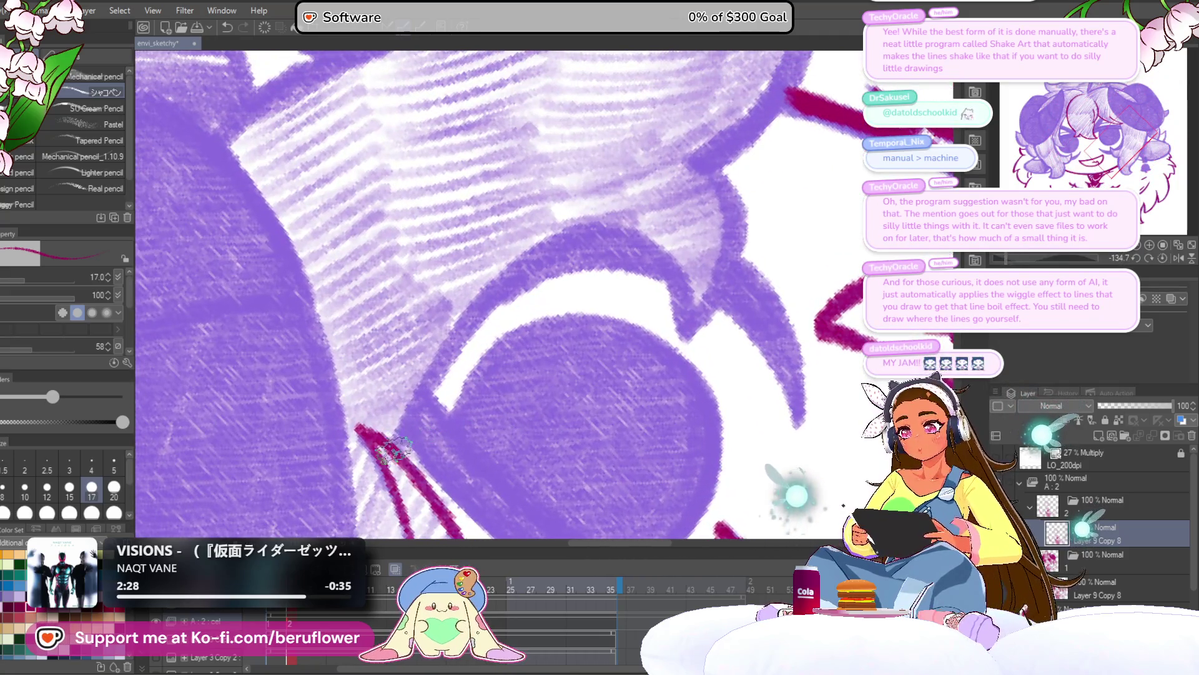
pyautogui.moveTo(393, 446)
pyautogui.mouseDown()
pyautogui.moveTo(562, 244)
pyautogui.moveTo(599, 233)
pyautogui.moveTo(652, 245)
pyautogui.mouseUp()
pyautogui.moveTo(1017, 262); pyautogui.dragTo(1037, 261)
pyautogui.moveTo(646, 236)
pyautogui.mouseDown()
pyautogui.moveTo(628, 288)
pyautogui.moveTo(519, 315)
pyautogui.moveTo(571, 365)
pyautogui.moveTo(643, 386)
pyautogui.moveTo(683, 354)
pyautogui.mouseUp()
# Outline the hair shape's left edge and diagonal strokes in dark magenta
pyautogui.moveTo(1034, 262); pyautogui.dragTo(1052, 260)
pyautogui.moveTo(618, 294)
pyautogui.mouseDown()
pyautogui.moveTo(586, 478)
pyautogui.moveTo(564, 356)
pyautogui.mouseUp()
pyautogui.moveTo(565, 253)
pyautogui.mouseDown()
pyautogui.moveTo(562, 346)
pyautogui.moveTo(624, 437)
pyautogui.moveTo(720, 403)
pyautogui.moveTo(631, 433)
pyautogui.moveTo(590, 484)
pyautogui.mouseUp()
pyautogui.moveTo(536, 490)
pyautogui.mouseDown()
pyautogui.moveTo(550, 431)
pyautogui.moveTo(771, 216)
pyautogui.mouseUp()
pyautogui.moveTo(756, 164); pyautogui.dragTo(758, 256)
pyautogui.moveTo(662, 125)
pyautogui.mouseDown()
pyautogui.moveTo(581, 187)
pyautogui.moveTo(382, 459)
pyautogui.mouseUp()
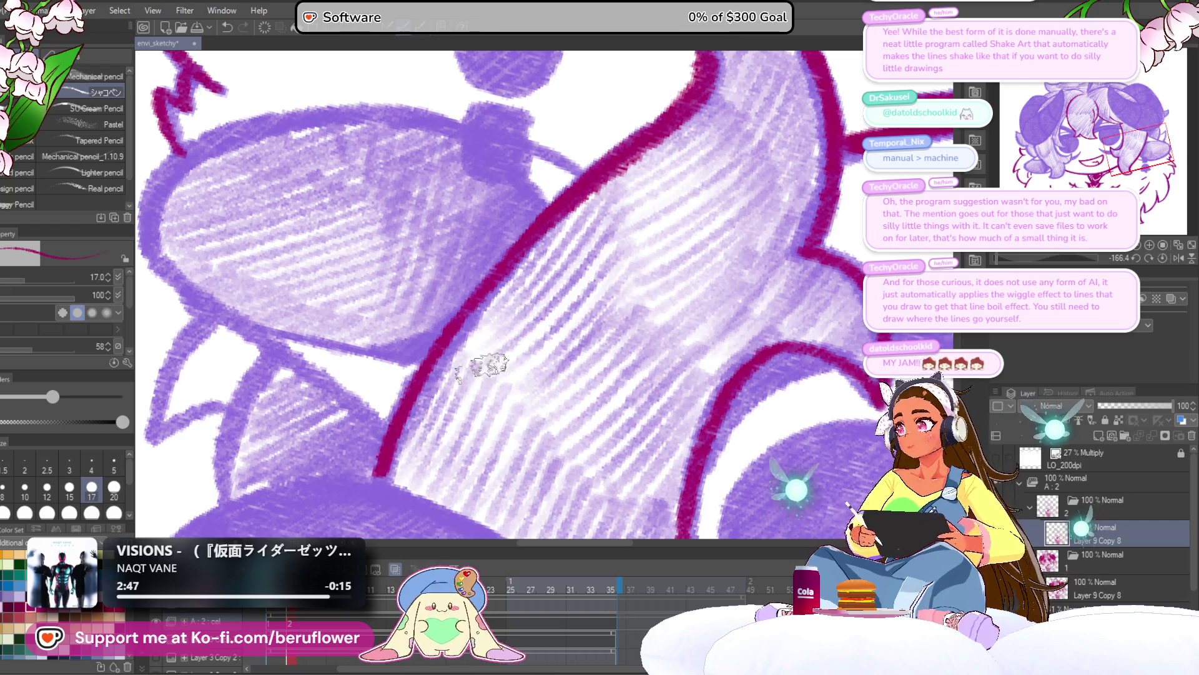
pyautogui.moveTo(698, 336); pyautogui.dragTo(684, 374)
# Ink the top of the bell earring and fill its clasp solid magenta
pyautogui.click(1163, 259)
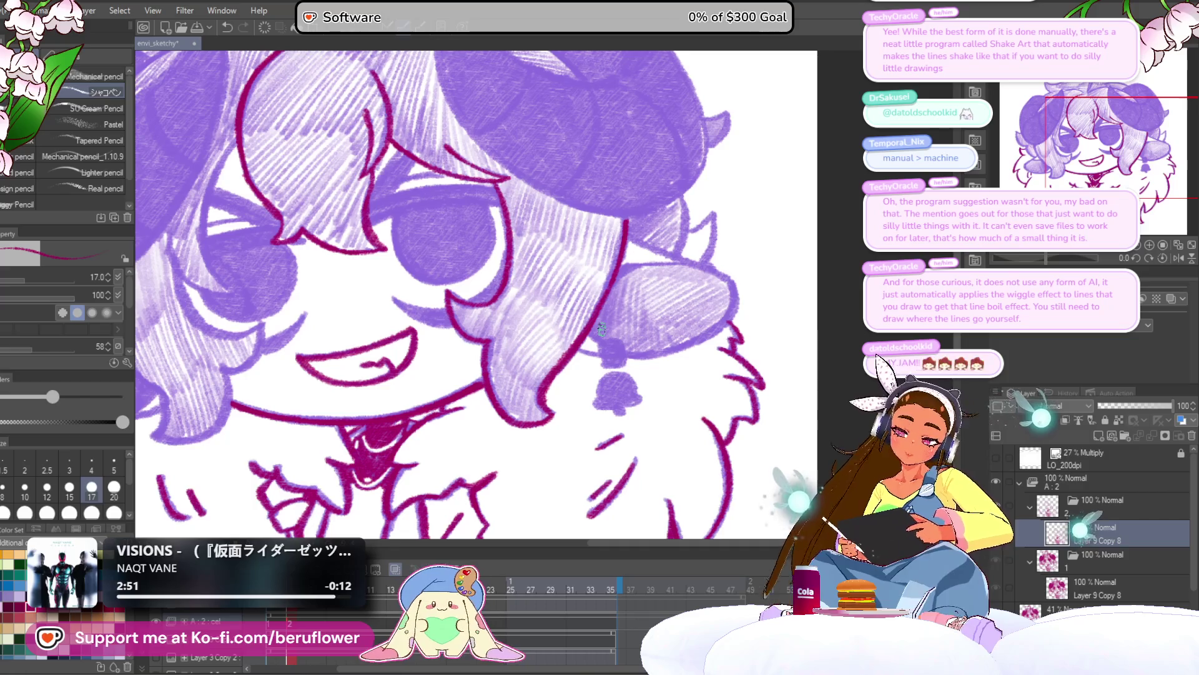
pyautogui.moveTo(602, 329); pyautogui.dragTo(632, 287)
pyautogui.moveTo(628, 353)
pyautogui.mouseDown()
pyautogui.moveTo(649, 306)
pyautogui.moveTo(671, 337)
pyautogui.moveTo(665, 358)
pyautogui.mouseUp()
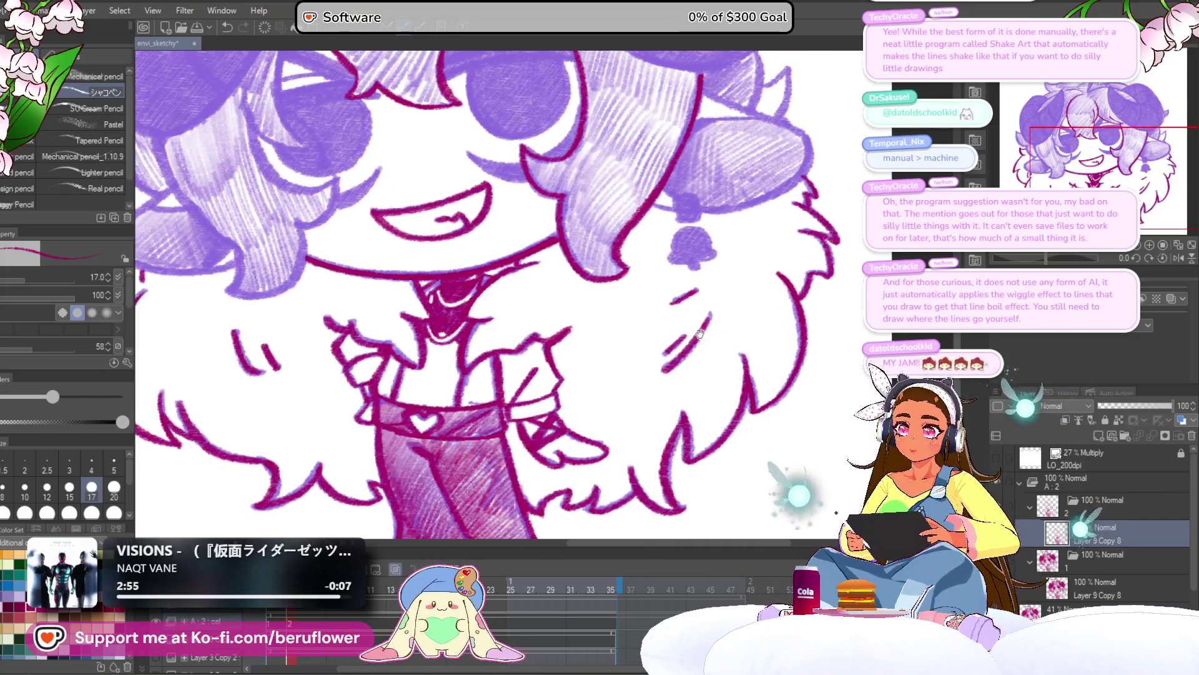
pyautogui.scroll(5, 665, 359)
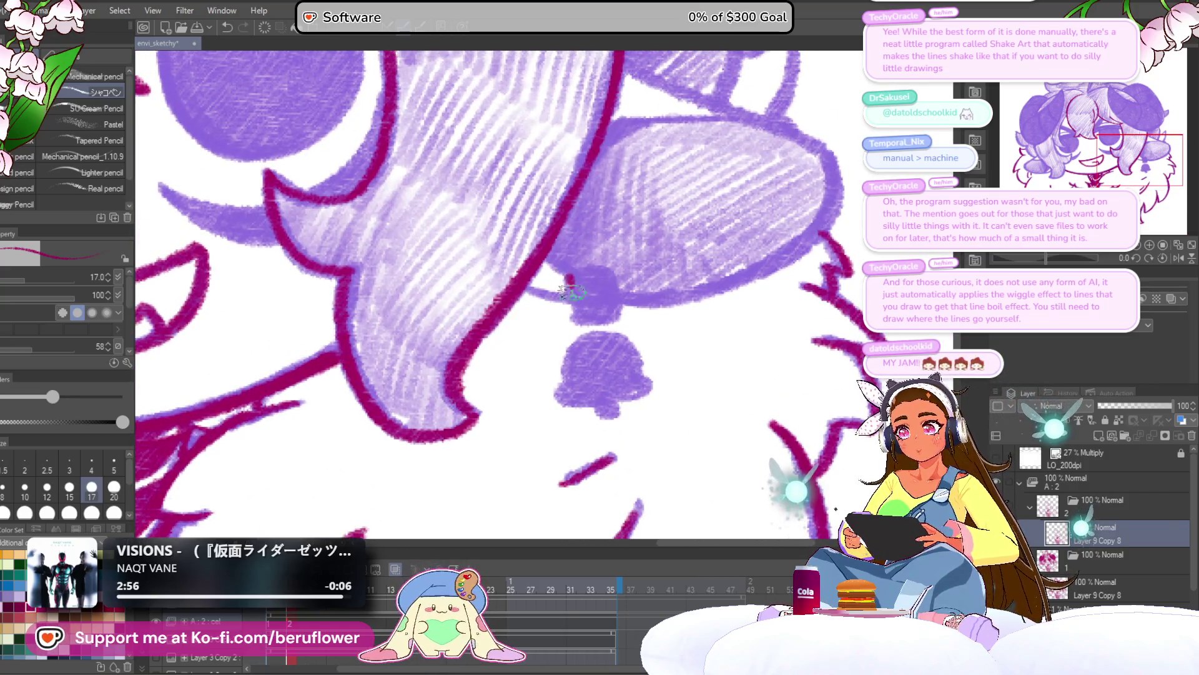
pyautogui.moveTo(575, 267)
pyautogui.mouseDown()
pyautogui.moveTo(615, 279)
pyautogui.moveTo(593, 281)
pyautogui.moveTo(590, 266)
pyautogui.mouseUp()
pyautogui.moveTo(593, 294)
pyautogui.mouseDown()
pyautogui.moveTo(588, 258)
pyautogui.moveTo(543, 362)
pyautogui.moveTo(590, 375)
pyautogui.moveTo(650, 349)
pyautogui.mouseUp()
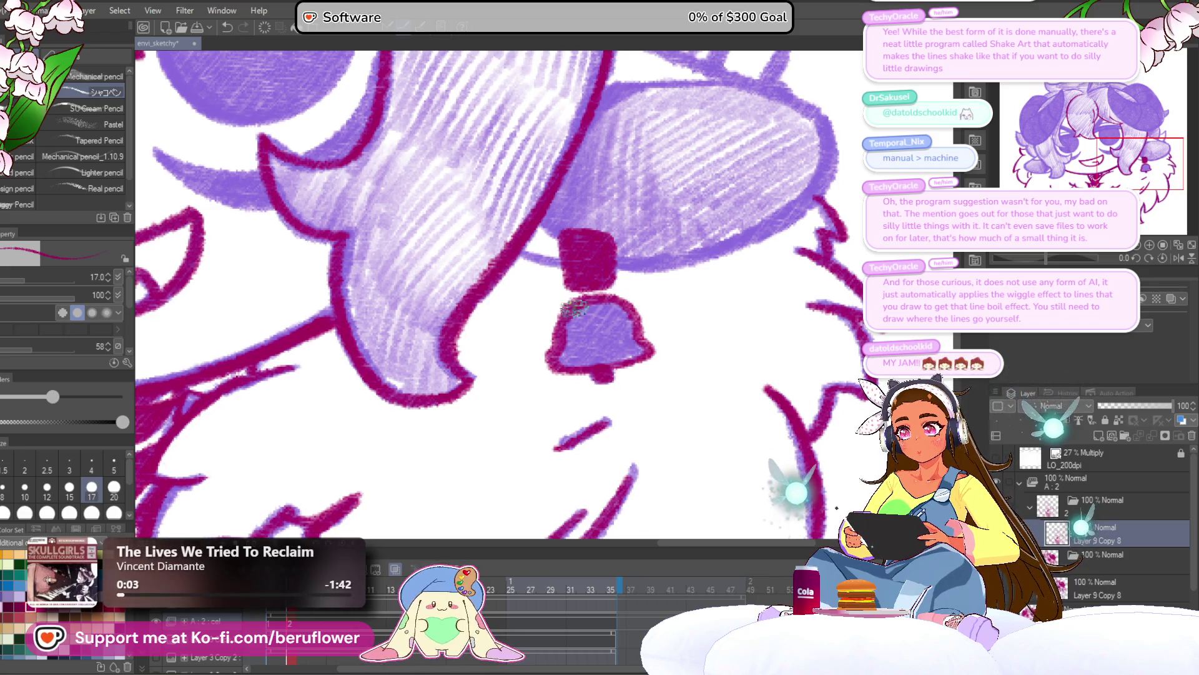
# Scribble the bell solid dark magenta, then zoom out to the whole character
pyautogui.moveTo(566, 353)
pyautogui.mouseDown()
pyautogui.moveTo(575, 328)
pyautogui.moveTo(605, 359)
pyautogui.mouseUp()
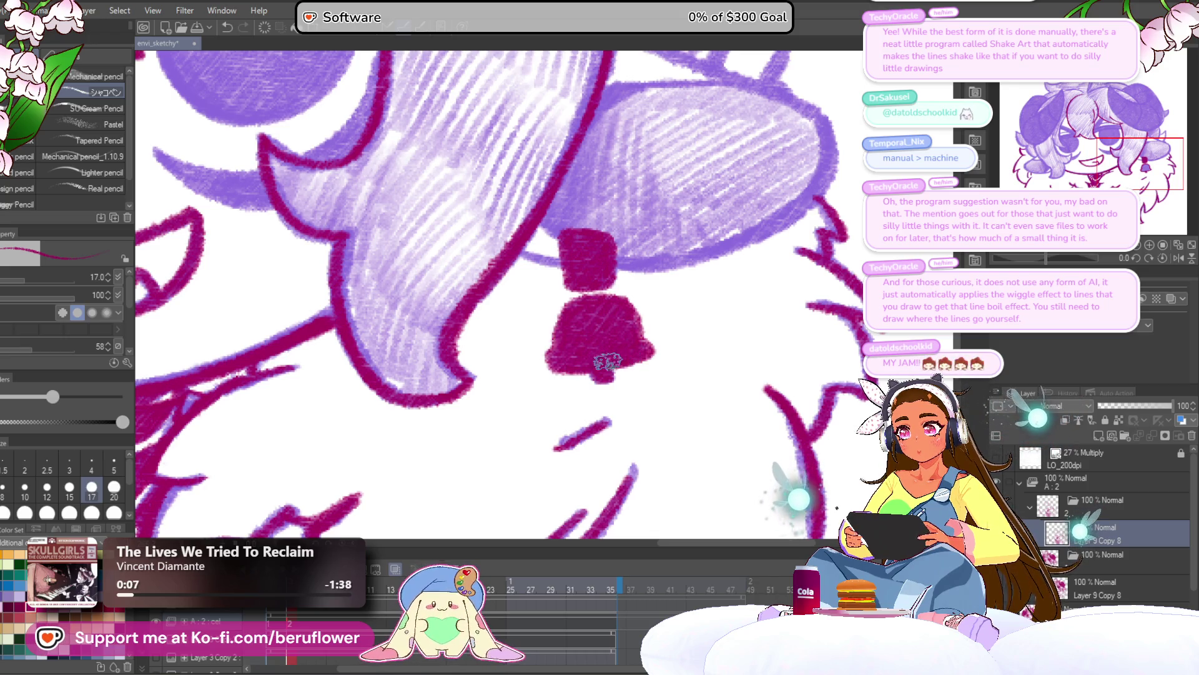
pyautogui.scroll(-4, 607, 361)
pyautogui.scroll(1, 579, 363)
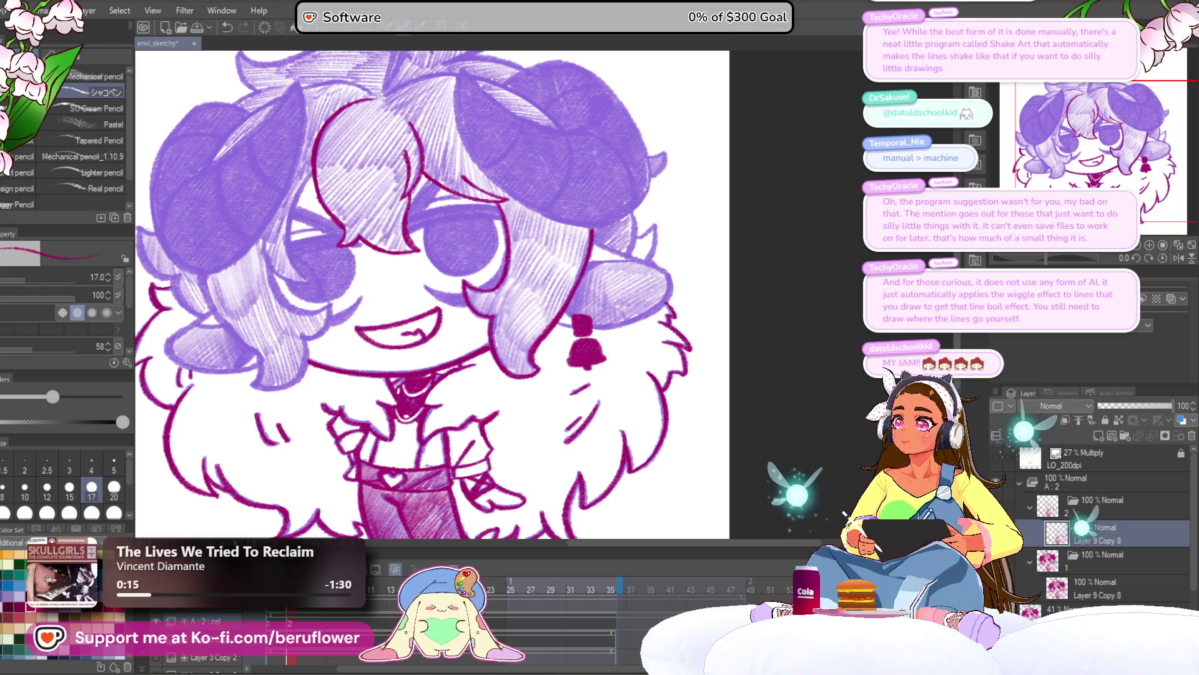
pyautogui.scroll(2, 525, 253)
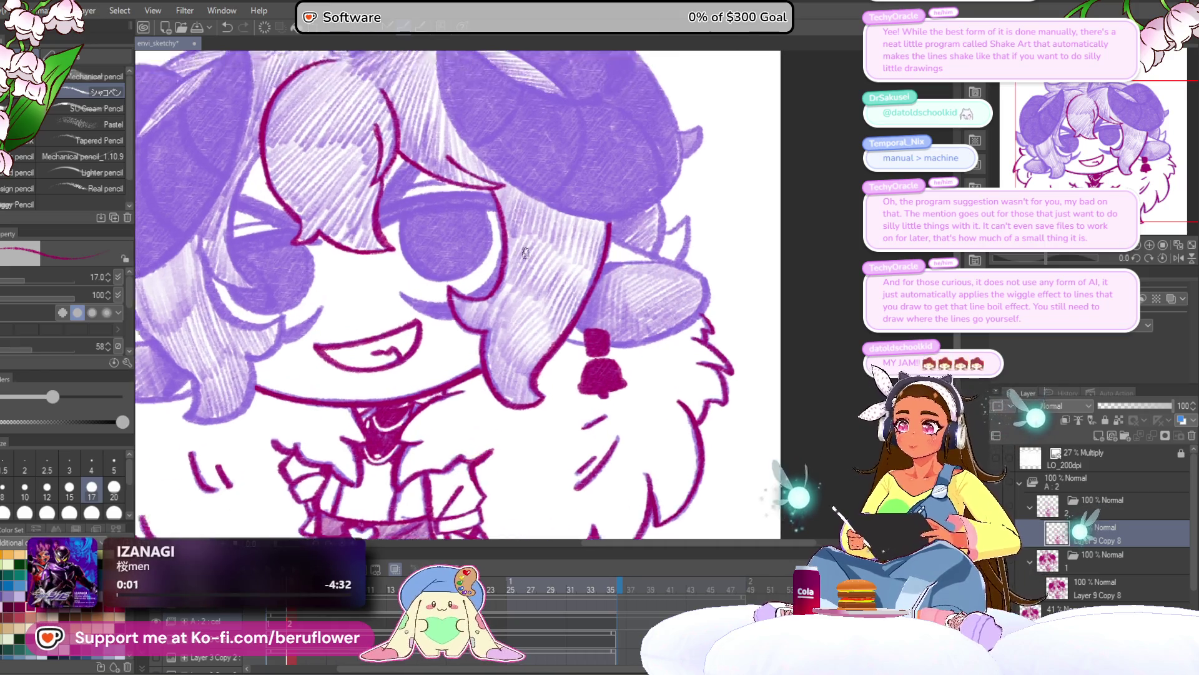
# Outline the hair lock below the bell earring down toward the jaw in dark magenta
pyautogui.scroll(2, 524, 252)
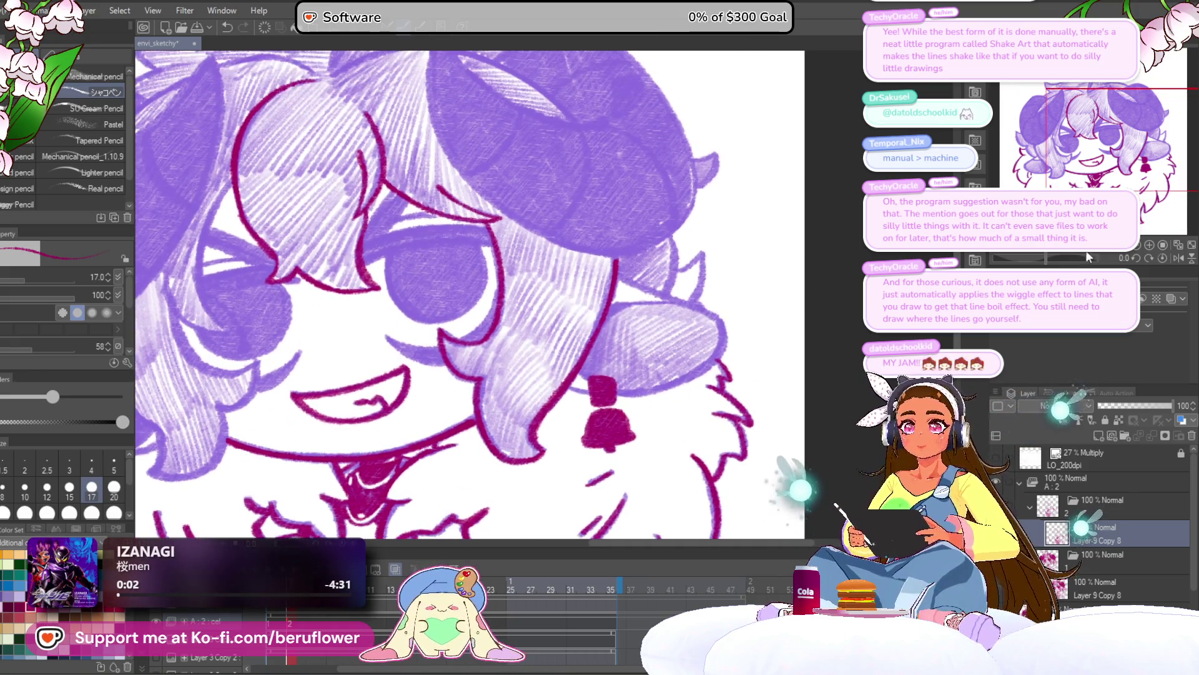
pyautogui.moveTo(1050, 259); pyautogui.dragTo(1084, 256)
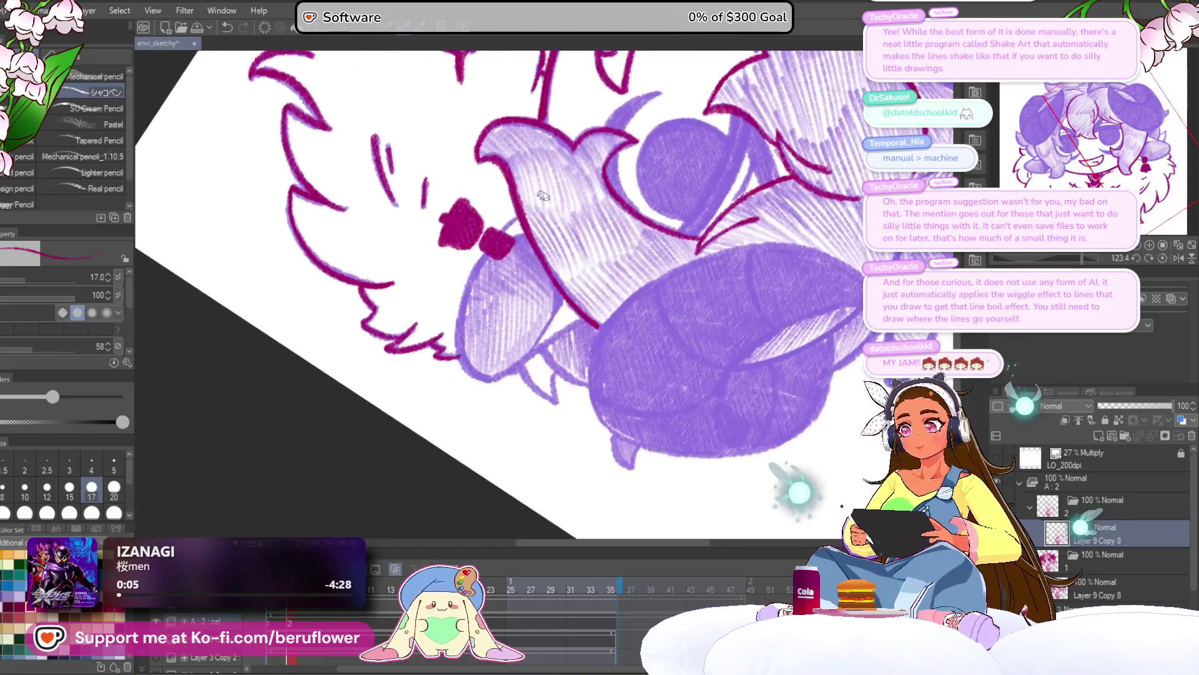
pyautogui.scroll(4, 544, 197)
pyautogui.moveTo(543, 195); pyautogui.dragTo(591, 141)
pyautogui.moveTo(500, 206)
pyautogui.mouseDown()
pyautogui.moveTo(527, 152)
pyautogui.moveTo(420, 328)
pyautogui.moveTo(497, 451)
pyautogui.mouseUp()
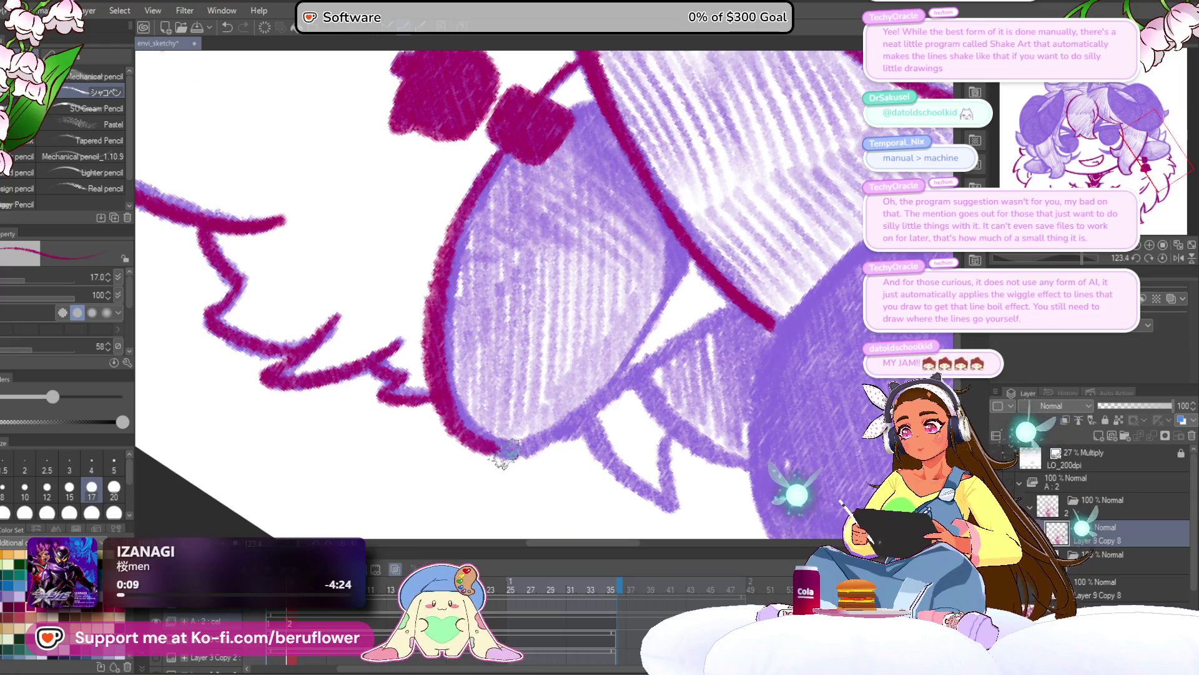
pyautogui.moveTo(741, 304); pyautogui.dragTo(498, 451)
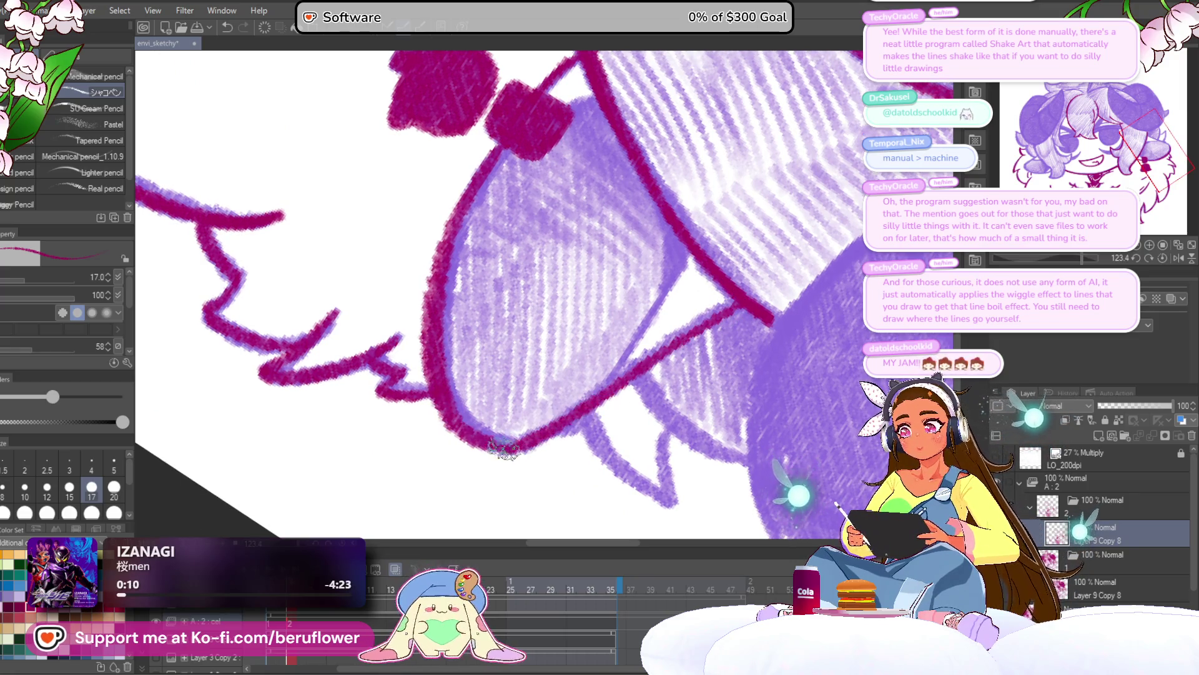
pyautogui.moveTo(682, 238); pyautogui.dragTo(581, 406)
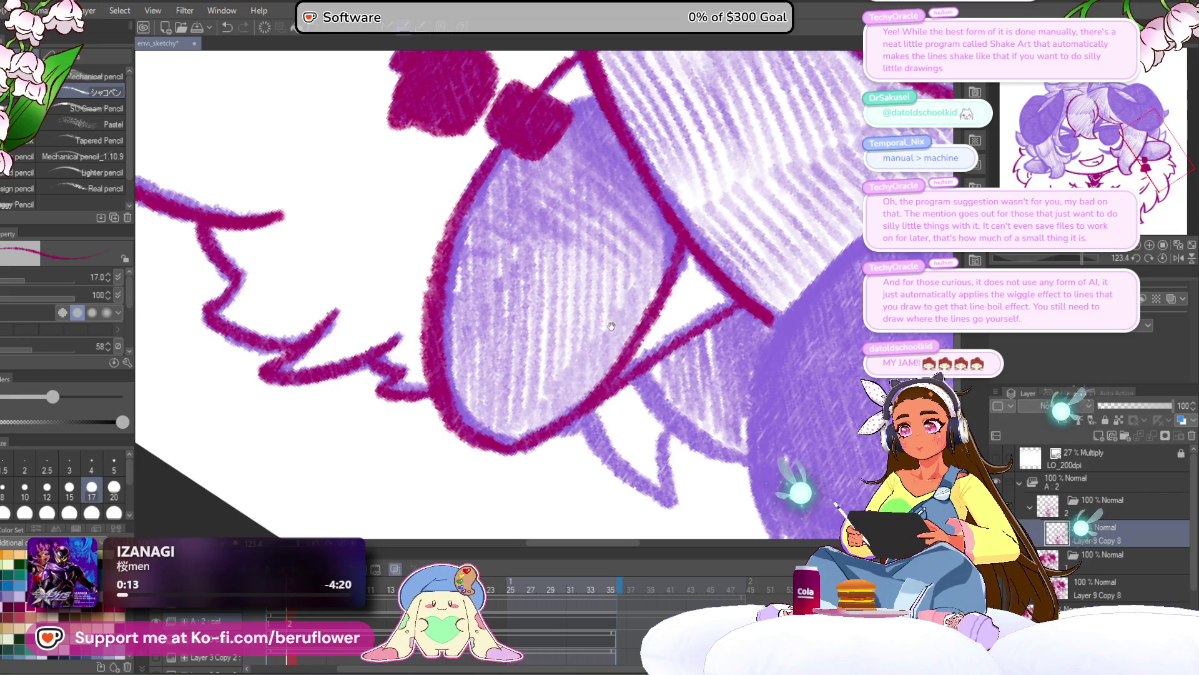
pyautogui.moveTo(558, 112); pyautogui.dragTo(585, 259)
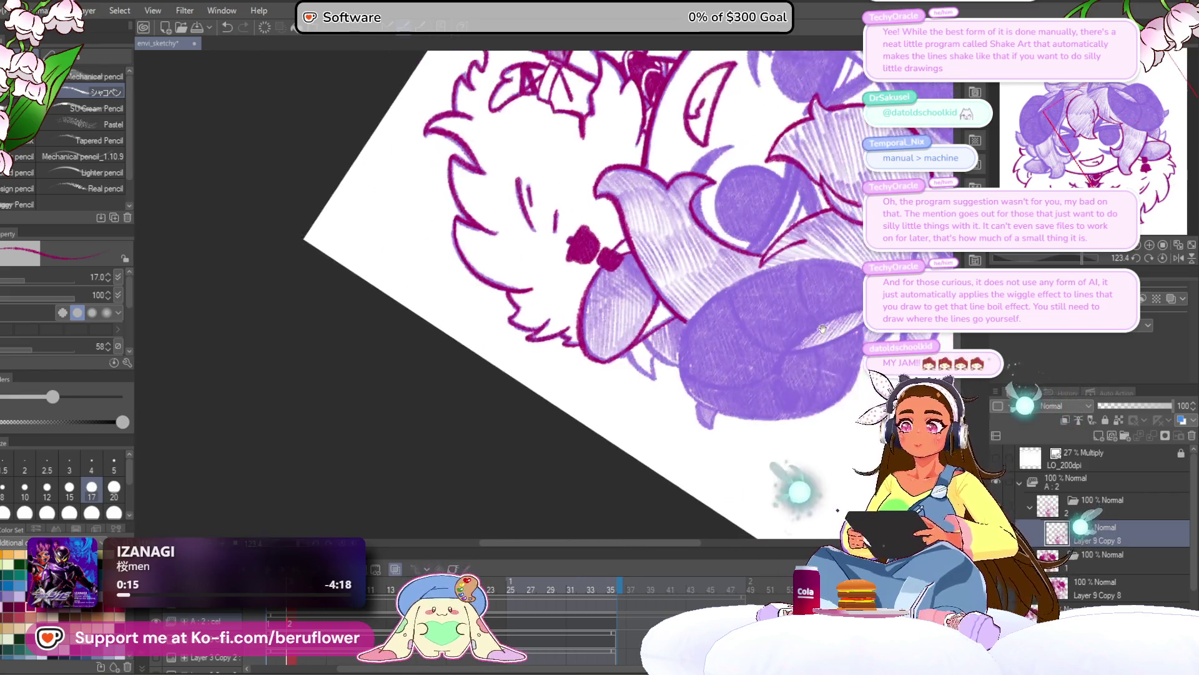
pyautogui.click(1162, 258)
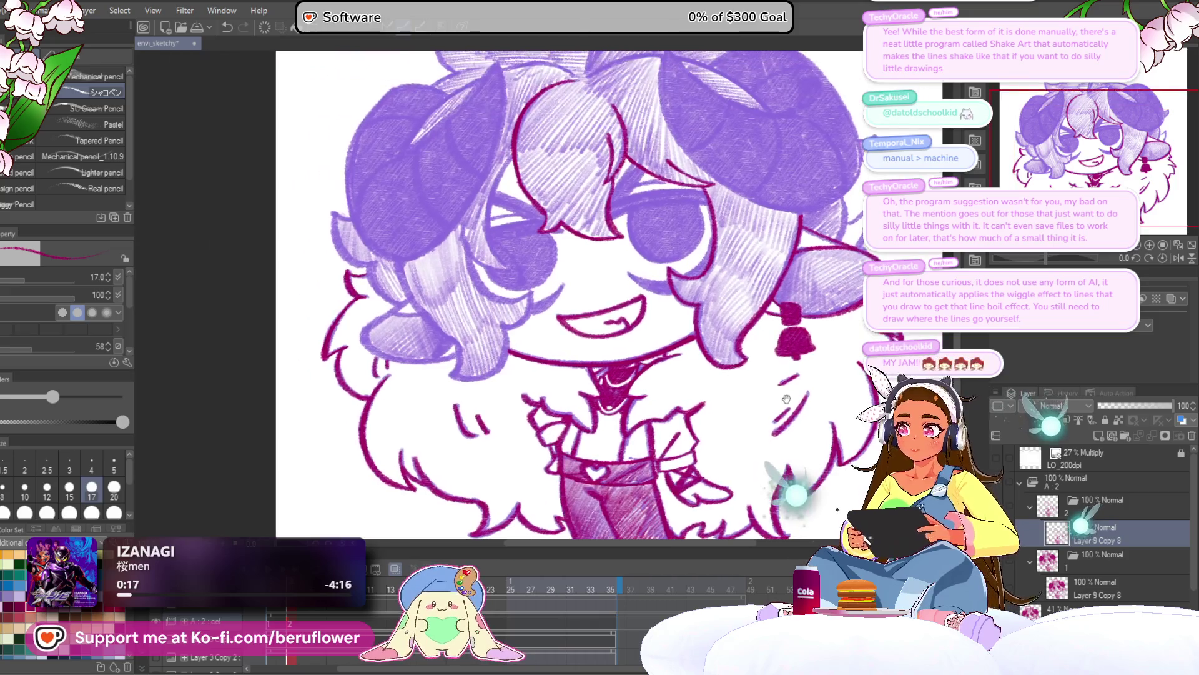
# Ink the face-edge curve and a long curved hair outline in magenta
pyautogui.scroll(5, 454, 199)
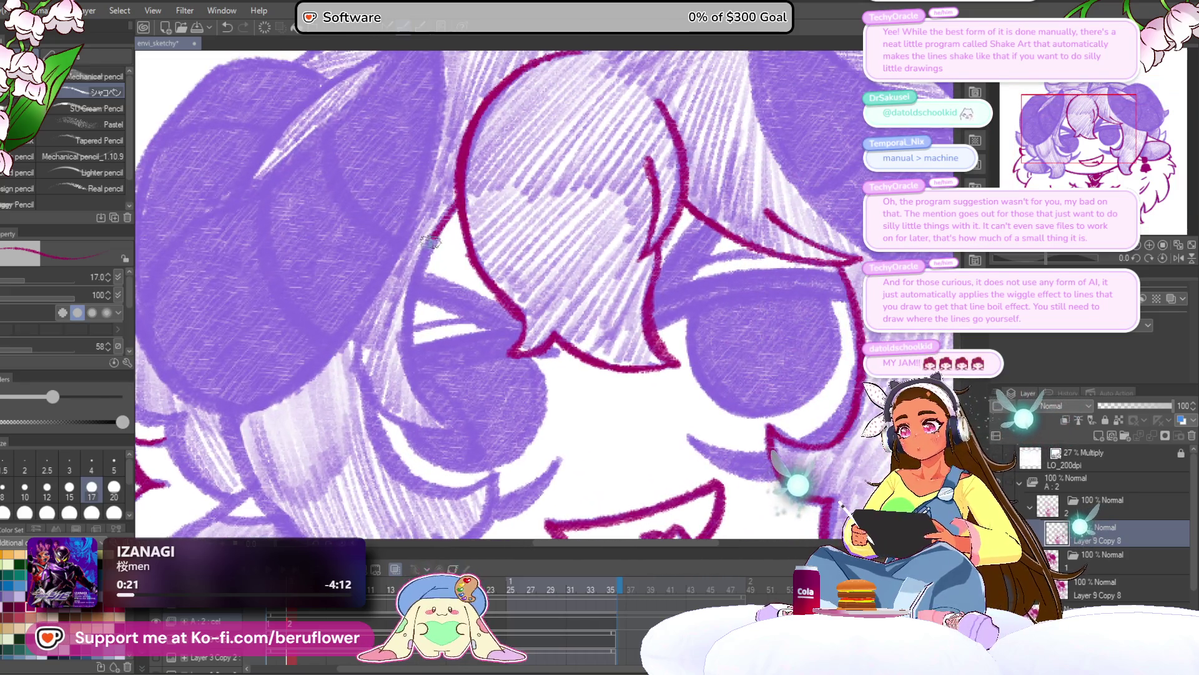
pyautogui.moveTo(431, 243)
pyautogui.mouseDown()
pyautogui.moveTo(410, 369)
pyautogui.moveTo(402, 332)
pyautogui.mouseUp()
pyautogui.moveTo(357, 317)
pyautogui.mouseDown()
pyautogui.moveTo(375, 356)
pyautogui.moveTo(434, 391)
pyautogui.moveTo(452, 385)
pyautogui.mouseUp()
pyautogui.moveTo(475, 312); pyautogui.dragTo(486, 259)
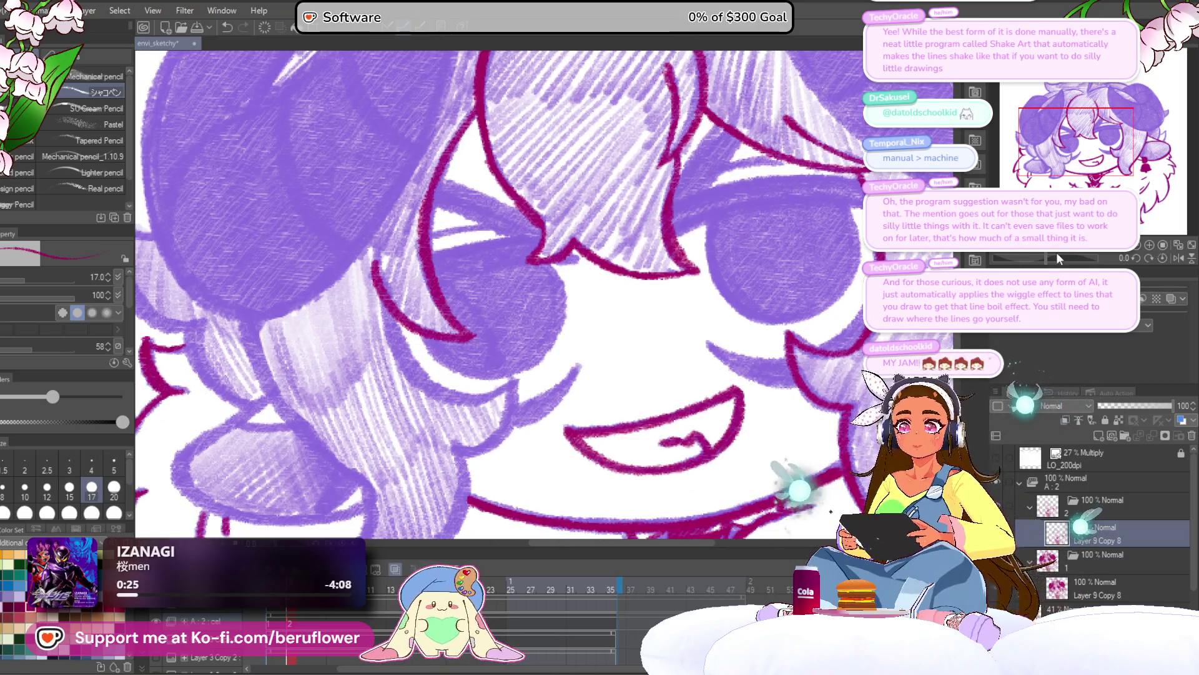
pyautogui.scroll(6, 637, 163)
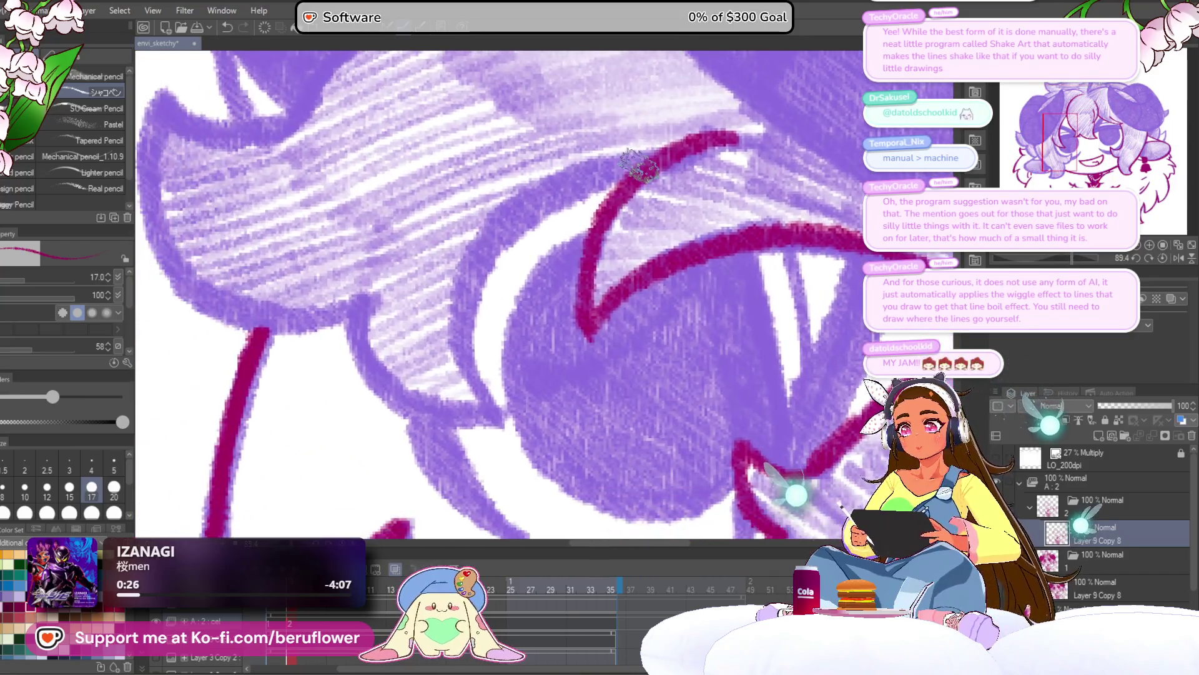
pyautogui.moveTo(637, 163)
pyautogui.mouseDown()
pyautogui.moveTo(543, 200)
pyautogui.moveTo(478, 400)
pyautogui.moveTo(497, 419)
pyautogui.moveTo(375, 390)
pyautogui.moveTo(356, 278)
pyautogui.mouseUp()
# Draw the magenta strand lines running down the bangs
pyautogui.moveTo(1072, 262); pyautogui.dragTo(1048, 259)
pyautogui.moveTo(625, 246)
pyautogui.mouseDown()
pyautogui.moveTo(609, 387)
pyautogui.moveTo(497, 456)
pyautogui.moveTo(399, 447)
pyautogui.moveTo(375, 362)
pyautogui.mouseUp()
pyautogui.scroll(-3, 527, 334)
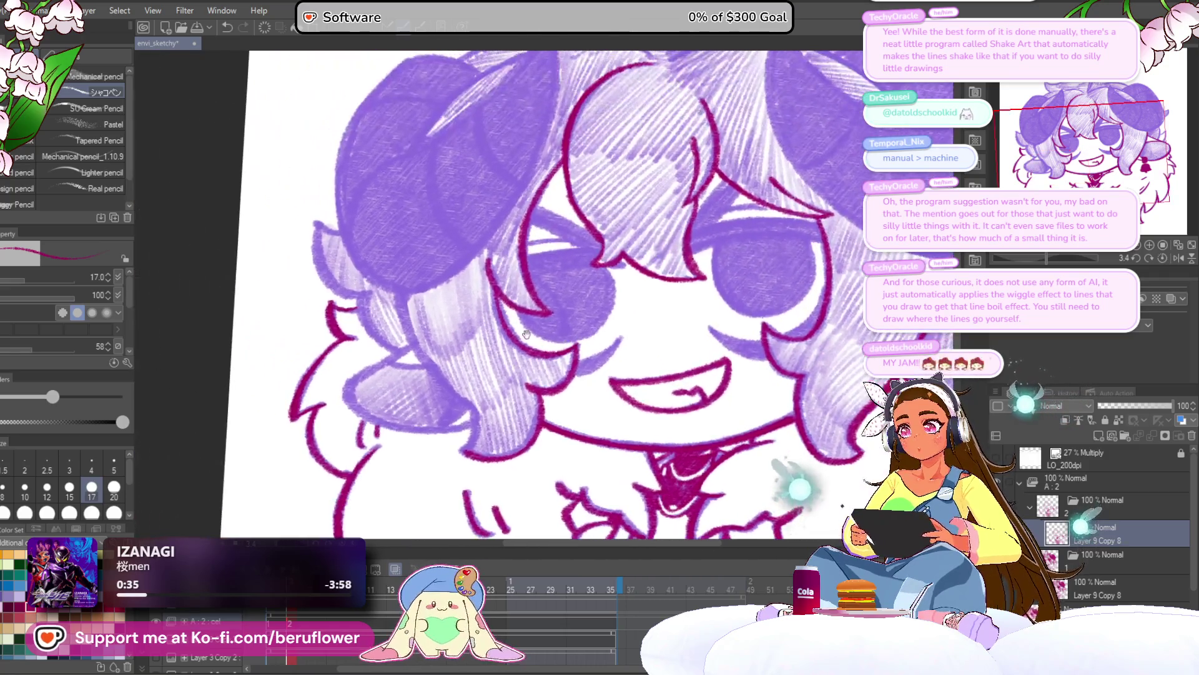
pyautogui.moveTo(398, 298); pyautogui.dragTo(430, 363)
pyautogui.scroll(3, 467, 425)
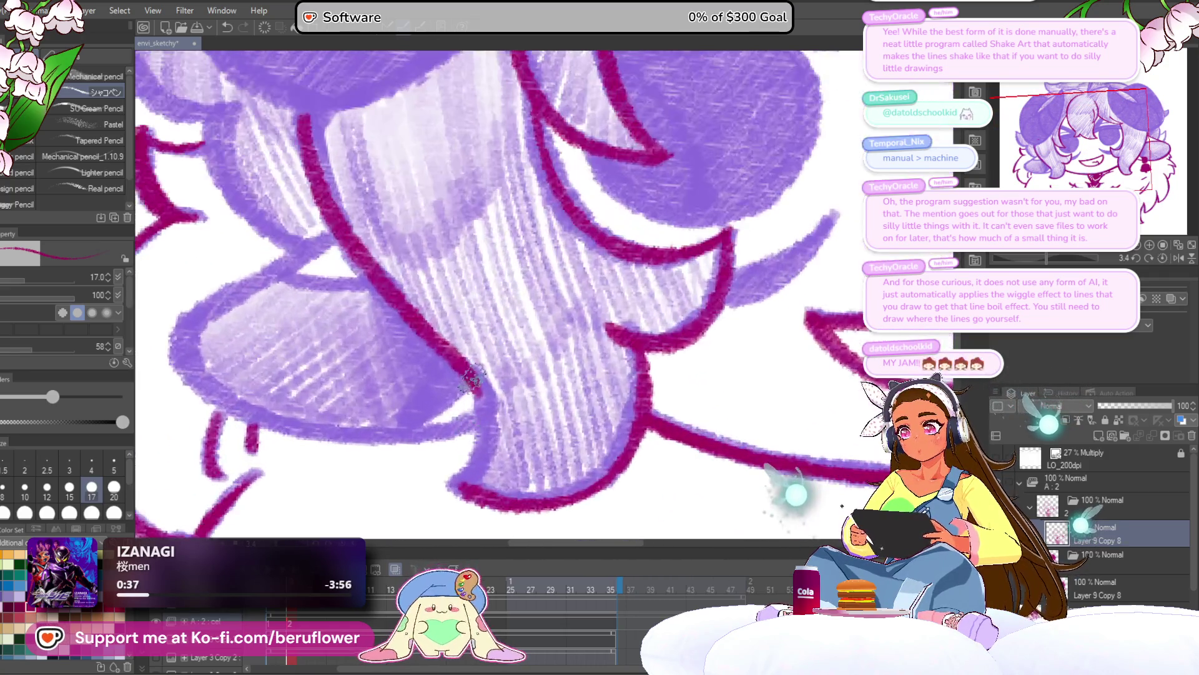
pyautogui.scroll(-5, 465, 478)
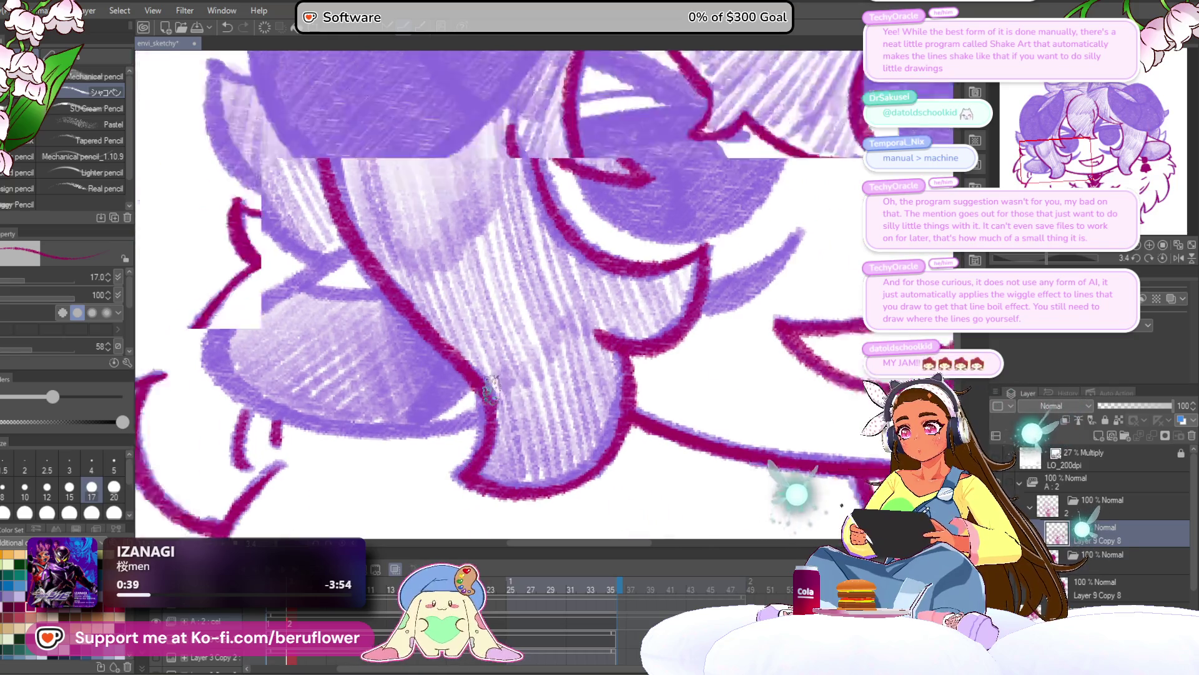
pyautogui.scroll(4, 409, 321)
pyautogui.moveTo(388, 286)
pyautogui.mouseDown()
pyautogui.moveTo(446, 385)
pyautogui.moveTo(512, 294)
pyautogui.mouseUp()
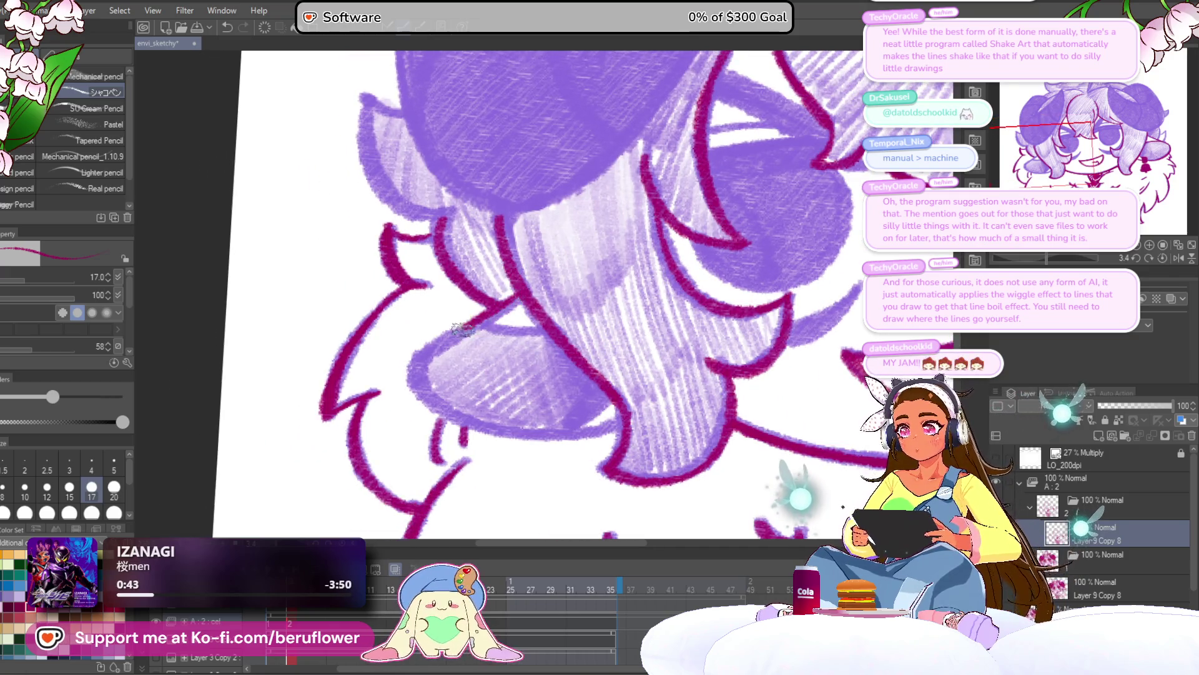
# Ink the hair's bottom and left edges, then return the view upright near the bell
pyautogui.moveTo(626, 390); pyautogui.dragTo(606, 358)
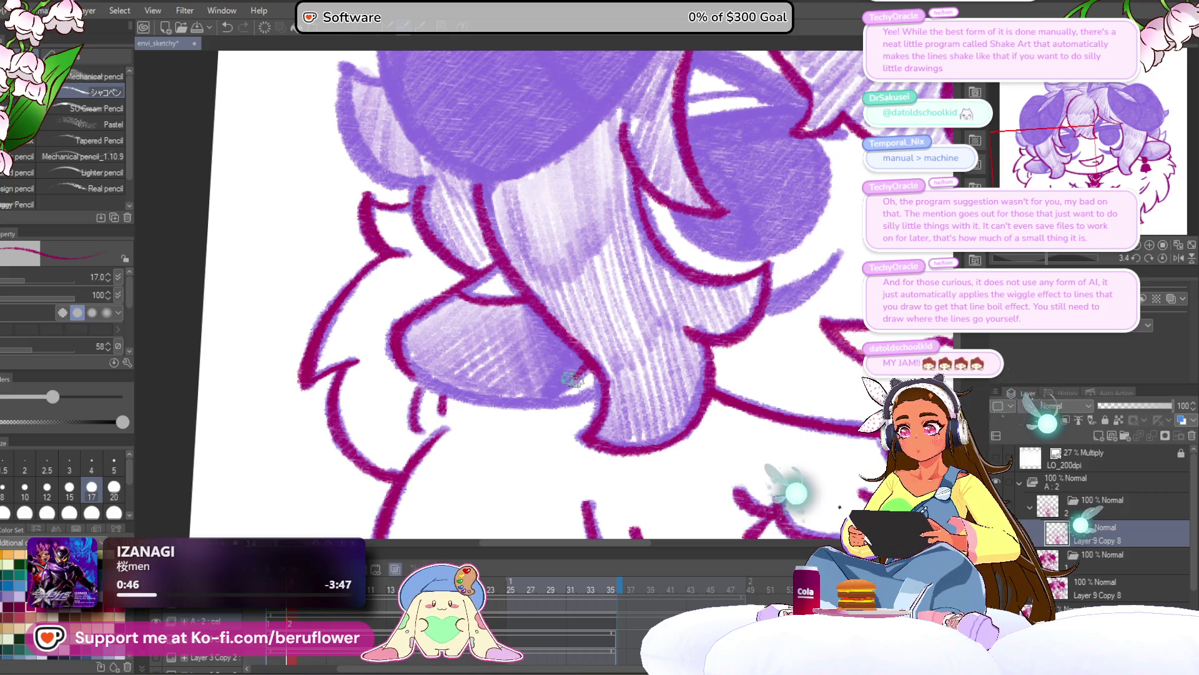
pyautogui.moveTo(562, 406); pyautogui.dragTo(624, 371)
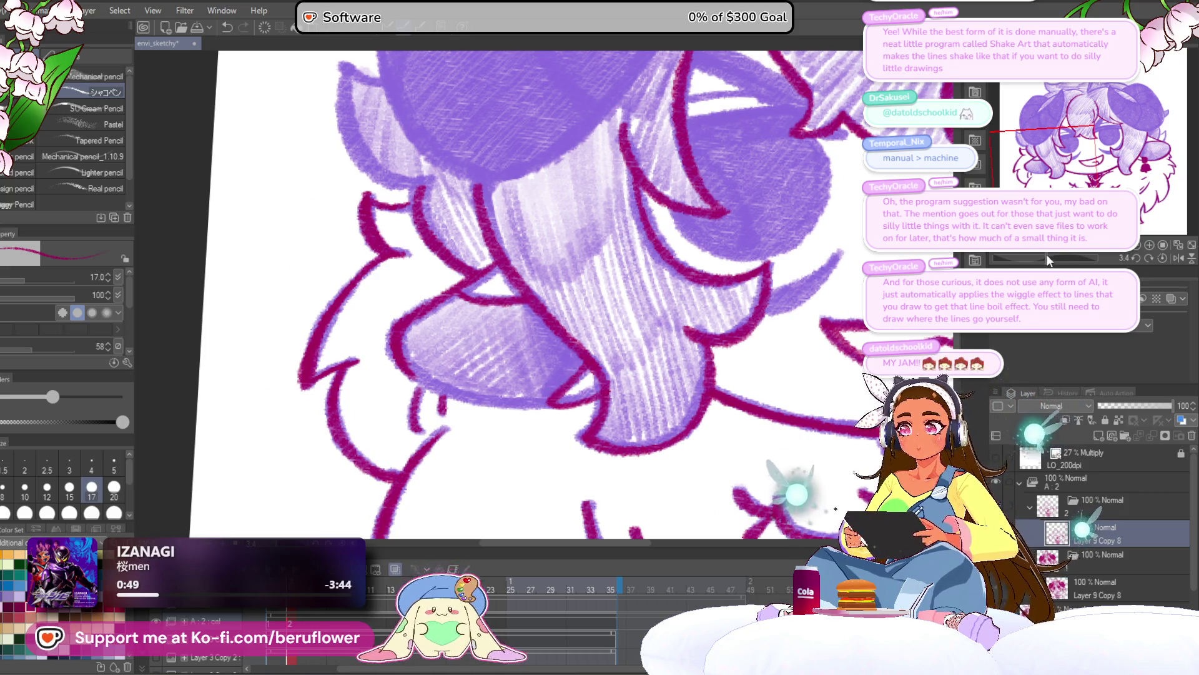
pyautogui.moveTo(1048, 261); pyautogui.dragTo(1072, 262)
pyautogui.moveTo(439, 173); pyautogui.dragTo(424, 267)
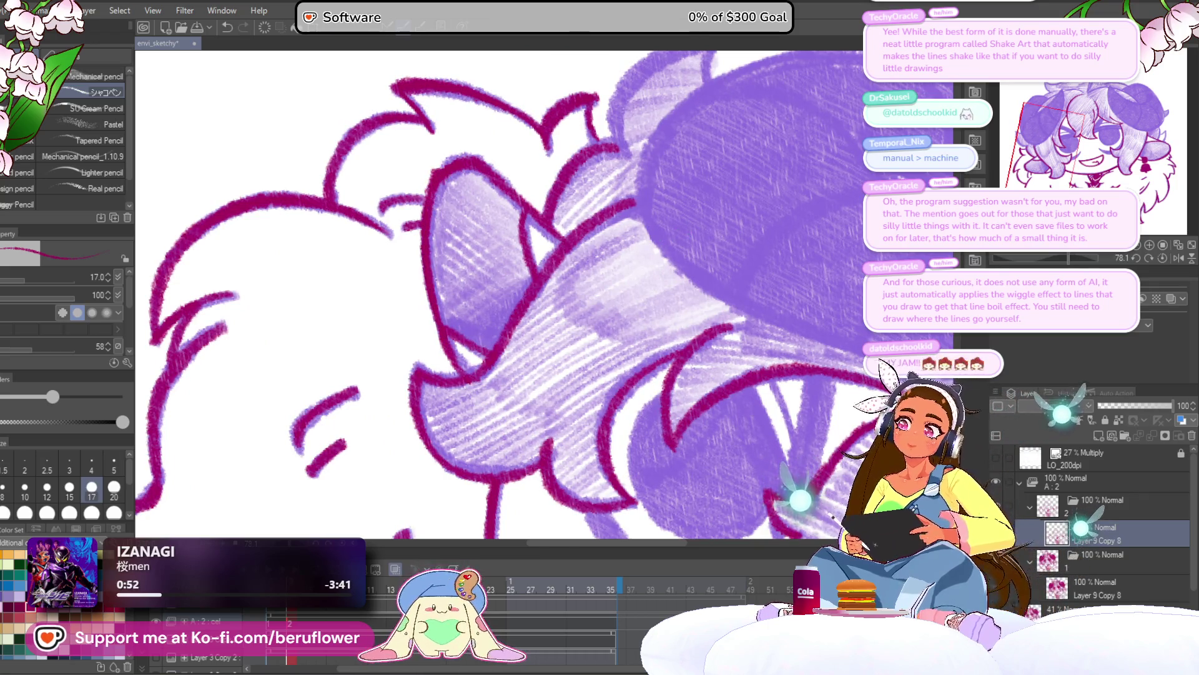
pyautogui.scroll(4, 432, 174)
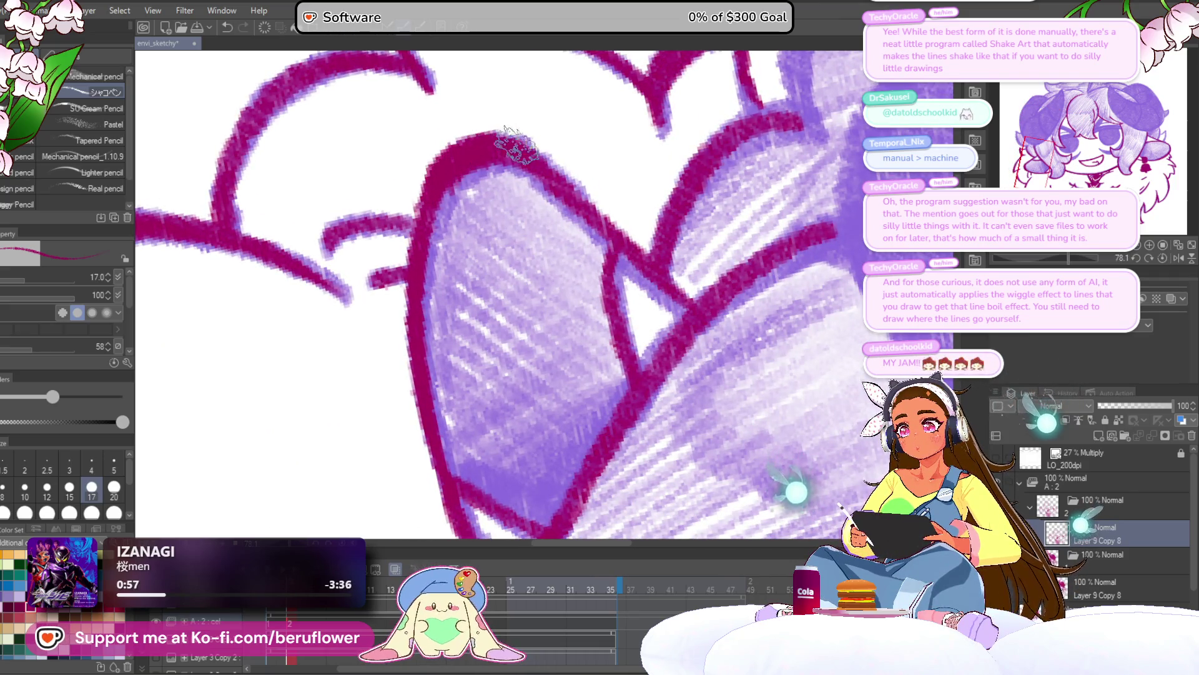
pyautogui.scroll(-5, 521, 153)
pyautogui.moveTo(798, 392); pyautogui.dragTo(699, 373)
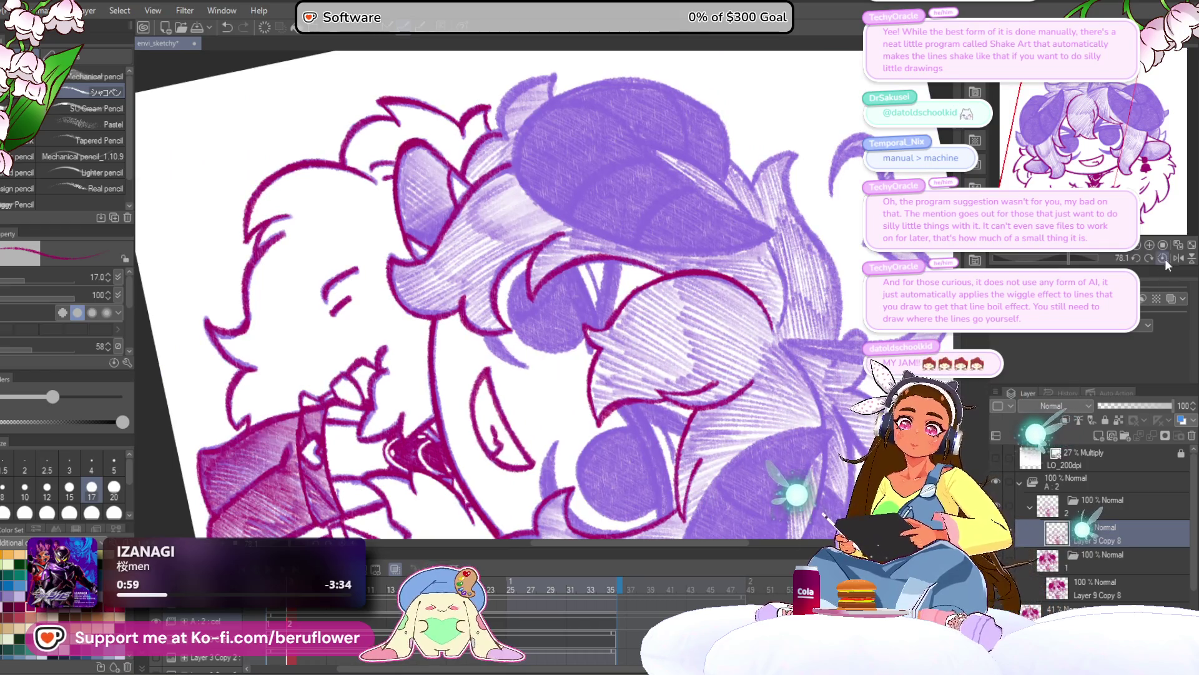
pyautogui.click(1163, 257)
pyautogui.scroll(5, 563, 375)
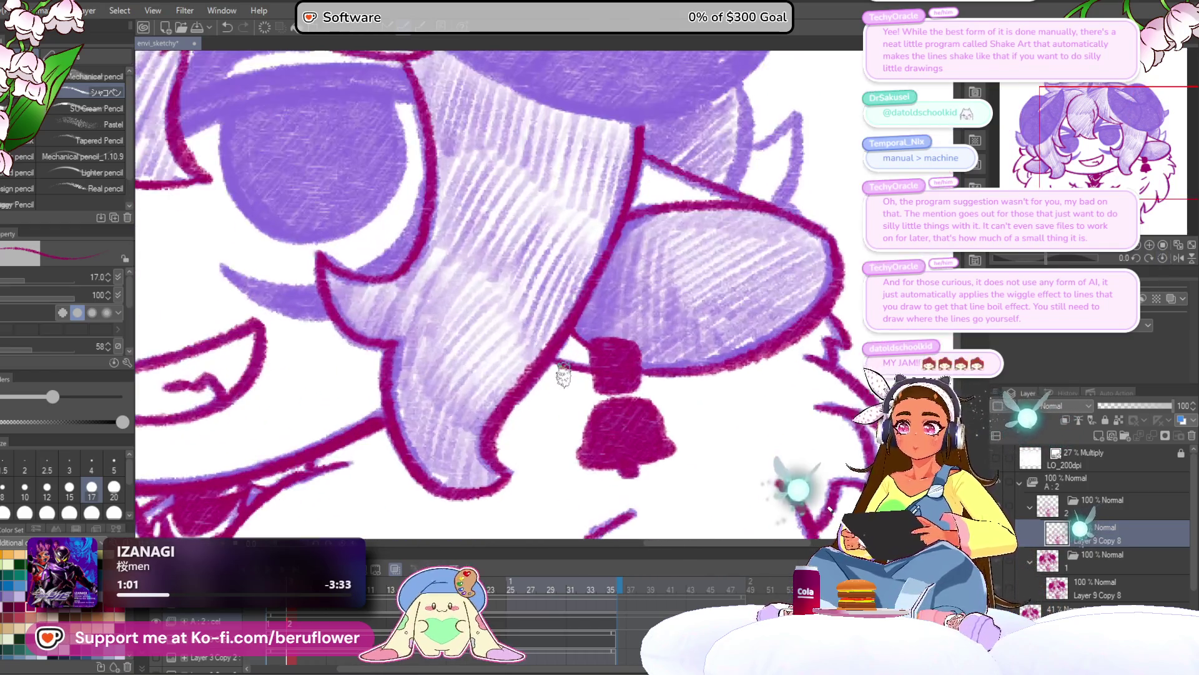
pyautogui.moveTo(814, 230); pyautogui.dragTo(680, 258)
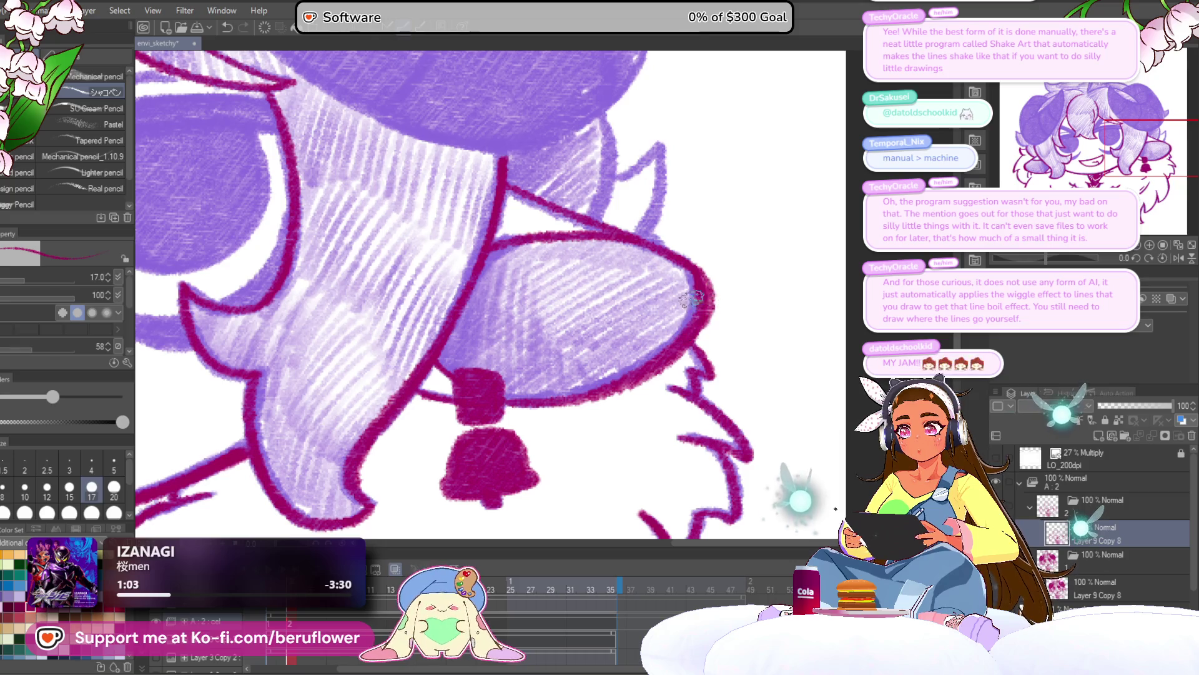
# Outline the left edge of the hair in dark magenta
pyautogui.scroll(-5, 631, 368)
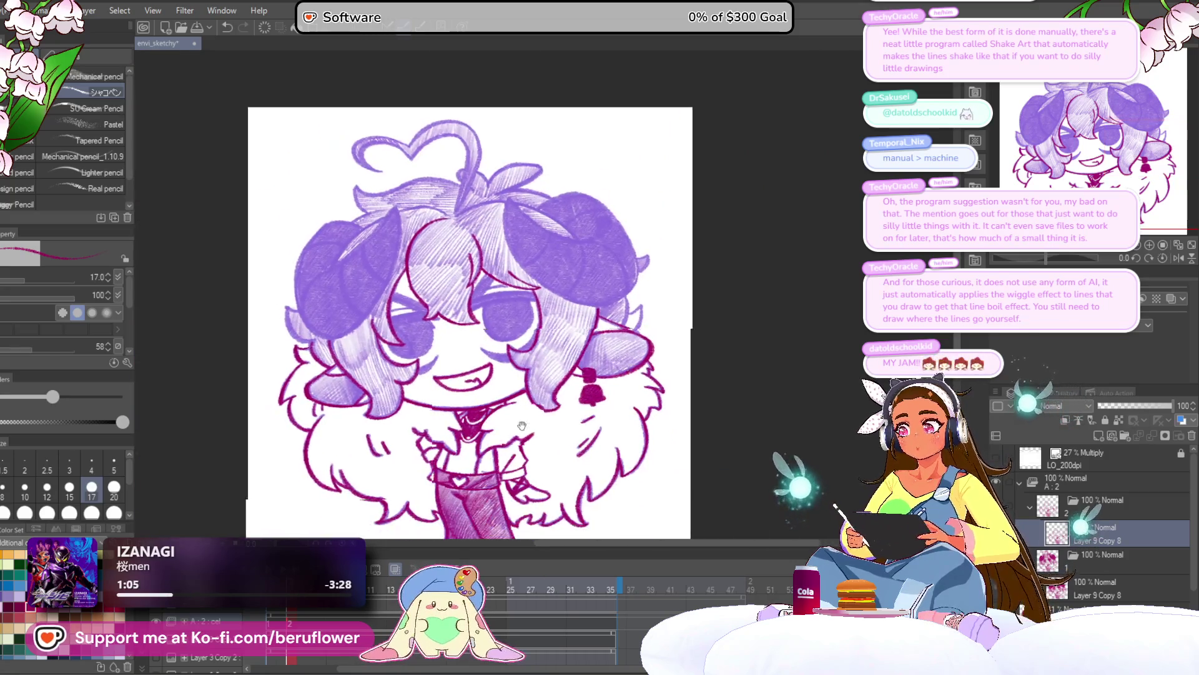
pyautogui.moveTo(495, 419); pyautogui.dragTo(529, 428)
pyautogui.scroll(5, 481, 374)
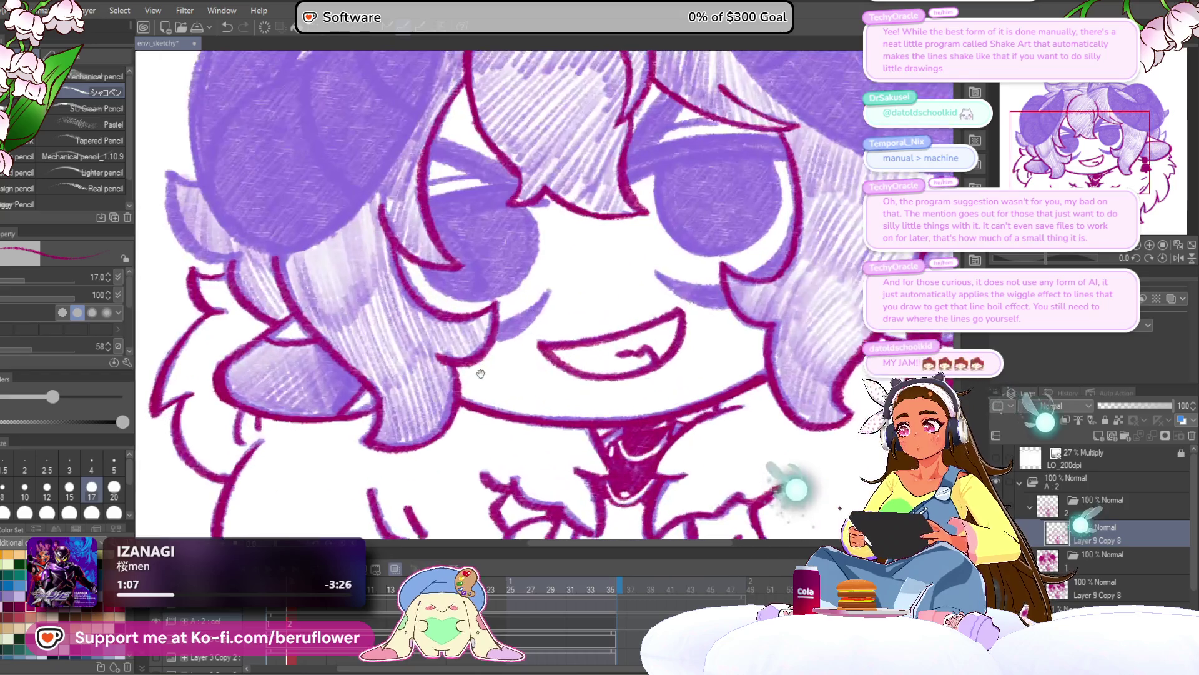
pyautogui.scroll(2, 370, 289)
pyautogui.moveTo(373, 270)
pyautogui.mouseDown()
pyautogui.moveTo(340, 261)
pyautogui.moveTo(369, 400)
pyautogui.moveTo(487, 442)
pyautogui.mouseUp()
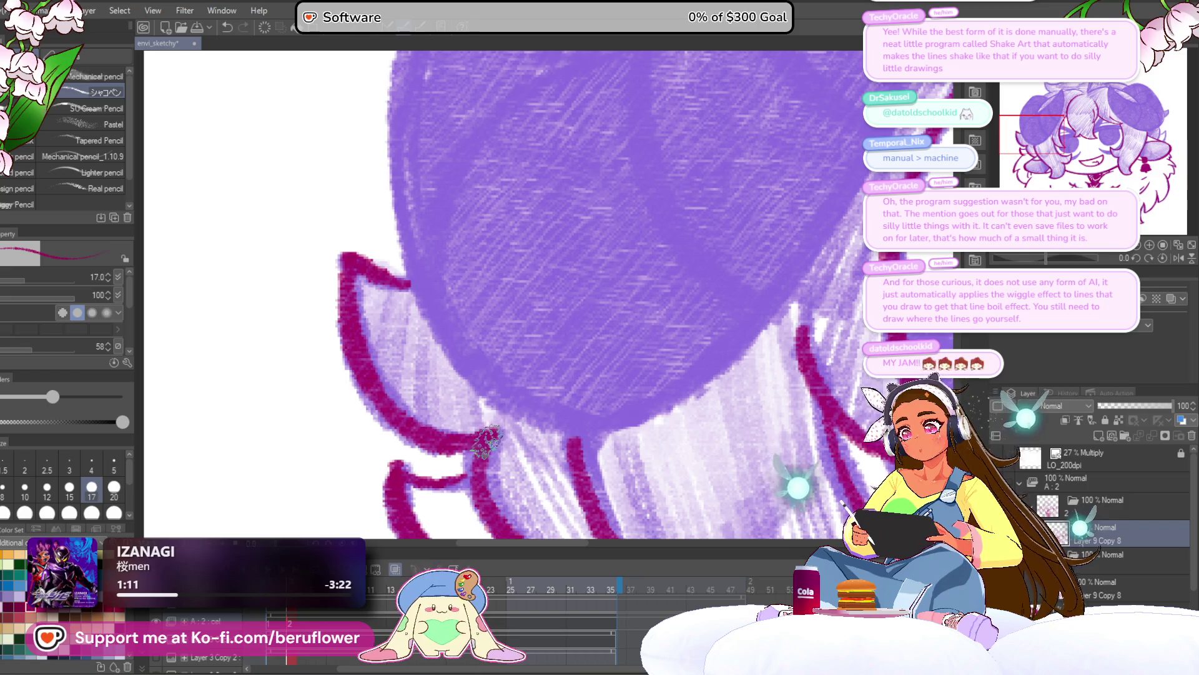
# Outline the ear's left edge in magenta and check the face at different zooms
pyautogui.scroll(-5, 765, 337)
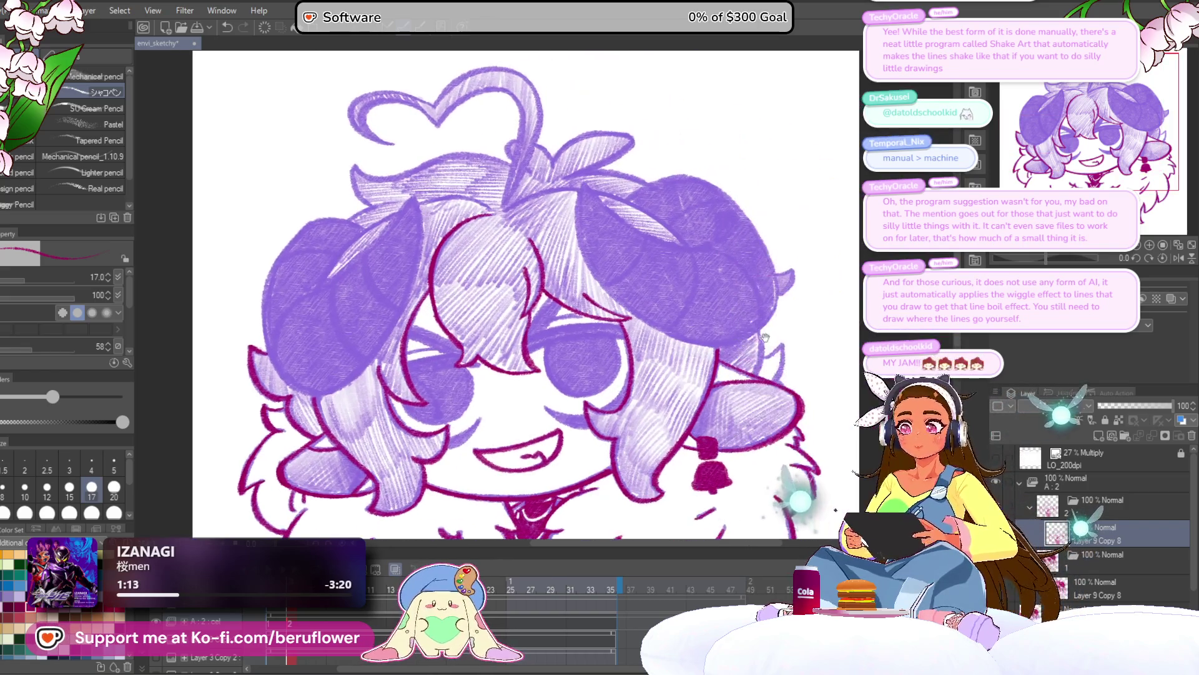
pyautogui.scroll(5, 764, 338)
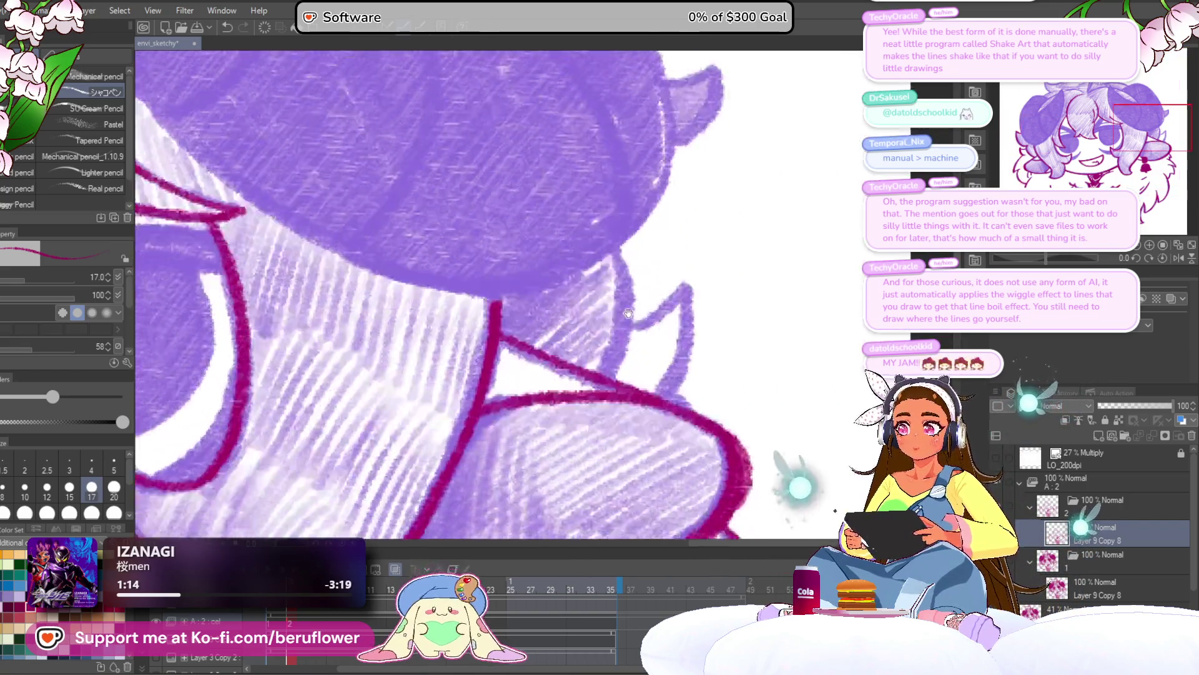
pyautogui.scroll(-3, 628, 313)
pyautogui.moveTo(622, 228)
pyautogui.mouseDown()
pyautogui.moveTo(605, 360)
pyautogui.moveTo(642, 275)
pyautogui.mouseUp()
pyautogui.scroll(-2, 603, 349)
pyautogui.scroll(3, 603, 349)
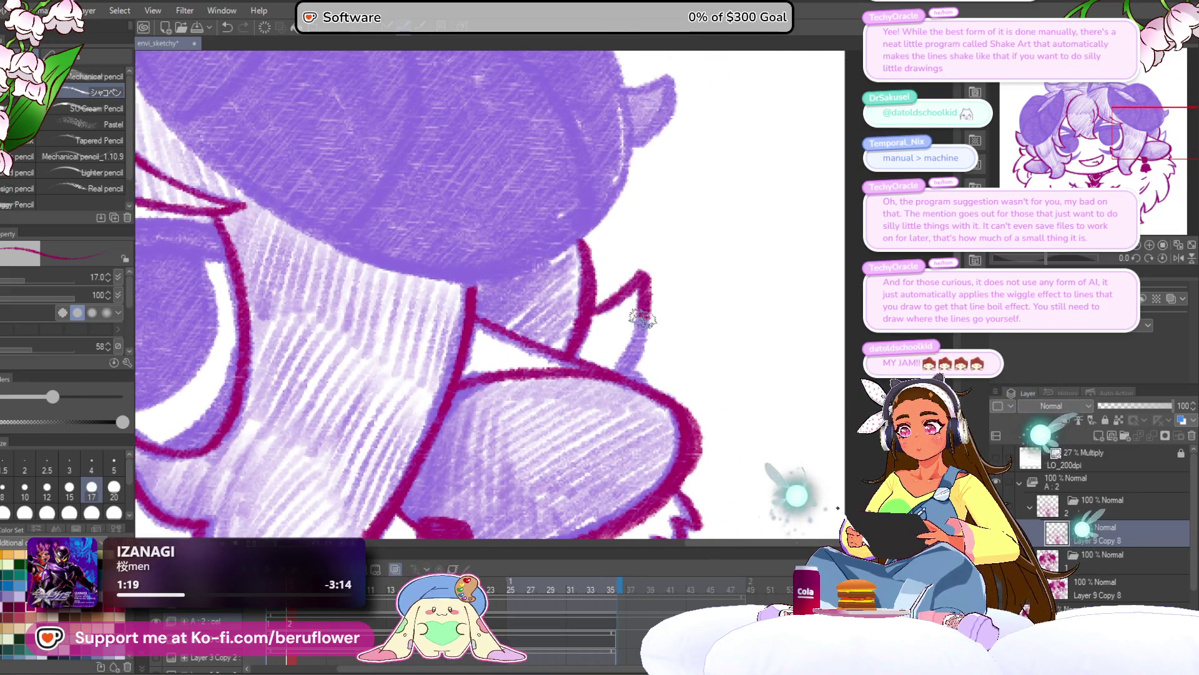
pyautogui.scroll(-5, 642, 390)
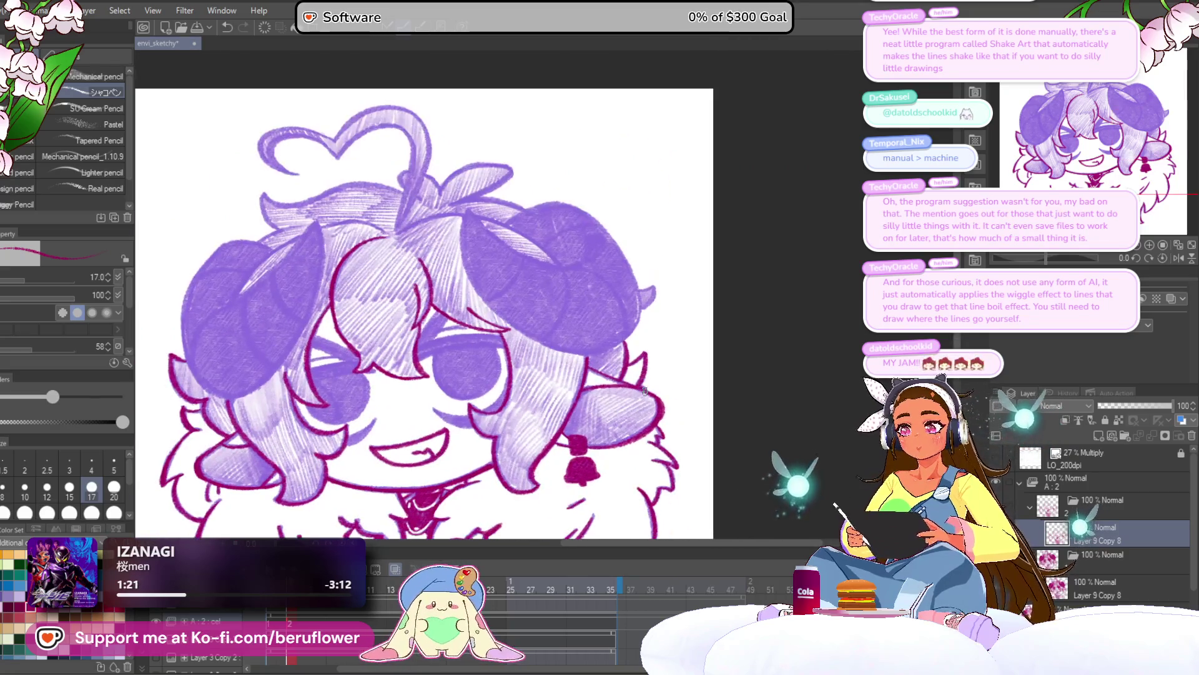
pyautogui.scroll(2, 503, 446)
pyautogui.moveTo(504, 446); pyautogui.dragTo(522, 439)
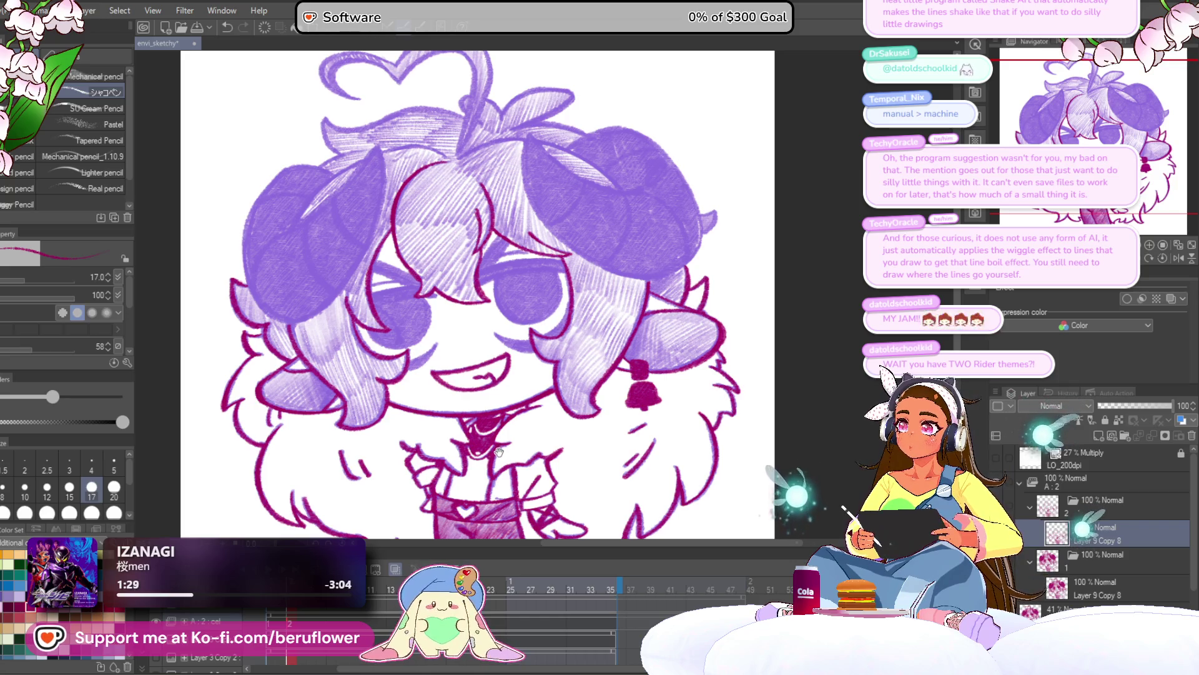
pyautogui.moveTo(503, 443); pyautogui.dragTo(516, 455)
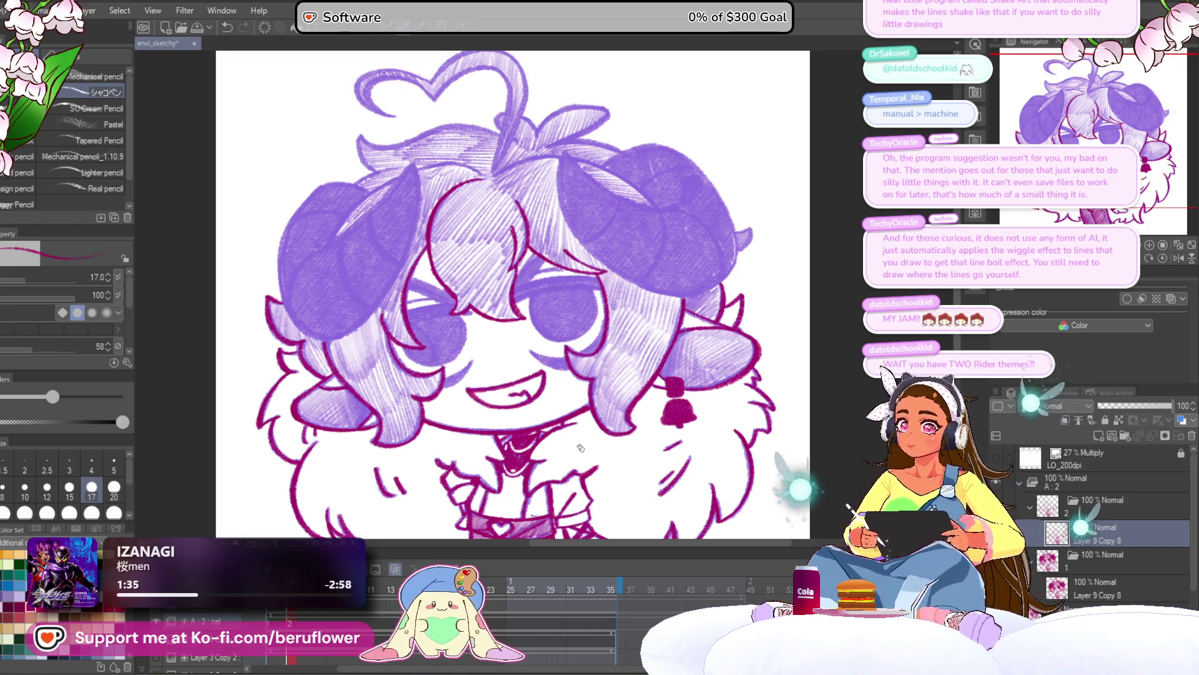
# Zoom in and ink a magenta line across the horn, extending it up-right
pyautogui.hotkey('ctrl', '+')
pyautogui.hotkey('ctrl', '+')
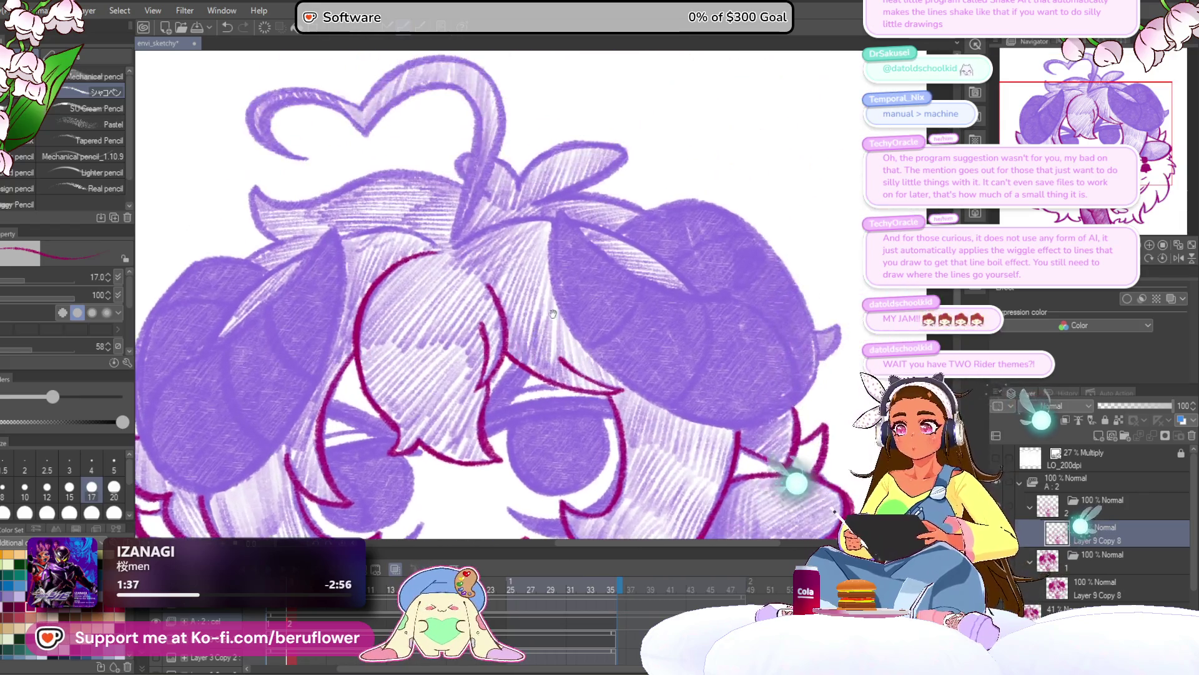
pyautogui.moveTo(672, 220); pyautogui.dragTo(722, 218)
pyautogui.moveTo(524, 281)
pyautogui.mouseDown()
pyautogui.moveTo(639, 315)
pyautogui.moveTo(625, 277)
pyautogui.moveTo(790, 220)
pyautogui.mouseUp()
pyautogui.scroll(5, 578, 256)
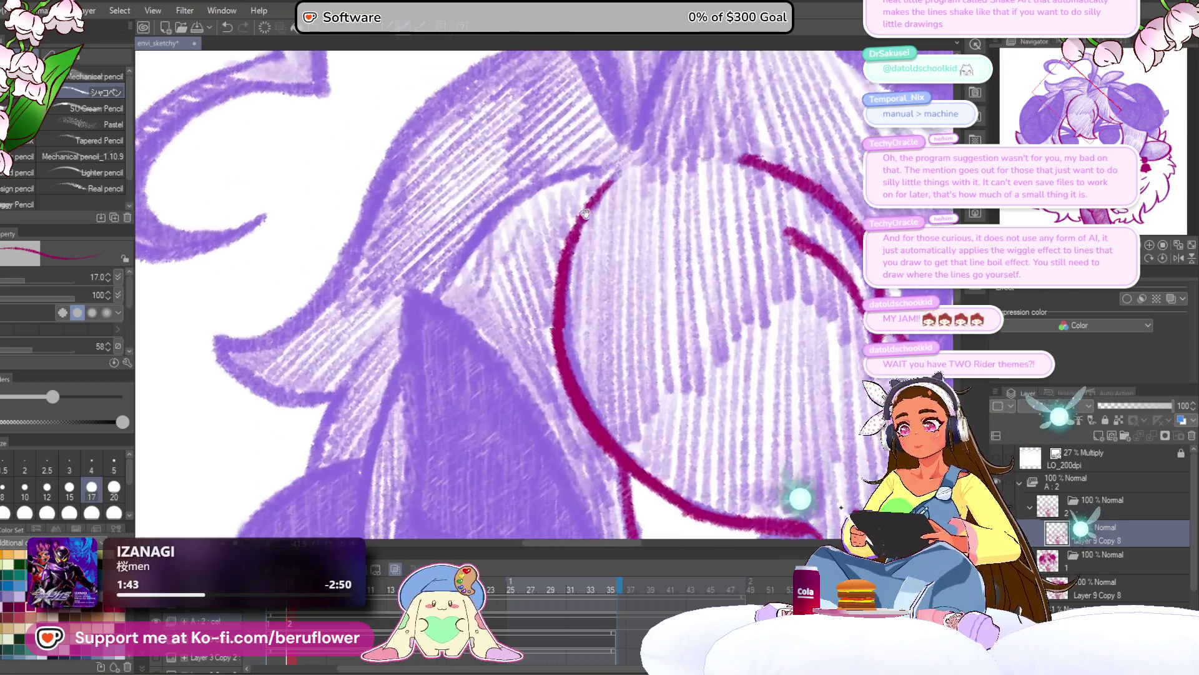
pyautogui.moveTo(653, 227)
pyautogui.mouseDown()
pyautogui.moveTo(622, 218)
pyautogui.moveTo(624, 238)
pyautogui.moveTo(597, 253)
pyautogui.moveTo(687, 216)
pyautogui.moveTo(814, 219)
pyautogui.mouseUp()
pyautogui.moveTo(669, 242); pyautogui.dragTo(777, 236)
pyautogui.moveTo(777, 237)
pyautogui.mouseDown()
pyautogui.moveTo(678, 163)
pyautogui.moveTo(580, 170)
pyautogui.moveTo(704, 187)
pyautogui.mouseUp()
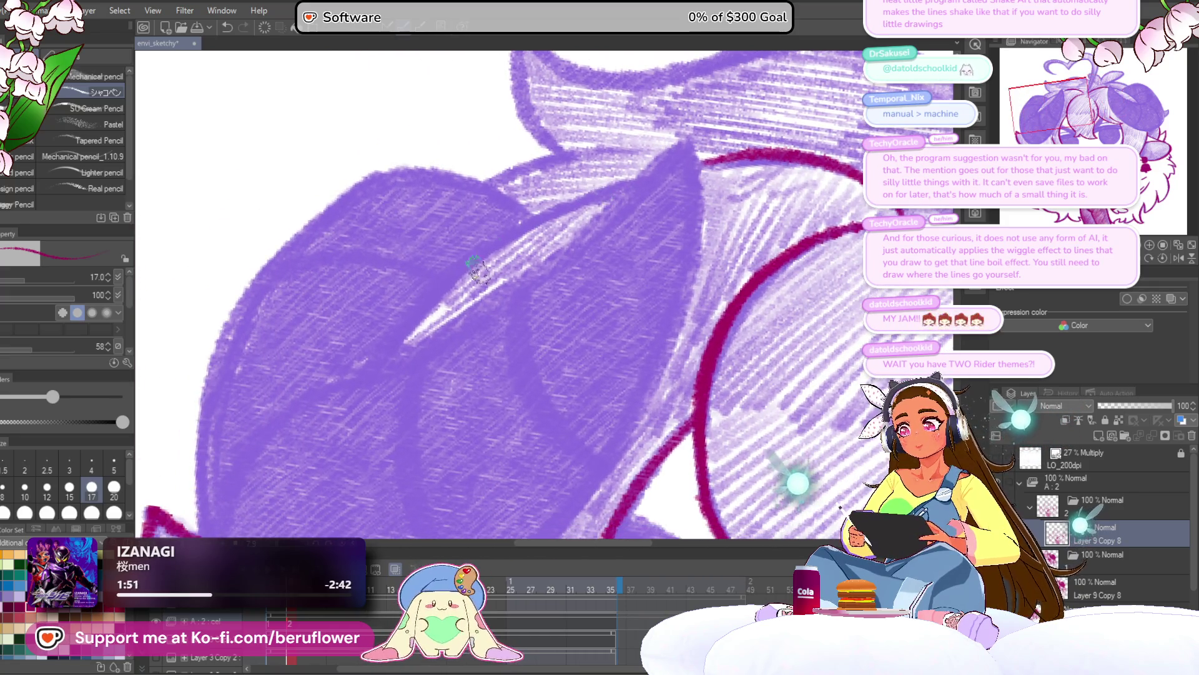
pyautogui.moveTo(519, 281); pyautogui.dragTo(684, 132)
# Trace the horn's left outline down-left in dark magenta
pyautogui.moveTo(702, 171)
pyautogui.mouseDown()
pyautogui.moveTo(618, 140)
pyautogui.moveTo(593, 281)
pyautogui.moveTo(519, 443)
pyautogui.moveTo(553, 343)
pyautogui.mouseUp()
pyautogui.moveTo(637, 228)
pyautogui.mouseDown()
pyautogui.moveTo(498, 380)
pyautogui.moveTo(403, 447)
pyautogui.moveTo(322, 468)
pyautogui.mouseUp()
pyautogui.moveTo(331, 318)
pyautogui.mouseDown()
pyautogui.moveTo(437, 340)
pyautogui.moveTo(445, 378)
pyautogui.mouseUp()
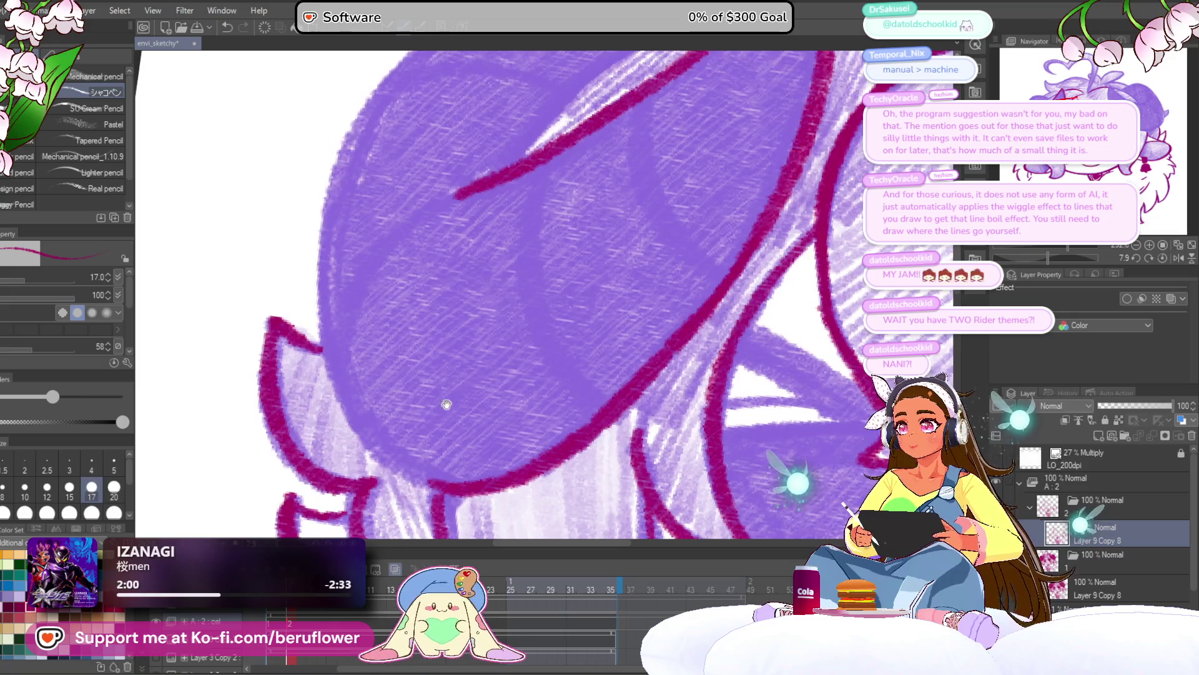
pyautogui.moveTo(367, 265); pyautogui.dragTo(386, 316)
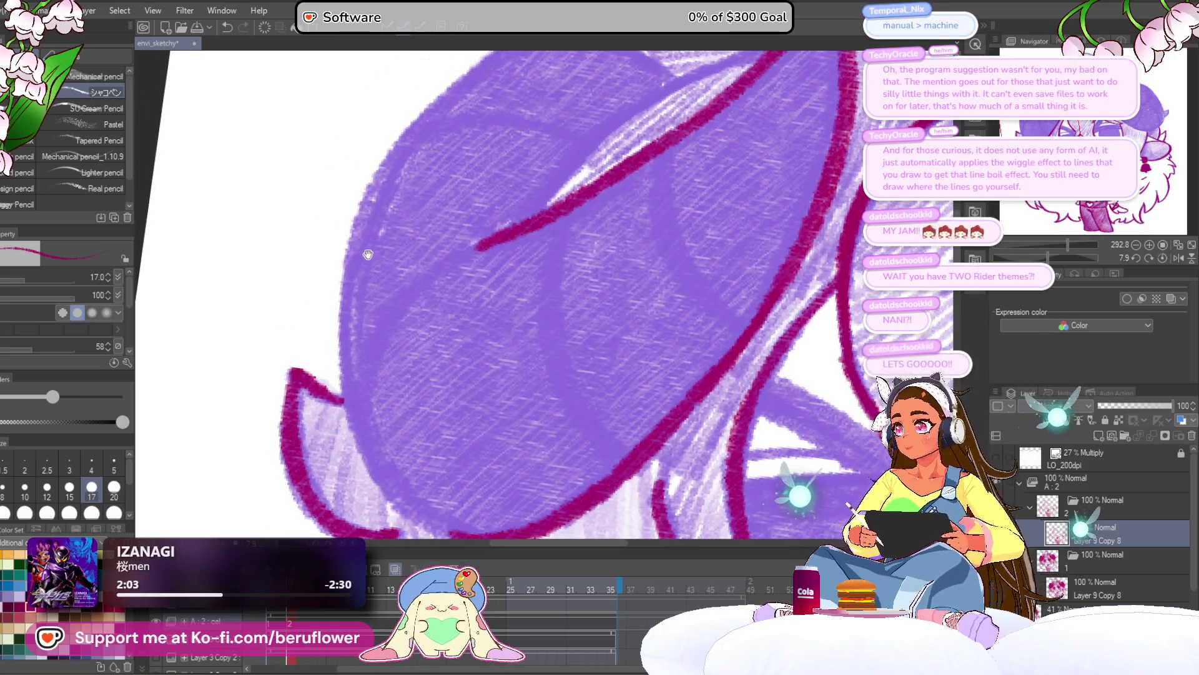
pyautogui.moveTo(369, 253); pyautogui.dragTo(324, 350)
pyautogui.moveTo(493, 134)
pyautogui.mouseDown()
pyautogui.moveTo(395, 203)
pyautogui.moveTo(299, 359)
pyautogui.moveTo(328, 275)
pyautogui.mouseUp()
pyautogui.moveTo(369, 159)
pyautogui.mouseDown()
pyautogui.moveTo(353, 164)
pyautogui.moveTo(329, 241)
pyautogui.moveTo(316, 348)
pyautogui.moveTo(392, 500)
pyautogui.moveTo(343, 415)
pyautogui.mouseUp()
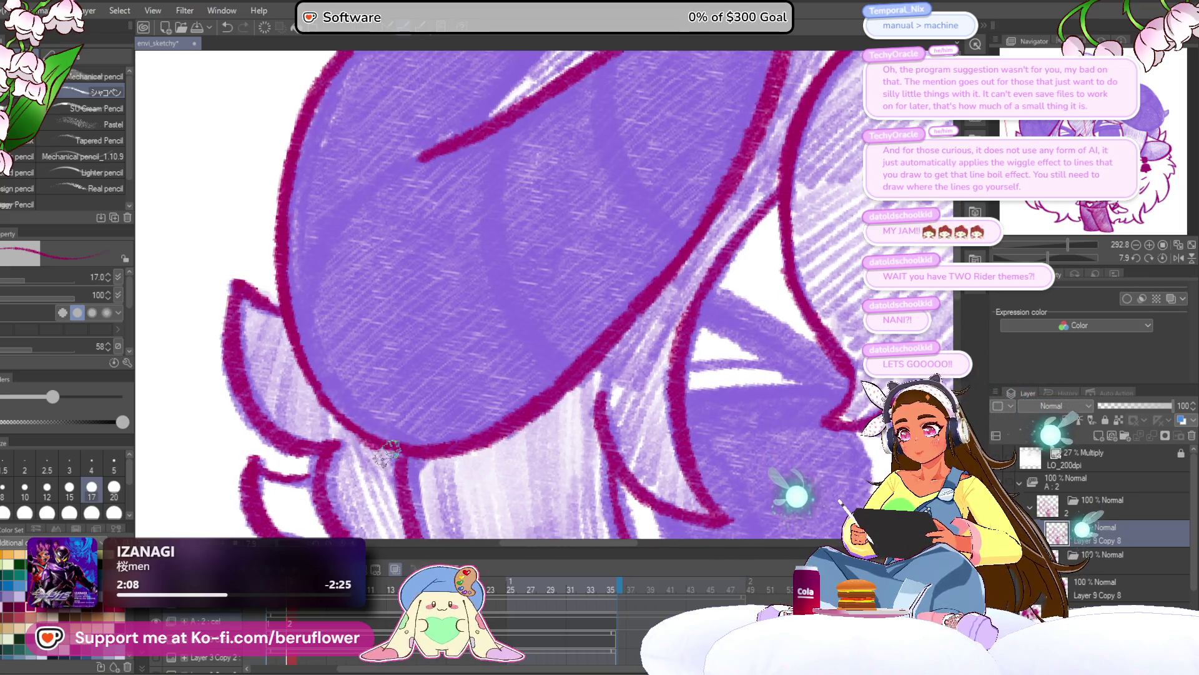
# Close the horn's narrow leaf-shaped fold with a line, then zoom out
pyautogui.moveTo(442, 435)
pyautogui.mouseDown()
pyautogui.moveTo(528, 306)
pyautogui.moveTo(549, 227)
pyautogui.mouseUp()
pyautogui.moveTo(405, 361)
pyautogui.mouseDown()
pyautogui.moveTo(481, 282)
pyautogui.moveTo(677, 164)
pyautogui.mouseUp()
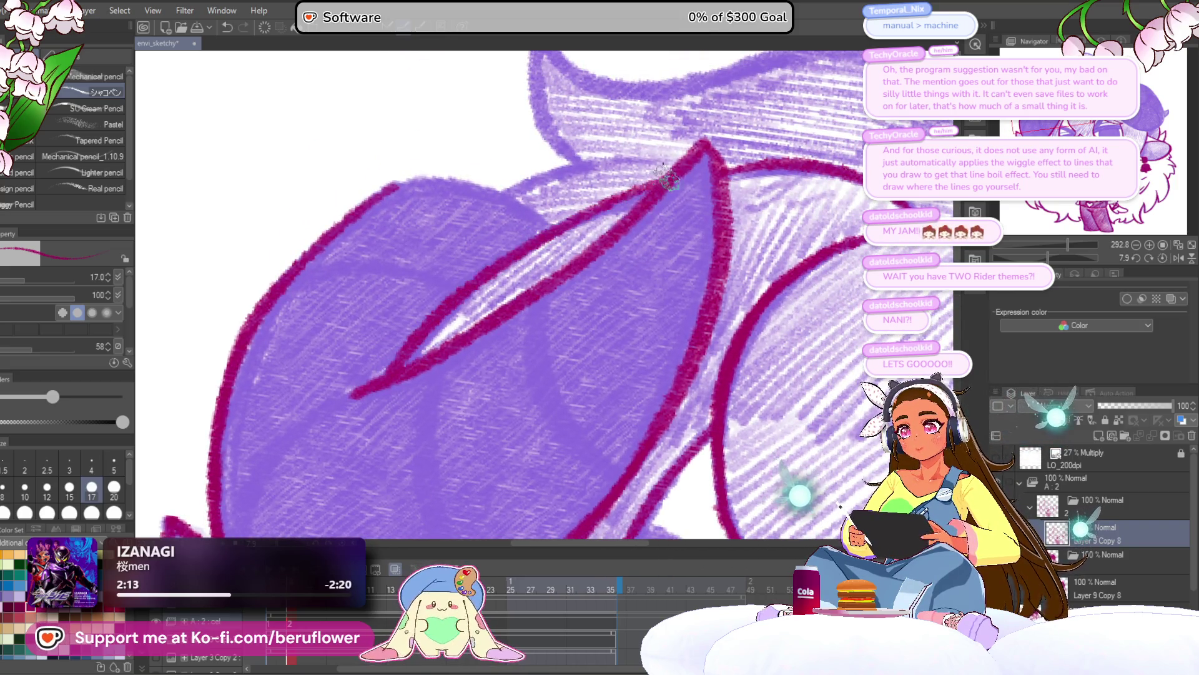
pyautogui.moveTo(591, 228)
pyautogui.mouseDown()
pyautogui.moveTo(478, 176)
pyautogui.moveTo(350, 266)
pyautogui.mouseUp()
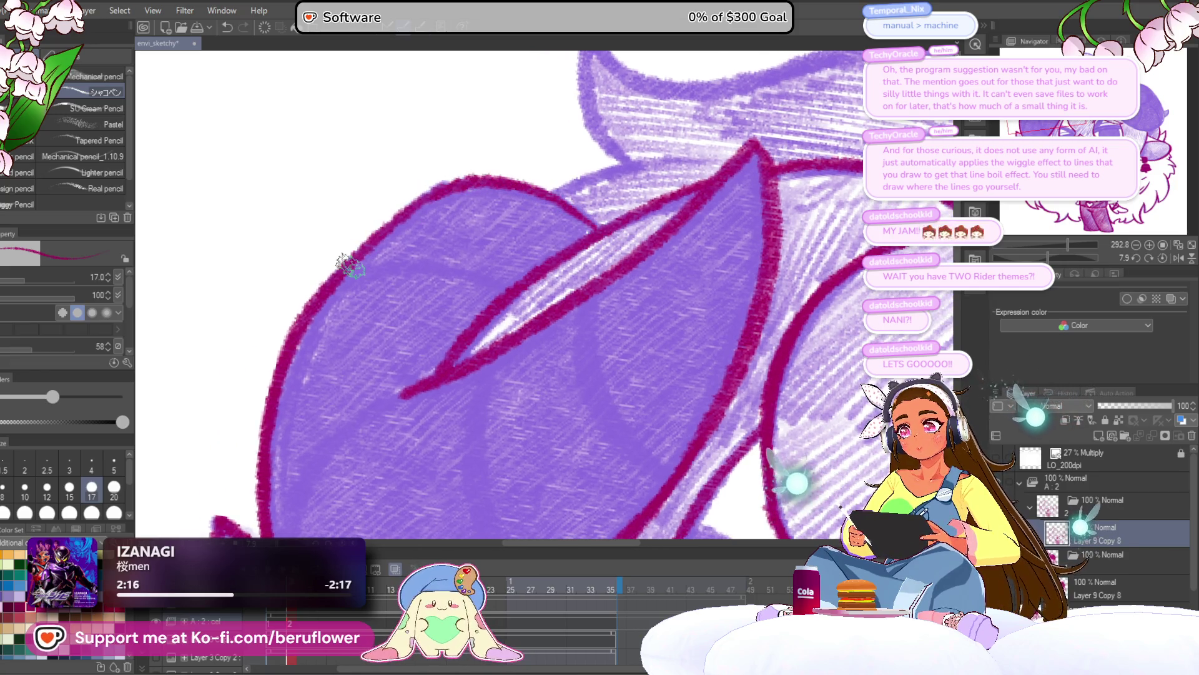
pyautogui.scroll(-5, 350, 267)
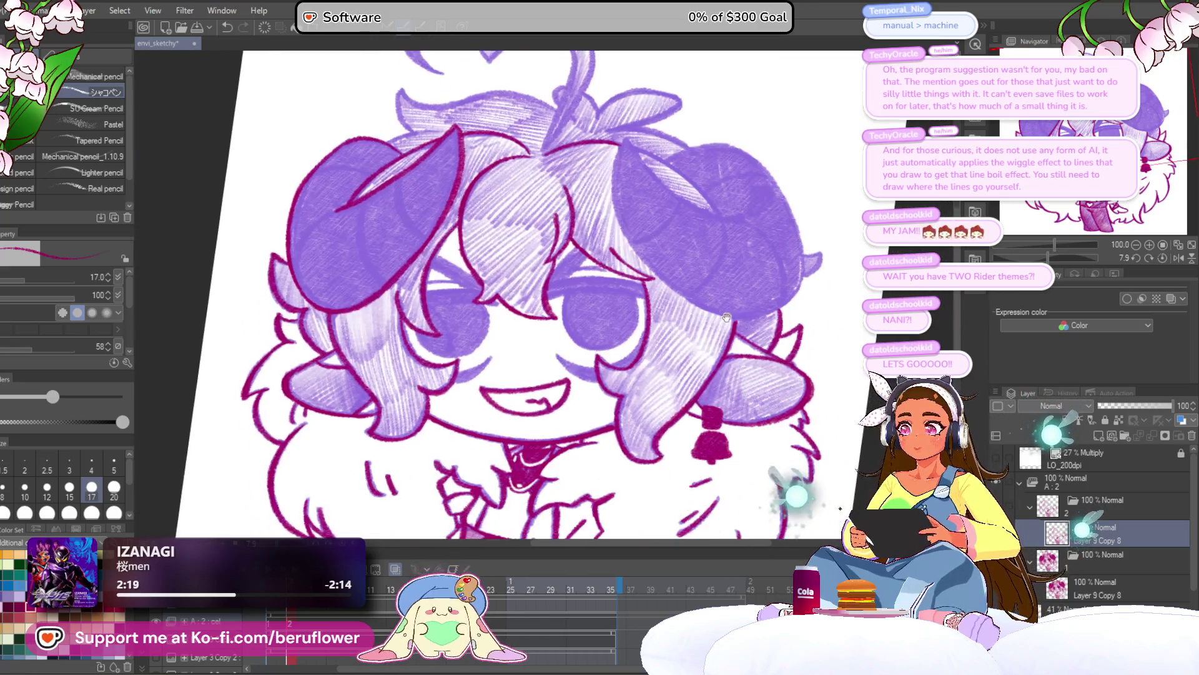
pyautogui.moveTo(719, 325)
pyautogui.mouseDown()
pyautogui.moveTo(727, 387)
pyautogui.moveTo(812, 519)
pyautogui.mouseUp()
pyautogui.scroll(4, 528, 320)
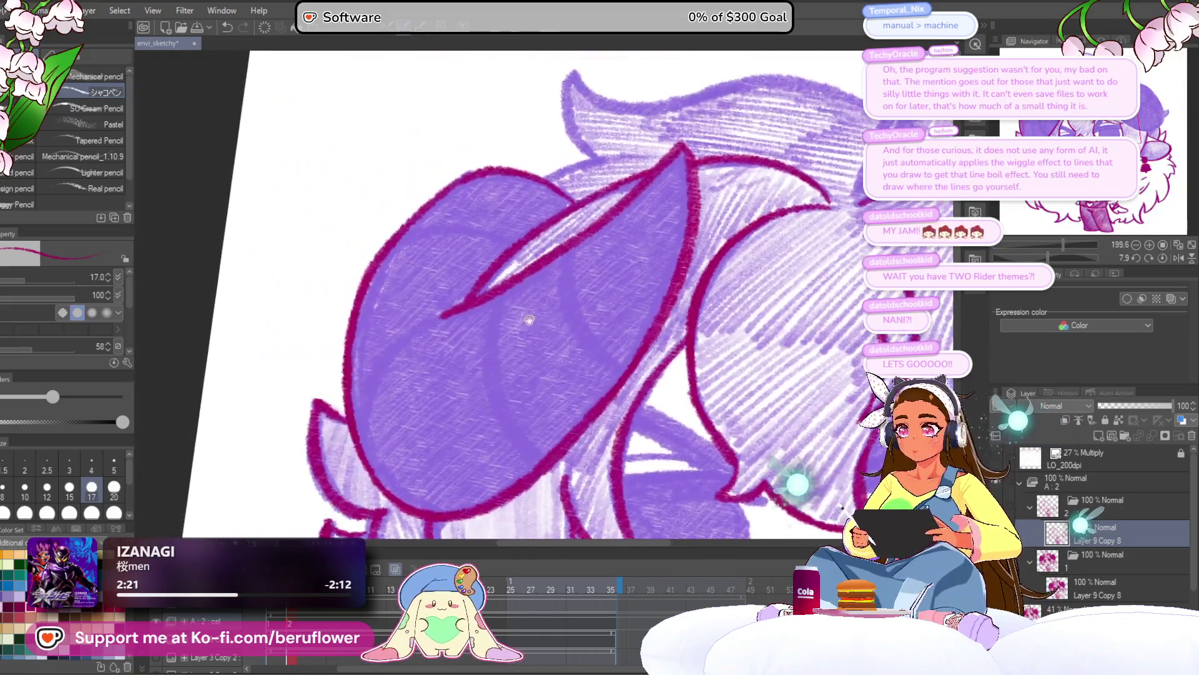
pyautogui.scroll(-3, 599, 247)
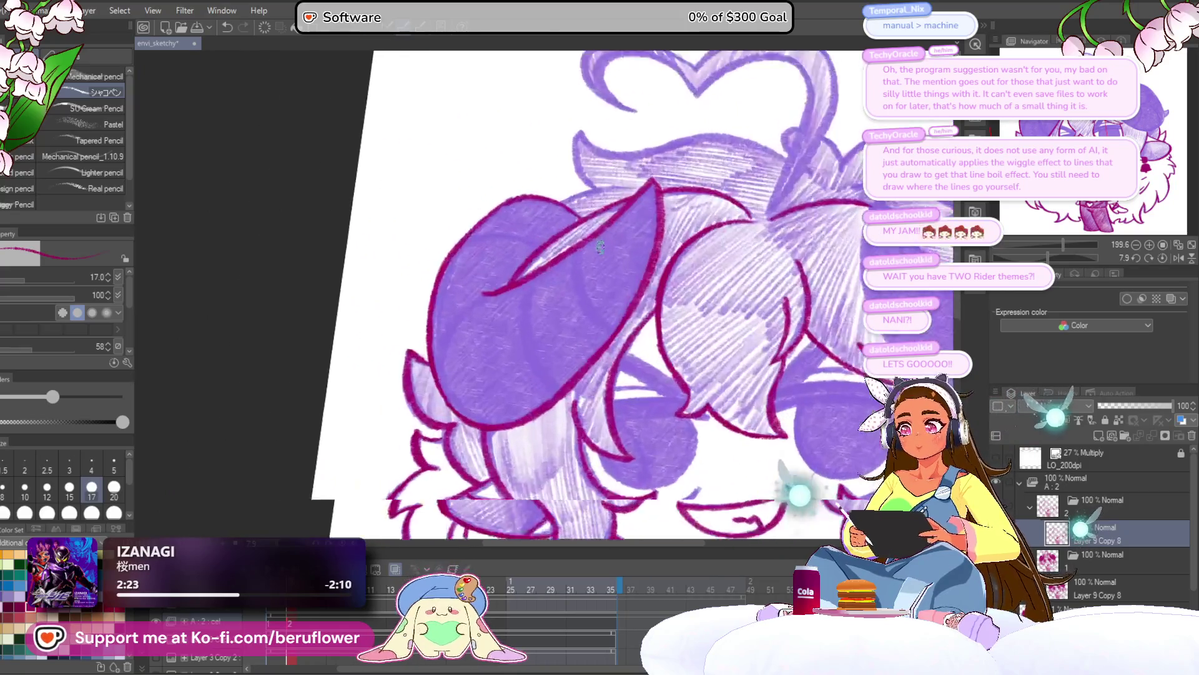
# Ink the first stroke and a curved inner line on the right horn
pyautogui.click(1163, 258)
pyautogui.moveTo(781, 312)
pyautogui.mouseDown()
pyautogui.moveTo(796, 342)
pyautogui.moveTo(925, 406)
pyautogui.moveTo(874, 475)
pyautogui.moveTo(755, 385)
pyautogui.moveTo(768, 349)
pyautogui.mouseUp()
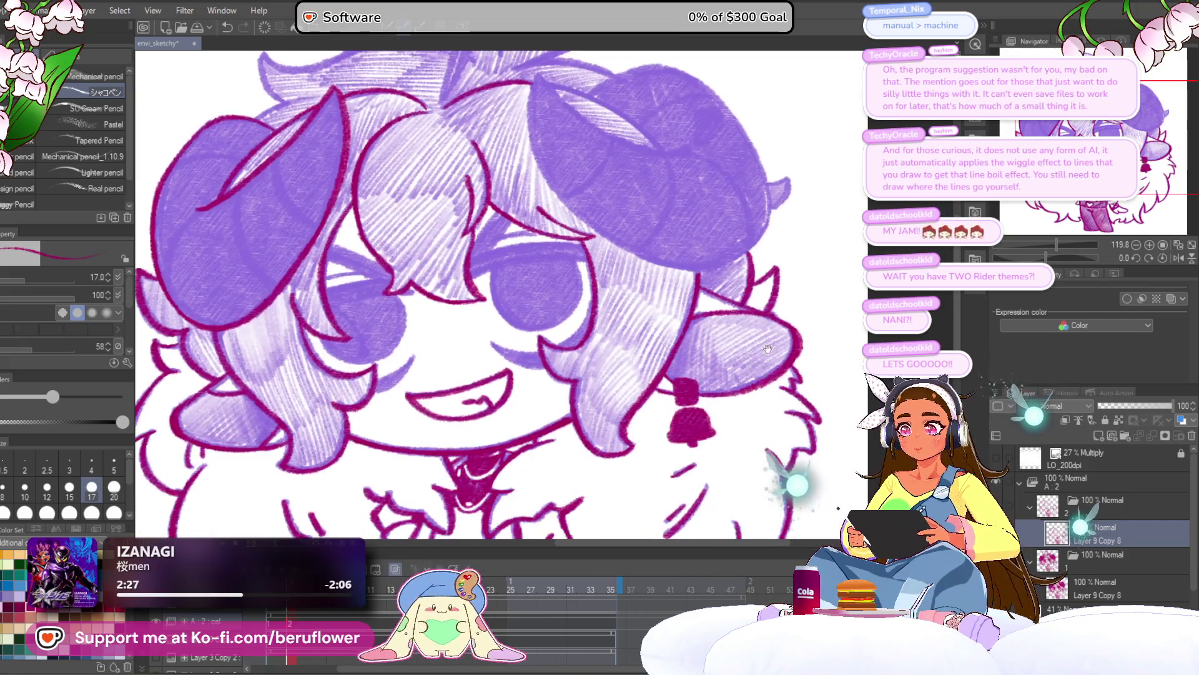
pyautogui.moveTo(769, 407)
pyautogui.mouseDown()
pyautogui.moveTo(837, 243)
pyautogui.moveTo(753, 498)
pyautogui.mouseUp()
pyautogui.moveTo(546, 245)
pyautogui.mouseDown()
pyautogui.moveTo(525, 228)
pyautogui.moveTo(473, 226)
pyautogui.moveTo(585, 190)
pyautogui.moveTo(399, 321)
pyautogui.mouseUp()
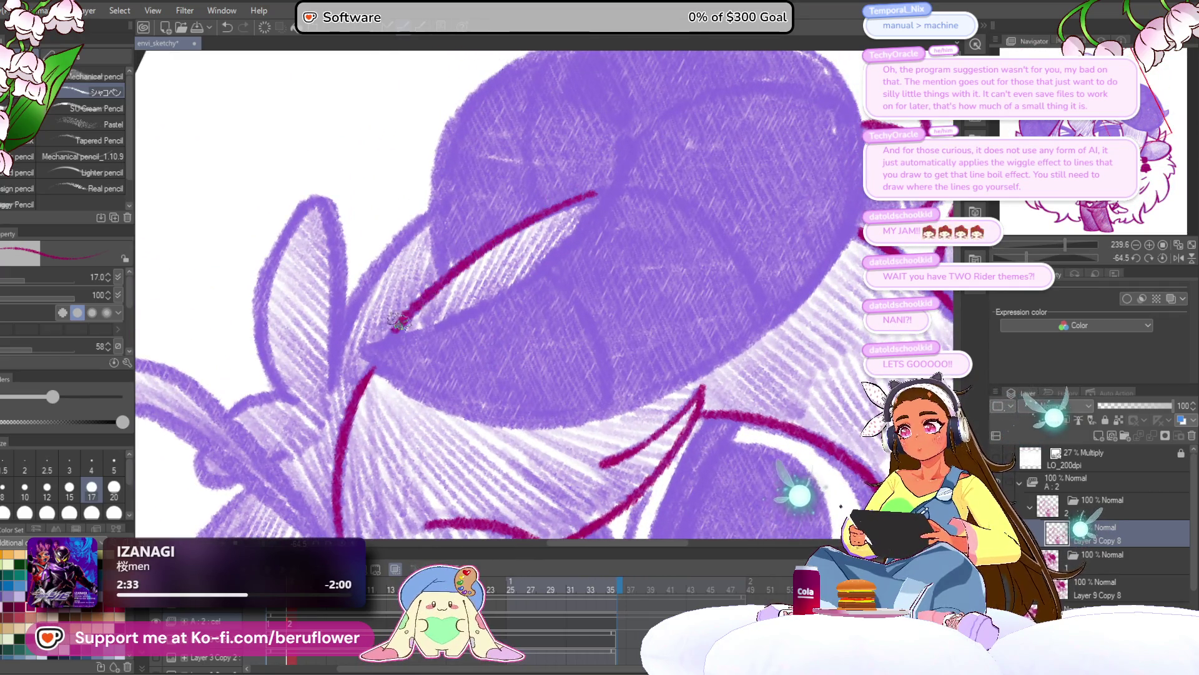
pyautogui.click(1162, 257)
pyautogui.moveTo(439, 211)
pyautogui.mouseDown()
pyautogui.moveTo(413, 312)
pyautogui.moveTo(466, 440)
pyautogui.moveTo(494, 470)
pyautogui.mouseUp()
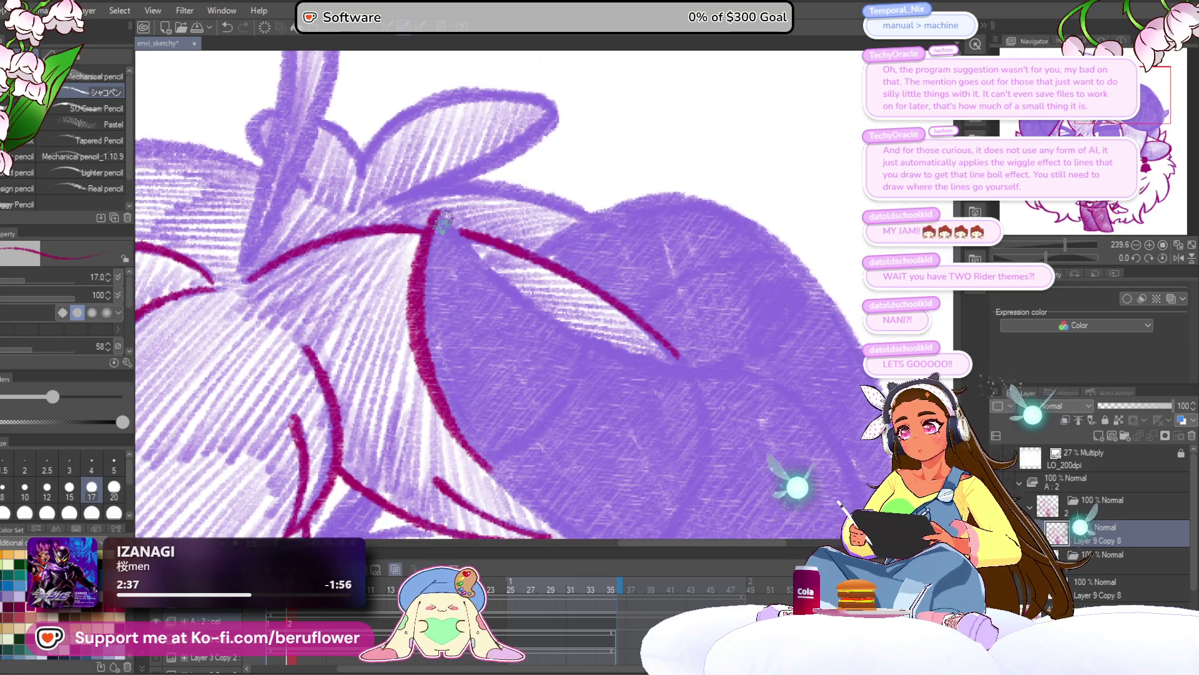
pyautogui.moveTo(1047, 257); pyautogui.dragTo(1077, 253)
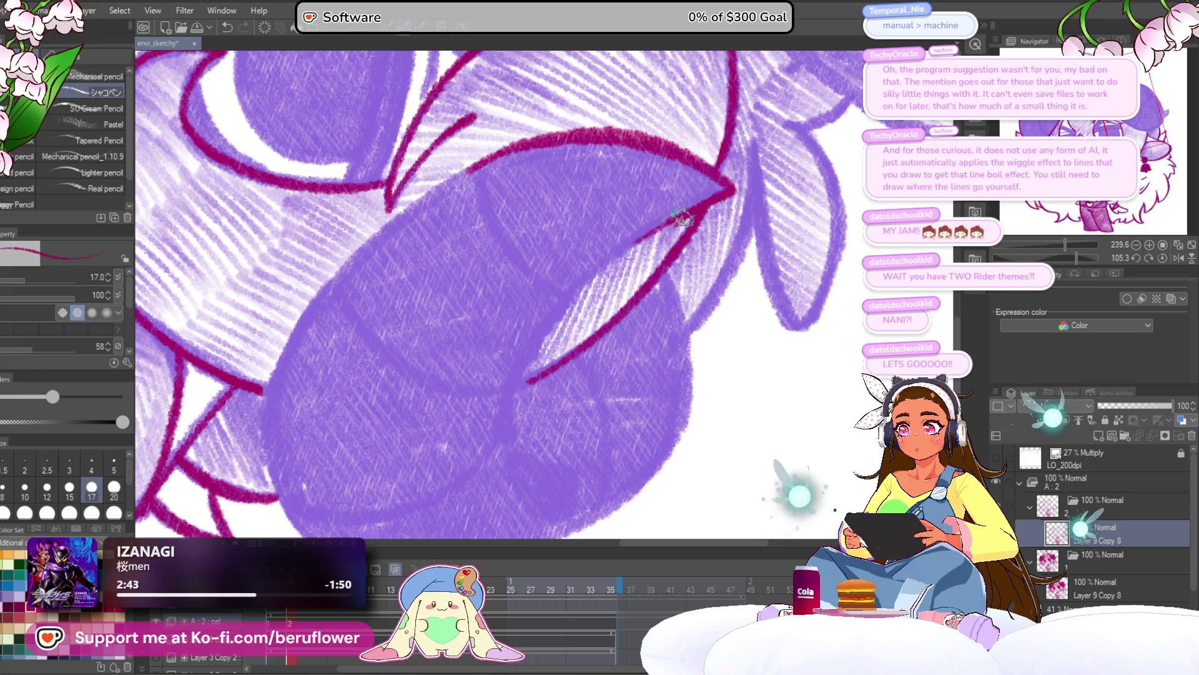
pyautogui.moveTo(627, 248)
pyautogui.mouseDown()
pyautogui.moveTo(538, 330)
pyautogui.moveTo(544, 320)
pyautogui.moveTo(507, 449)
pyautogui.mouseUp()
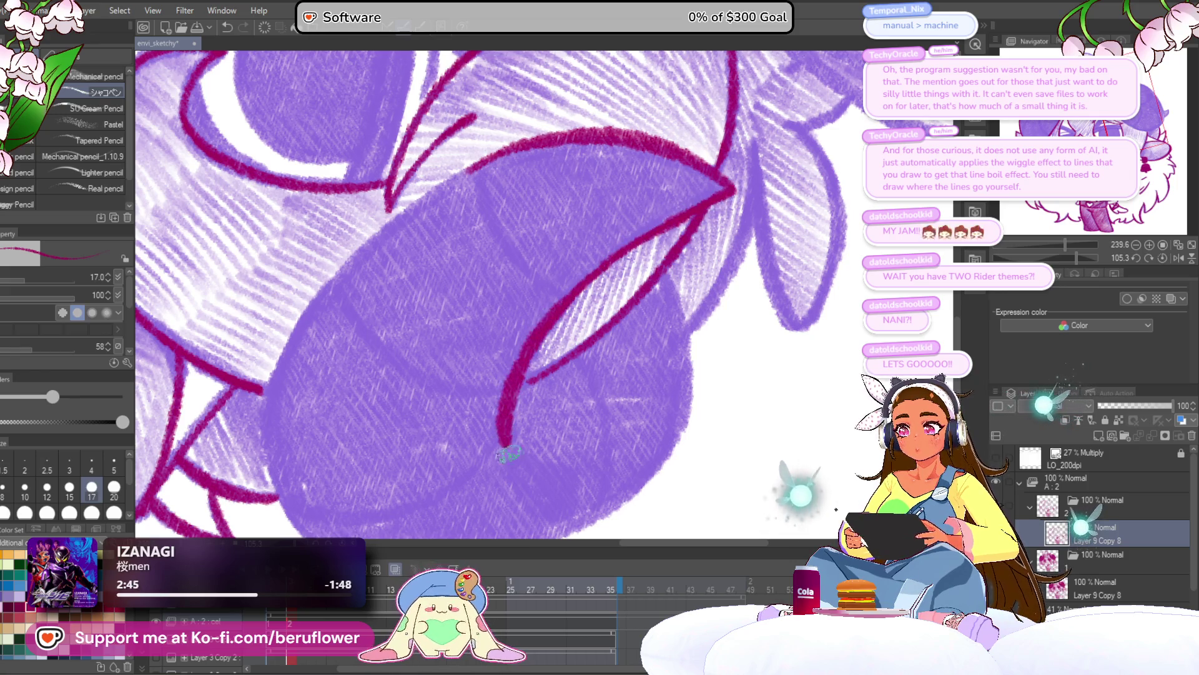
# Trace the right horn's long left outline in magenta at rotated angles
pyautogui.moveTo(1081, 258)
pyautogui.mouseDown()
pyautogui.moveTo(1059, 238)
pyautogui.moveTo(1065, 247)
pyautogui.mouseUp()
pyautogui.moveTo(440, 111); pyautogui.dragTo(405, 197)
pyautogui.moveTo(436, 143); pyautogui.dragTo(409, 218)
pyautogui.moveTo(439, 124)
pyautogui.mouseDown()
pyautogui.moveTo(400, 250)
pyautogui.moveTo(409, 412)
pyautogui.moveTo(428, 450)
pyautogui.mouseUp()
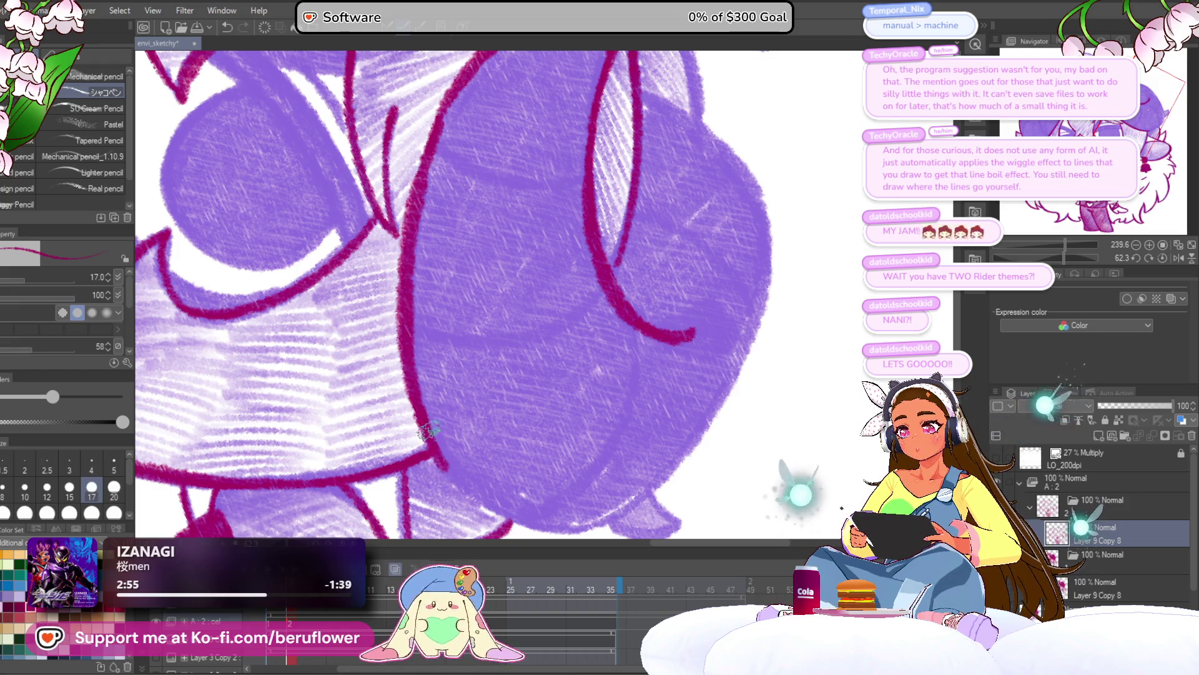
pyautogui.moveTo(1058, 263); pyautogui.dragTo(1092, 257)
pyautogui.moveTo(499, 199)
pyautogui.mouseDown()
pyautogui.moveTo(466, 231)
pyautogui.moveTo(413, 325)
pyautogui.moveTo(422, 364)
pyautogui.mouseUp()
pyautogui.moveTo(420, 298); pyautogui.dragTo(427, 381)
# Ink the horn's right-side outline and the leaf's left edge up to its tip
pyautogui.moveTo(1093, 257); pyautogui.dragTo(1065, 258)
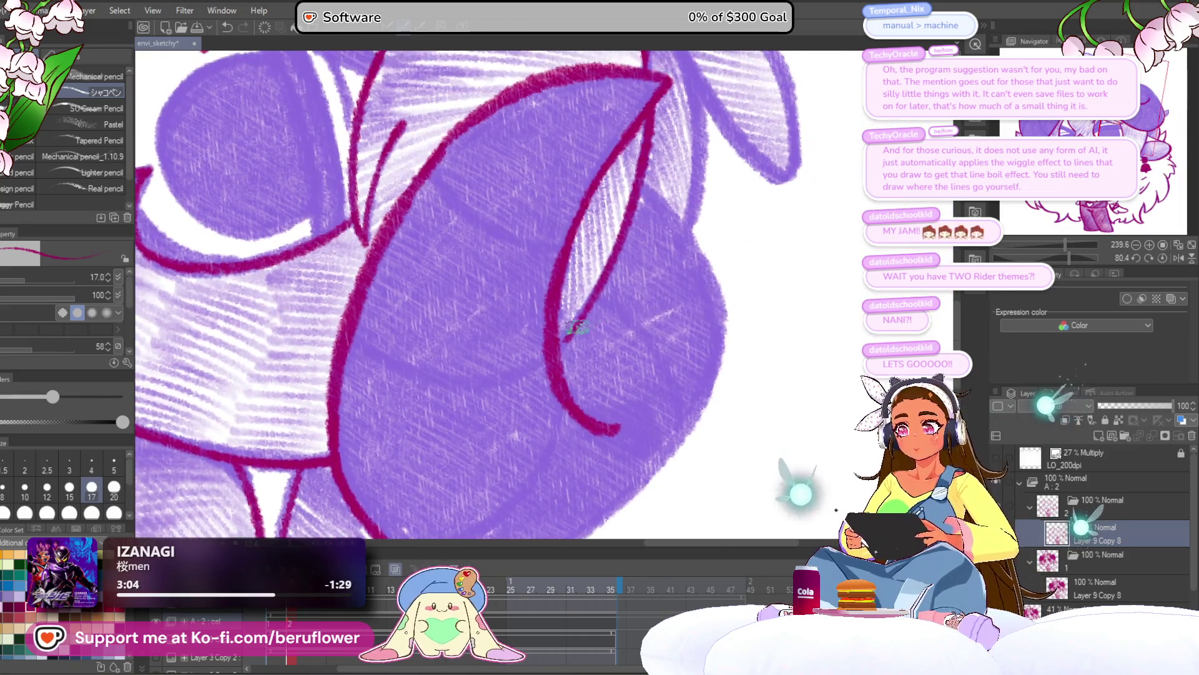
pyautogui.moveTo(639, 291); pyautogui.dragTo(587, 278)
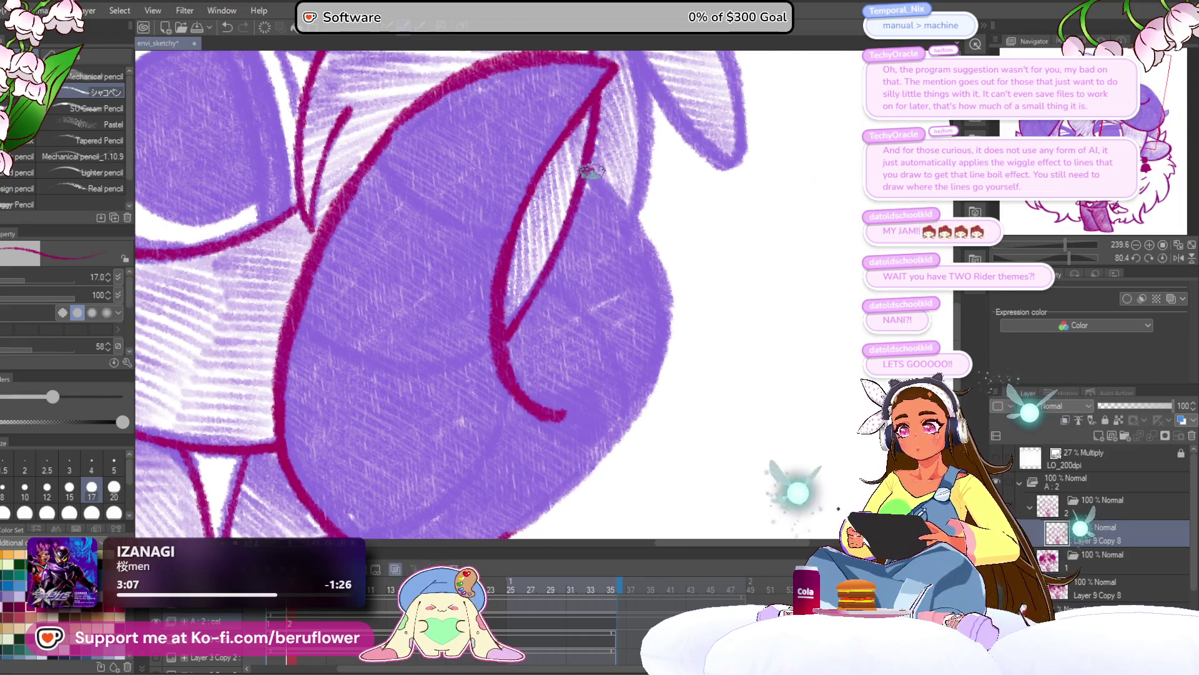
pyautogui.moveTo(591, 172); pyautogui.dragTo(643, 239)
pyautogui.moveTo(666, 307); pyautogui.dragTo(670, 328)
pyautogui.moveTo(671, 327)
pyautogui.mouseDown()
pyautogui.moveTo(662, 244)
pyautogui.moveTo(605, 370)
pyautogui.moveTo(513, 451)
pyautogui.mouseUp()
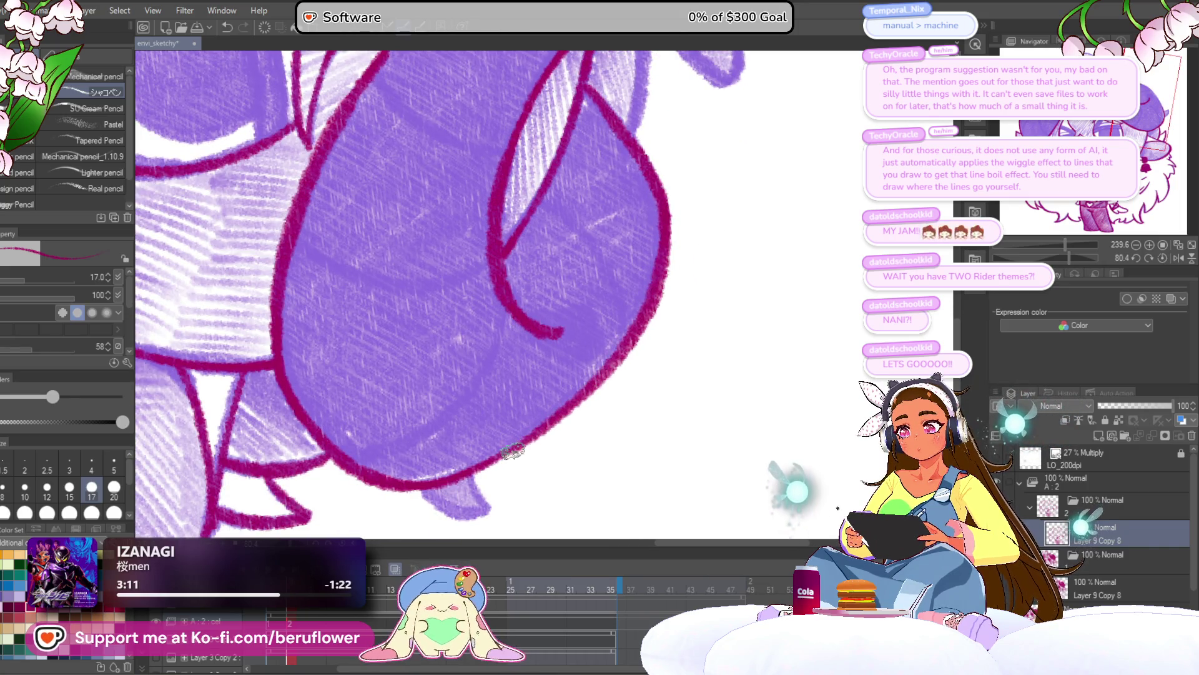
pyautogui.moveTo(723, 150); pyautogui.dragTo(724, 374)
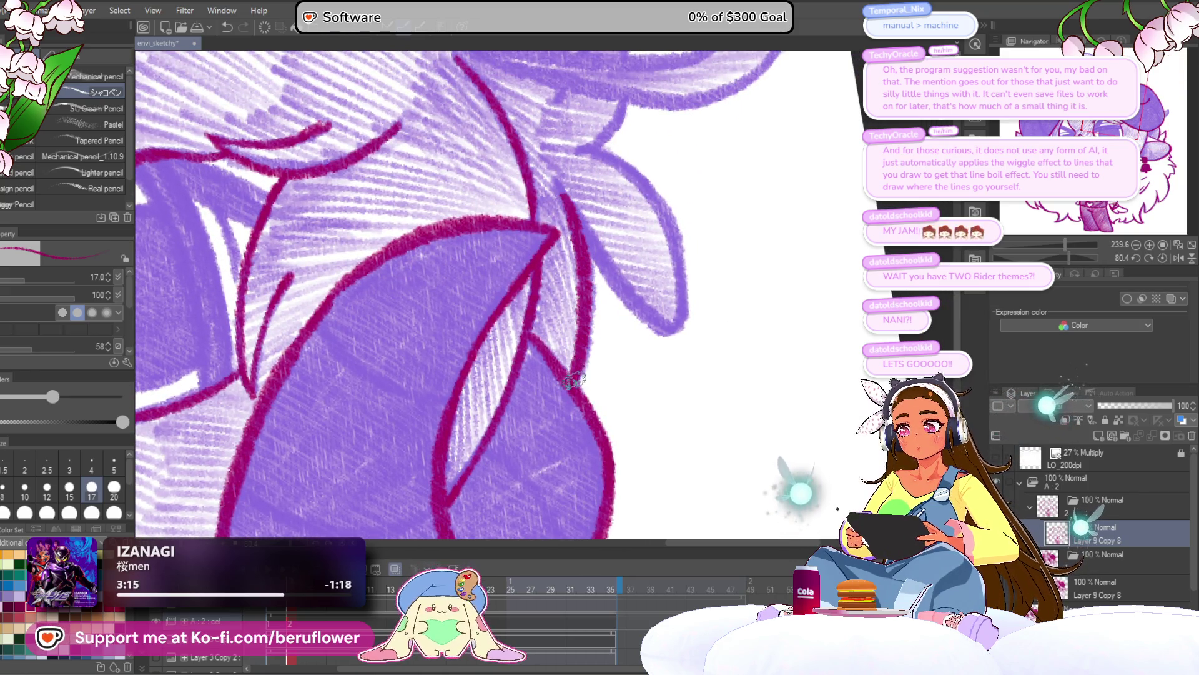
pyautogui.moveTo(1070, 257); pyautogui.dragTo(1037, 257)
pyautogui.moveTo(428, 351); pyautogui.dragTo(534, 254)
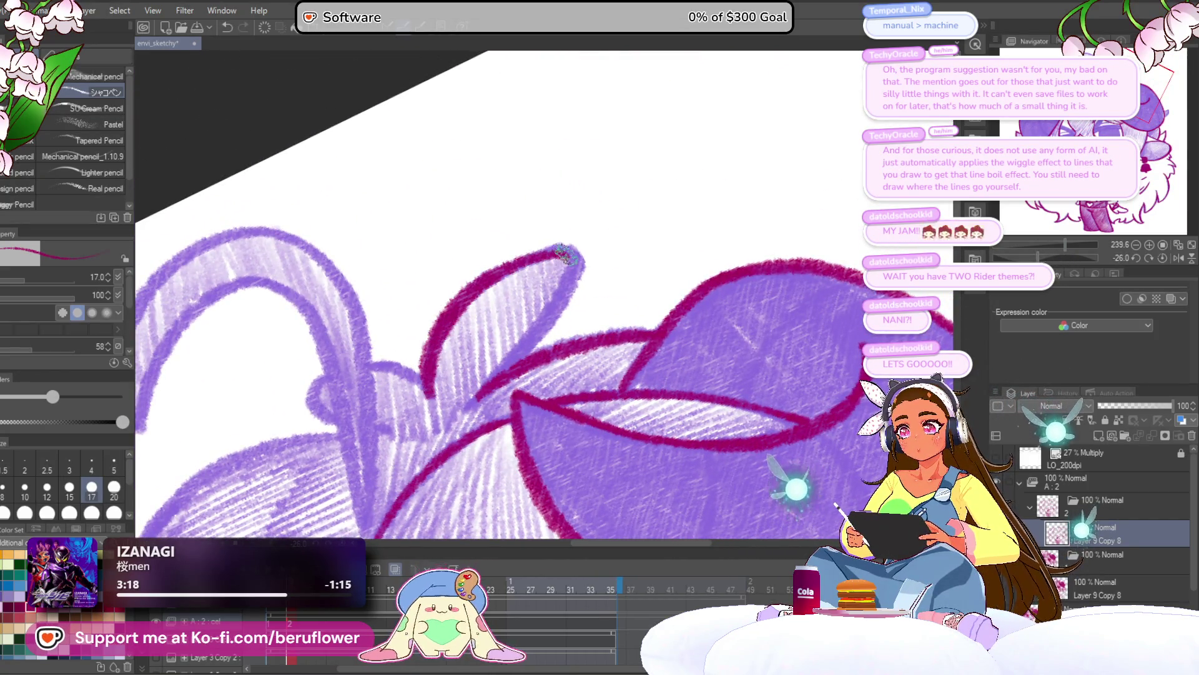
# Ink the leaf's right edge and the heart curl's inner left edge and right side in magenta
pyautogui.moveTo(552, 308); pyautogui.dragTo(468, 400)
pyautogui.moveTo(487, 428)
pyautogui.mouseDown()
pyautogui.moveTo(712, 225)
pyautogui.moveTo(652, 260)
pyautogui.mouseUp()
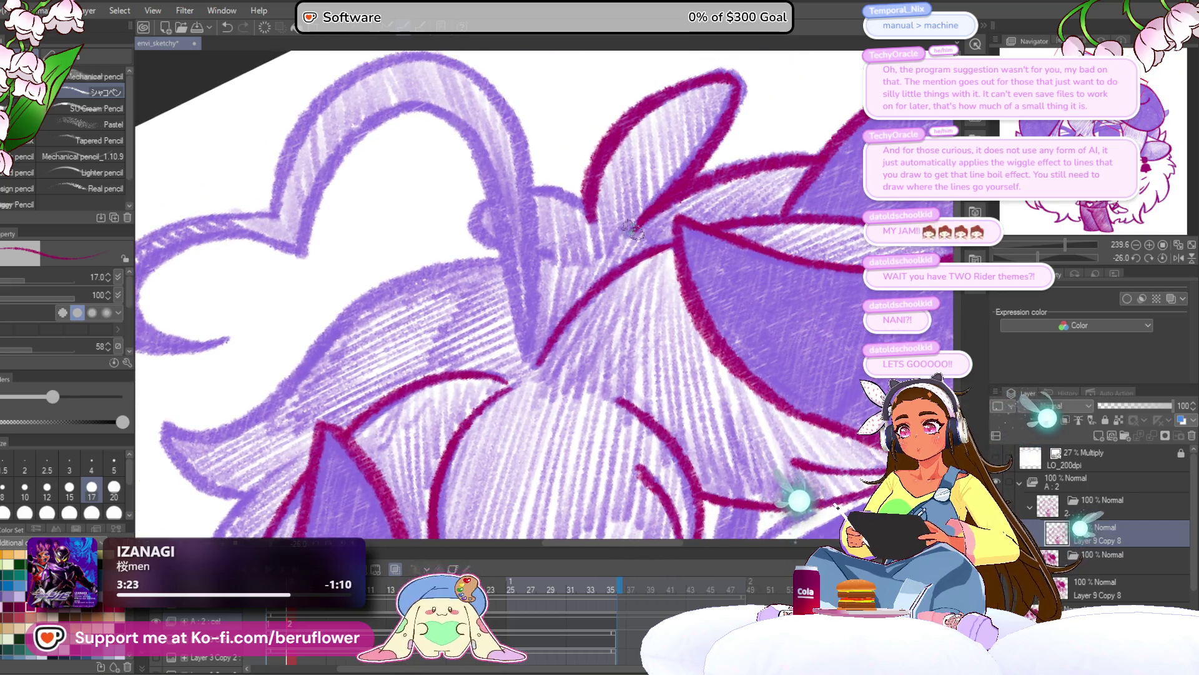
pyautogui.scroll(-2, 679, 180)
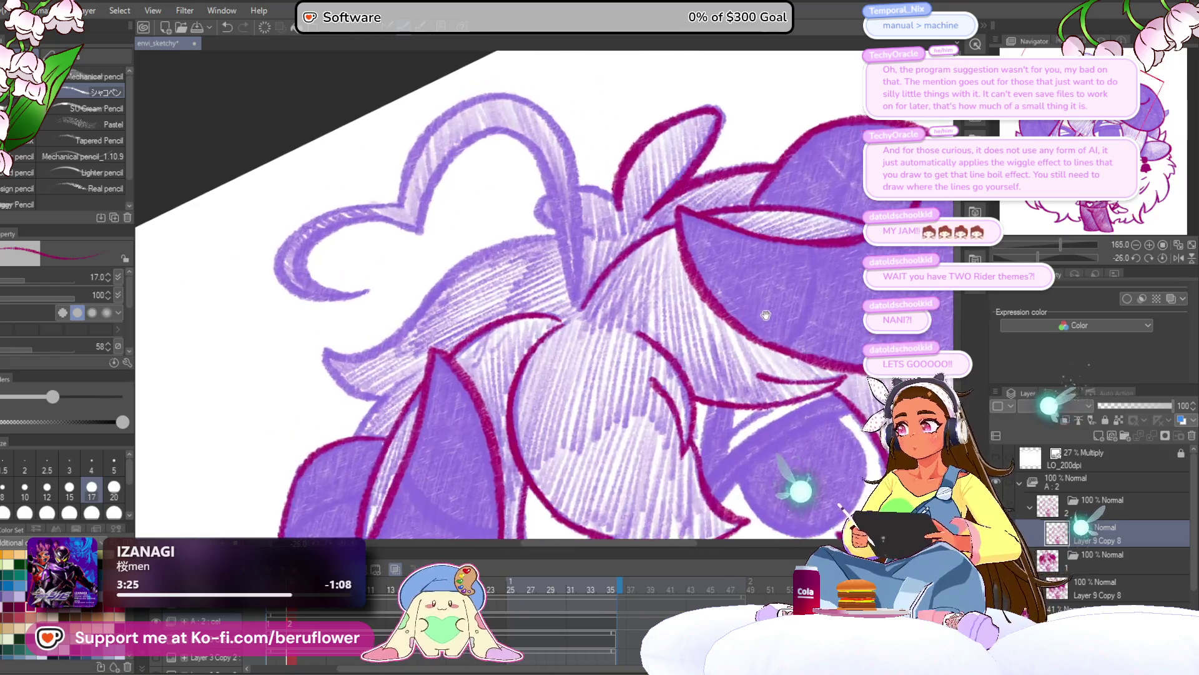
pyautogui.moveTo(737, 312); pyautogui.dragTo(772, 345)
pyautogui.scroll(2, 528, 249)
pyautogui.moveTo(438, 342)
pyautogui.mouseDown()
pyautogui.moveTo(470, 262)
pyautogui.moveTo(562, 180)
pyautogui.moveTo(588, 180)
pyautogui.moveTo(553, 190)
pyautogui.moveTo(618, 229)
pyautogui.moveTo(561, 181)
pyautogui.moveTo(609, 257)
pyautogui.moveTo(650, 456)
pyautogui.mouseUp()
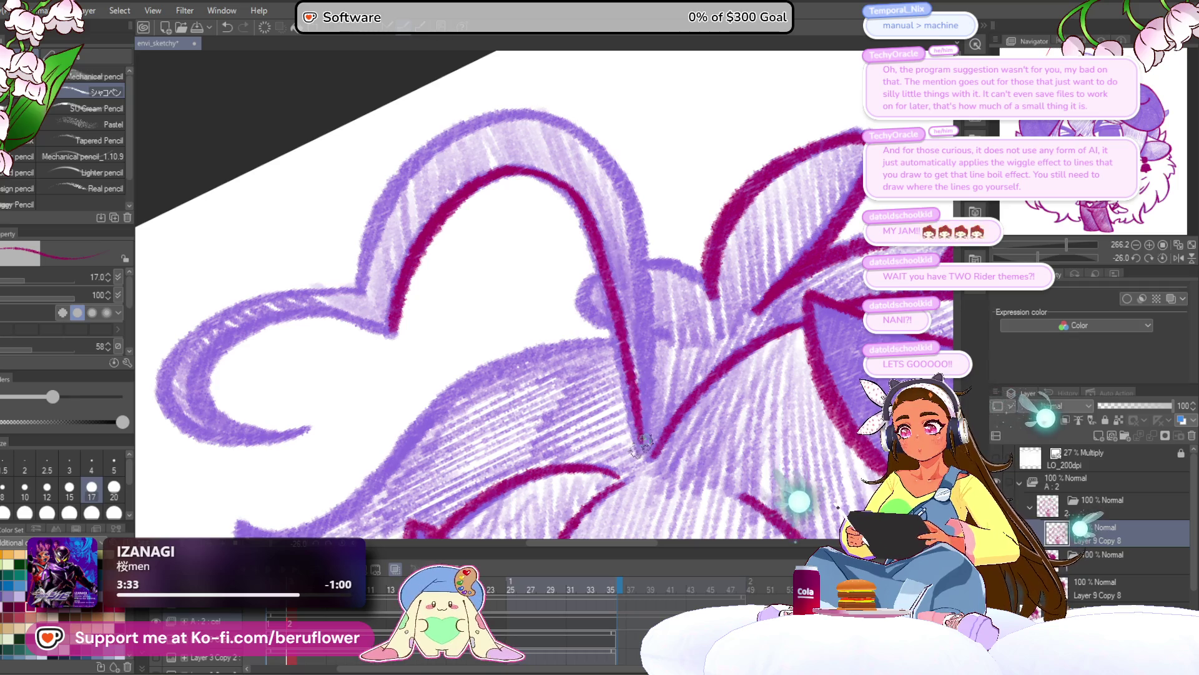
pyautogui.moveTo(661, 372)
pyautogui.mouseDown()
pyautogui.moveTo(748, 434)
pyautogui.moveTo(767, 428)
pyautogui.mouseUp()
# Trace the heart's outer left arc, top arc and the lobe's small loop in magenta
pyautogui.moveTo(584, 170); pyautogui.dragTo(465, 312)
pyautogui.moveTo(525, 212); pyautogui.dragTo(456, 340)
pyautogui.moveTo(475, 300)
pyautogui.mouseDown()
pyautogui.moveTo(543, 190)
pyautogui.moveTo(625, 164)
pyautogui.mouseUp()
pyautogui.moveTo(1039, 257); pyautogui.dragTo(1002, 258)
pyautogui.moveTo(719, 153)
pyautogui.mouseDown()
pyautogui.moveTo(480, 282)
pyautogui.moveTo(447, 334)
pyautogui.moveTo(440, 415)
pyautogui.mouseUp()
pyautogui.moveTo(536, 177)
pyautogui.mouseDown()
pyautogui.moveTo(537, 223)
pyautogui.moveTo(603, 282)
pyautogui.moveTo(625, 236)
pyautogui.mouseUp()
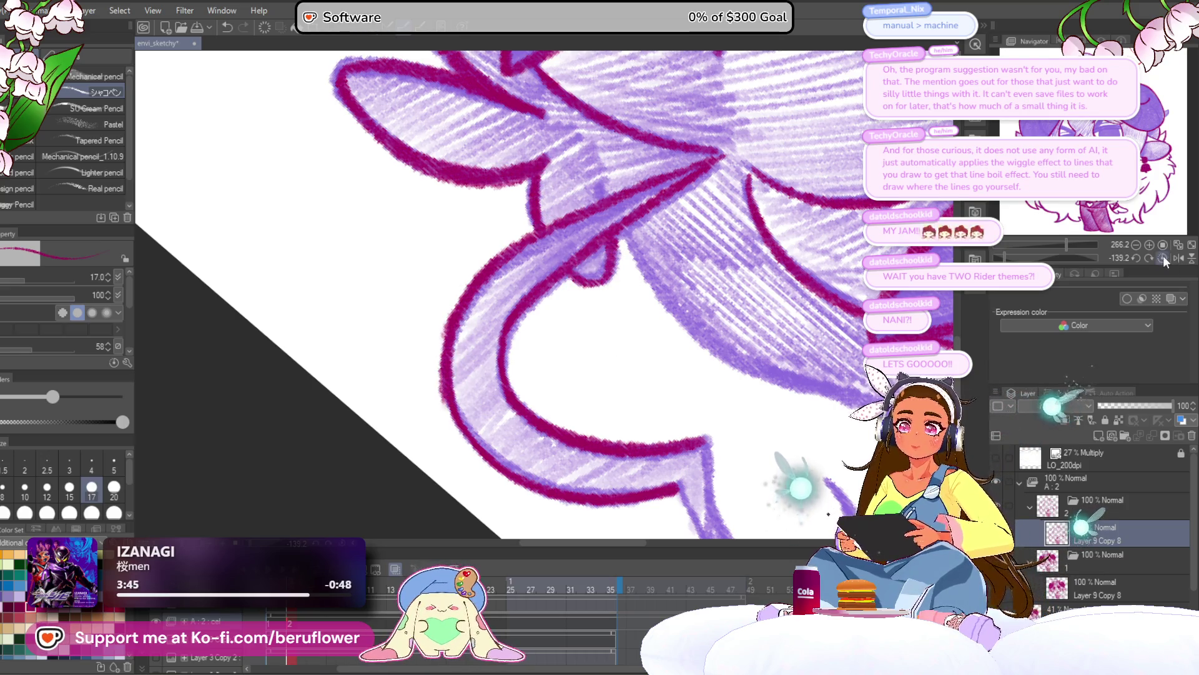
# With the canvas upright again, ink the top edge of the hair wave
pyautogui.click(1163, 256)
pyautogui.moveTo(615, 413)
pyautogui.mouseDown()
pyautogui.moveTo(619, 271)
pyautogui.moveTo(706, 274)
pyautogui.mouseUp()
pyautogui.moveTo(712, 250)
pyautogui.mouseDown()
pyautogui.moveTo(656, 237)
pyautogui.moveTo(462, 247)
pyautogui.moveTo(262, 275)
pyautogui.mouseUp()
pyautogui.moveTo(265, 272)
pyautogui.mouseDown()
pyautogui.moveTo(368, 262)
pyautogui.moveTo(449, 368)
pyautogui.moveTo(562, 253)
pyautogui.moveTo(594, 348)
pyautogui.mouseUp()
# Outline the heart's left lobe and its inner curve, then bring the whole face into view
pyautogui.moveTo(564, 253)
pyautogui.mouseDown()
pyautogui.moveTo(431, 204)
pyautogui.moveTo(325, 293)
pyautogui.mouseUp()
pyautogui.moveTo(537, 212)
pyautogui.mouseDown()
pyautogui.moveTo(565, 250)
pyautogui.moveTo(375, 284)
pyautogui.moveTo(390, 325)
pyautogui.moveTo(459, 361)
pyautogui.mouseUp()
pyautogui.moveTo(327, 247); pyautogui.dragTo(343, 322)
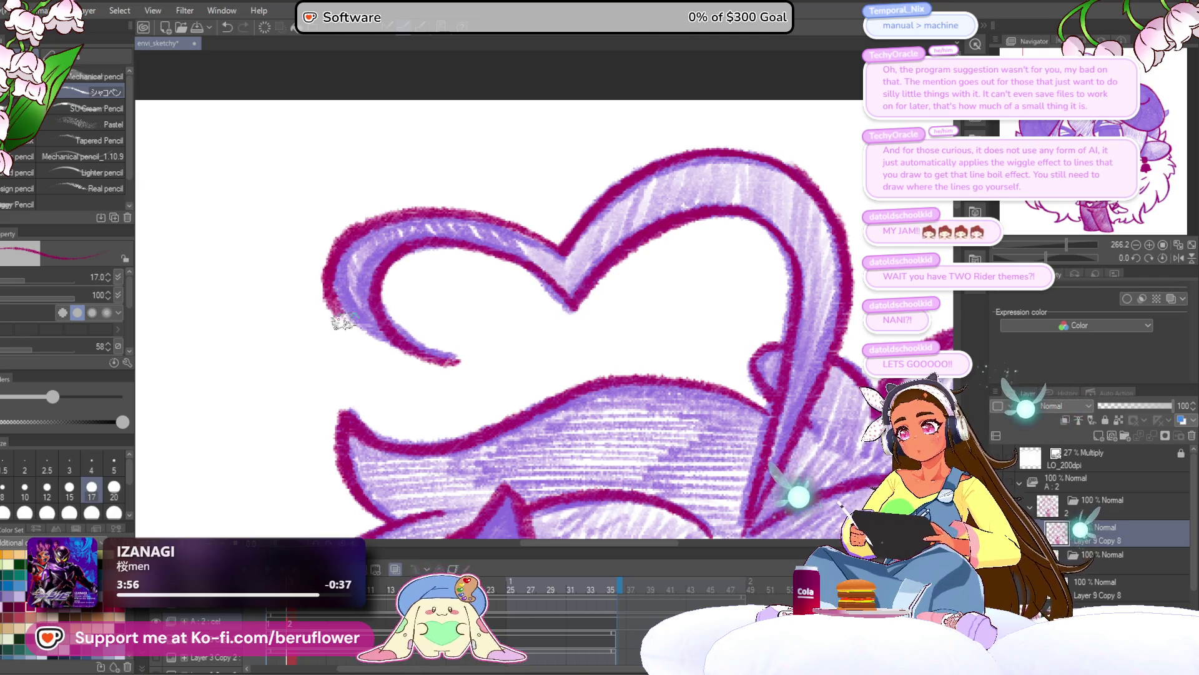
pyautogui.scroll(-5, 477, 356)
pyautogui.moveTo(478, 356); pyautogui.dragTo(442, 156)
pyautogui.scroll(-1, 684, 479)
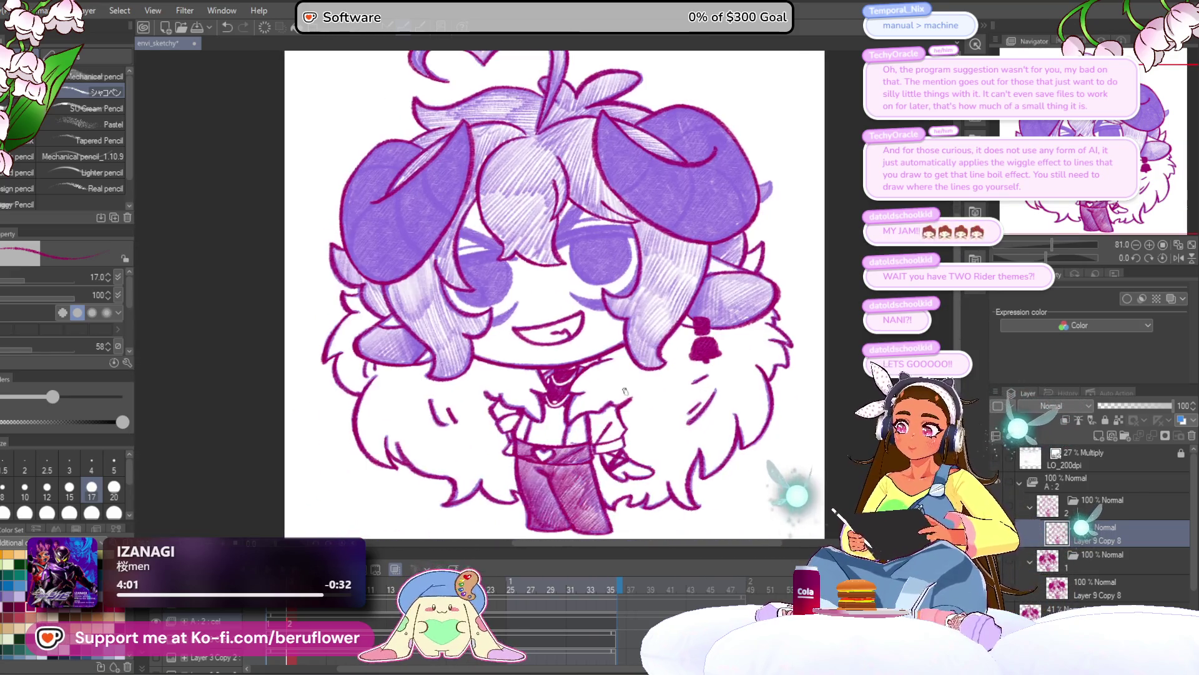
# Draw a magenta eyelid line across the right eye, redoing it until it sits right
pyautogui.scroll(5, 543, 257)
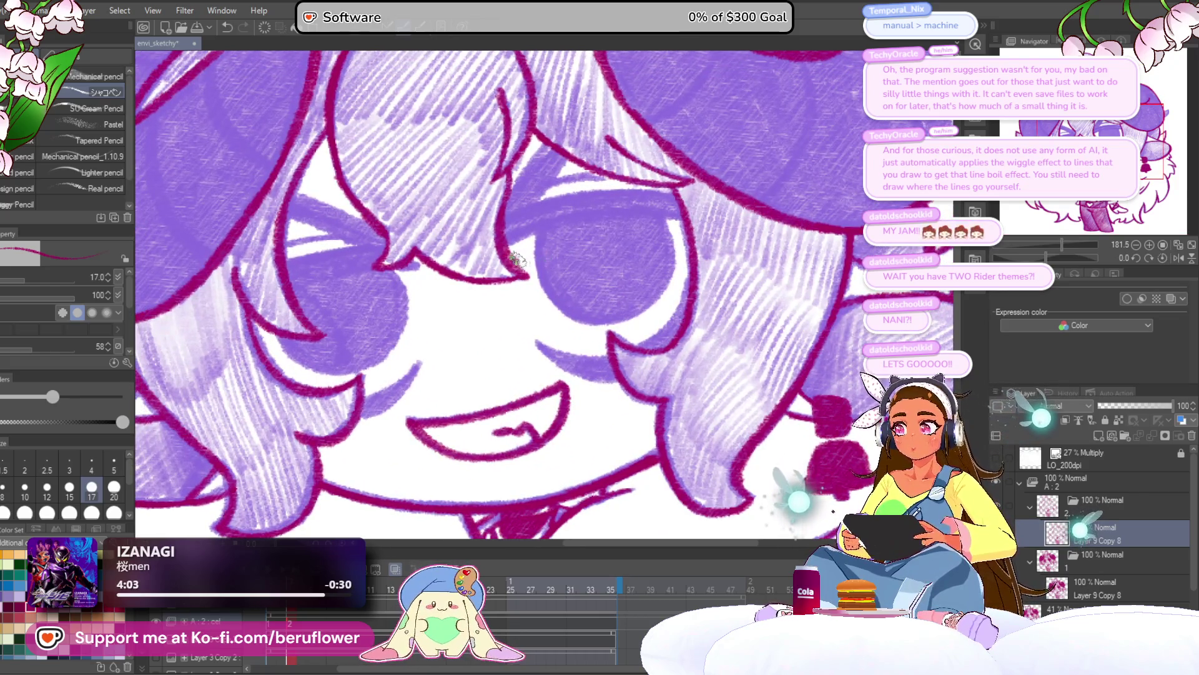
pyautogui.moveTo(516, 259); pyautogui.dragTo(683, 223)
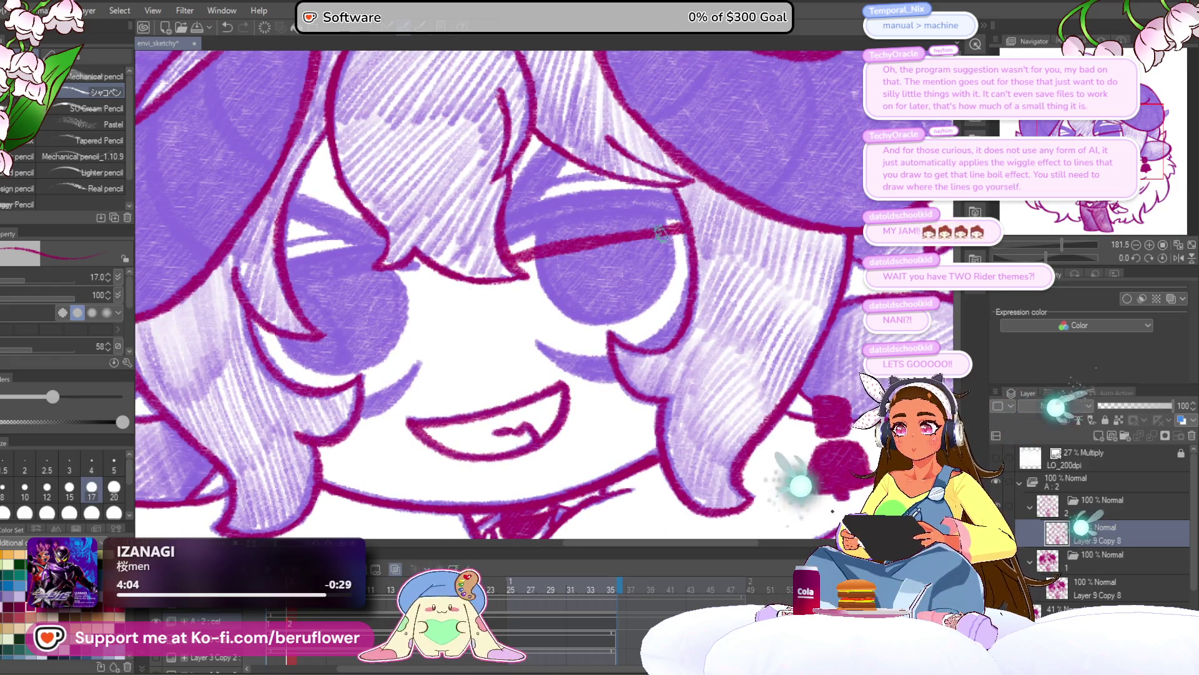
pyautogui.hotkey('ctrl', 'z')
pyautogui.moveTo(516, 259); pyautogui.dragTo(683, 223)
pyautogui.hotkey('ctrl', 'z')
pyautogui.moveTo(512, 259); pyautogui.dragTo(587, 251)
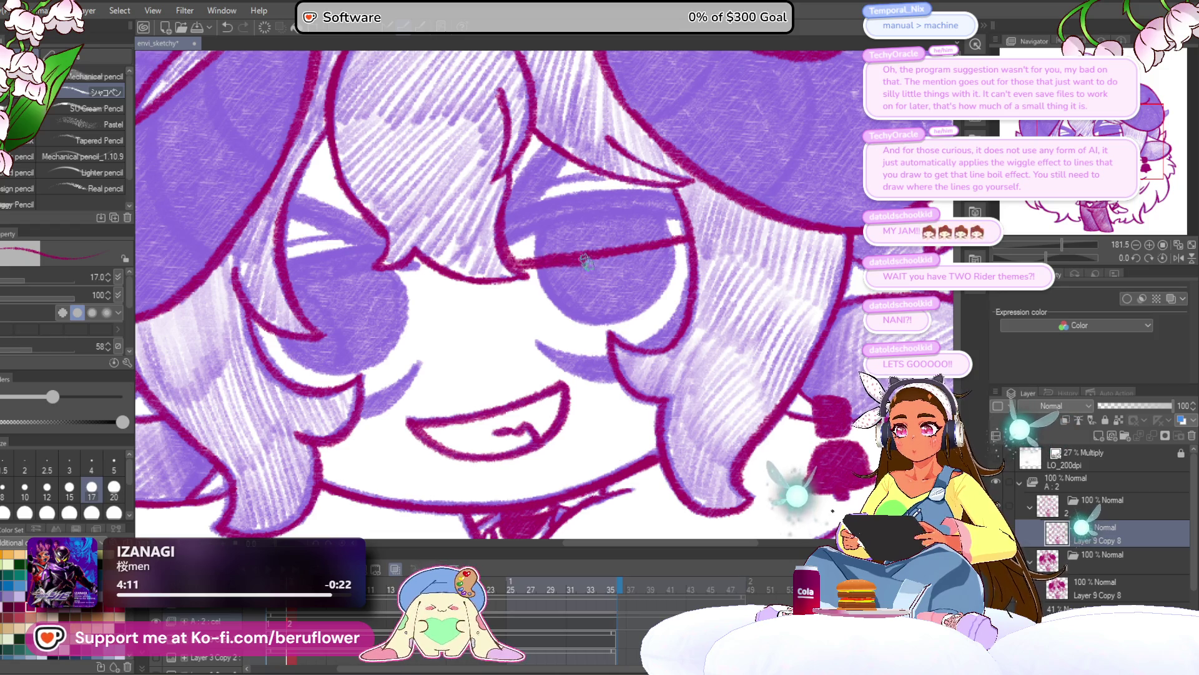
pyautogui.moveTo(587, 262); pyautogui.dragTo(691, 248)
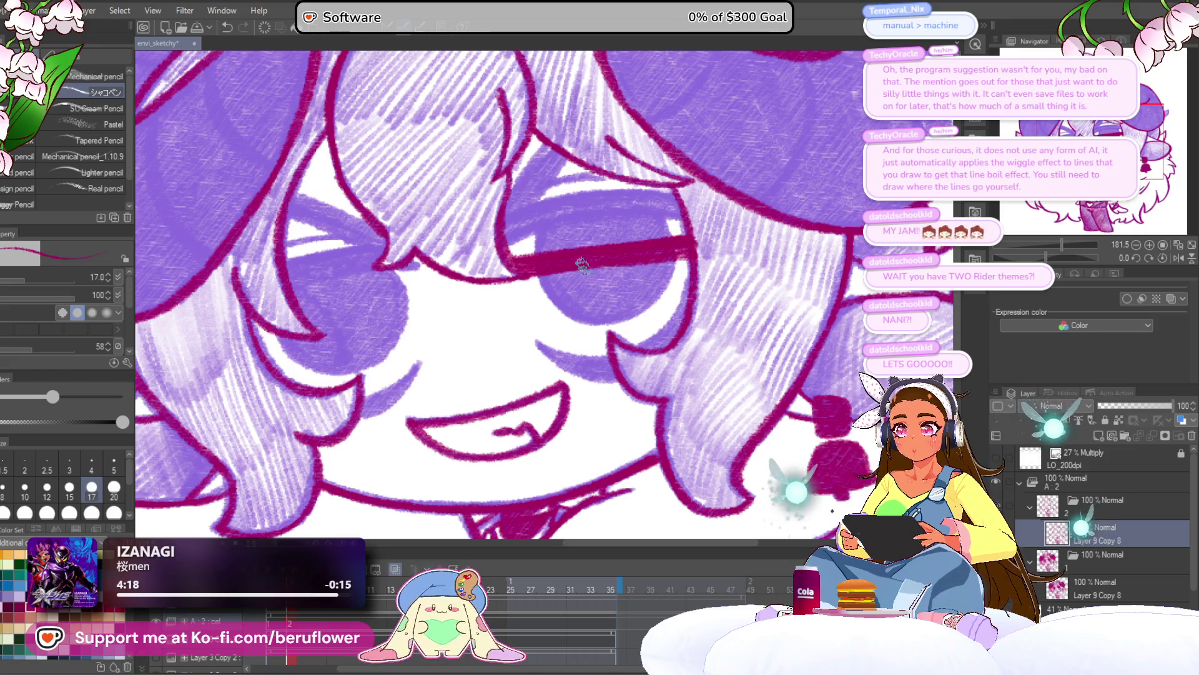
# Darken the eye's lower and right contours and shade the iris's left part in magenta
pyautogui.moveTo(618, 350); pyautogui.dragTo(611, 375)
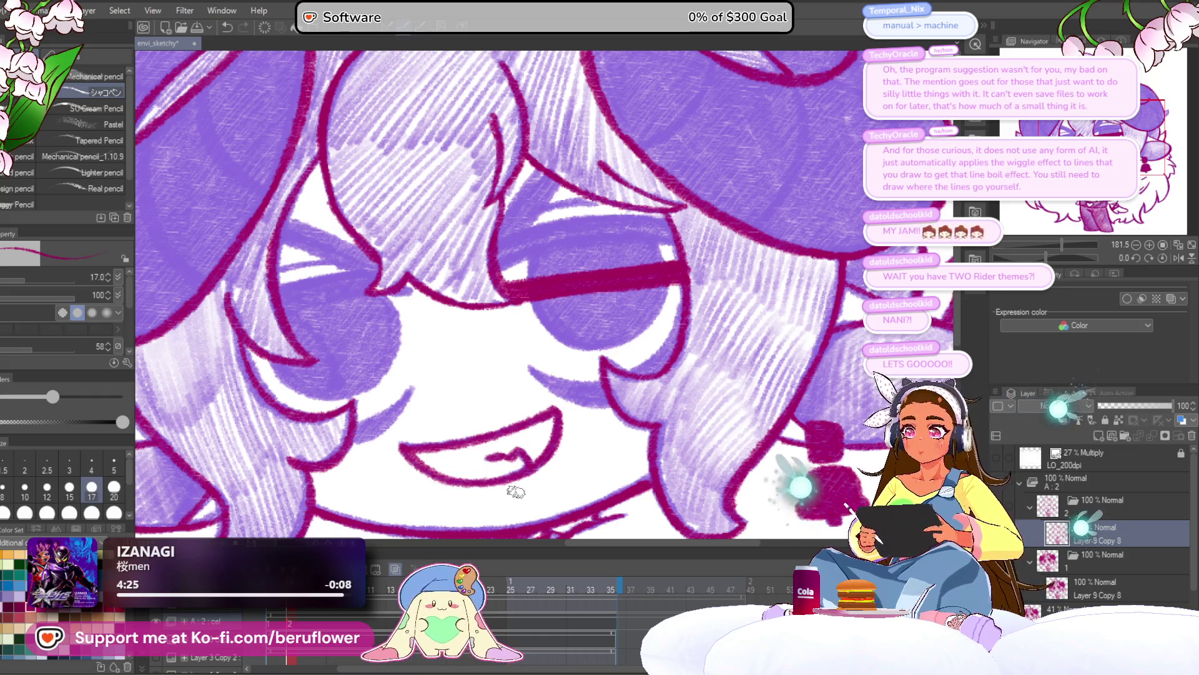
pyautogui.moveTo(573, 235); pyautogui.dragTo(517, 219)
pyautogui.scroll(3, 514, 212)
pyautogui.moveTo(568, 361)
pyautogui.mouseDown()
pyautogui.moveTo(552, 311)
pyautogui.moveTo(536, 318)
pyautogui.mouseUp()
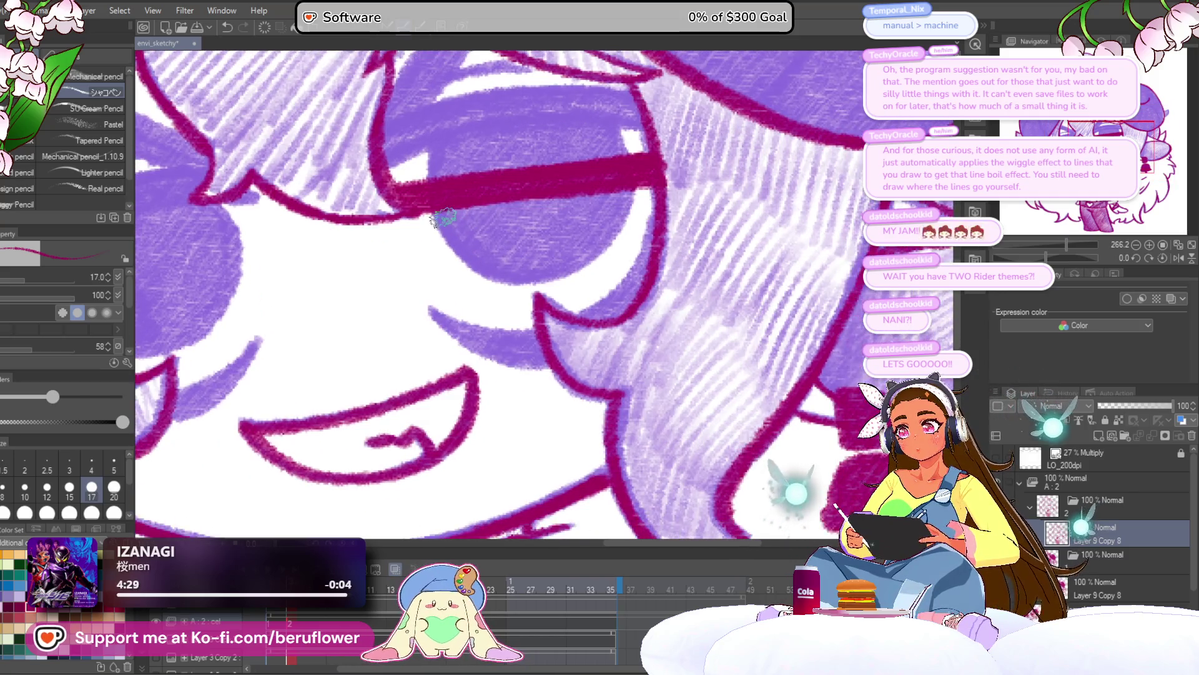
pyautogui.moveTo(439, 210)
pyautogui.mouseDown()
pyautogui.moveTo(455, 262)
pyautogui.moveTo(563, 299)
pyautogui.mouseUp()
pyautogui.moveTo(627, 205); pyautogui.dragTo(611, 252)
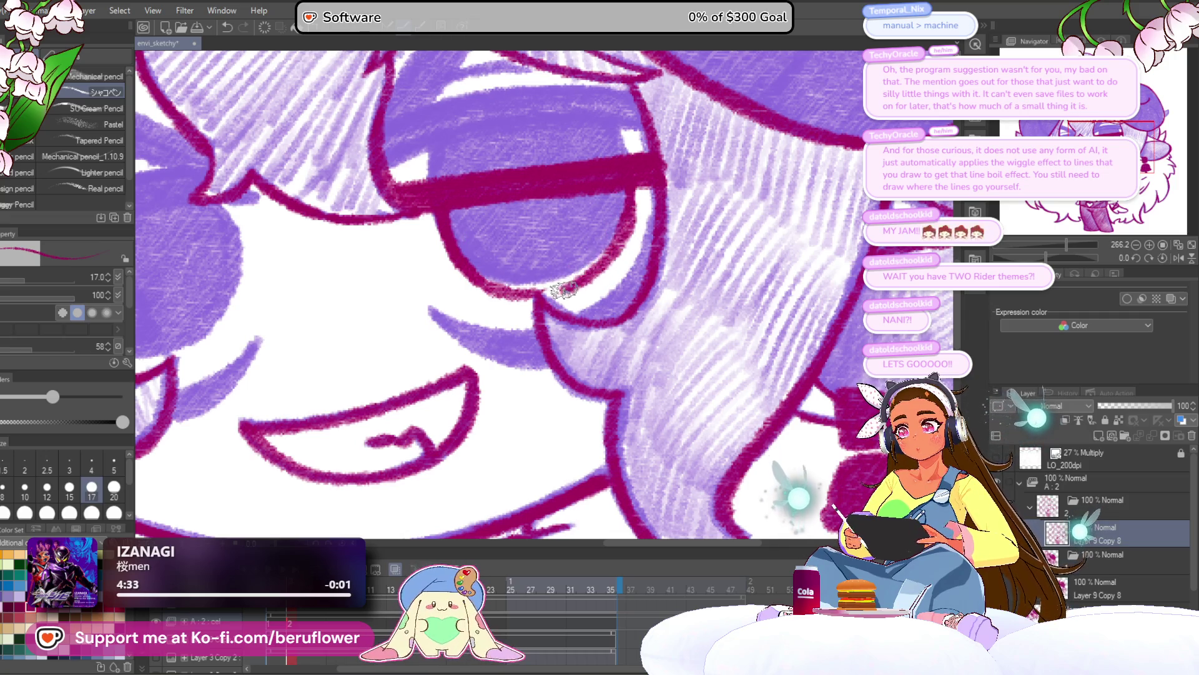
pyautogui.moveTo(454, 213)
pyautogui.mouseDown()
pyautogui.moveTo(478, 259)
pyautogui.moveTo(494, 212)
pyautogui.moveTo(509, 284)
pyautogui.moveTo(520, 271)
pyautogui.mouseUp()
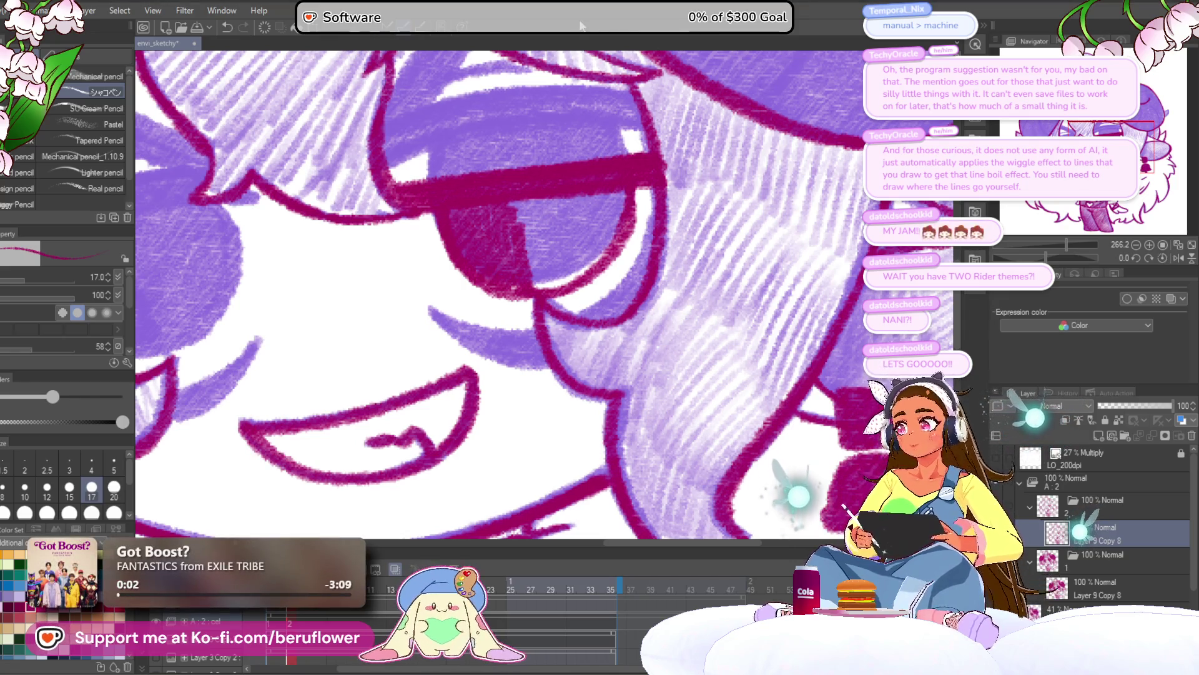
# Shade the iris's right part in dark magenta and recentre the view on the eye
pyautogui.moveTo(520, 206)
pyautogui.mouseDown()
pyautogui.moveTo(544, 206)
pyautogui.moveTo(522, 203)
pyautogui.moveTo(545, 265)
pyautogui.moveTo(618, 212)
pyautogui.moveTo(600, 250)
pyautogui.moveTo(571, 246)
pyautogui.moveTo(608, 236)
pyautogui.moveTo(509, 278)
pyautogui.moveTo(550, 281)
pyautogui.mouseUp()
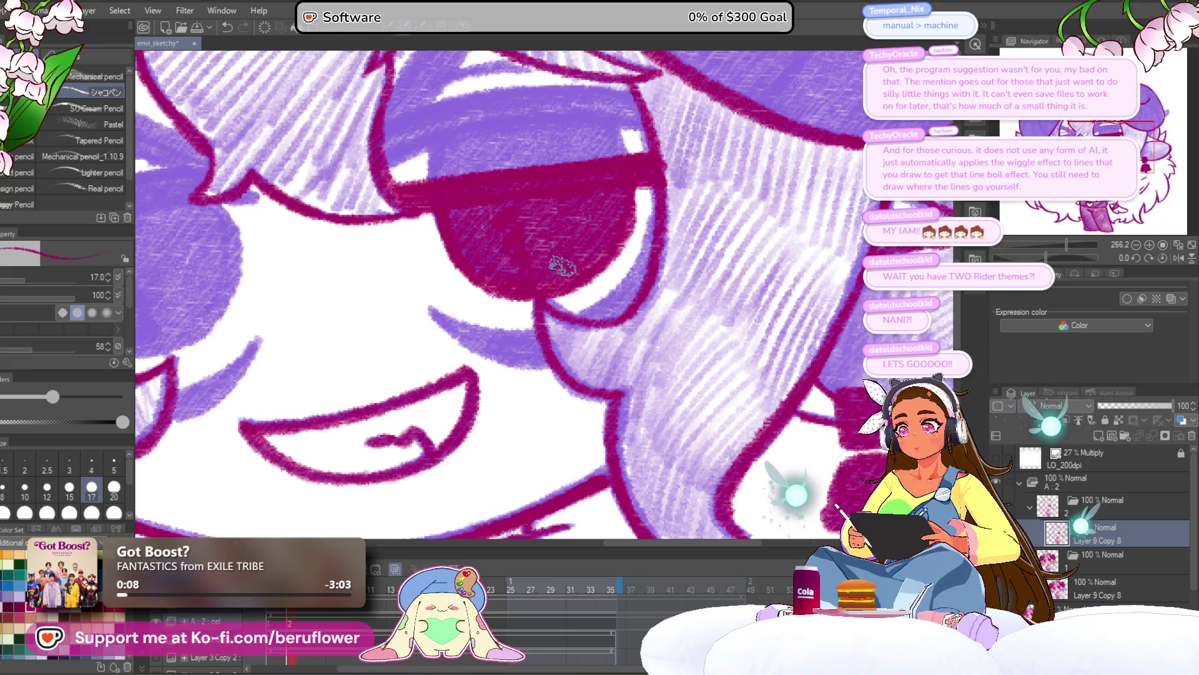
pyautogui.scroll(-6, 562, 267)
pyautogui.scroll(4, 562, 267)
pyautogui.moveTo(562, 267); pyautogui.dragTo(541, 282)
pyautogui.moveTo(512, 222); pyautogui.dragTo(612, 271)
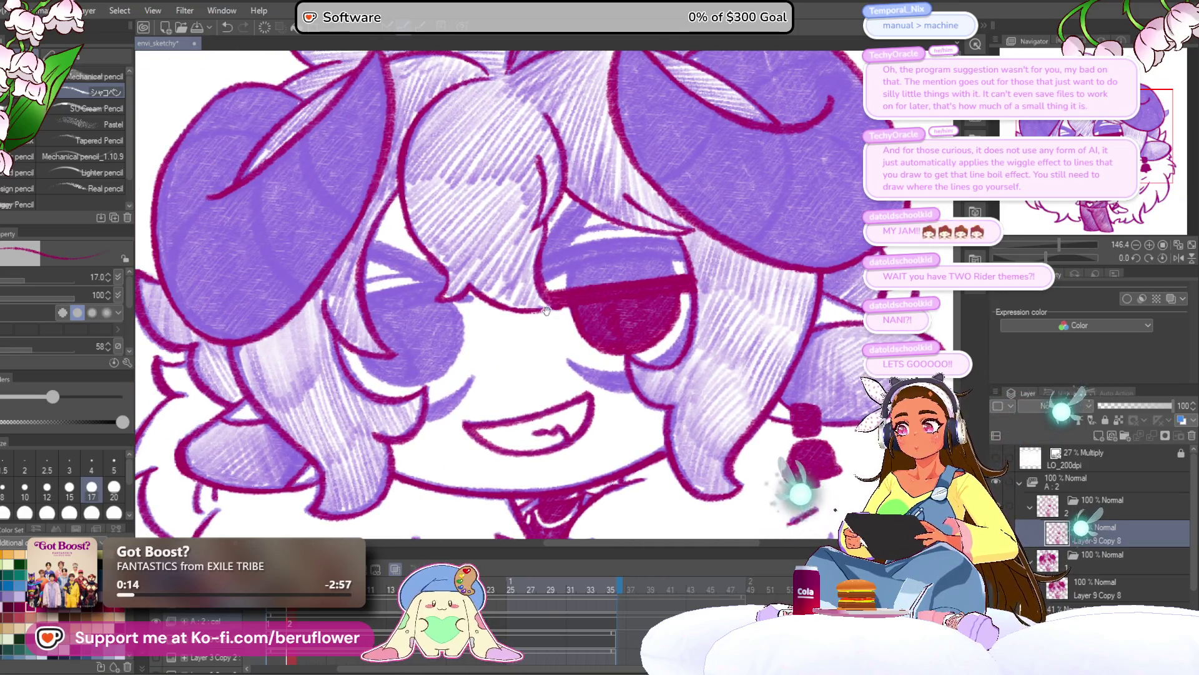
pyautogui.moveTo(546, 310); pyautogui.dragTo(548, 290)
pyautogui.scroll(5, 656, 257)
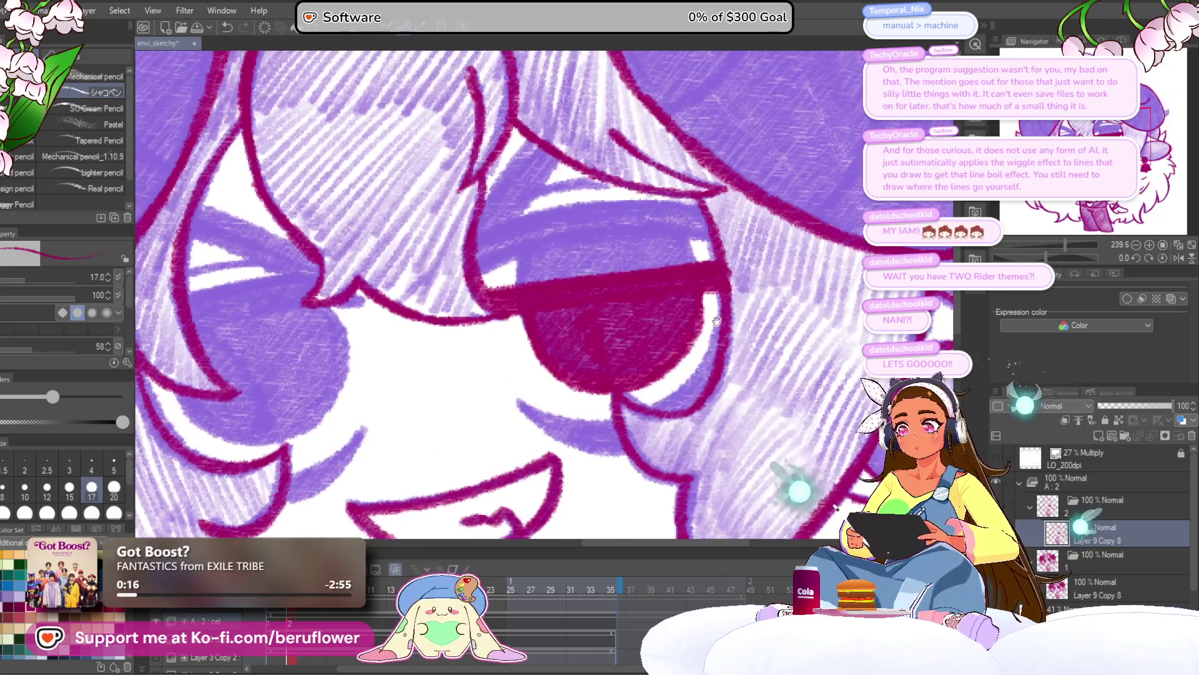
# On a tilted canvas, redraw the eye's right edge line to narrow the highlight
pyautogui.moveTo(1047, 257); pyautogui.dragTo(1038, 256)
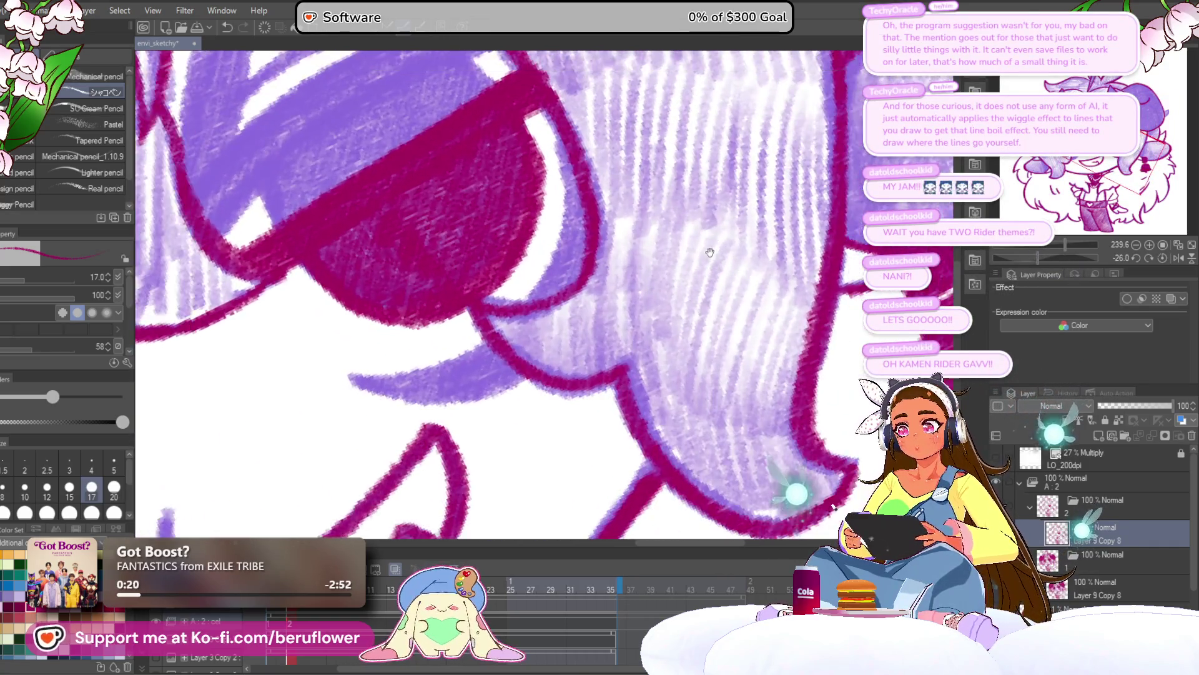
pyautogui.moveTo(710, 253); pyautogui.dragTo(745, 256)
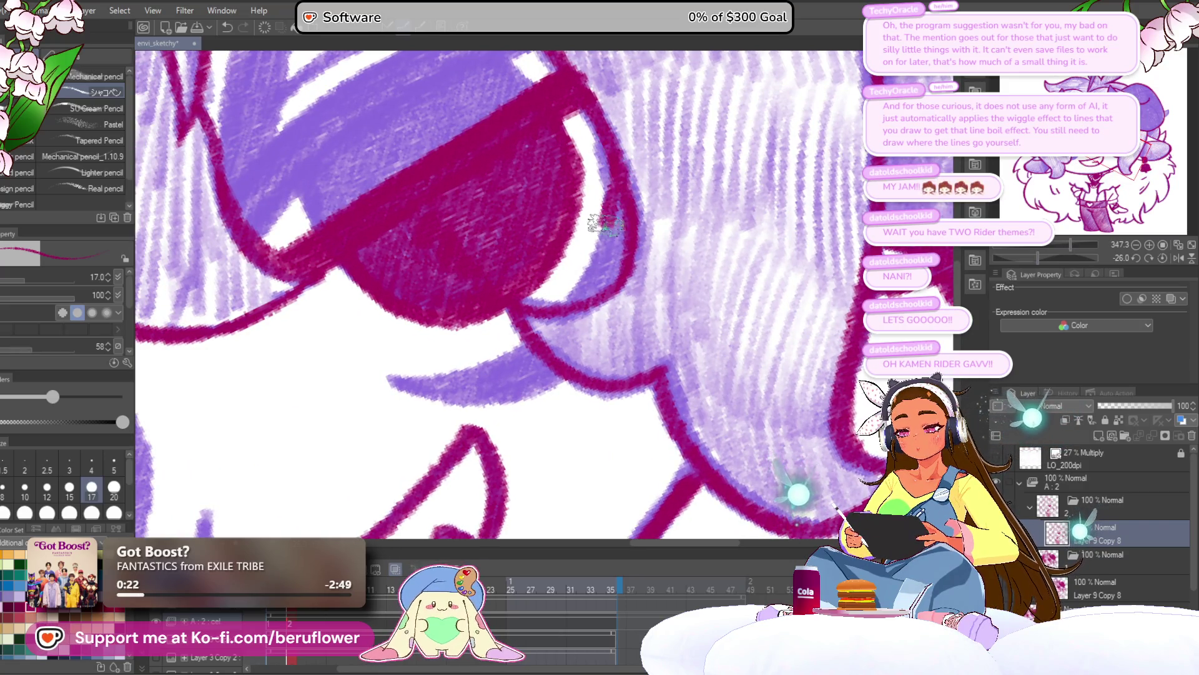
pyautogui.moveTo(613, 175)
pyautogui.mouseDown()
pyautogui.moveTo(622, 250)
pyautogui.moveTo(587, 299)
pyautogui.moveTo(593, 216)
pyautogui.mouseUp()
pyautogui.hotkey('ctrl', 'z')
pyautogui.hotkey('ctrl', 'z')
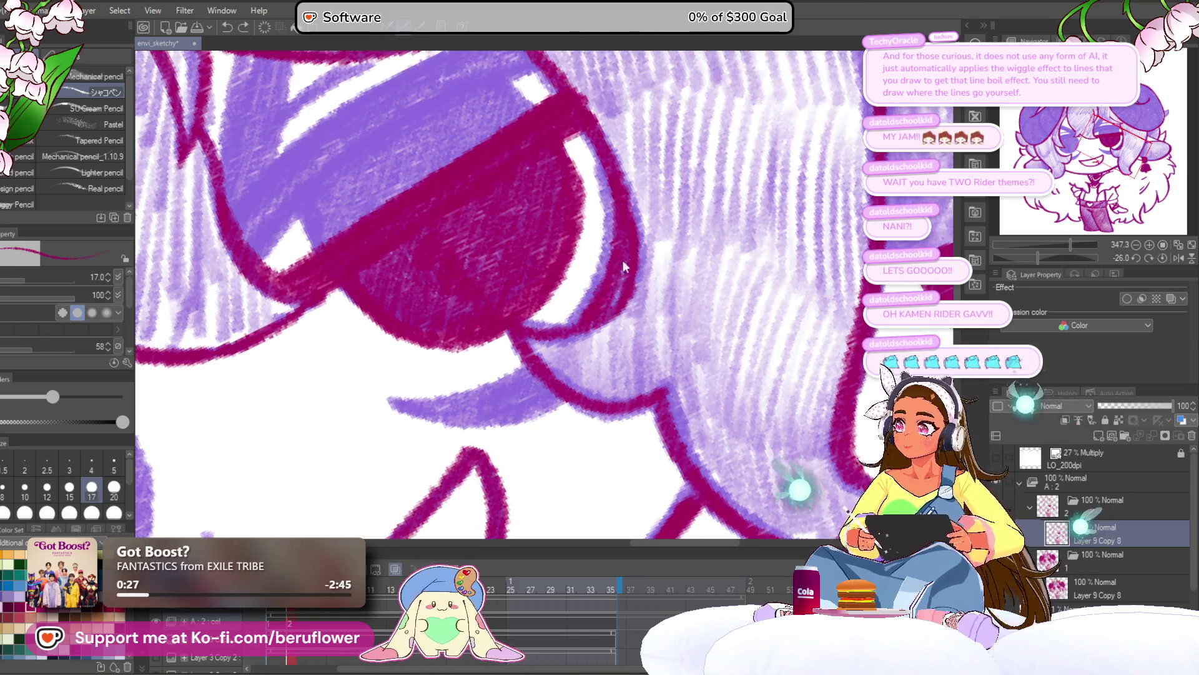
pyautogui.moveTo(605, 141)
pyautogui.mouseDown()
pyautogui.moveTo(618, 234)
pyautogui.moveTo(587, 312)
pyautogui.moveTo(591, 292)
pyautogui.moveTo(694, 194)
pyautogui.mouseUp()
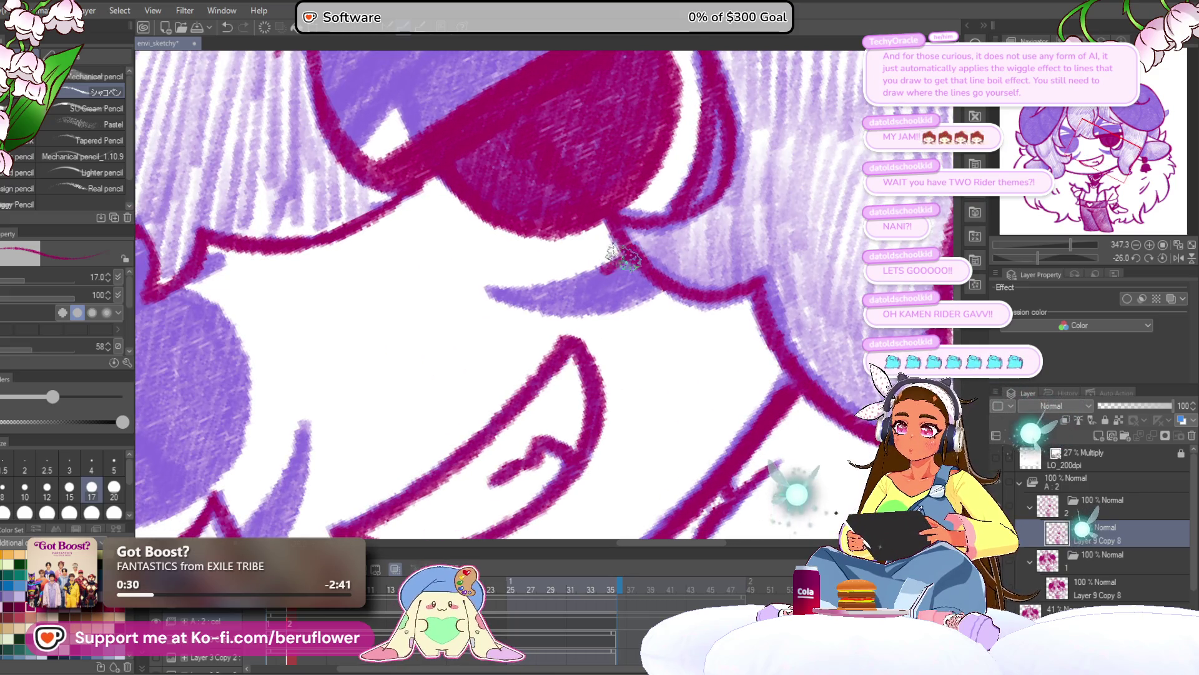
# Darken the purple arc under the eye and extend it along the lower hair edge
pyautogui.moveTo(561, 283); pyautogui.dragTo(492, 288)
pyautogui.moveTo(507, 295)
pyautogui.mouseDown()
pyautogui.moveTo(581, 296)
pyautogui.moveTo(607, 282)
pyautogui.mouseUp()
pyautogui.moveTo(543, 301)
pyautogui.mouseDown()
pyautogui.moveTo(652, 281)
pyautogui.moveTo(589, 281)
pyautogui.moveTo(659, 266)
pyautogui.mouseUp()
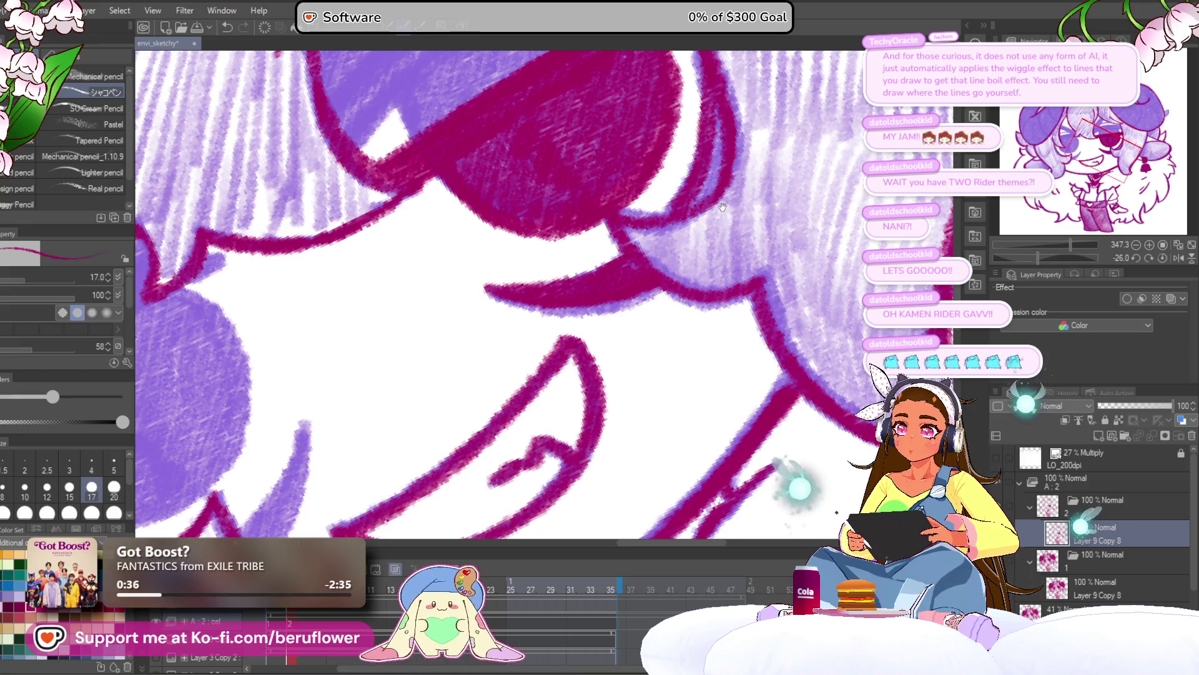
pyautogui.moveTo(722, 206); pyautogui.dragTo(672, 307)
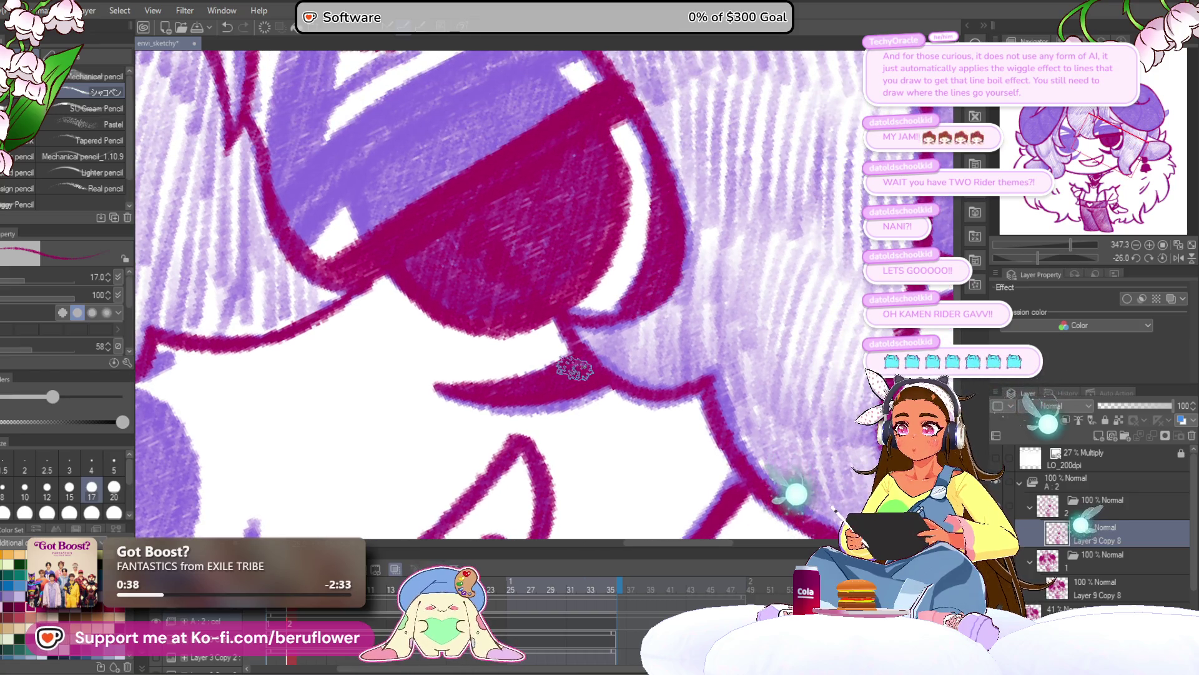
pyautogui.scroll(-5, 531, 378)
# Ink a thick eyelid line and a thin stroke above the eye in magenta
pyautogui.scroll(3, 518, 350)
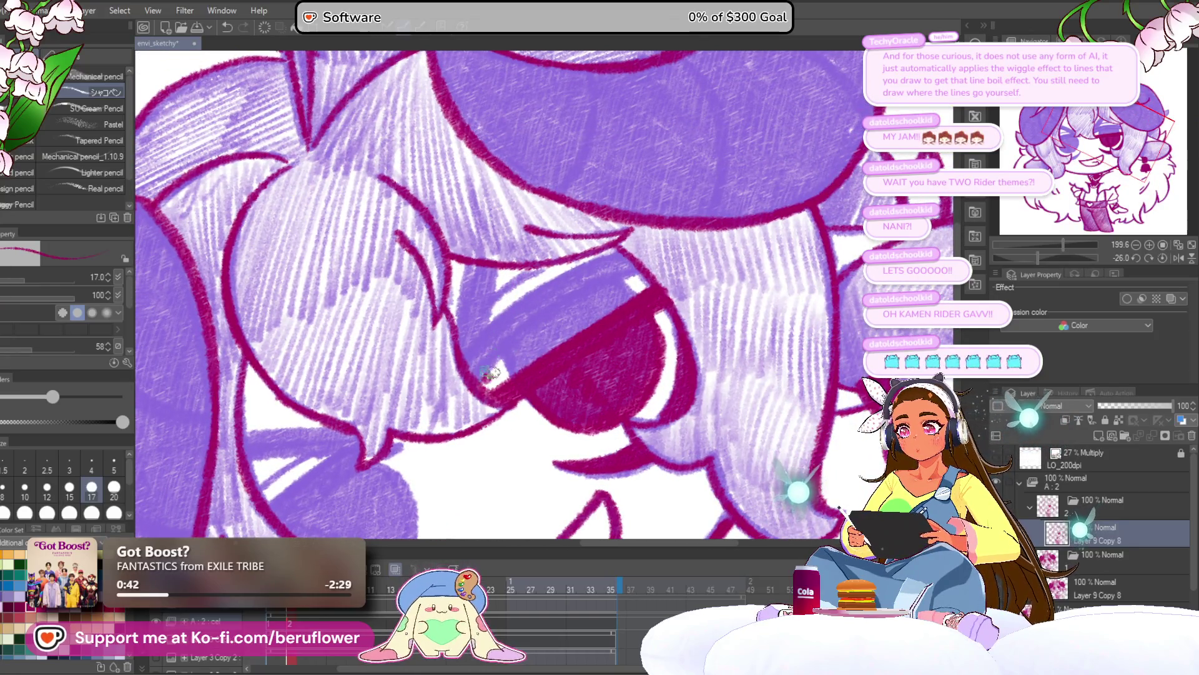
pyautogui.moveTo(491, 373)
pyautogui.mouseDown()
pyautogui.moveTo(478, 375)
pyautogui.moveTo(537, 268)
pyautogui.moveTo(472, 377)
pyautogui.mouseUp()
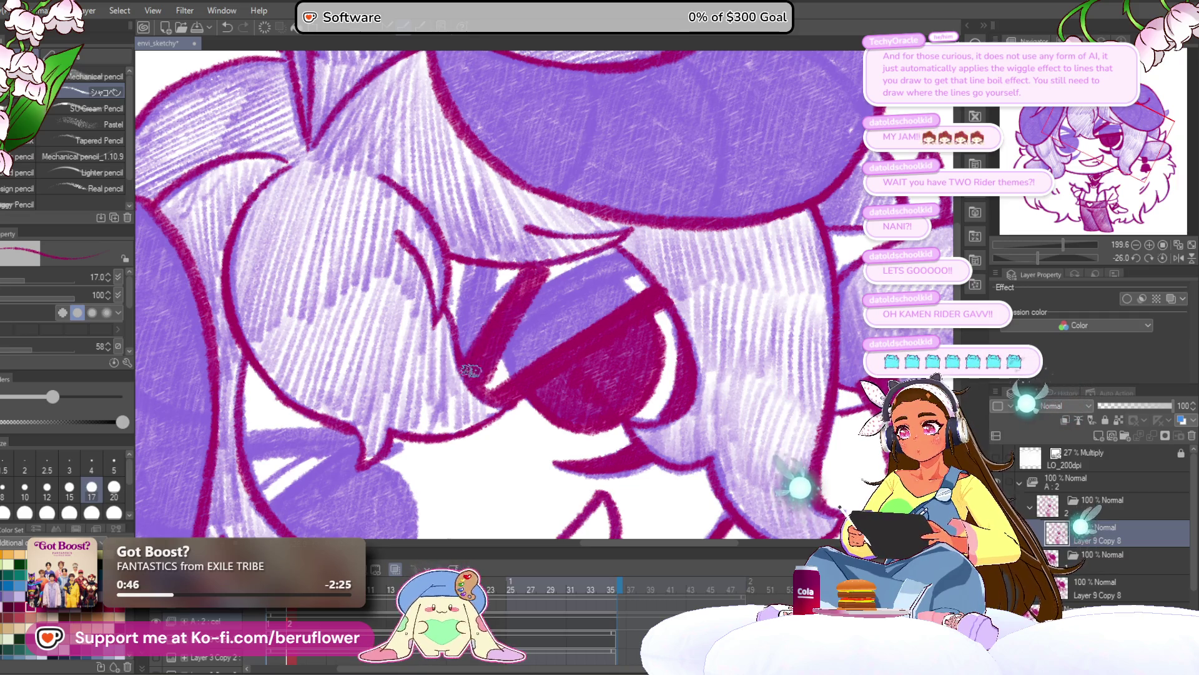
pyautogui.moveTo(537, 375)
pyautogui.mouseDown()
pyautogui.moveTo(554, 336)
pyautogui.moveTo(634, 247)
pyautogui.mouseUp()
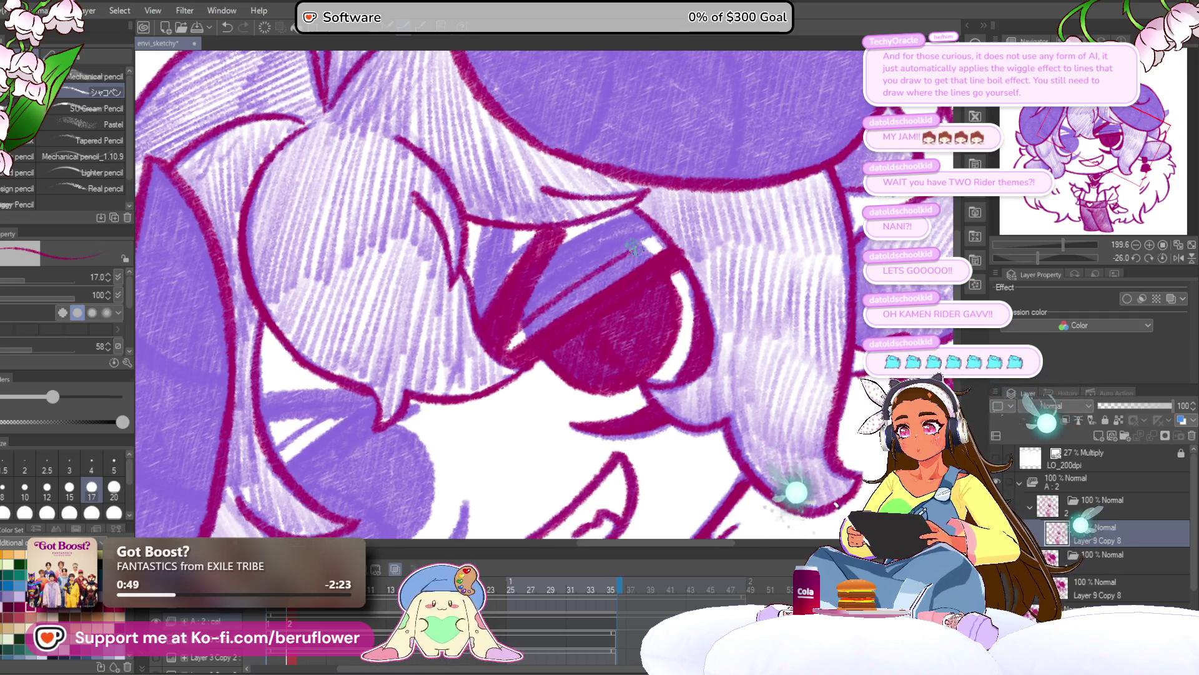
pyautogui.moveTo(534, 320); pyautogui.dragTo(617, 247)
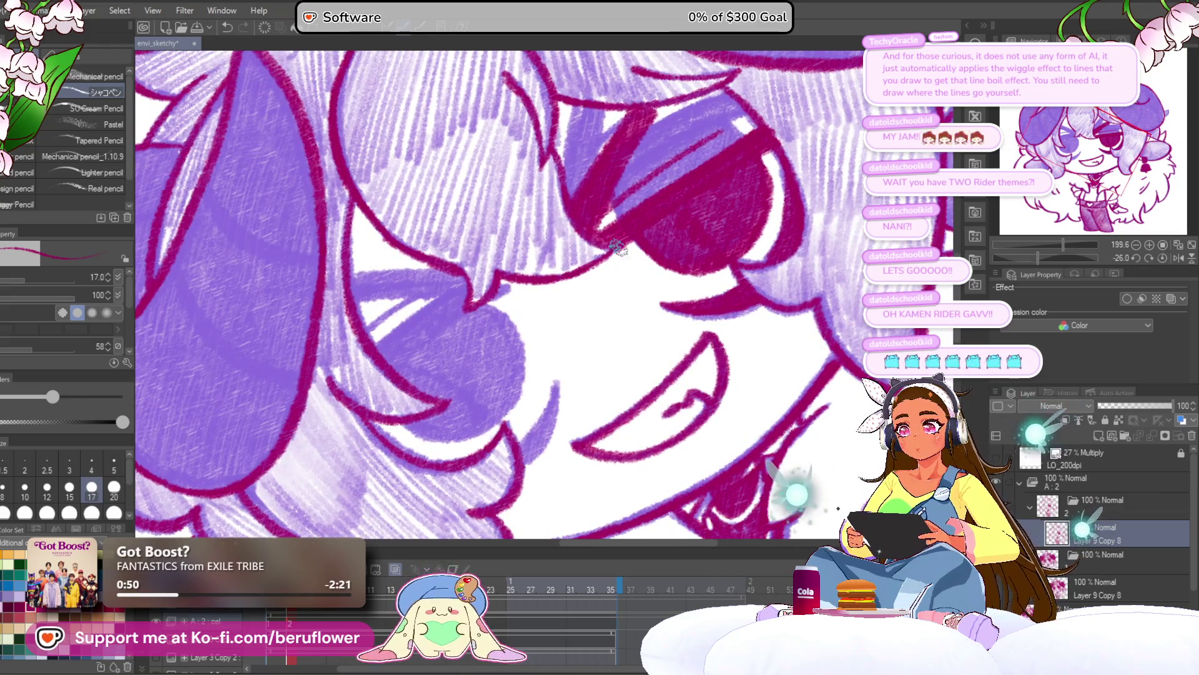
pyautogui.moveTo(714, 191); pyautogui.dragTo(645, 229)
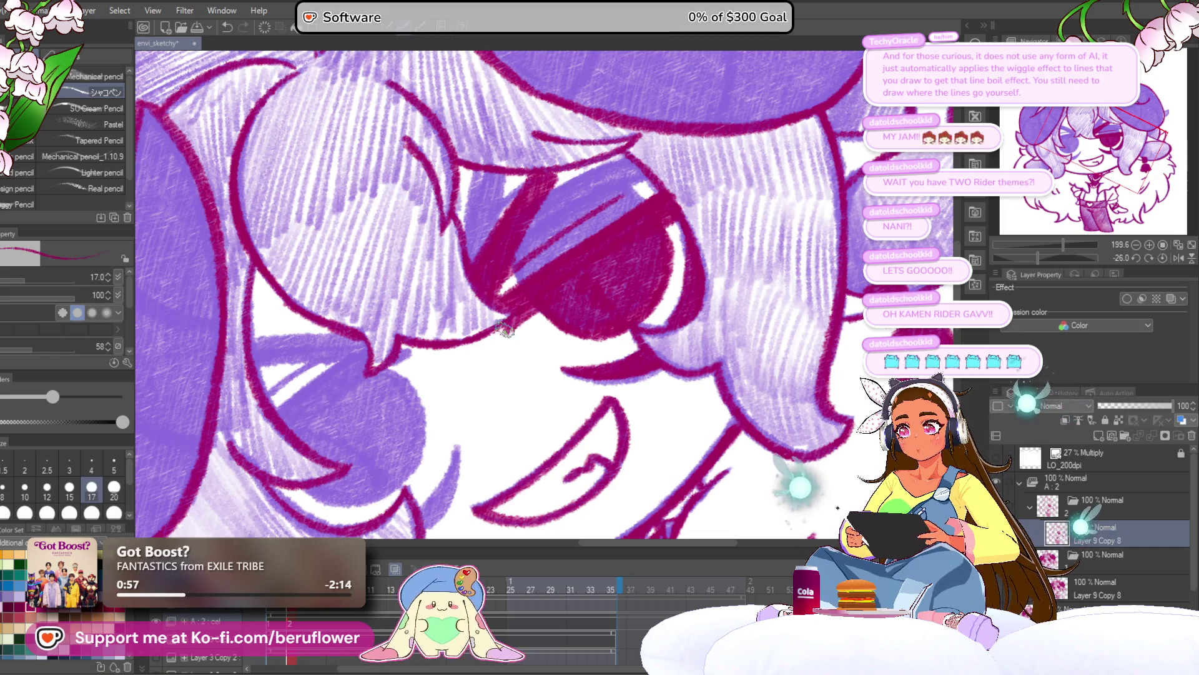
pyautogui.moveTo(575, 388); pyautogui.dragTo(577, 378)
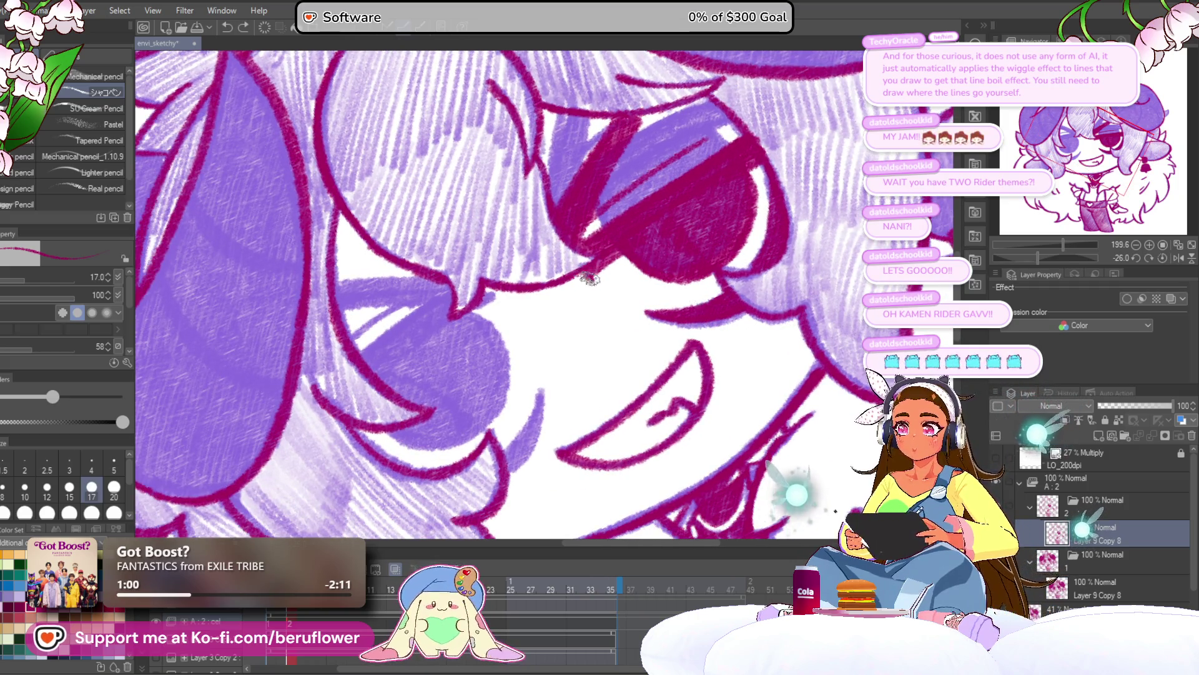
pyautogui.moveTo(588, 279); pyautogui.dragTo(623, 308)
# Draw a line down from the nose bridge, extending it up to the right
pyautogui.moveTo(526, 315); pyautogui.dragTo(514, 307)
pyautogui.moveTo(460, 362); pyautogui.dragTo(528, 305)
pyautogui.moveTo(465, 368); pyautogui.dragTo(562, 302)
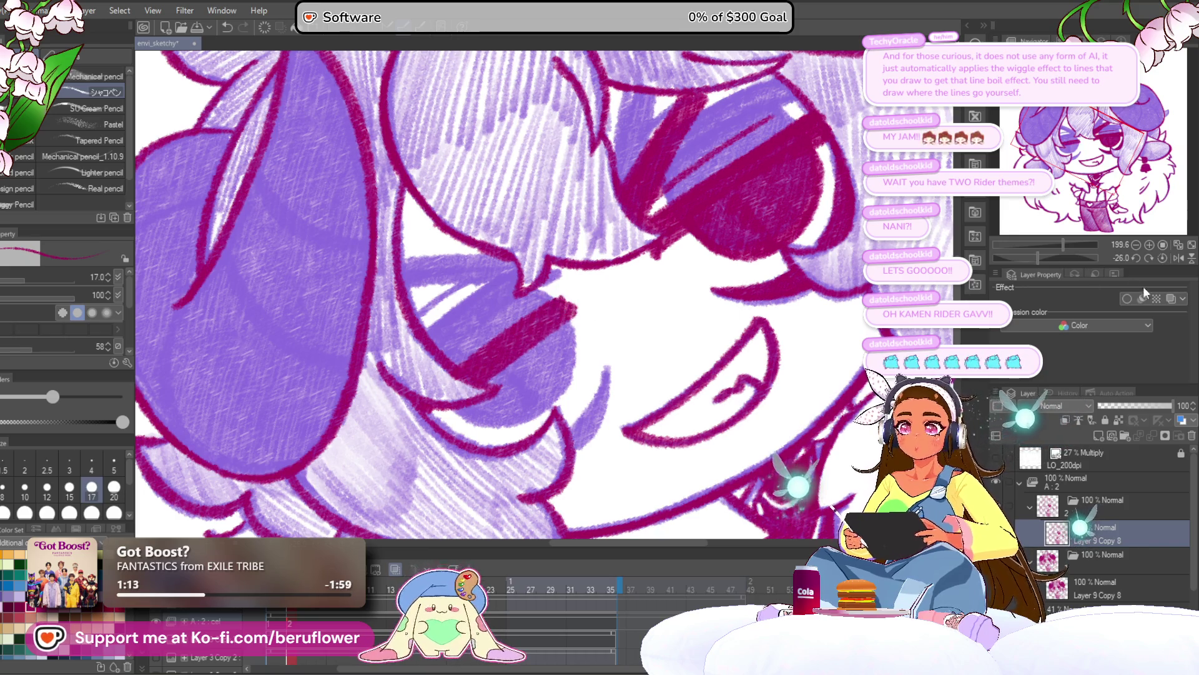
pyautogui.hotkey('ctrl', '@')
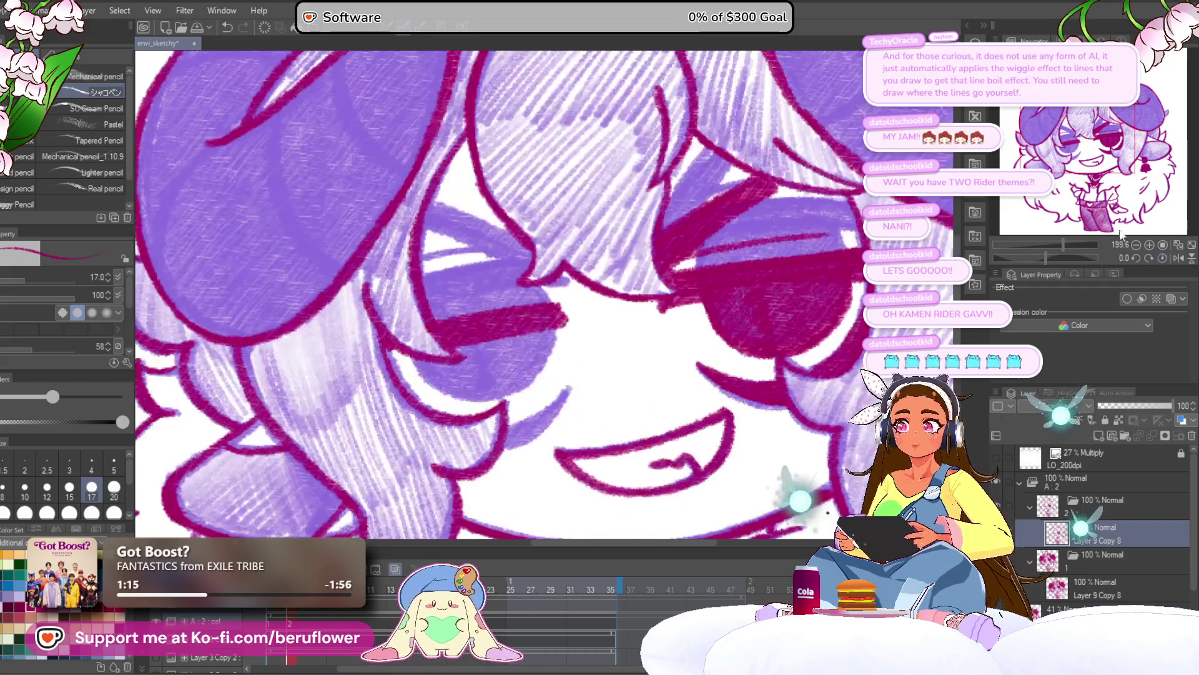
pyautogui.moveTo(550, 288); pyautogui.dragTo(570, 289)
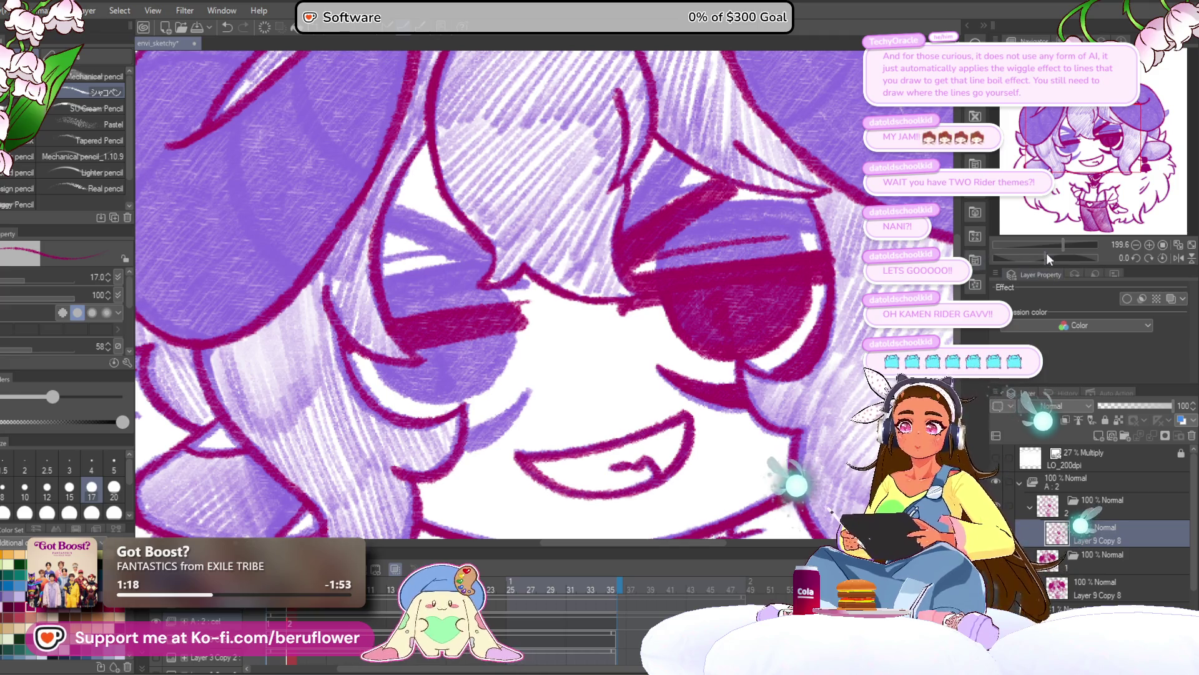
# Lighten the stray stroke under the eye on the tilted canvas, then level it
pyautogui.moveTo(1050, 255); pyautogui.dragTo(1039, 255)
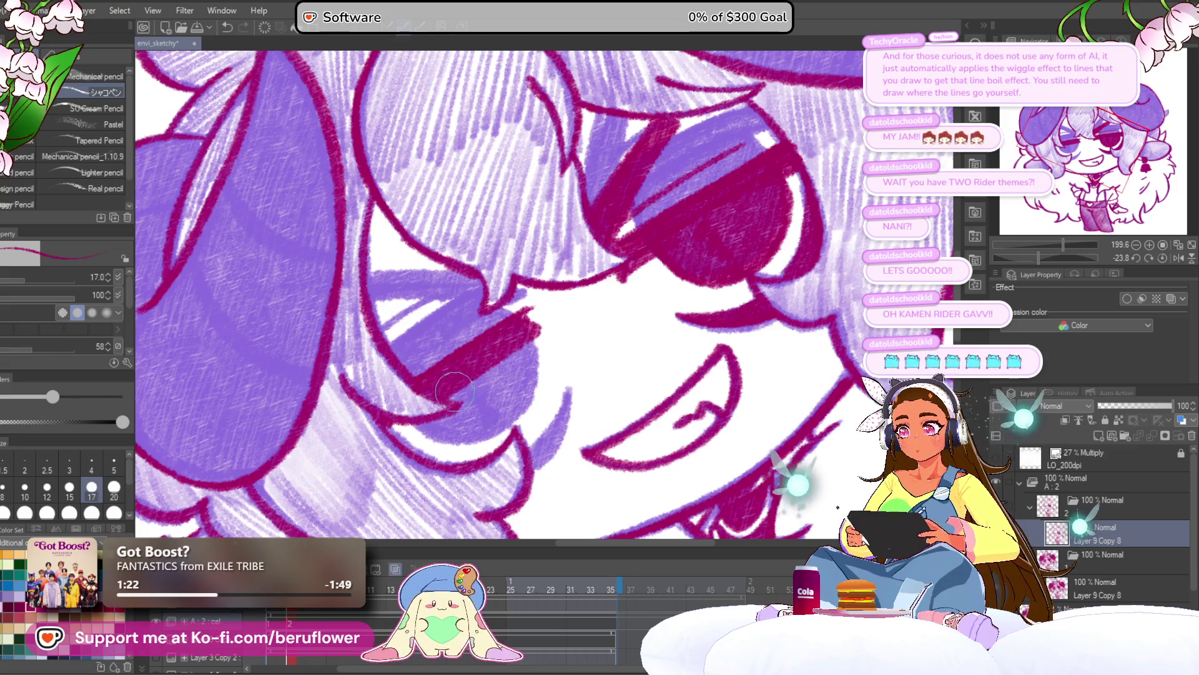
pyautogui.moveTo(542, 328)
pyautogui.mouseDown()
pyautogui.moveTo(457, 392)
pyautogui.moveTo(455, 381)
pyautogui.mouseUp()
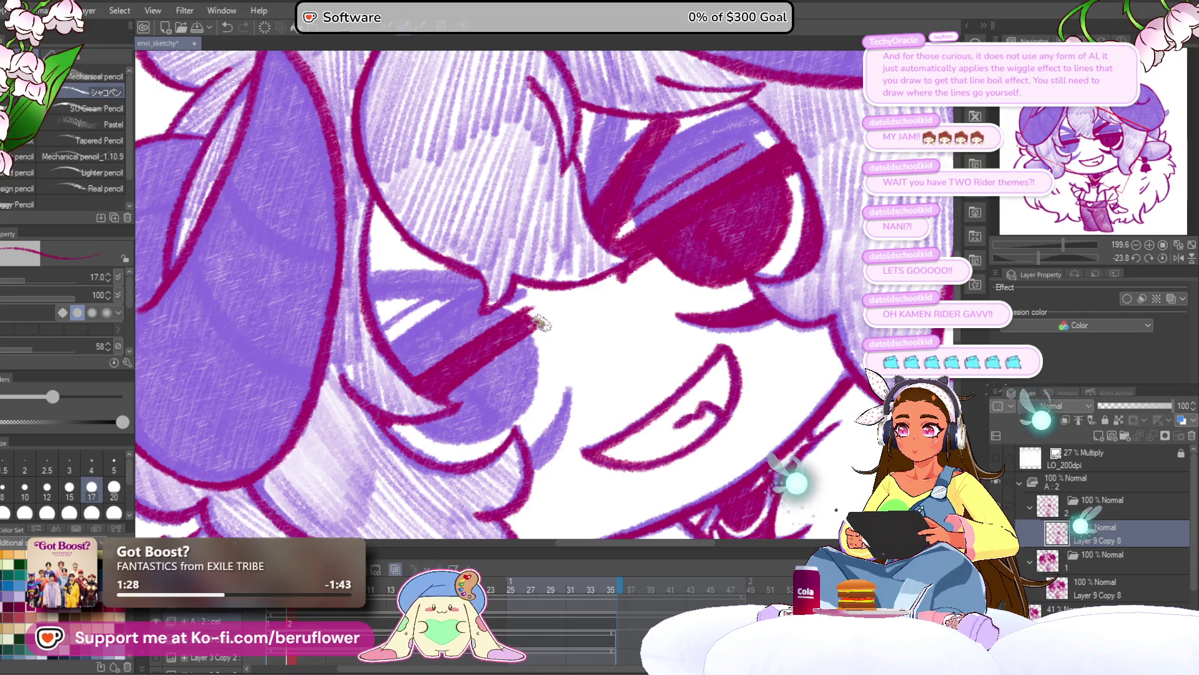
pyautogui.moveTo(487, 418); pyautogui.dragTo(507, 394)
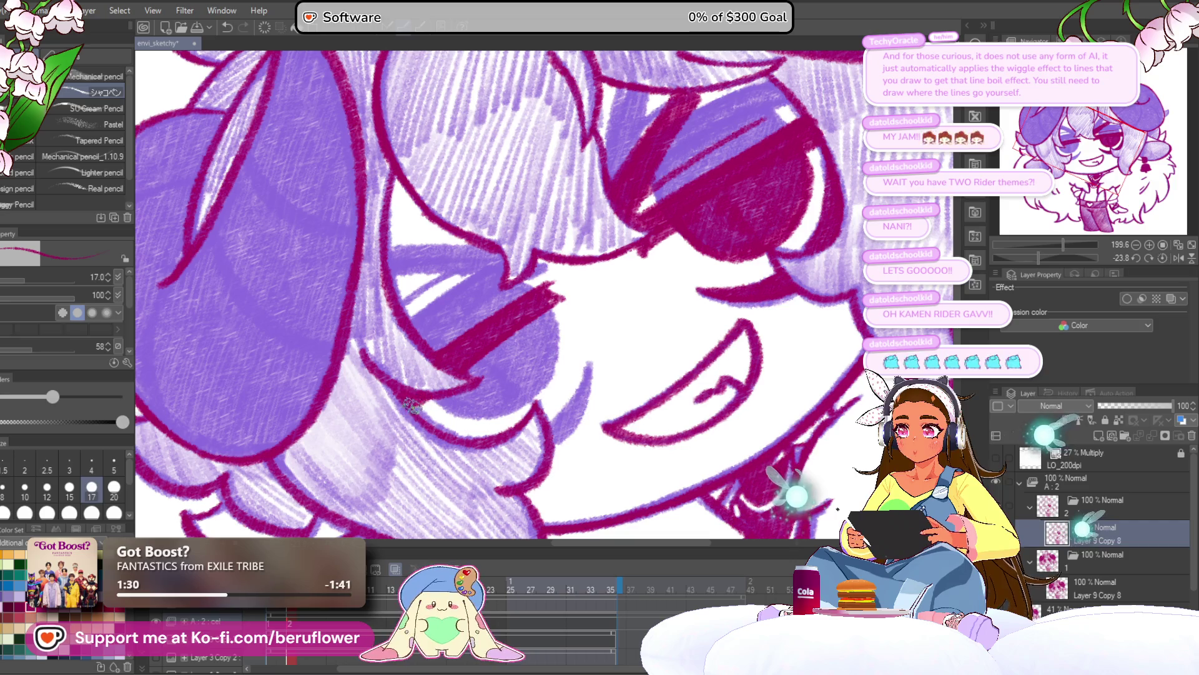
pyautogui.click(1162, 257)
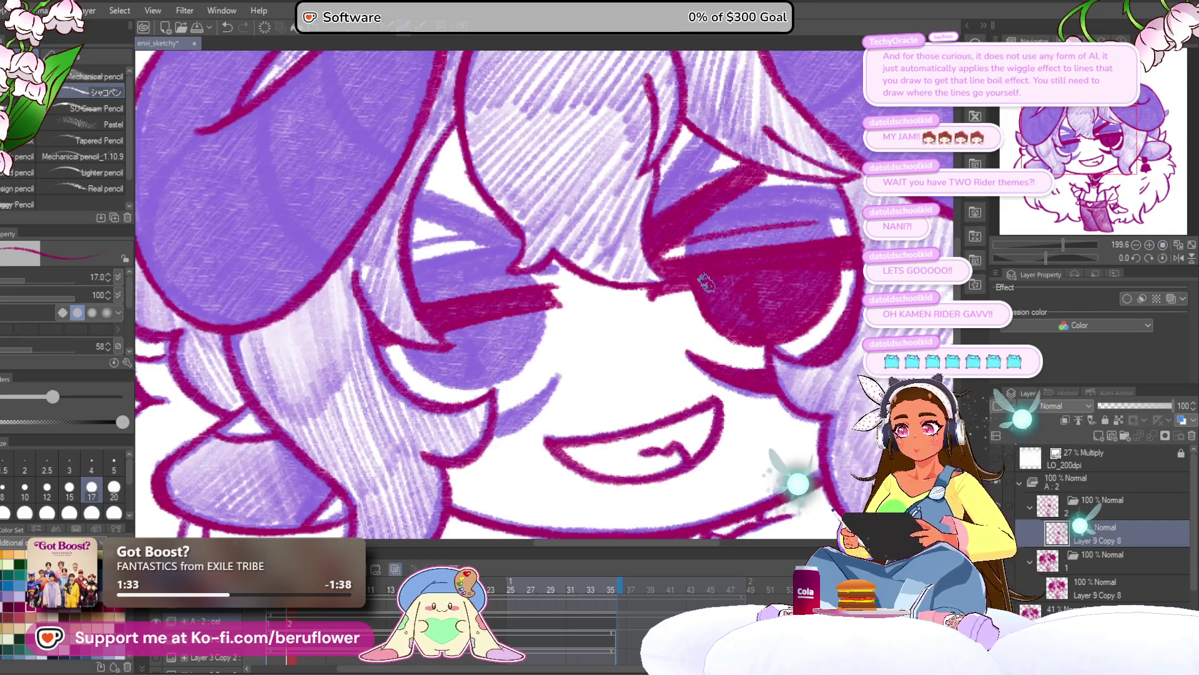
# Zoom out and reframe the view until the whole character is visible
pyautogui.moveTo(646, 289); pyautogui.dragTo(656, 285)
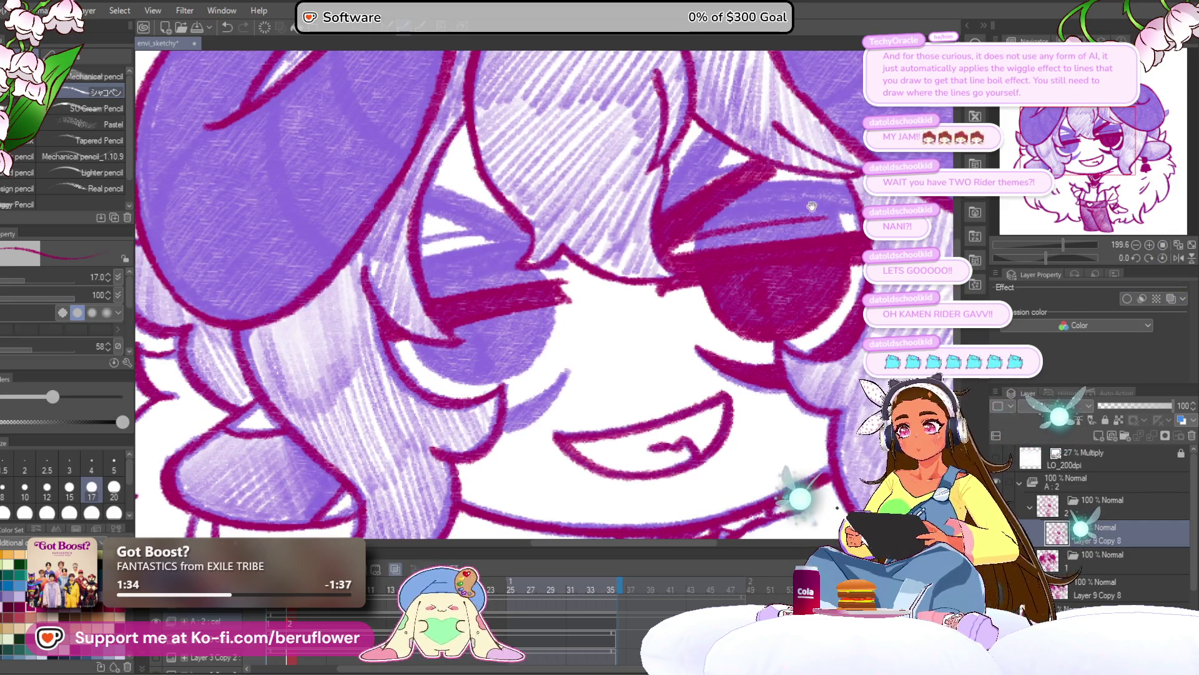
pyautogui.moveTo(811, 207); pyautogui.dragTo(766, 203)
pyautogui.scroll(-5, 482, 270)
pyautogui.scroll(4, 482, 270)
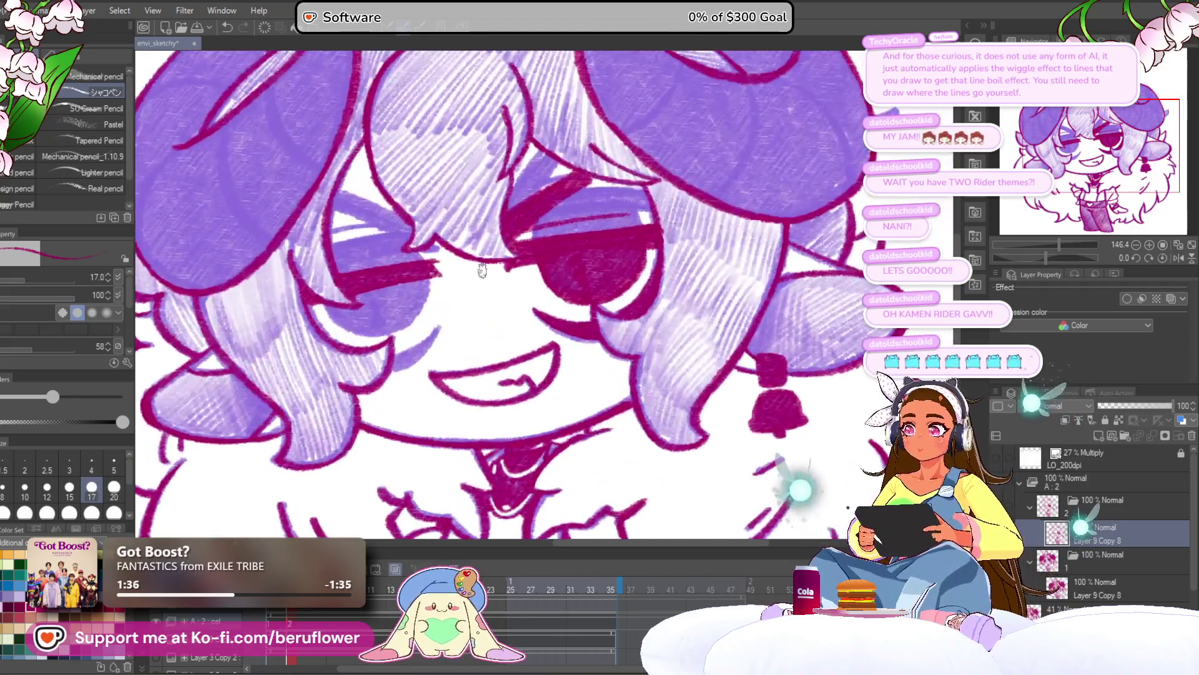
pyautogui.moveTo(745, 318); pyautogui.dragTo(763, 332)
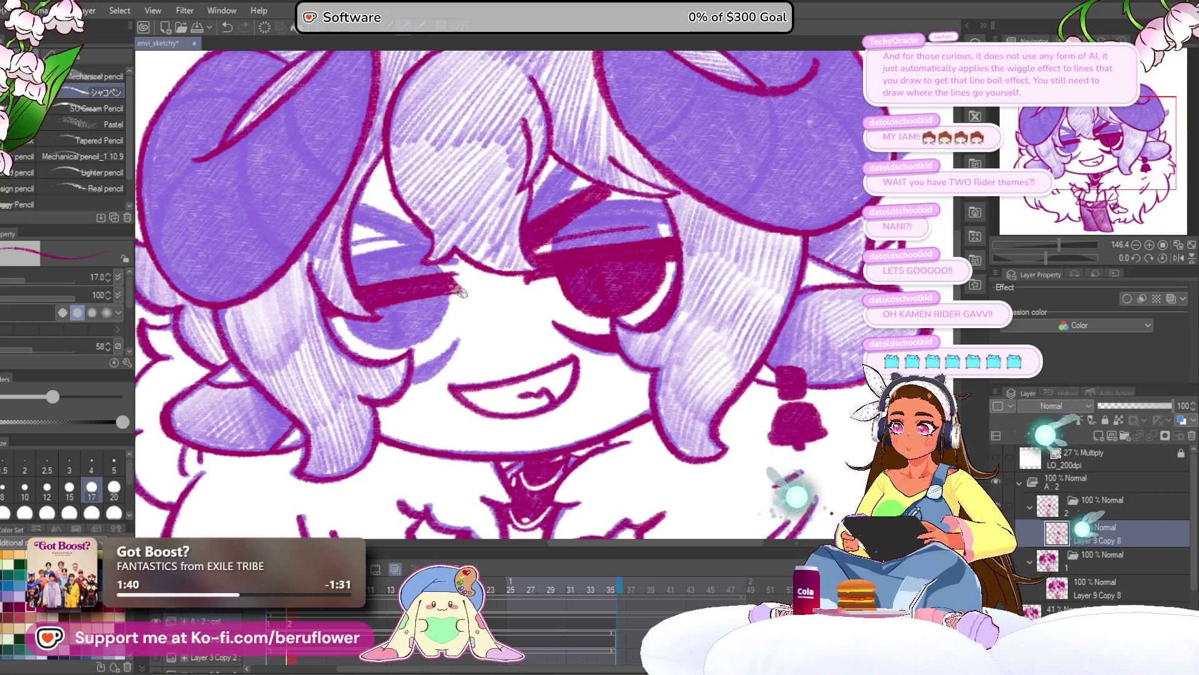
pyautogui.moveTo(466, 285); pyautogui.dragTo(462, 276)
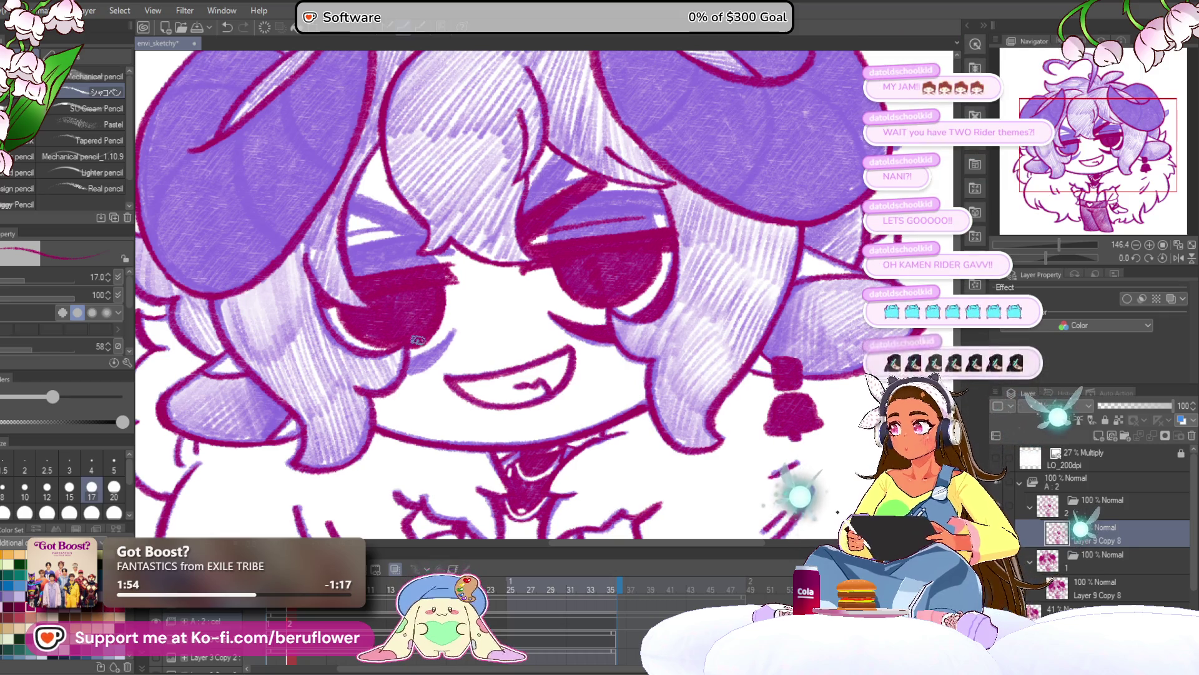
pyautogui.moveTo(472, 346); pyautogui.dragTo(488, 348)
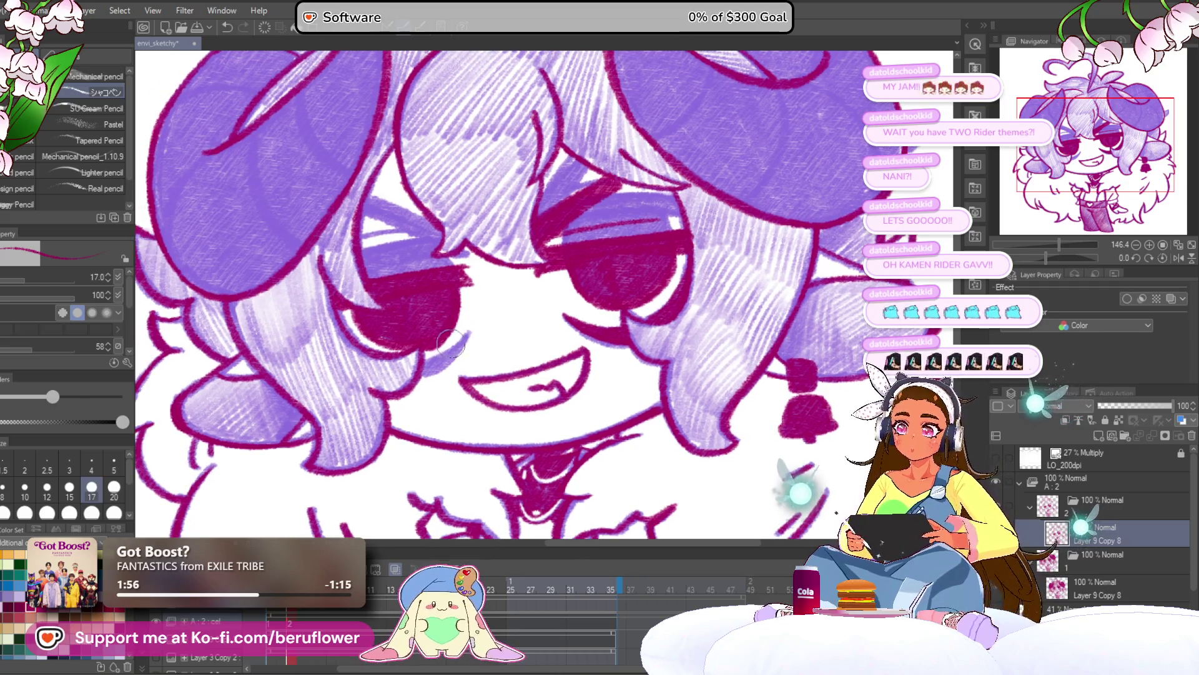
pyautogui.scroll(2, 437, 350)
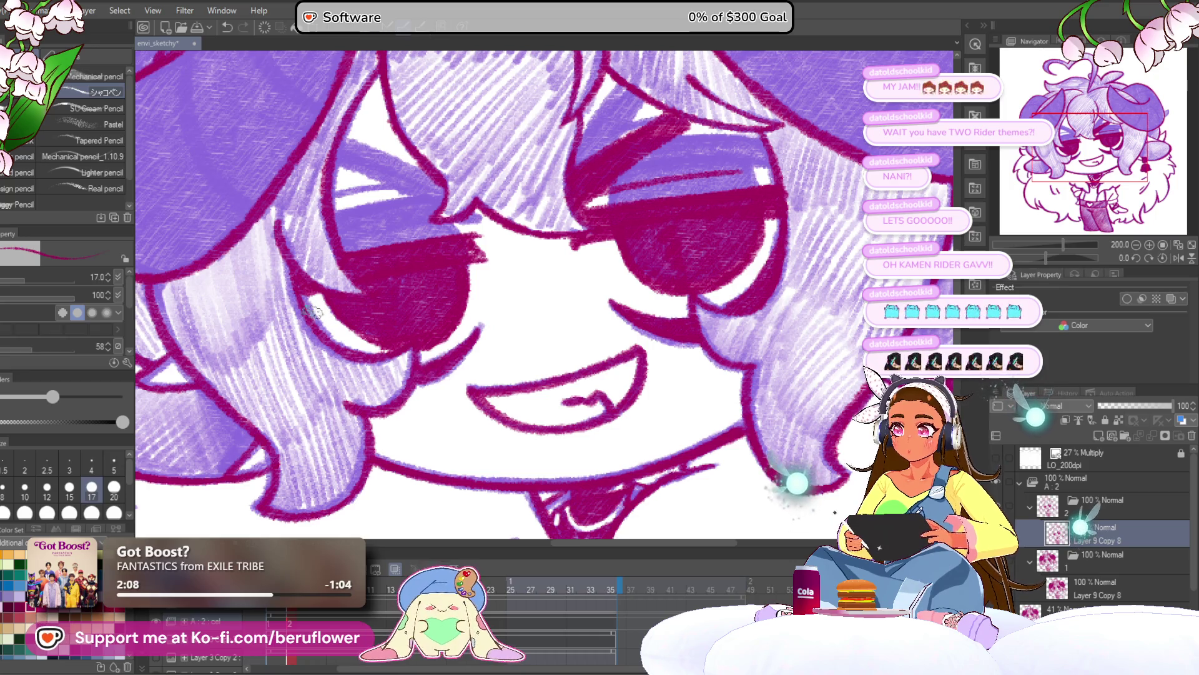
pyautogui.hotkey('ctrl', '0')
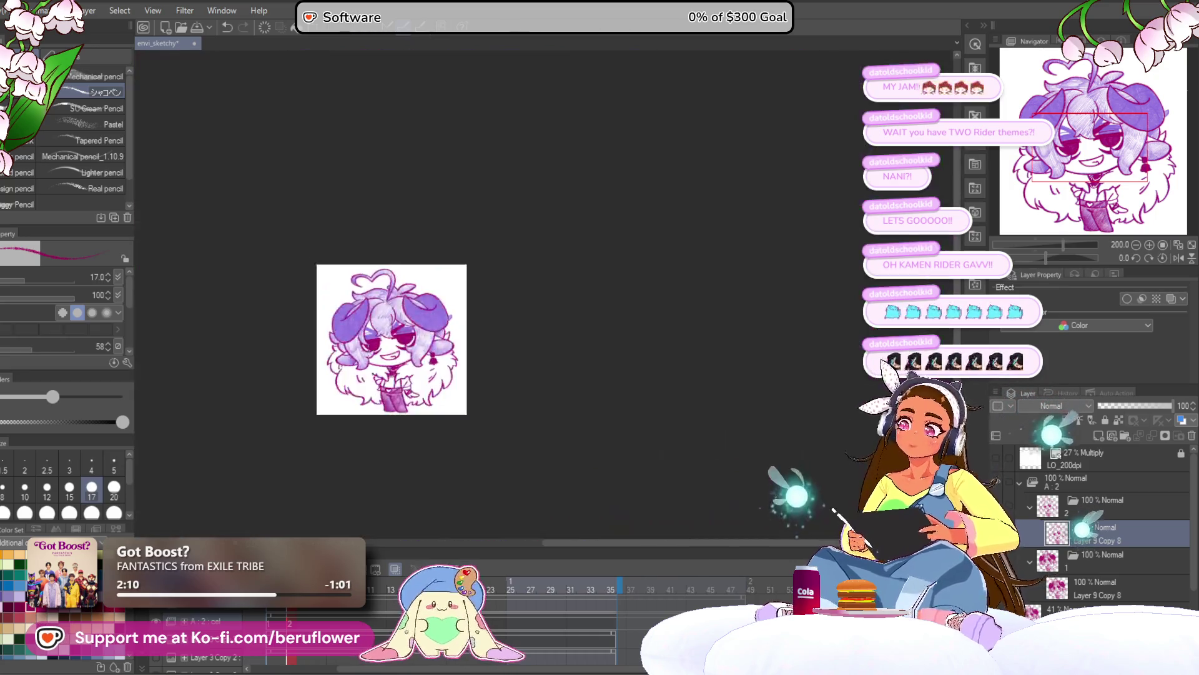
# Zoom onto the mouth, level the view, and darken the left eye's lower edge
pyautogui.scroll(3, 369, 351)
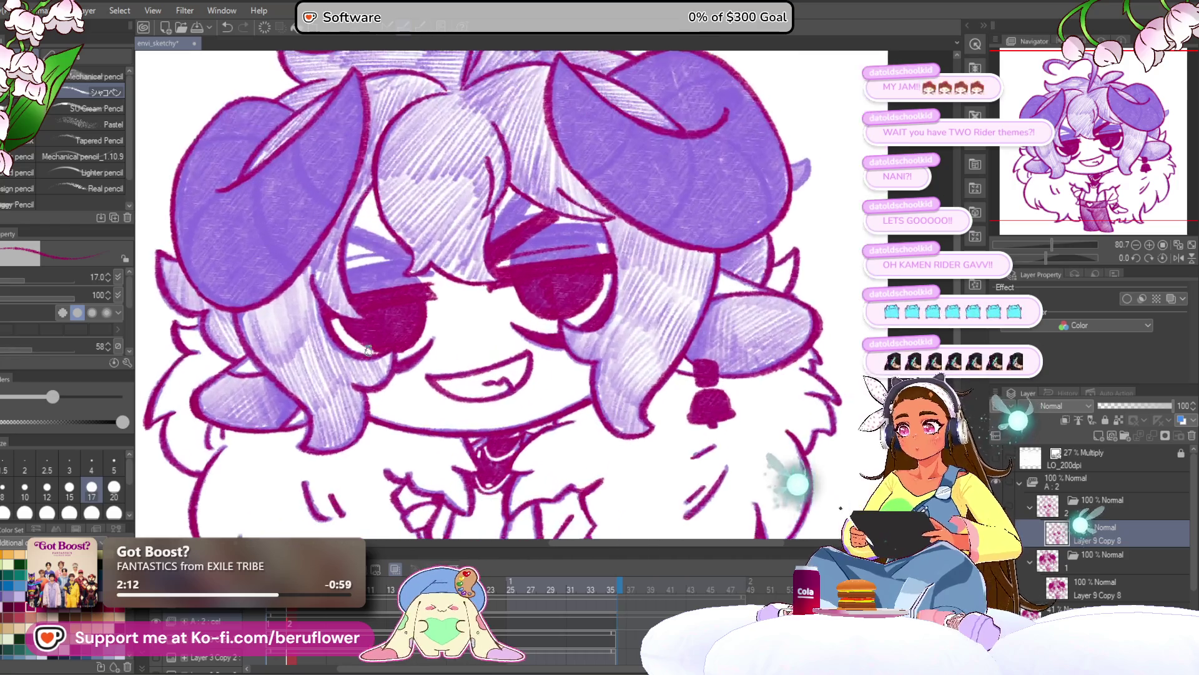
pyautogui.moveTo(559, 321)
pyautogui.mouseDown()
pyautogui.moveTo(535, 377)
pyautogui.moveTo(569, 307)
pyautogui.moveTo(437, 381)
pyautogui.moveTo(406, 428)
pyautogui.moveTo(490, 310)
pyautogui.moveTo(518, 303)
pyautogui.moveTo(450, 391)
pyautogui.moveTo(489, 325)
pyautogui.mouseUp()
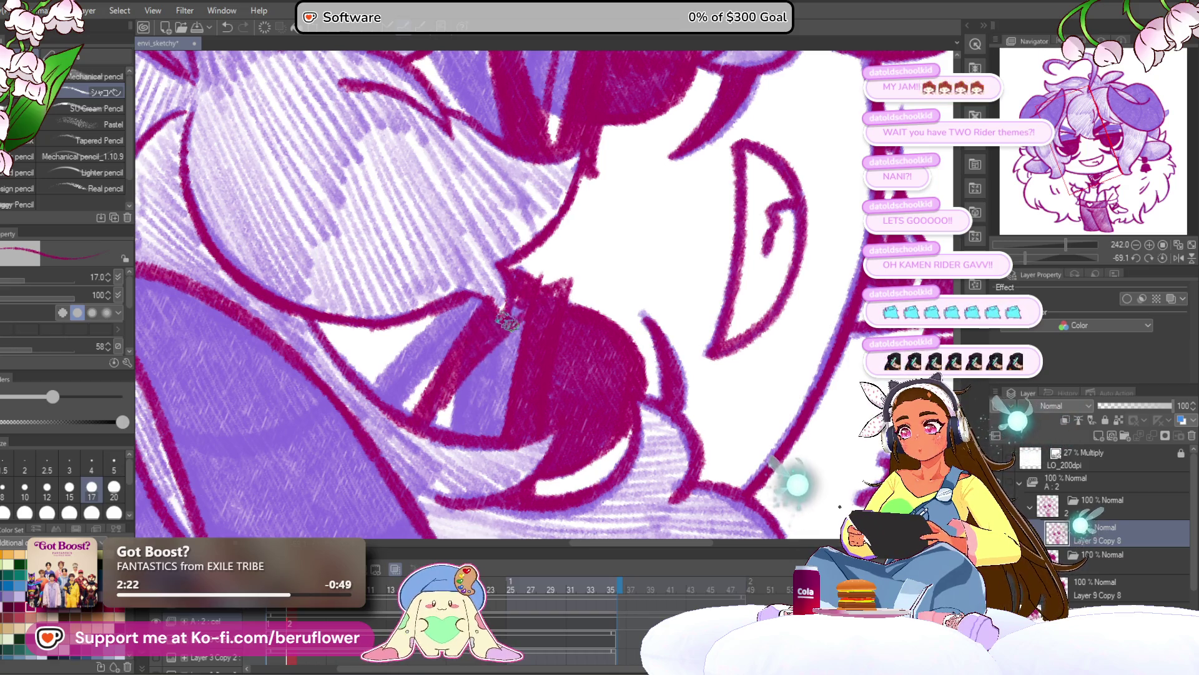
pyautogui.scroll(-5, 478, 348)
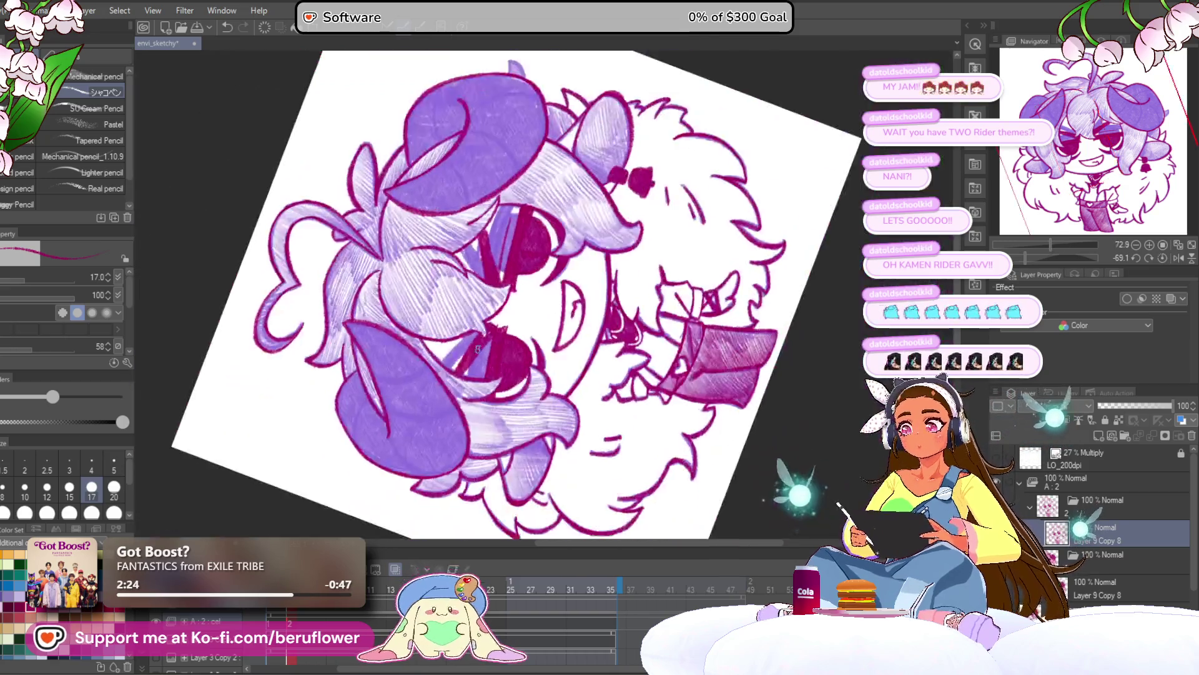
pyautogui.scroll(5, 478, 348)
pyautogui.hotkey('ctrl', '@')
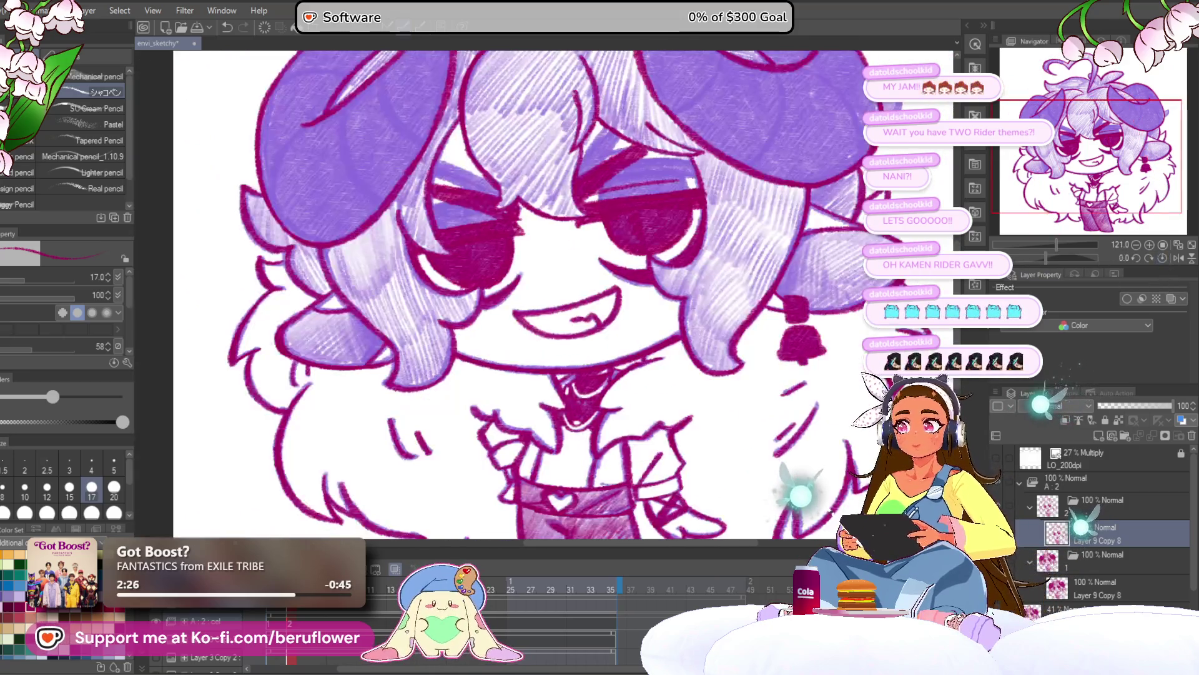
pyautogui.scroll(-3, 547, 349)
pyautogui.scroll(5, 547, 350)
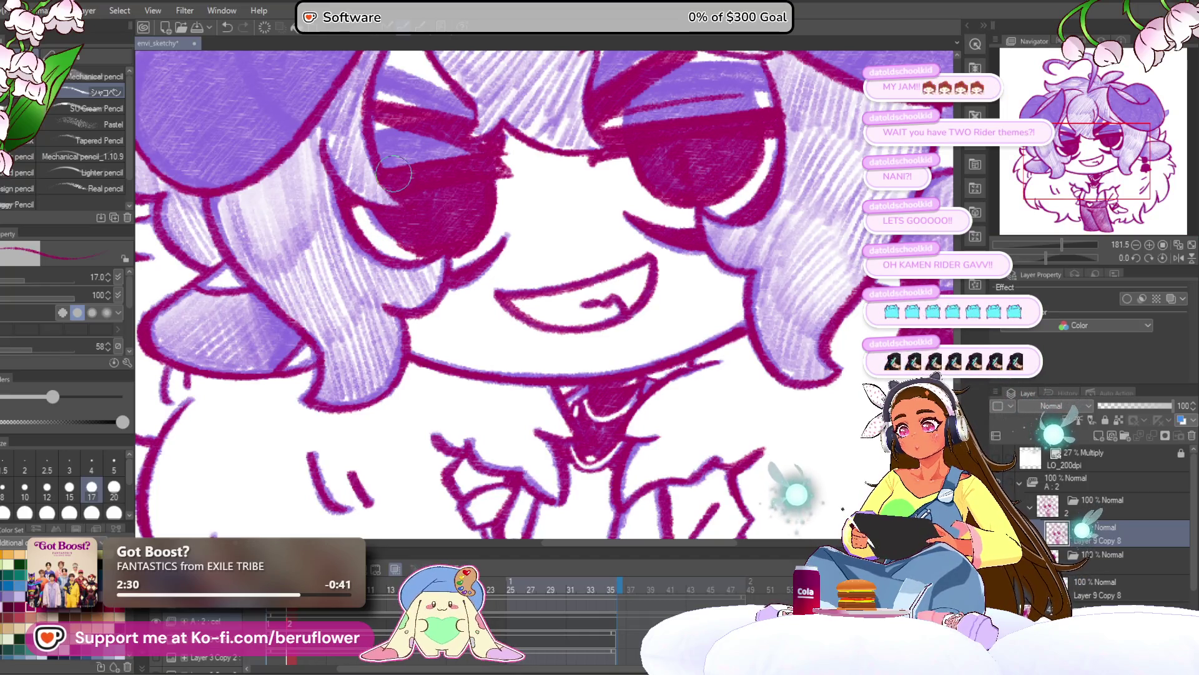
pyautogui.moveTo(366, 208)
pyautogui.mouseDown()
pyautogui.moveTo(391, 239)
pyautogui.moveTo(422, 250)
pyautogui.mouseUp()
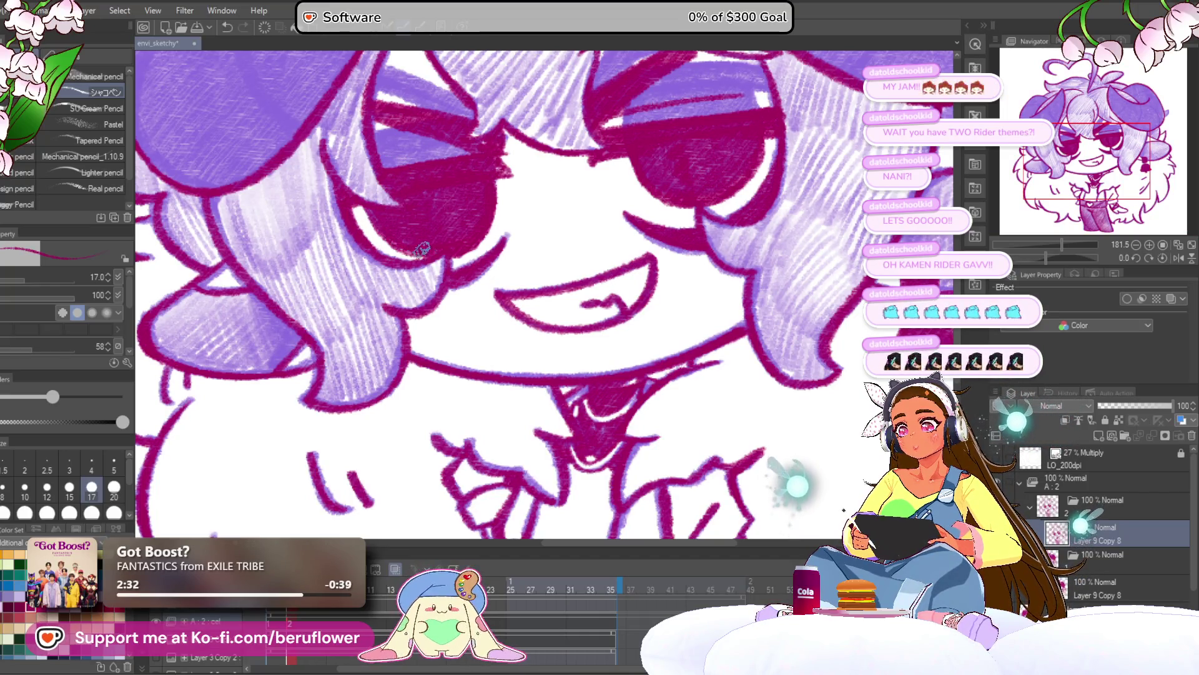
# Reframe the window to check the whole chibi drawing
pyautogui.scroll(-5, 396, 198)
pyautogui.scroll(3, 474, 250)
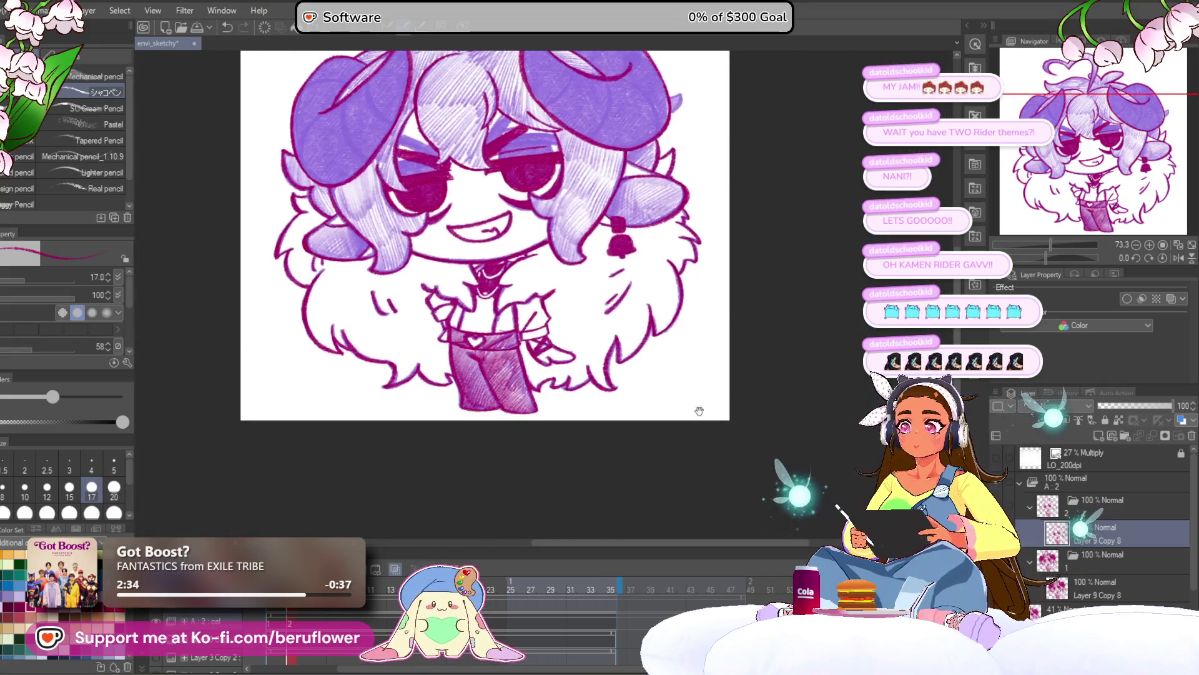
pyautogui.moveTo(684, 445)
pyautogui.mouseDown()
pyautogui.moveTo(690, 455)
pyautogui.moveTo(673, 469)
pyautogui.mouseUp()
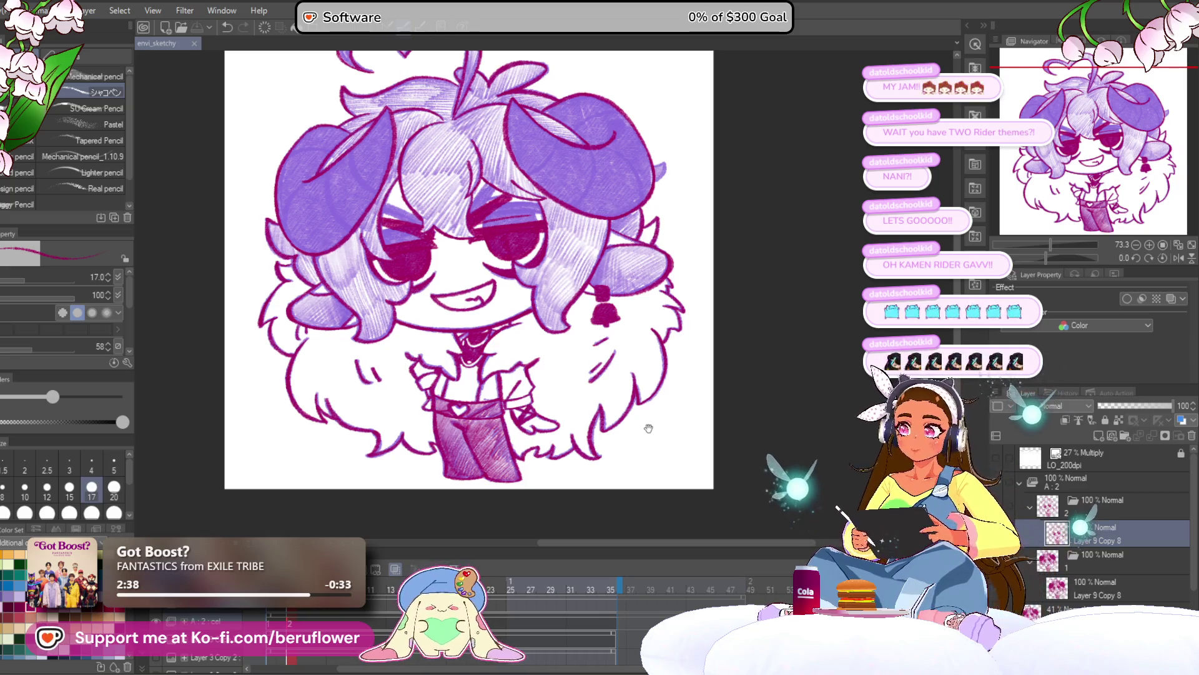
pyautogui.moveTo(648, 429); pyautogui.dragTo(650, 440)
# Flip back and forth between the magenta and purple frames to compare them
pyautogui.hotkey('ctrl', 'z')
pyautogui.hotkey('ctrl', 'y')
pyautogui.hotkey('ctrl', 'z')
pyautogui.hotkey('ctrl', 'y')
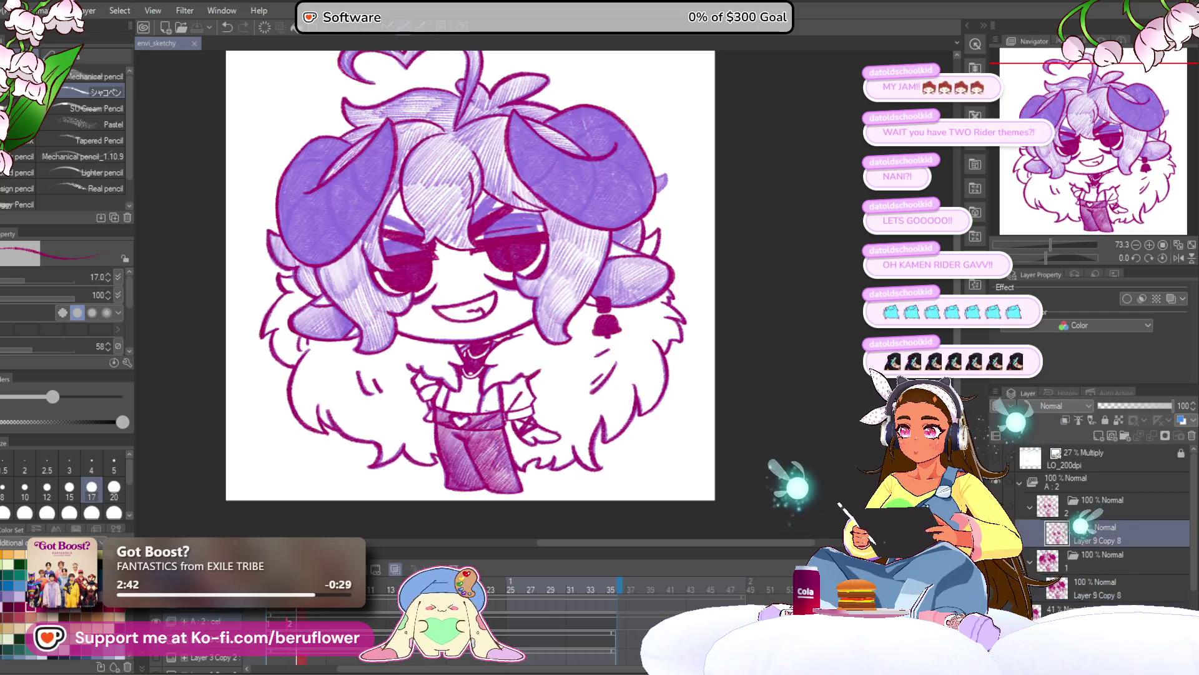
pyautogui.hotkey('ctrl', 'z')
pyautogui.hotkey('ctrl', 'y')
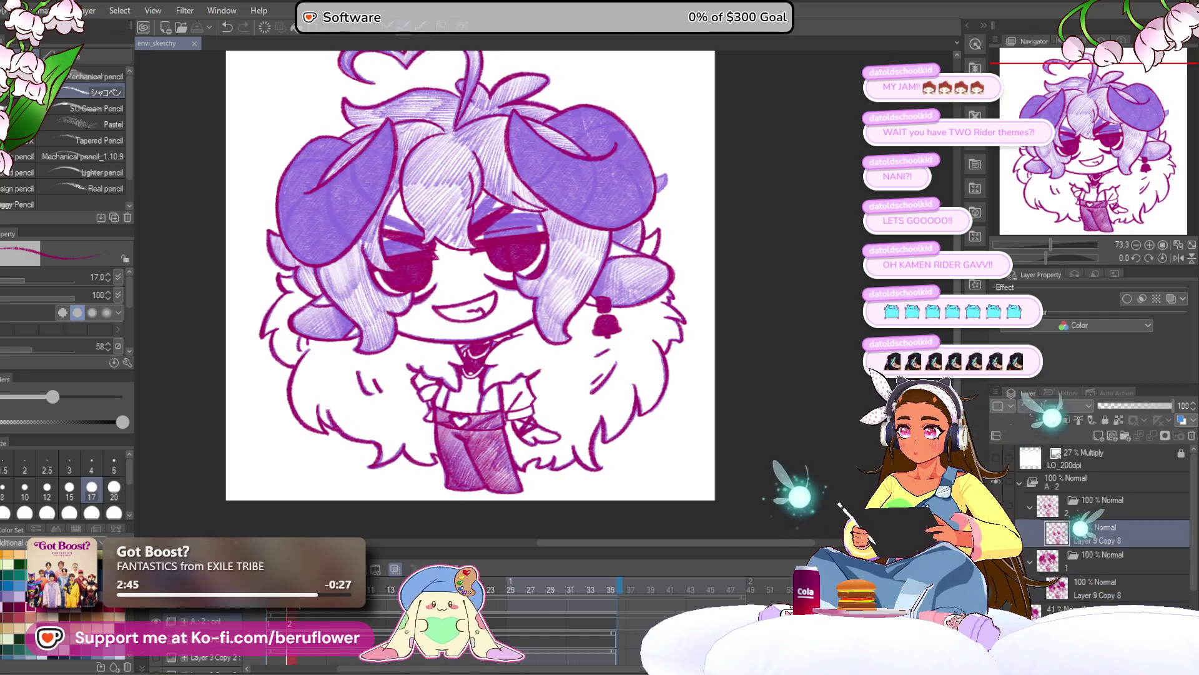
pyautogui.hotkey('ctrl', 'z')
pyautogui.hotkey('ctrl', 'y')
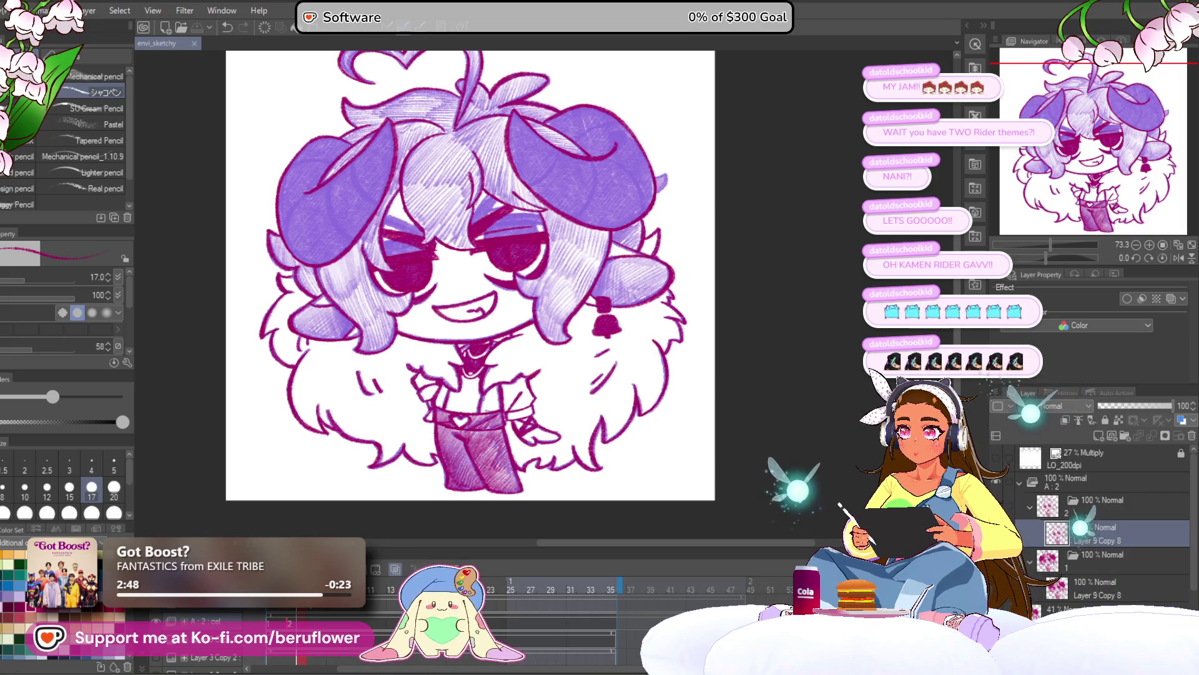
# Select the magenta and purple cels in the Layer panel, then advance to cel 3
pyautogui.click(1099, 587)
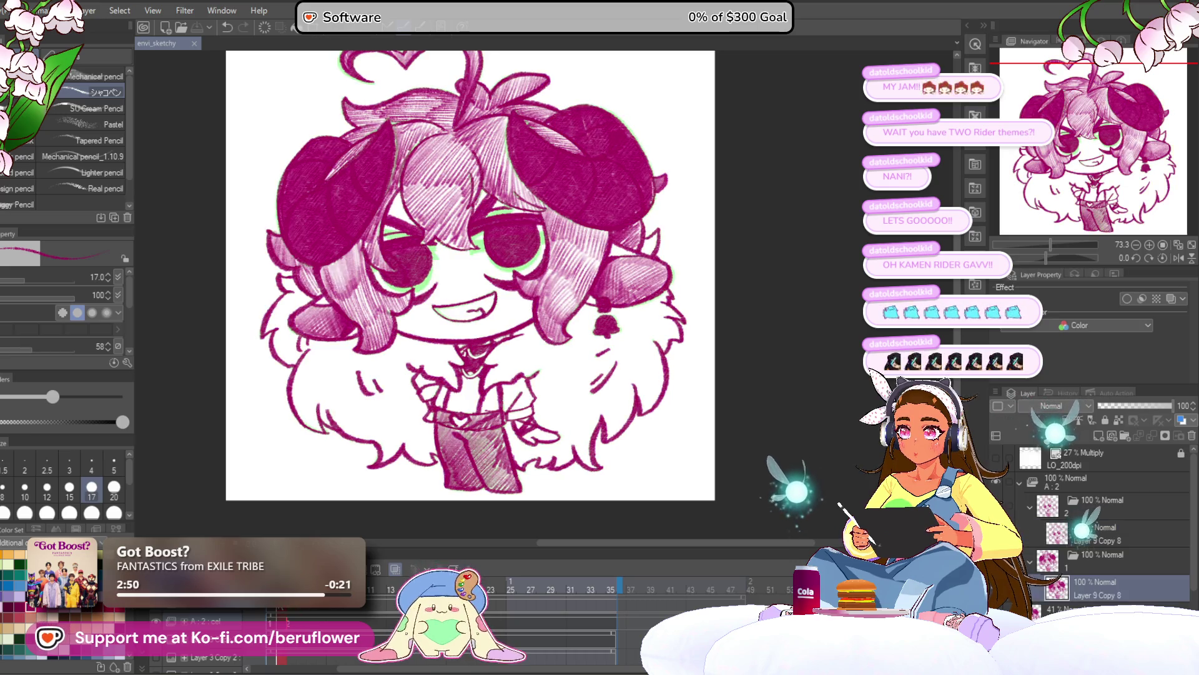
pyautogui.click(1118, 534)
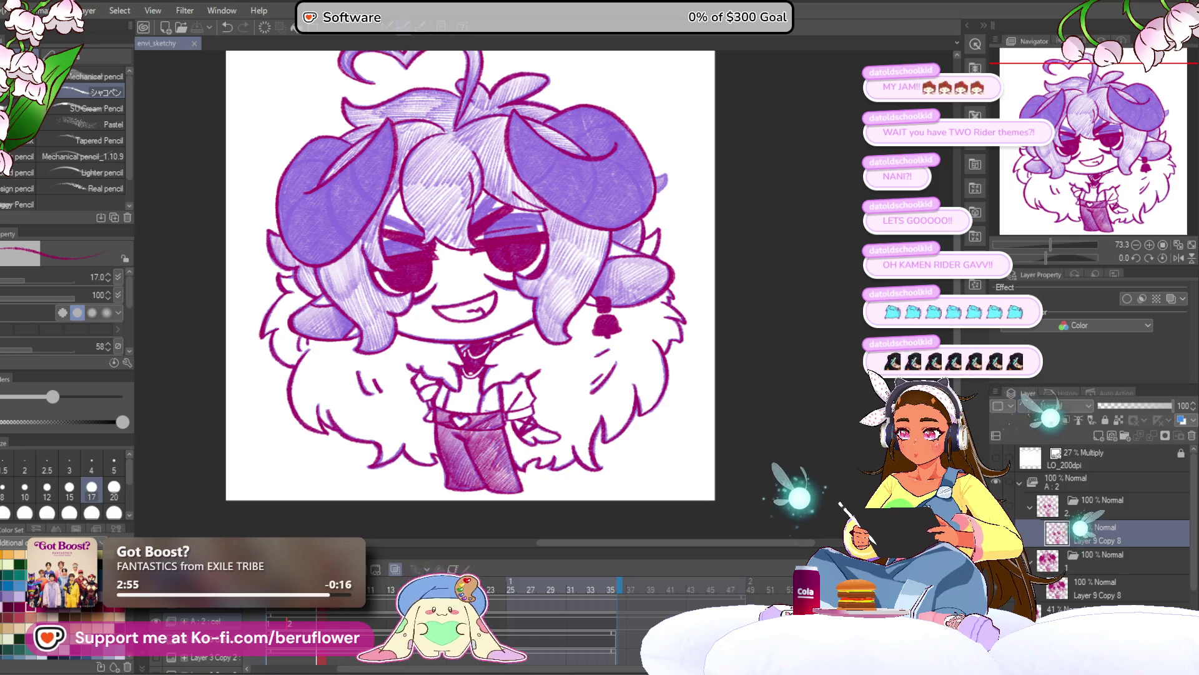
pyautogui.hotkey('ctrl', 'Right')
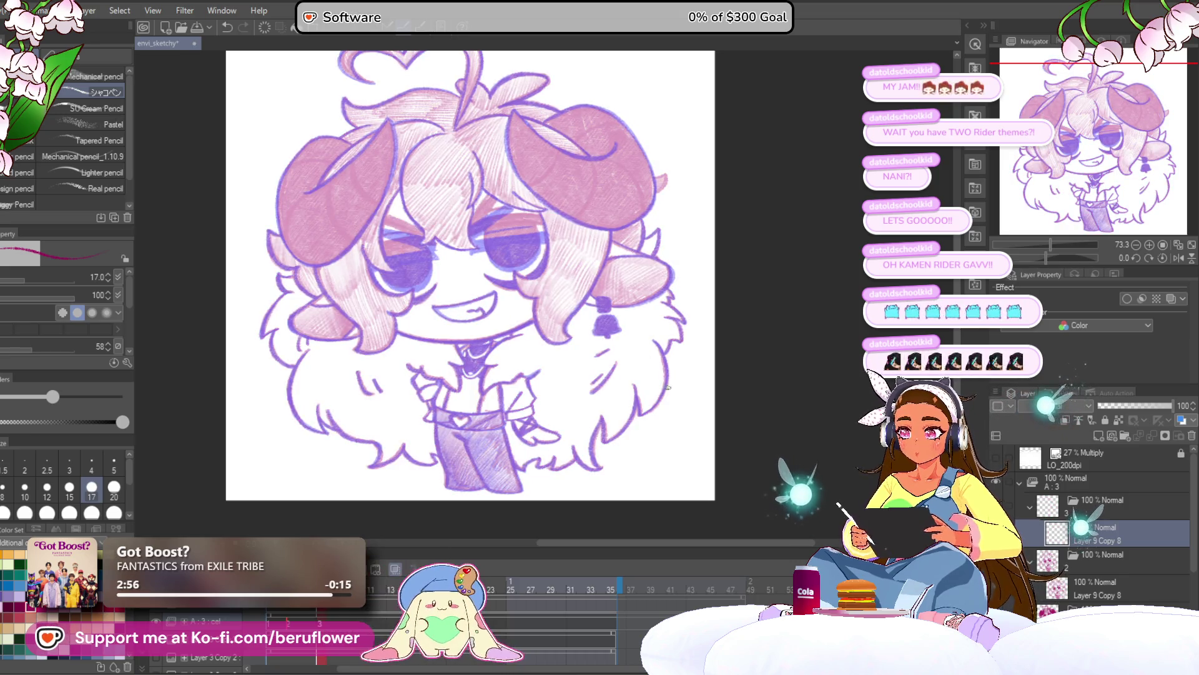
pyautogui.hotkey('ctrl', 'Right')
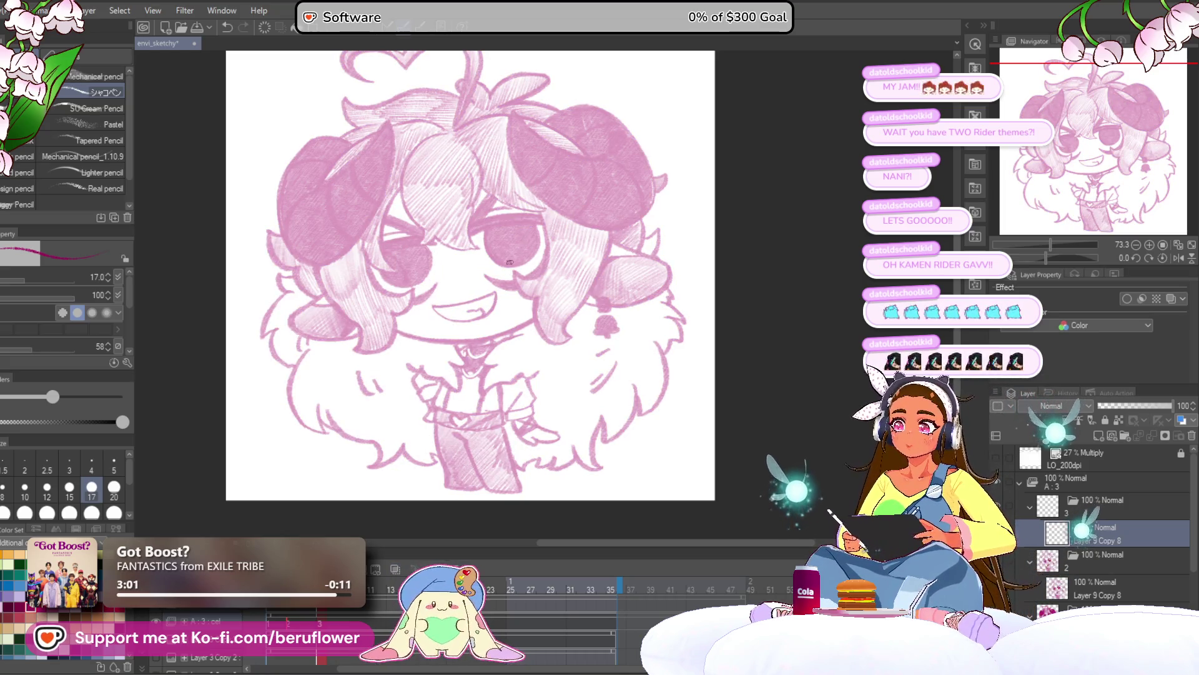
# Ink a bold dark magenta upper eyelid band over the eye
pyautogui.scroll(3, 509, 263)
pyautogui.moveTo(463, 250)
pyautogui.mouseDown()
pyautogui.moveTo(594, 230)
pyautogui.moveTo(445, 253)
pyautogui.mouseUp()
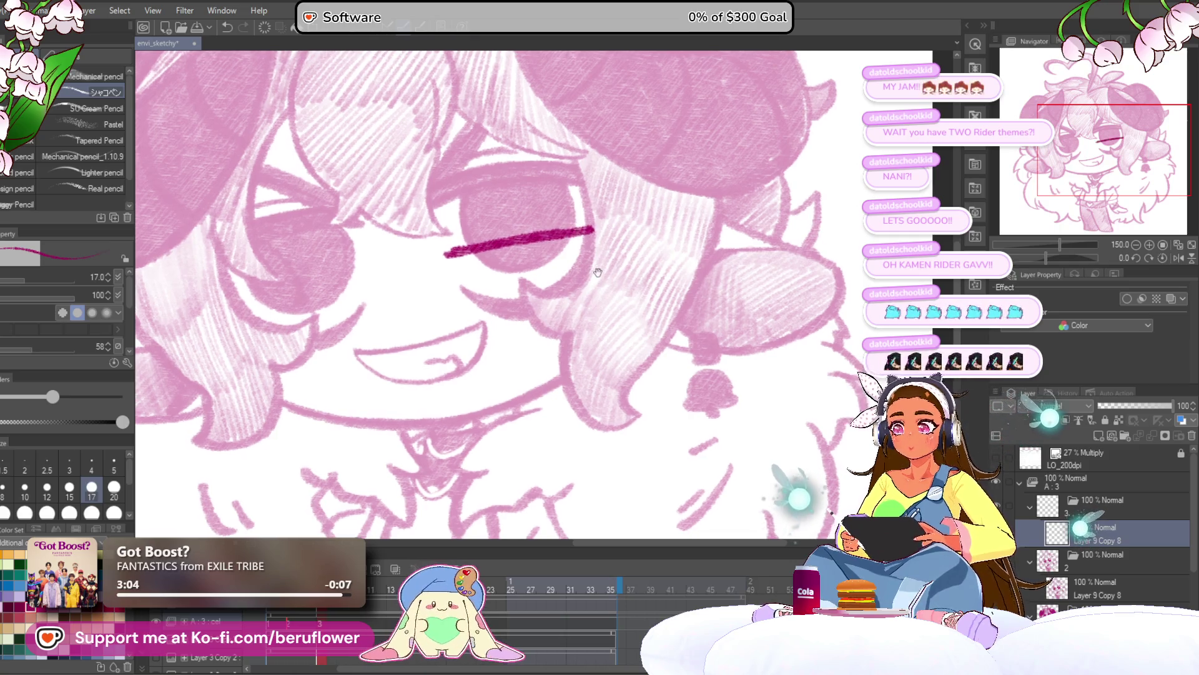
pyautogui.moveTo(598, 272); pyautogui.dragTo(598, 270)
pyautogui.moveTo(580, 230)
pyautogui.mouseDown()
pyautogui.moveTo(588, 223)
pyautogui.moveTo(450, 247)
pyautogui.moveTo(593, 218)
pyautogui.moveTo(436, 240)
pyautogui.mouseUp()
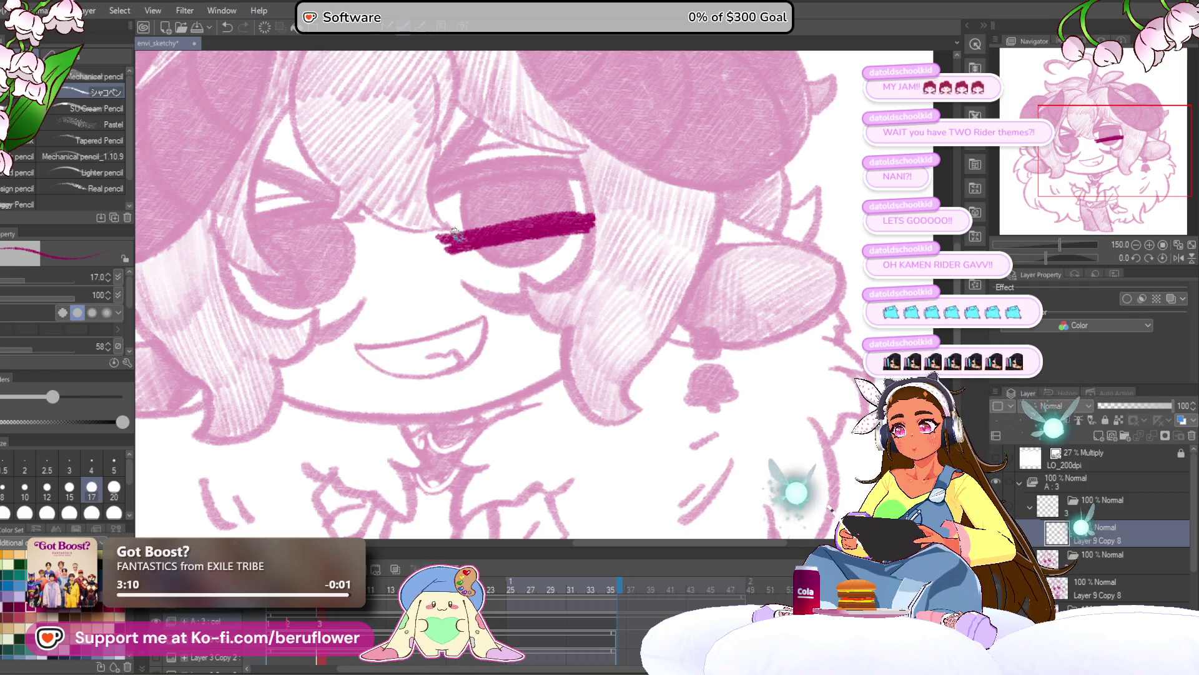
pyautogui.click(395, 570)
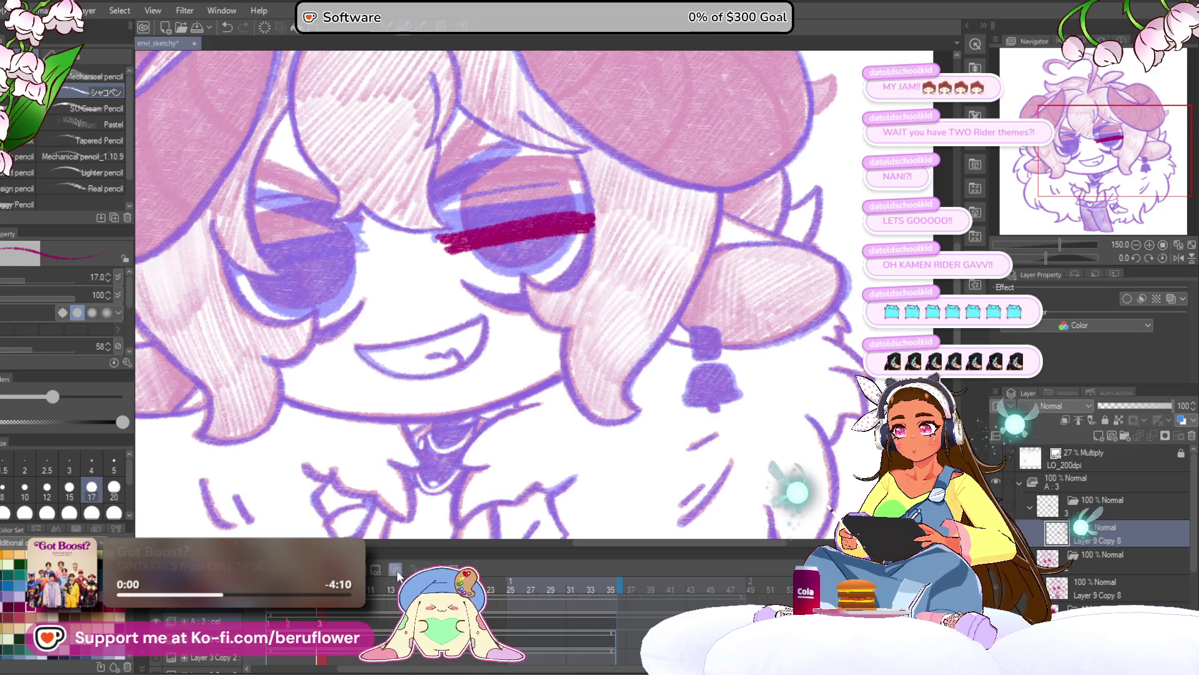
pyautogui.click(395, 569)
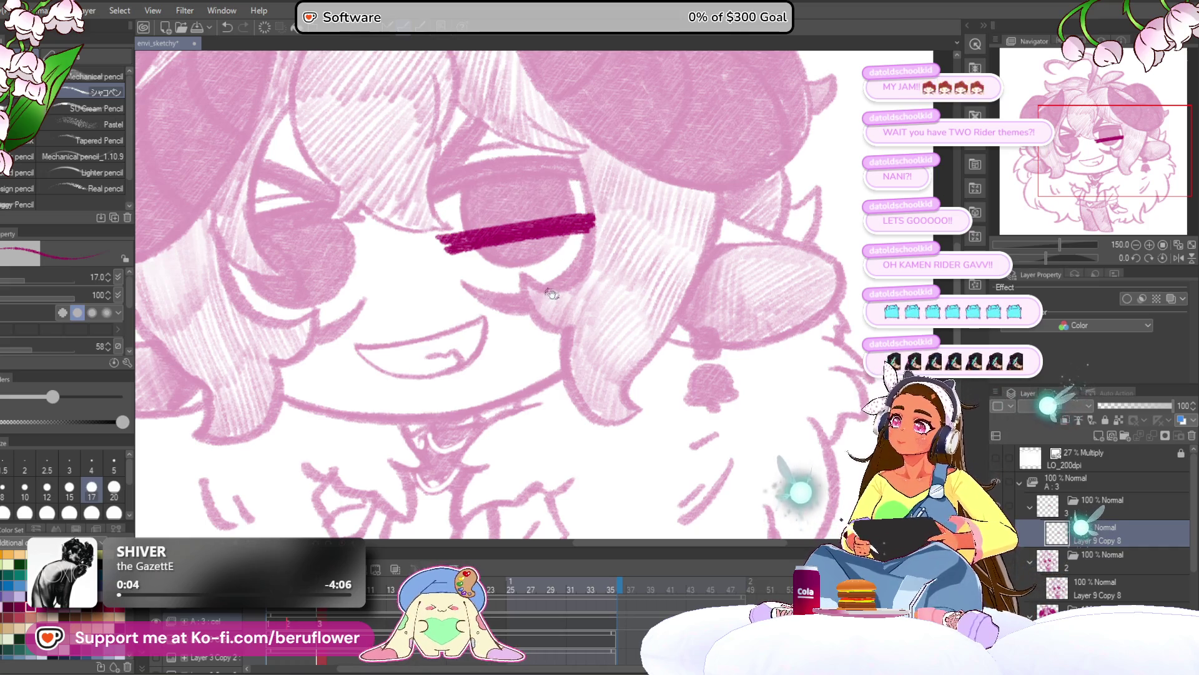
pyautogui.moveTo(552, 294); pyautogui.dragTo(551, 300)
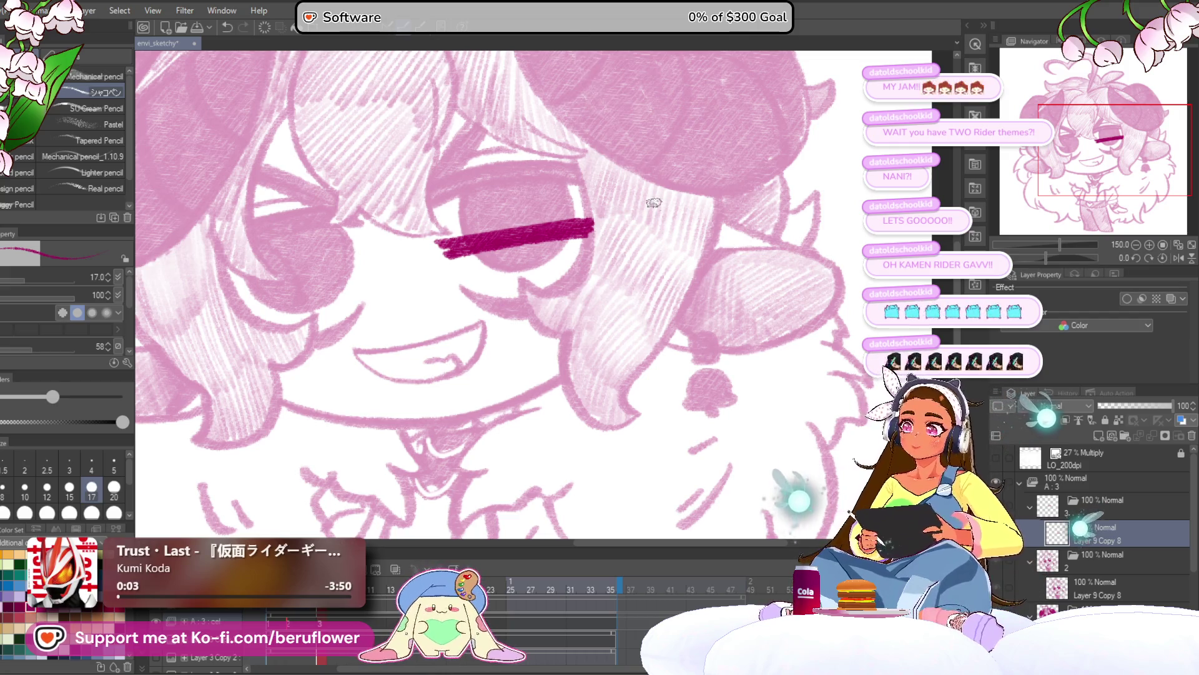
pyautogui.moveTo(1046, 256); pyautogui.dragTo(1037, 258)
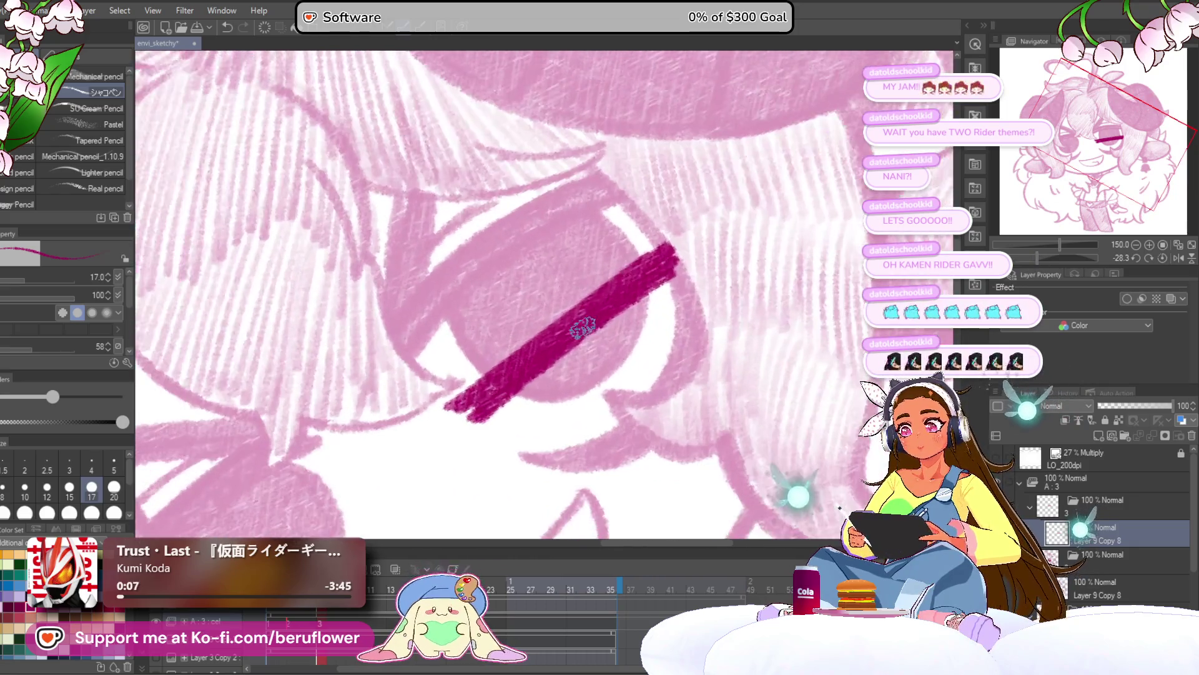
pyautogui.moveTo(494, 365); pyautogui.dragTo(673, 215)
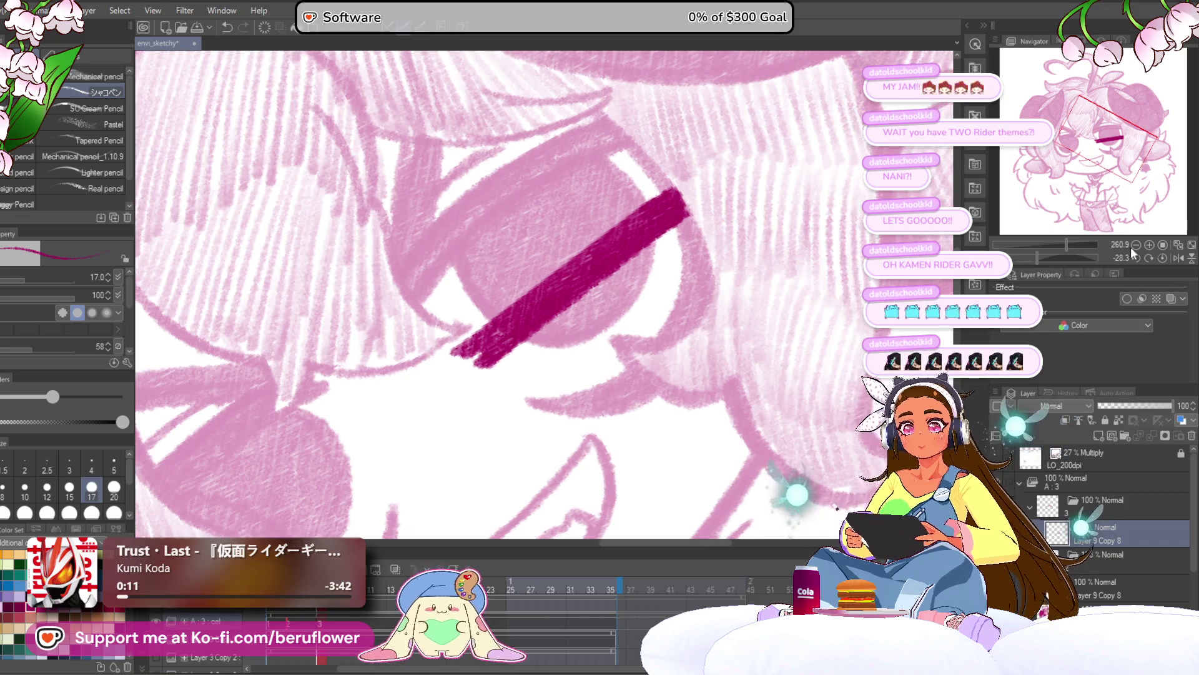
pyautogui.click(1163, 258)
# Draw a thick curved lower eyelid, redoing it as needed, and fill the iris magenta
pyautogui.moveTo(524, 303)
pyautogui.mouseDown()
pyautogui.moveTo(568, 339)
pyautogui.moveTo(621, 343)
pyautogui.moveTo(681, 284)
pyautogui.mouseUp()
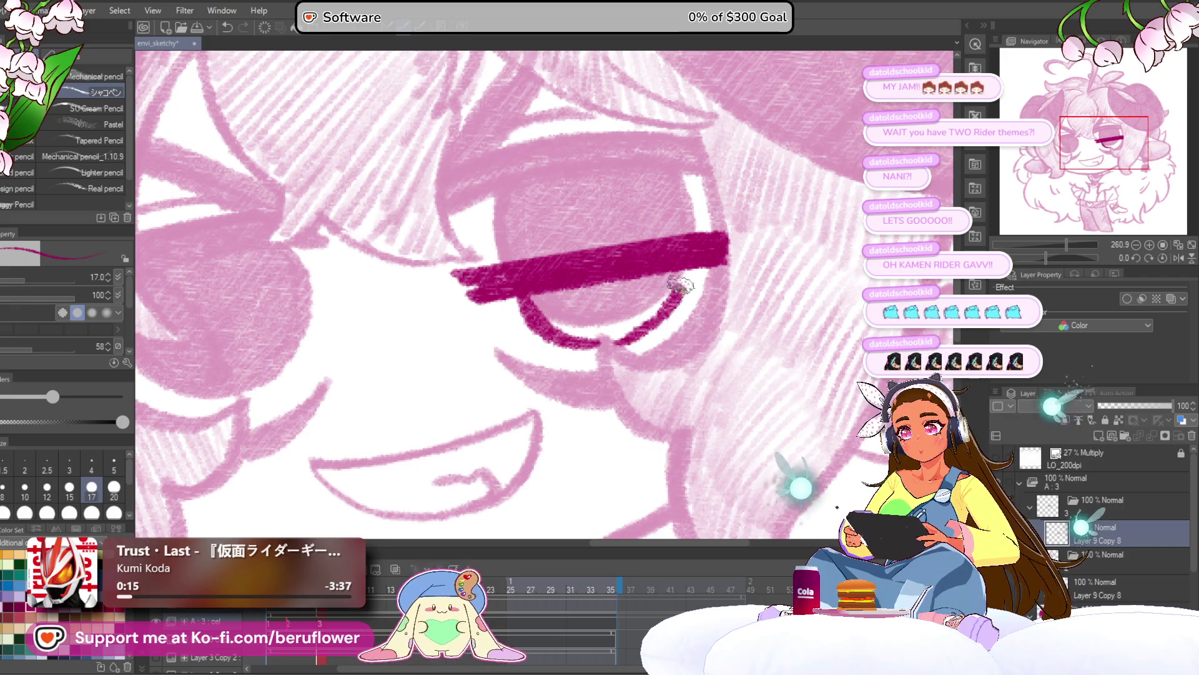
pyautogui.hotkey('ctrl', 'z')
pyautogui.hotkey('ctrl', 'z')
pyautogui.hotkey('ctrl', 'z')
pyautogui.moveTo(511, 288)
pyautogui.mouseDown()
pyautogui.moveTo(569, 332)
pyautogui.moveTo(599, 338)
pyautogui.mouseUp()
pyautogui.moveTo(694, 258)
pyautogui.mouseDown()
pyautogui.moveTo(652, 314)
pyautogui.moveTo(609, 331)
pyautogui.mouseUp()
pyautogui.hotkey('ctrl', 'z')
pyautogui.moveTo(507, 286)
pyautogui.mouseDown()
pyautogui.moveTo(565, 331)
pyautogui.moveTo(619, 343)
pyautogui.mouseUp()
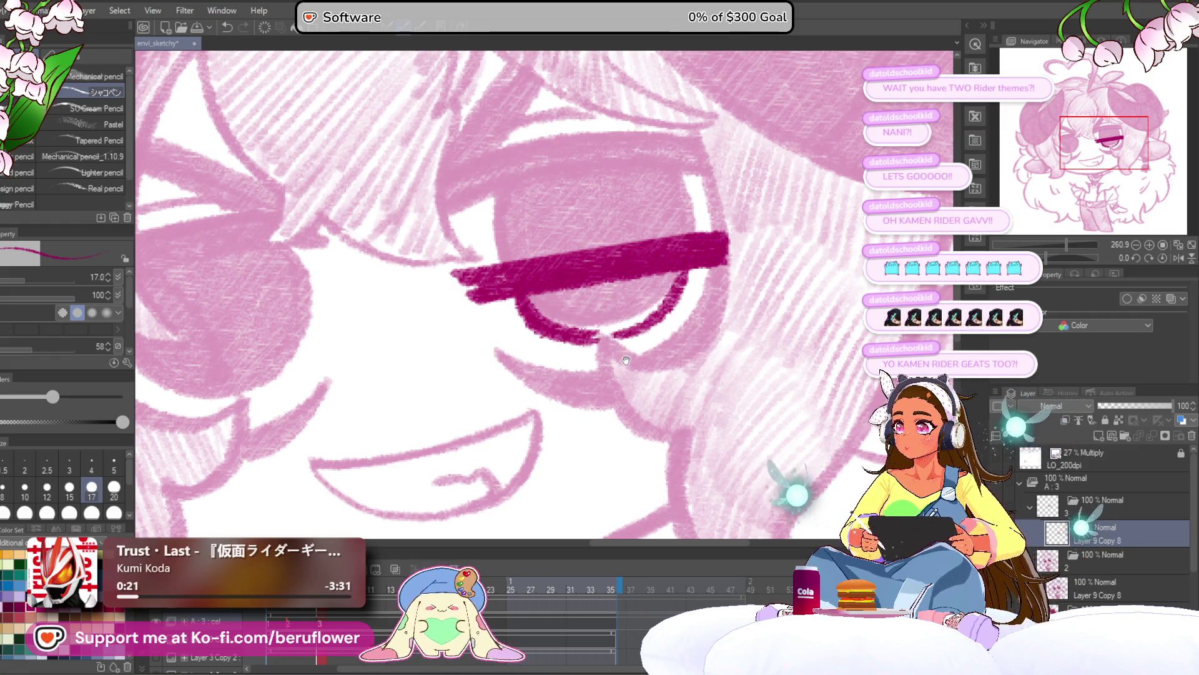
pyautogui.moveTo(524, 319); pyautogui.dragTo(585, 343)
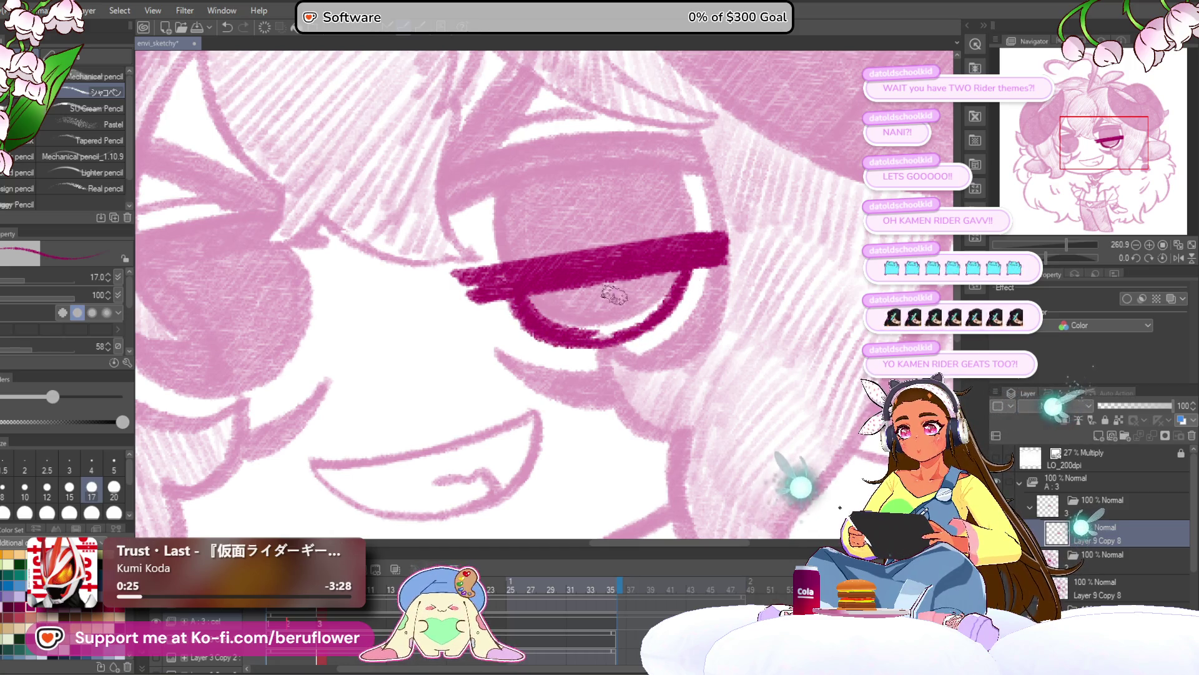
pyautogui.moveTo(543, 294)
pyautogui.mouseDown()
pyautogui.moveTo(537, 306)
pyautogui.moveTo(568, 275)
pyautogui.moveTo(562, 321)
pyautogui.moveTo(579, 332)
pyautogui.moveTo(637, 300)
pyautogui.moveTo(616, 334)
pyautogui.mouseUp()
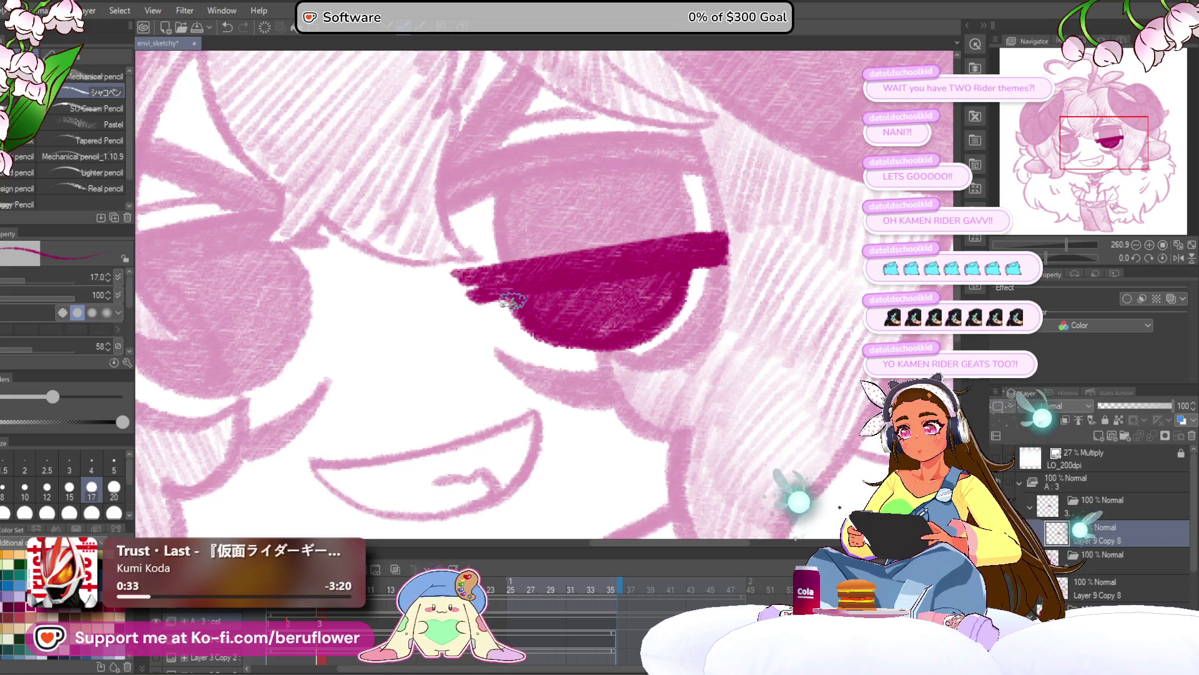
pyautogui.moveTo(582, 298); pyautogui.dragTo(605, 297)
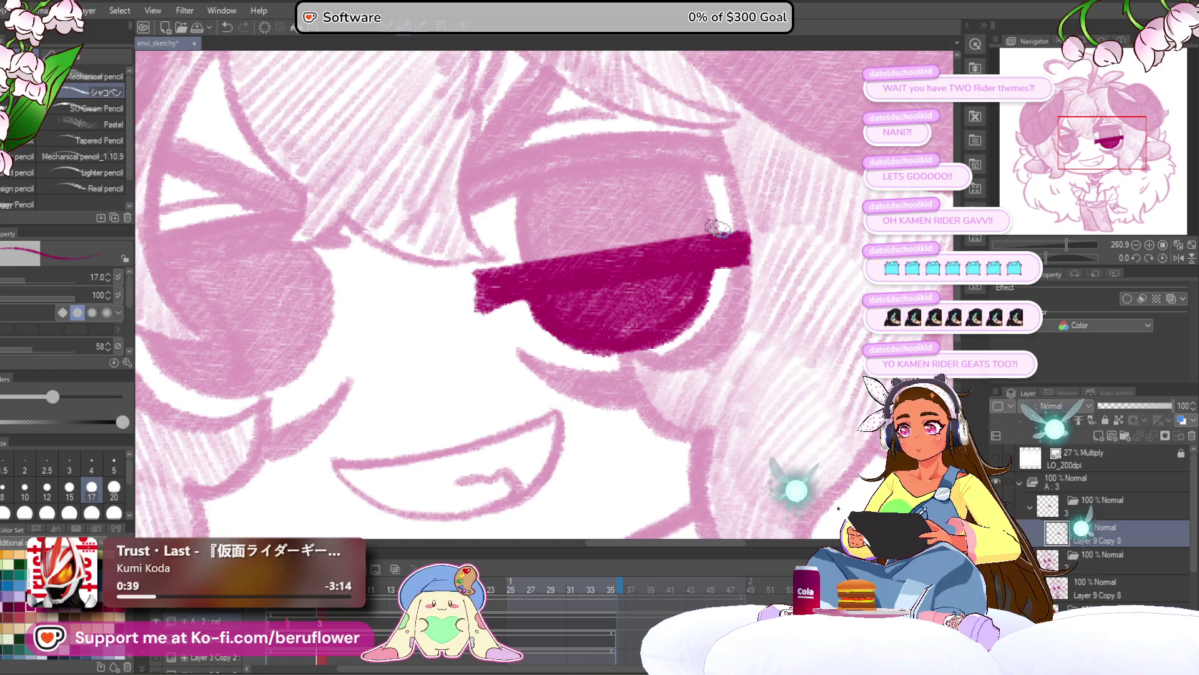
# Draw a pointed dark magenta lash flick above the open eye, redoing it until thick enough
pyautogui.scroll(-5, 749, 211)
pyautogui.scroll(4, 718, 253)
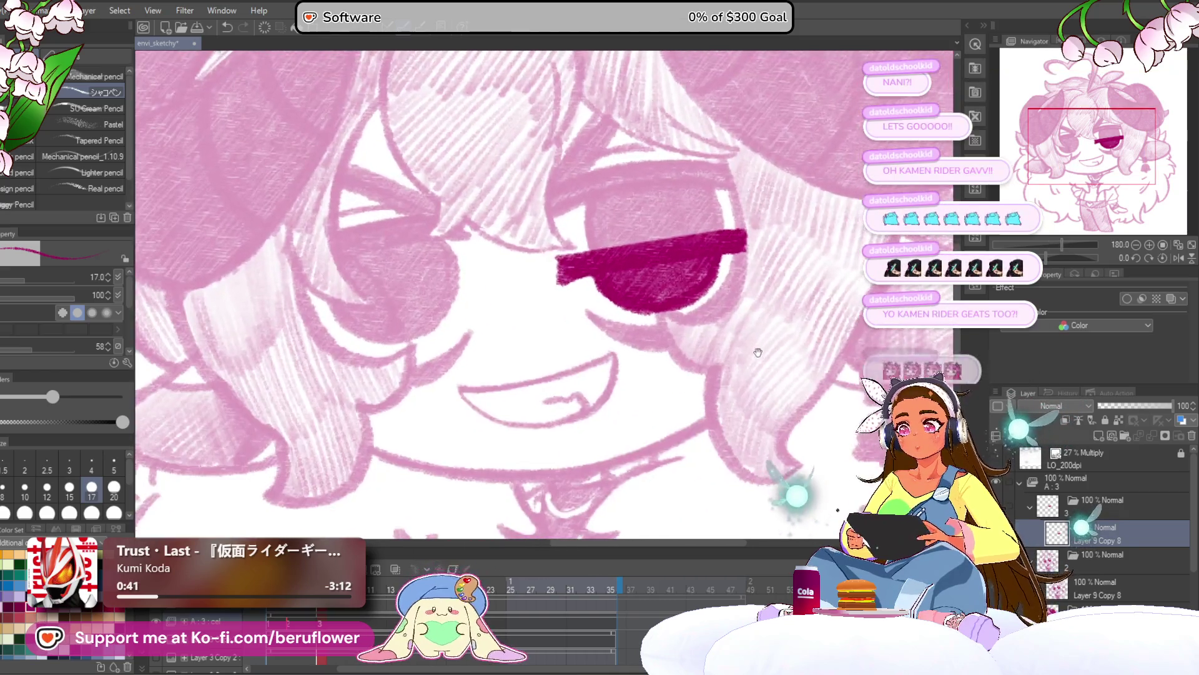
pyautogui.scroll(5, 719, 253)
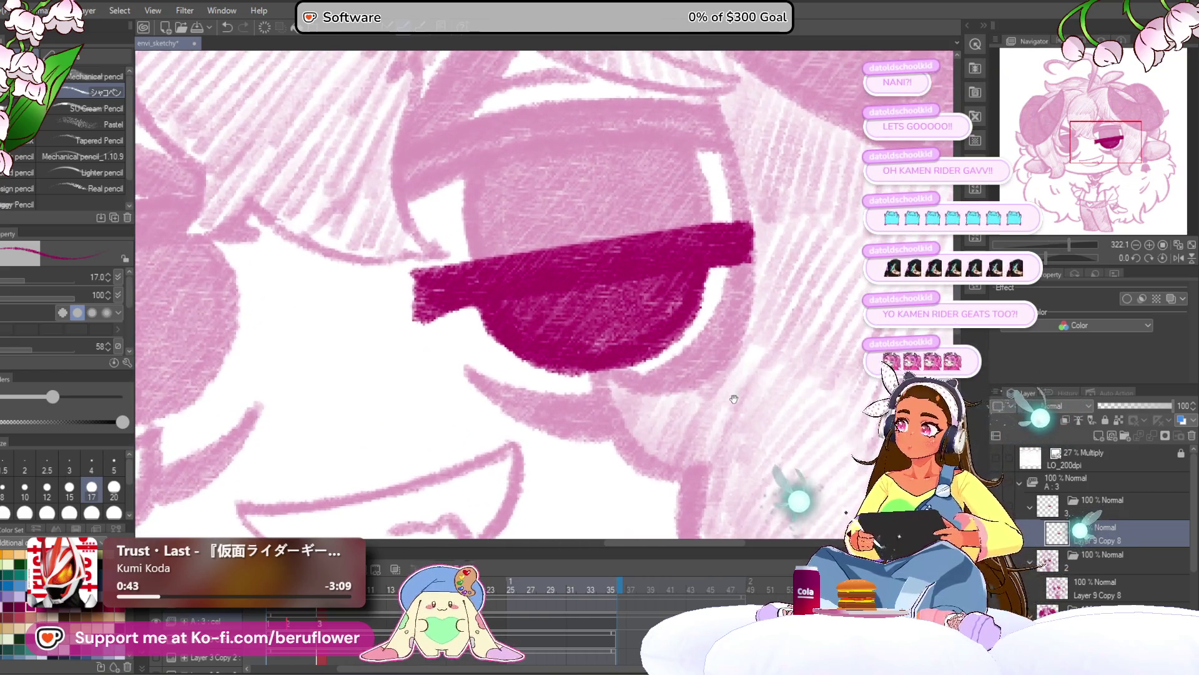
pyautogui.moveTo(745, 395); pyautogui.dragTo(787, 451)
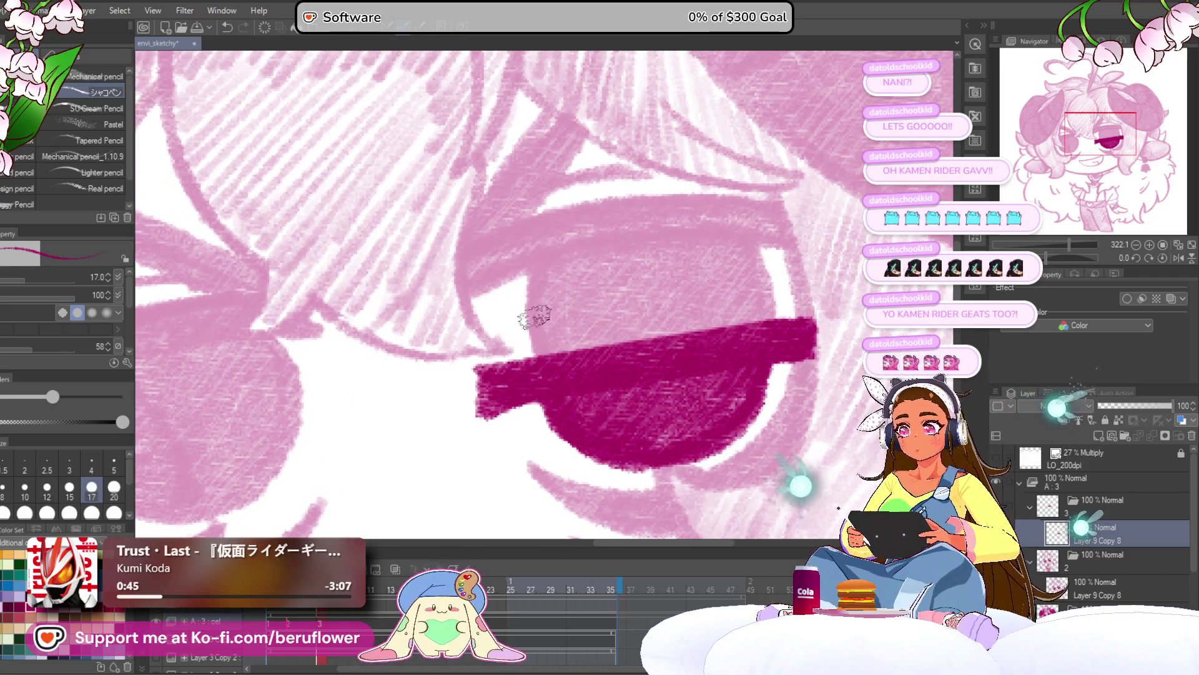
pyautogui.moveTo(490, 329); pyautogui.dragTo(636, 216)
pyautogui.hotkey('ctrl', 'z')
pyautogui.moveTo(492, 320)
pyautogui.mouseDown()
pyautogui.moveTo(652, 181)
pyautogui.moveTo(521, 284)
pyautogui.mouseUp()
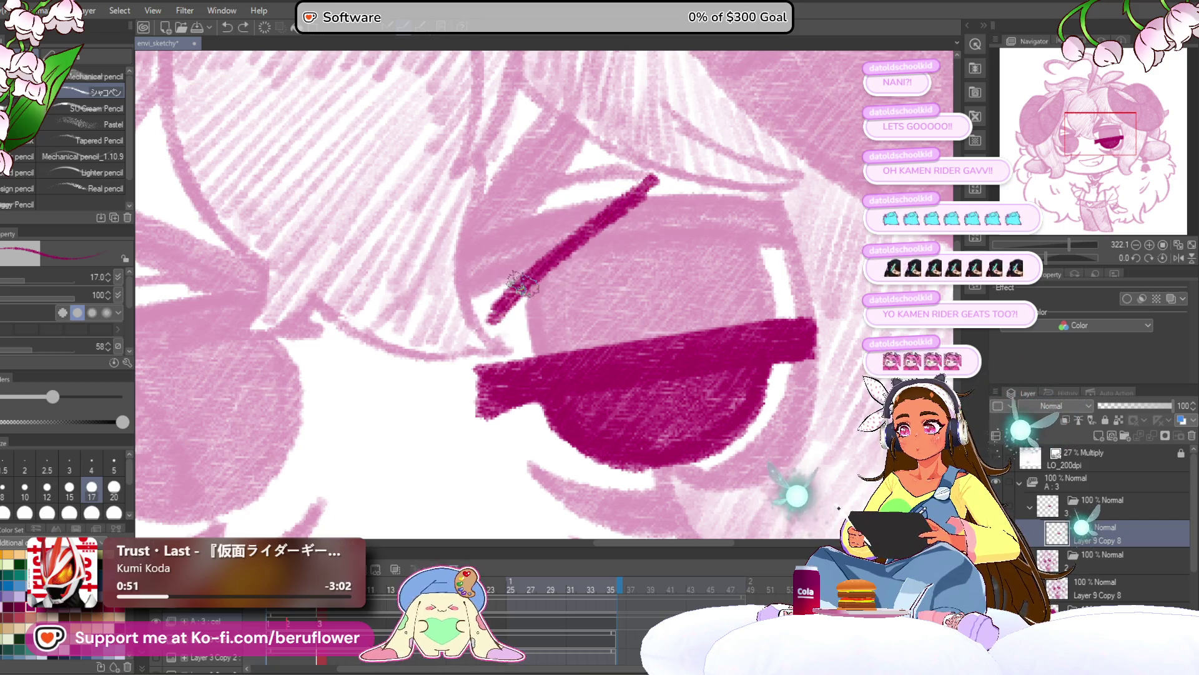
pyautogui.hotkey('ctrl', 'z')
pyautogui.moveTo(484, 322)
pyautogui.mouseDown()
pyautogui.moveTo(550, 247)
pyautogui.moveTo(628, 192)
pyautogui.mouseUp()
pyautogui.moveTo(515, 289)
pyautogui.mouseDown()
pyautogui.moveTo(637, 182)
pyautogui.moveTo(594, 193)
pyautogui.moveTo(643, 171)
pyautogui.moveTo(523, 346)
pyautogui.moveTo(478, 343)
pyautogui.moveTo(597, 215)
pyautogui.mouseUp()
# With the canvas rotated, ink strokes along the eye's outer edge and beside it
pyautogui.scroll(-10, 532, 281)
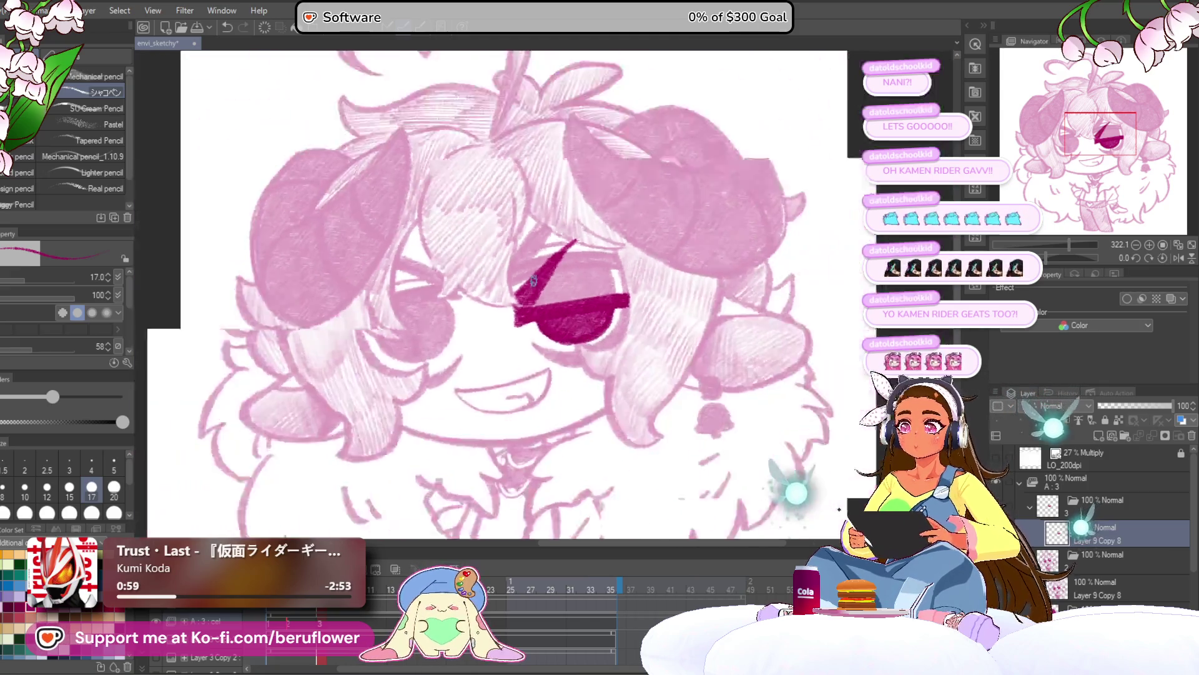
pyautogui.scroll(5, 533, 281)
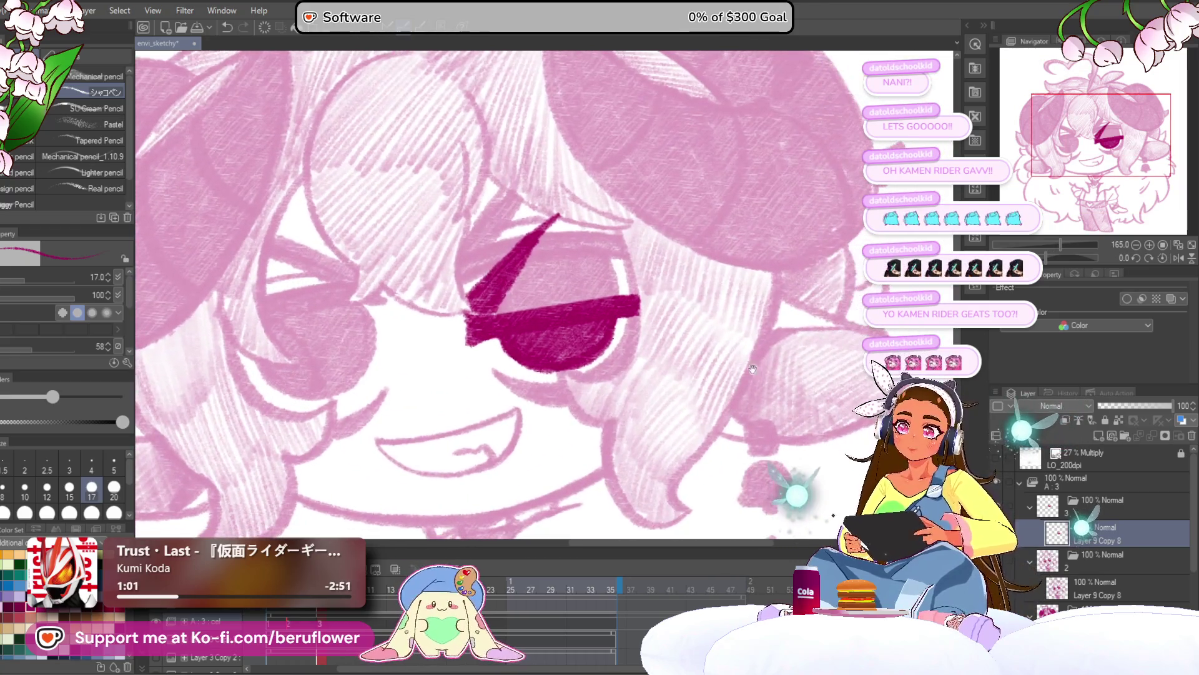
pyautogui.moveTo(1056, 257)
pyautogui.mouseDown()
pyautogui.moveTo(1042, 266)
pyautogui.moveTo(1061, 262)
pyautogui.mouseUp()
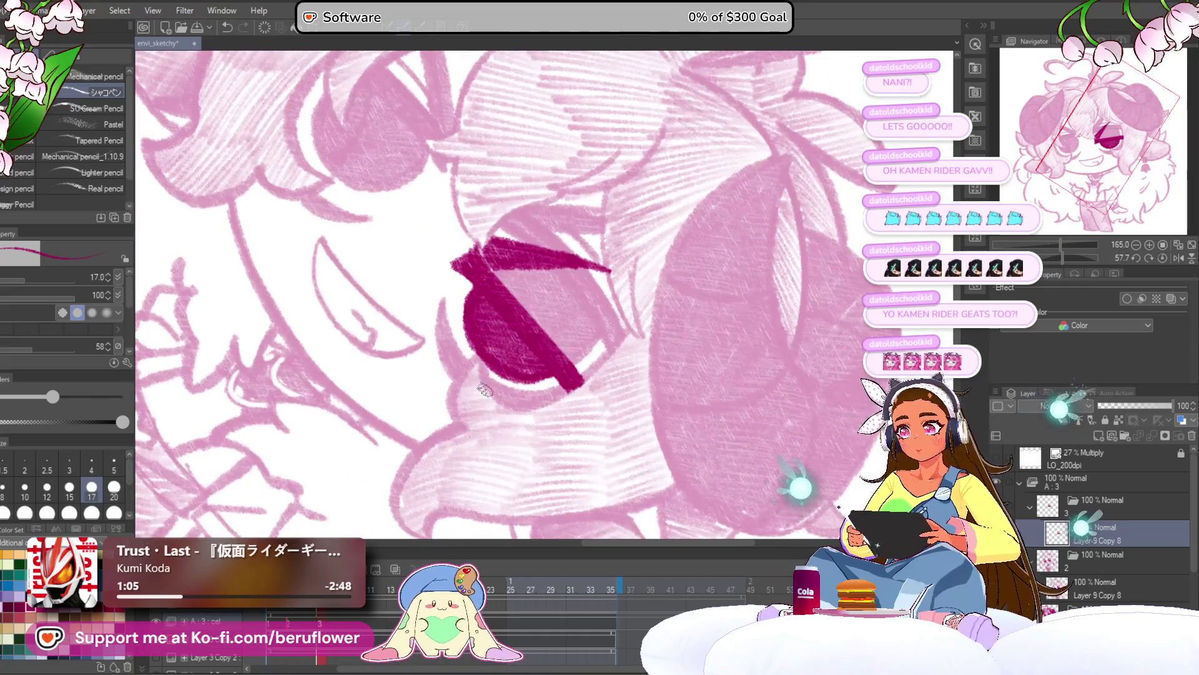
pyautogui.scroll(3, 485, 390)
pyautogui.moveTo(471, 255)
pyautogui.mouseDown()
pyautogui.moveTo(494, 384)
pyautogui.moveTo(481, 324)
pyautogui.moveTo(502, 375)
pyautogui.mouseUp()
pyautogui.moveTo(1061, 258); pyautogui.dragTo(1039, 258)
pyautogui.moveTo(600, 369)
pyautogui.mouseDown()
pyautogui.moveTo(643, 219)
pyautogui.moveTo(618, 359)
pyautogui.moveTo(656, 226)
pyautogui.moveTo(653, 293)
pyautogui.moveTo(640, 338)
pyautogui.moveTo(643, 319)
pyautogui.moveTo(627, 334)
pyautogui.mouseUp()
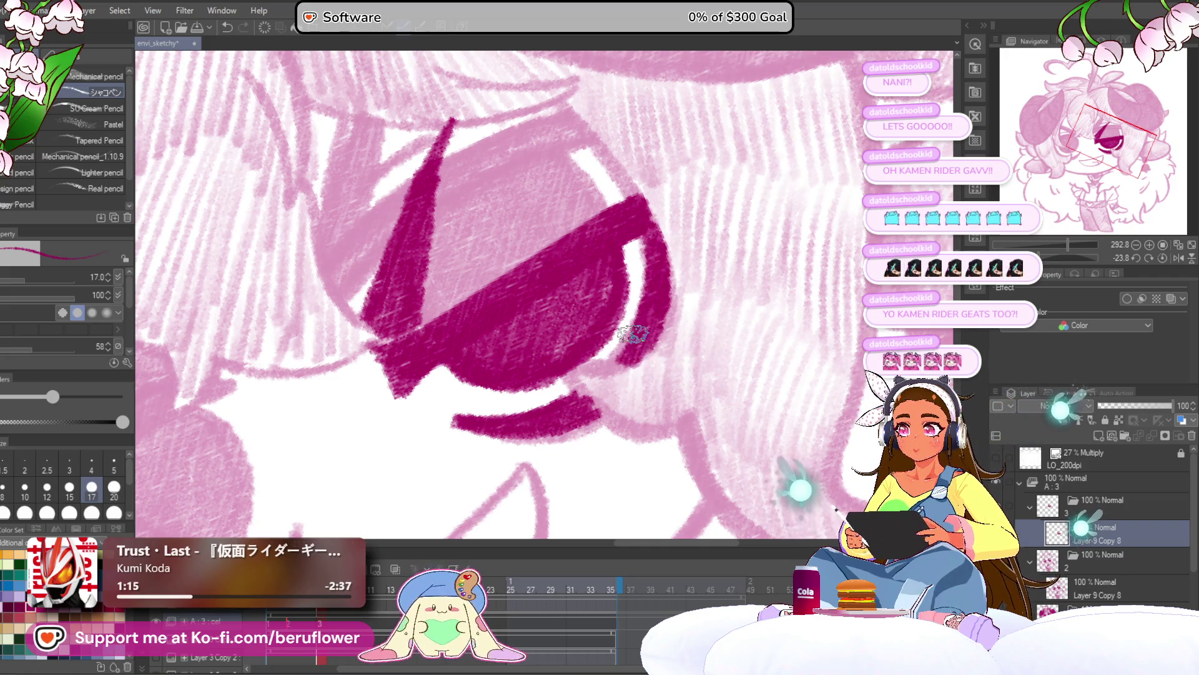
# Ink the winking eye's closed lid line, then return the canvas upright
pyautogui.scroll(-5, 632, 334)
pyautogui.scroll(4, 556, 403)
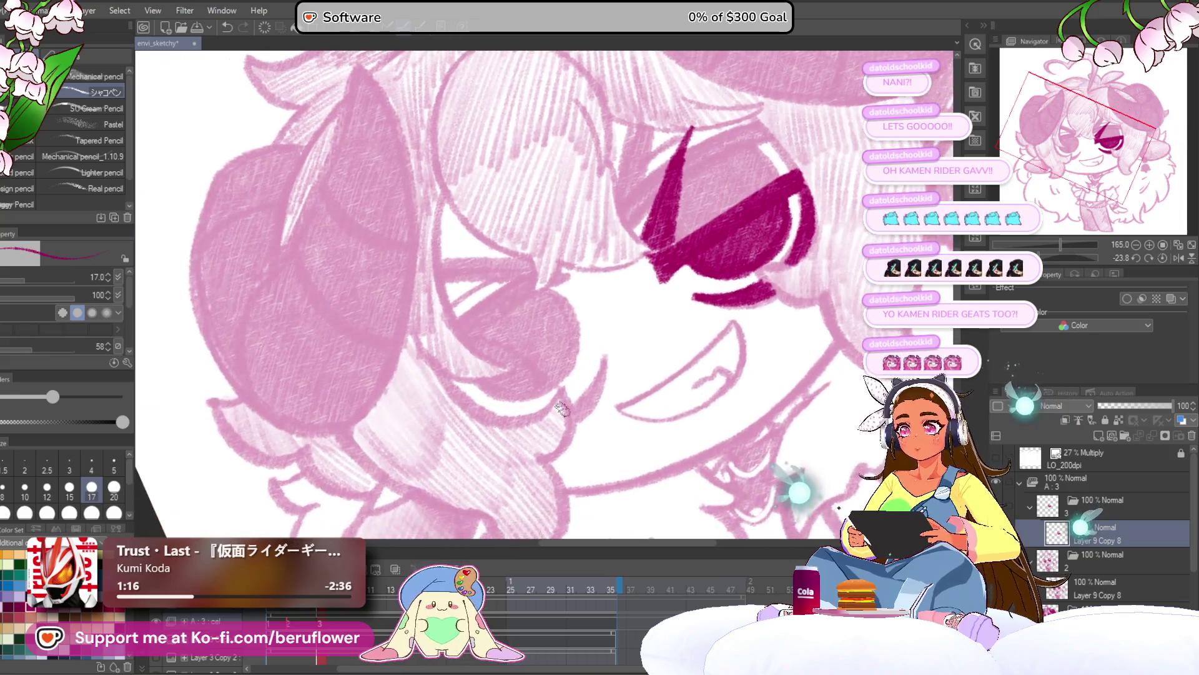
pyautogui.scroll(4, 562, 409)
pyautogui.moveTo(475, 353)
pyautogui.mouseDown()
pyautogui.moveTo(592, 262)
pyautogui.moveTo(565, 281)
pyautogui.mouseUp()
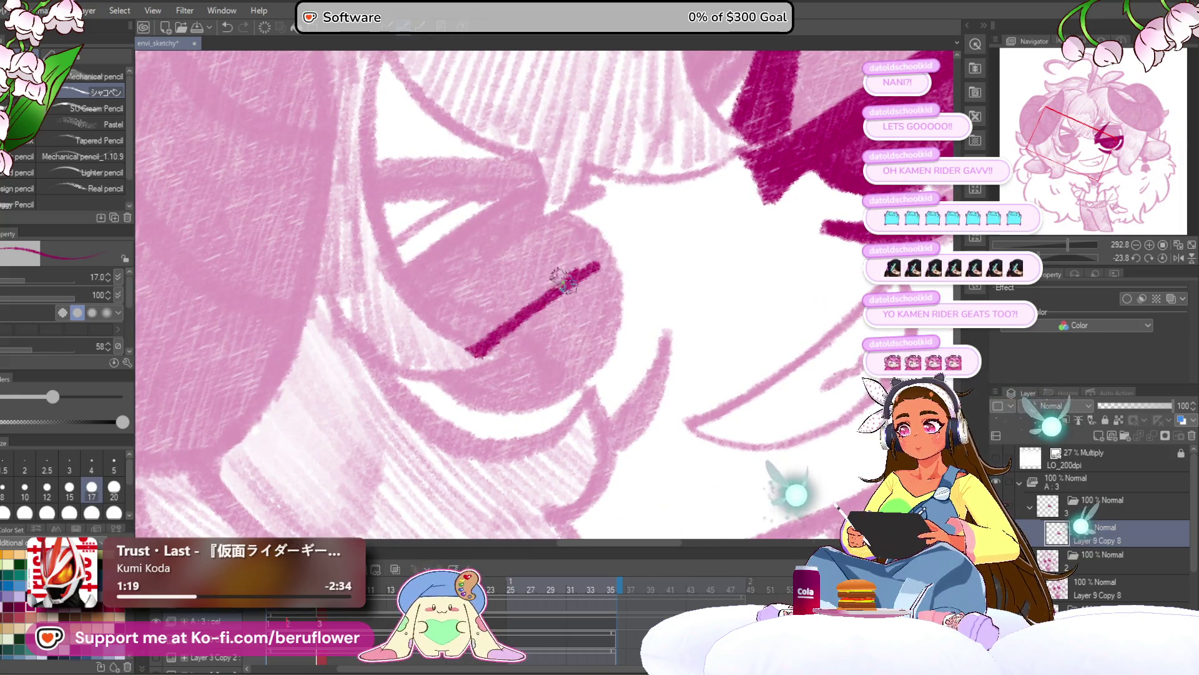
pyautogui.hotkey('ctrl', 'z')
pyautogui.hotkey('ctrl', 'z')
pyautogui.moveTo(465, 353)
pyautogui.mouseDown()
pyautogui.moveTo(588, 263)
pyautogui.moveTo(572, 261)
pyautogui.moveTo(565, 273)
pyautogui.moveTo(625, 259)
pyautogui.moveTo(487, 337)
pyautogui.moveTo(619, 262)
pyautogui.moveTo(493, 356)
pyautogui.moveTo(412, 390)
pyautogui.moveTo(425, 378)
pyautogui.mouseUp()
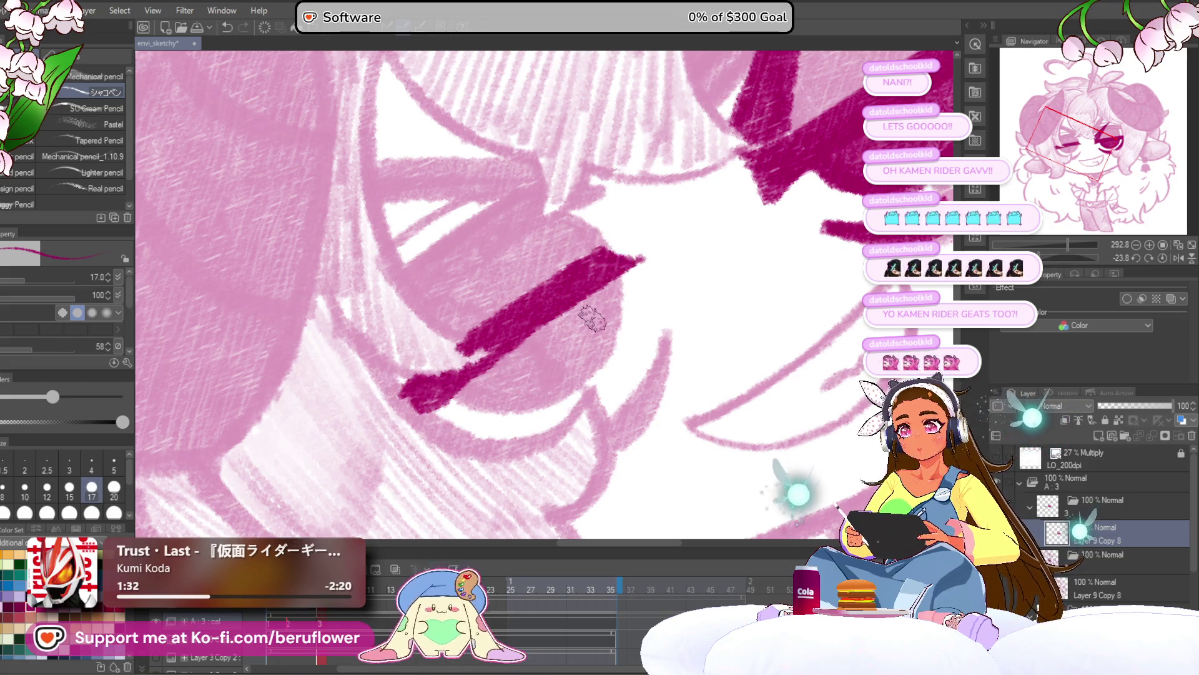
pyautogui.click(1075, 261)
# With the canvas mirrored horizontally and rotated, ink a dark magenta stroke along the winking eye
pyautogui.scroll(-3, 514, 383)
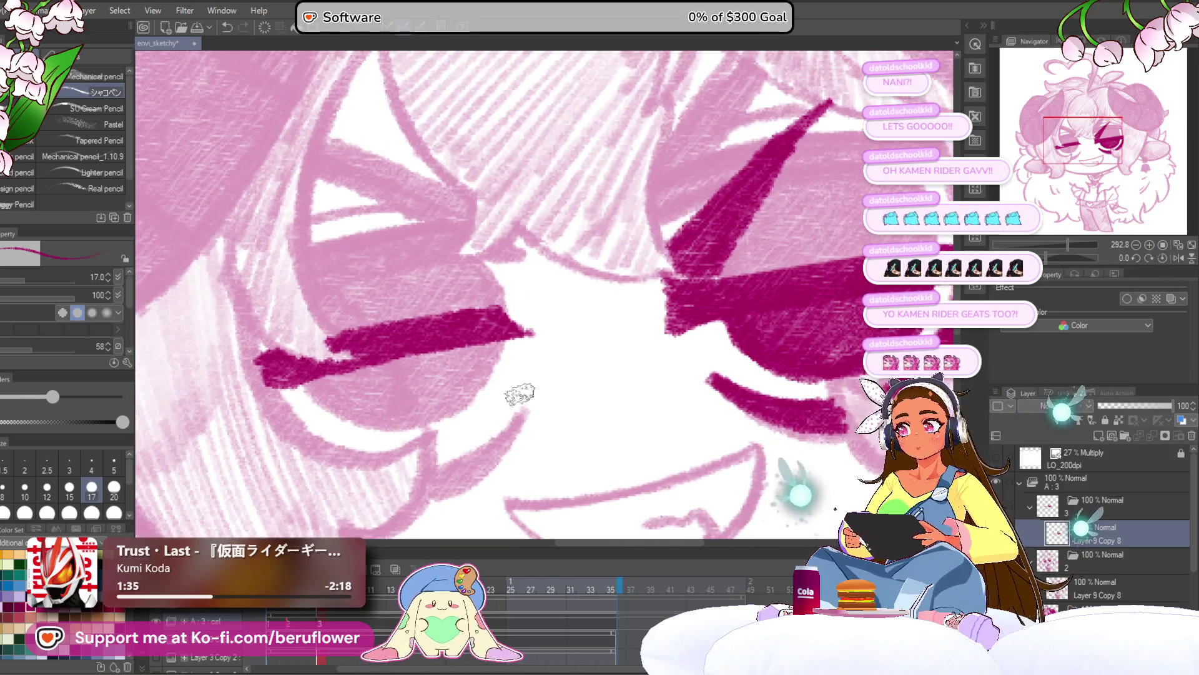
pyautogui.scroll(-3, 481, 415)
pyautogui.scroll(2, 481, 415)
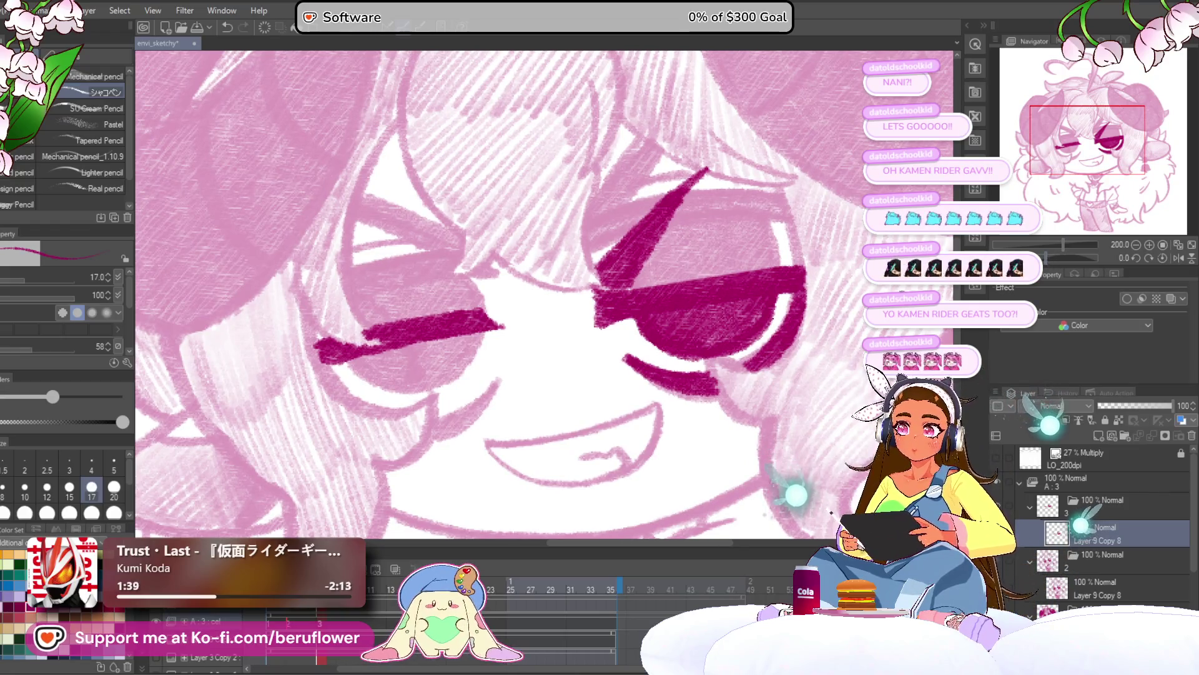
pyautogui.click(1178, 257)
pyautogui.moveTo(863, 282); pyautogui.dragTo(809, 270)
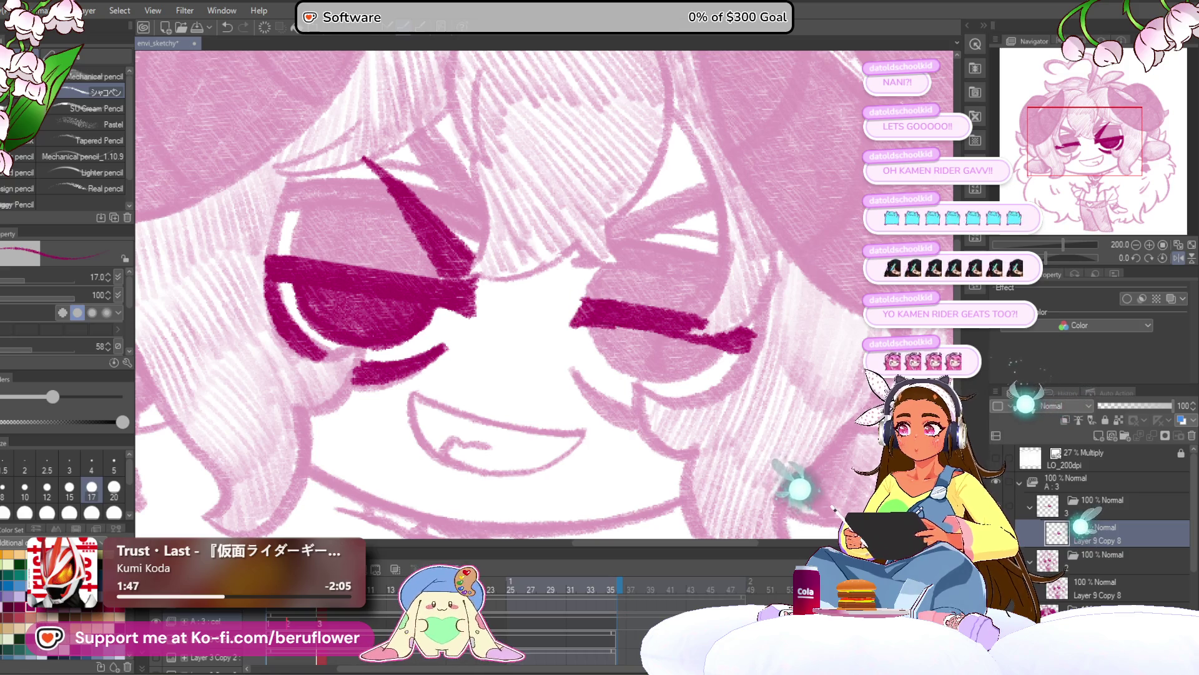
pyautogui.moveTo(1083, 258); pyautogui.dragTo(1031, 256)
pyautogui.moveTo(699, 203)
pyautogui.mouseDown()
pyautogui.moveTo(575, 306)
pyautogui.moveTo(662, 247)
pyautogui.moveTo(571, 309)
pyautogui.mouseUp()
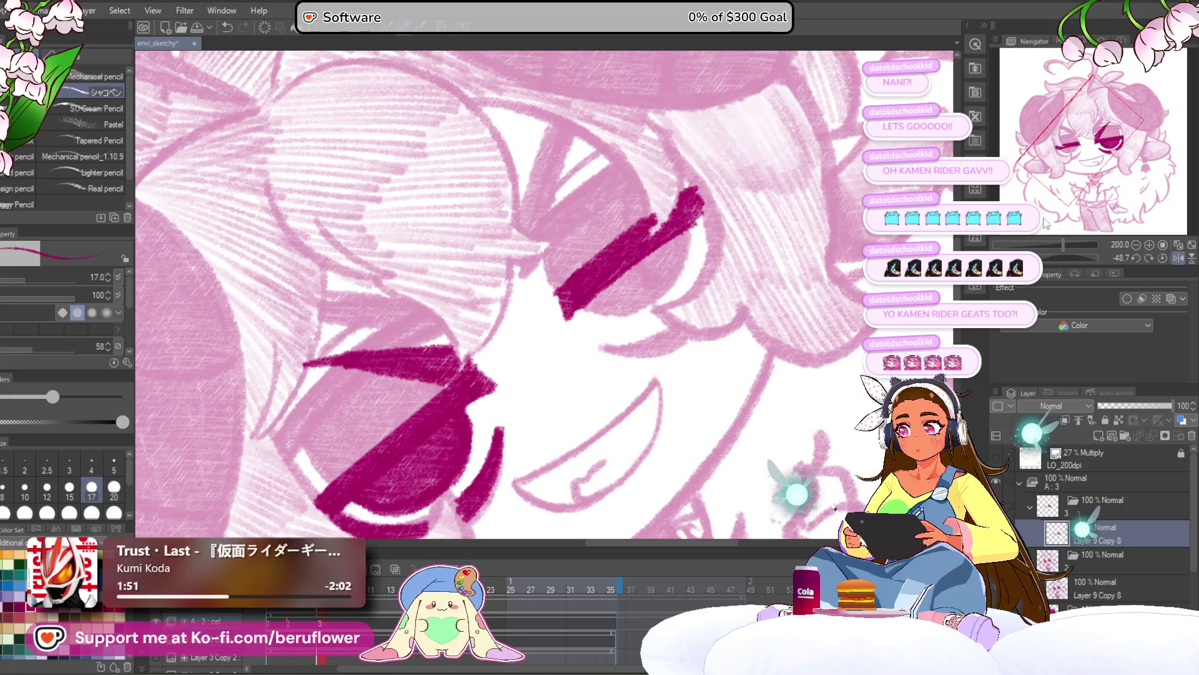
pyautogui.click(1167, 257)
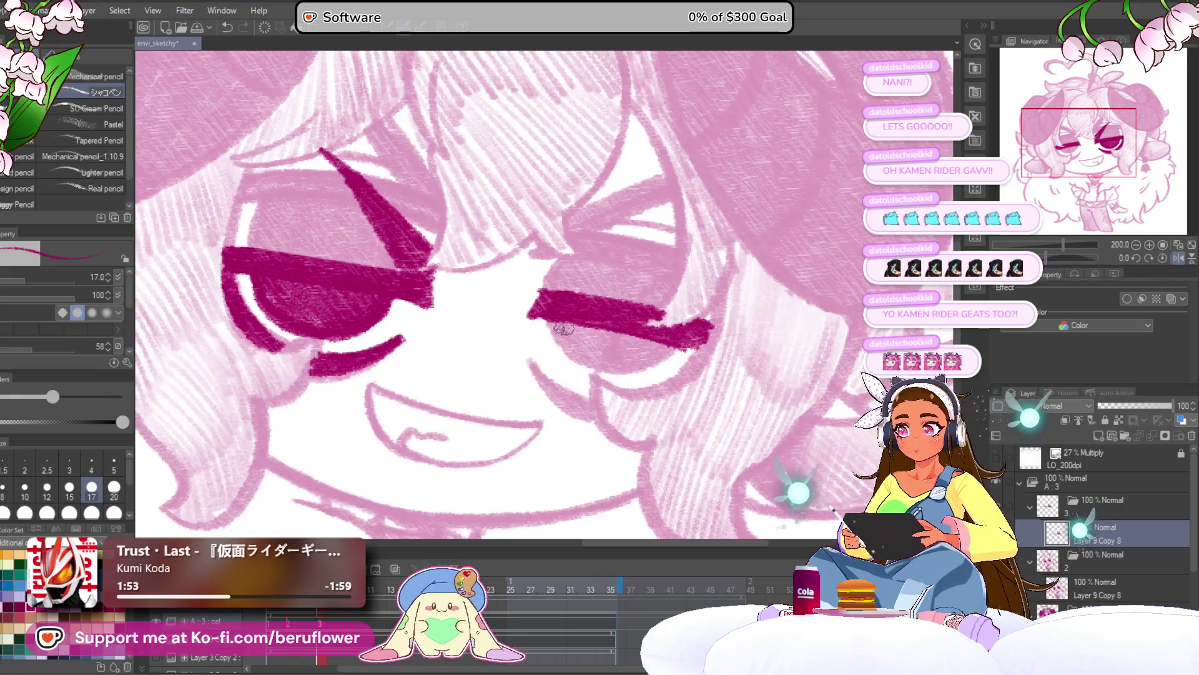
# Draw the curved lower lid, darken its line and thicken the eye's inner corner
pyautogui.moveTo(542, 322); pyautogui.dragTo(580, 369)
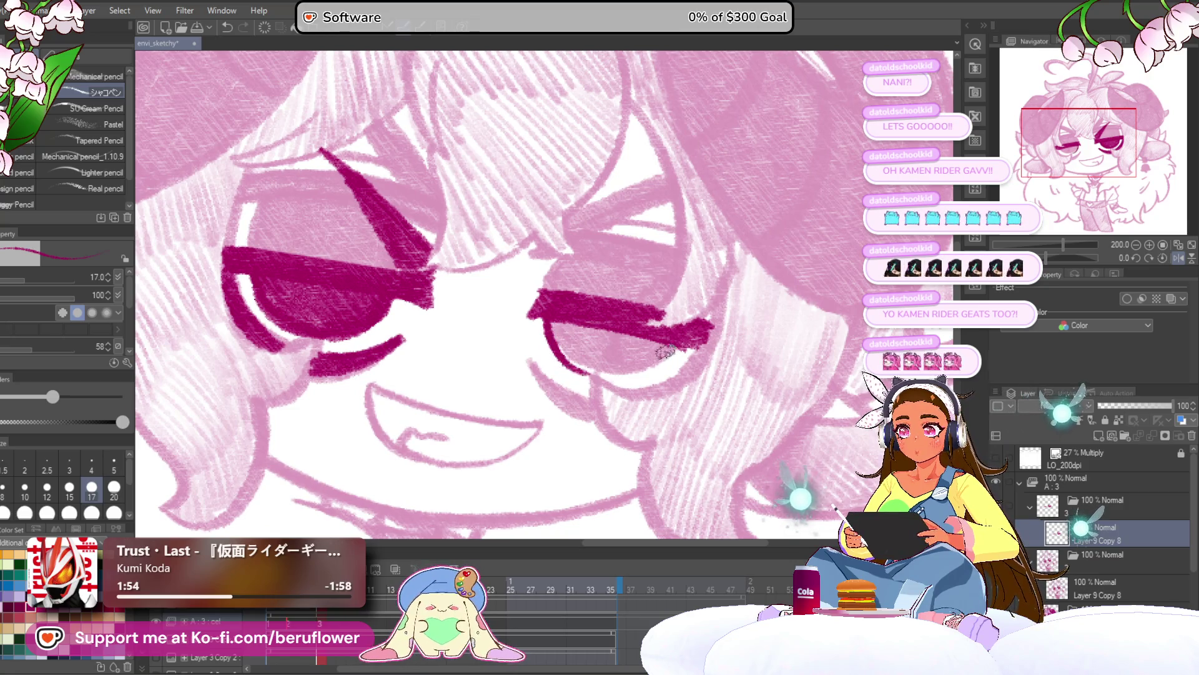
pyautogui.moveTo(677, 353); pyautogui.dragTo(603, 381)
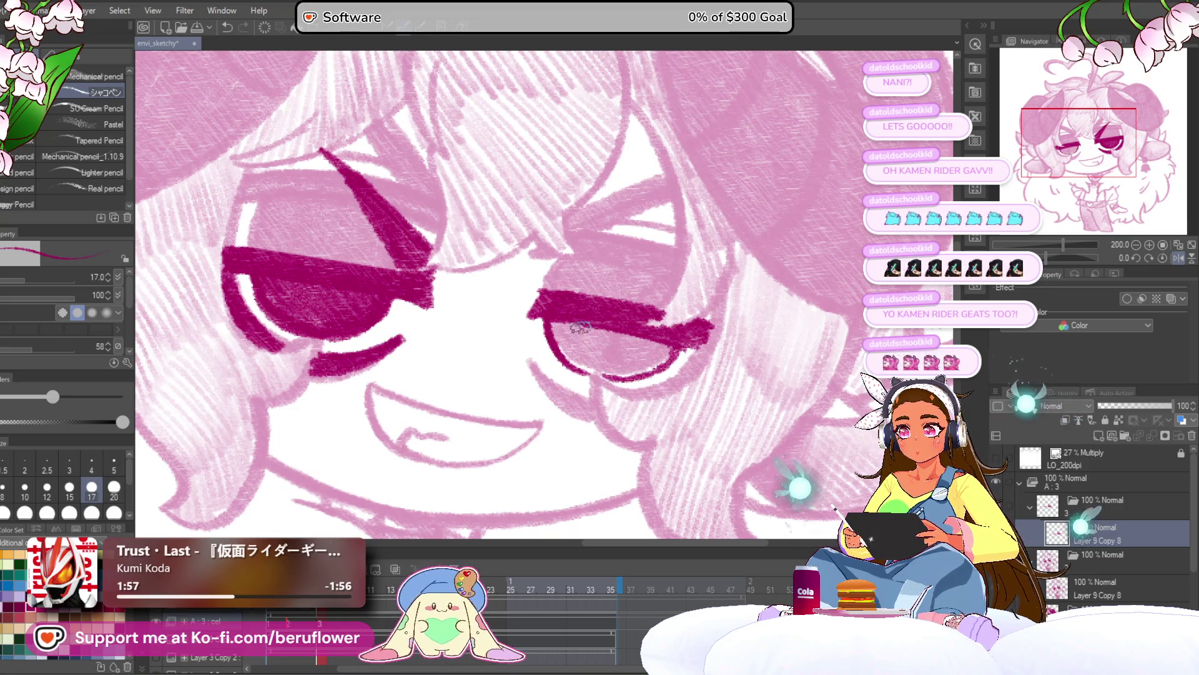
pyautogui.moveTo(544, 318)
pyautogui.mouseDown()
pyautogui.moveTo(565, 350)
pyautogui.moveTo(645, 357)
pyautogui.moveTo(662, 341)
pyautogui.mouseUp()
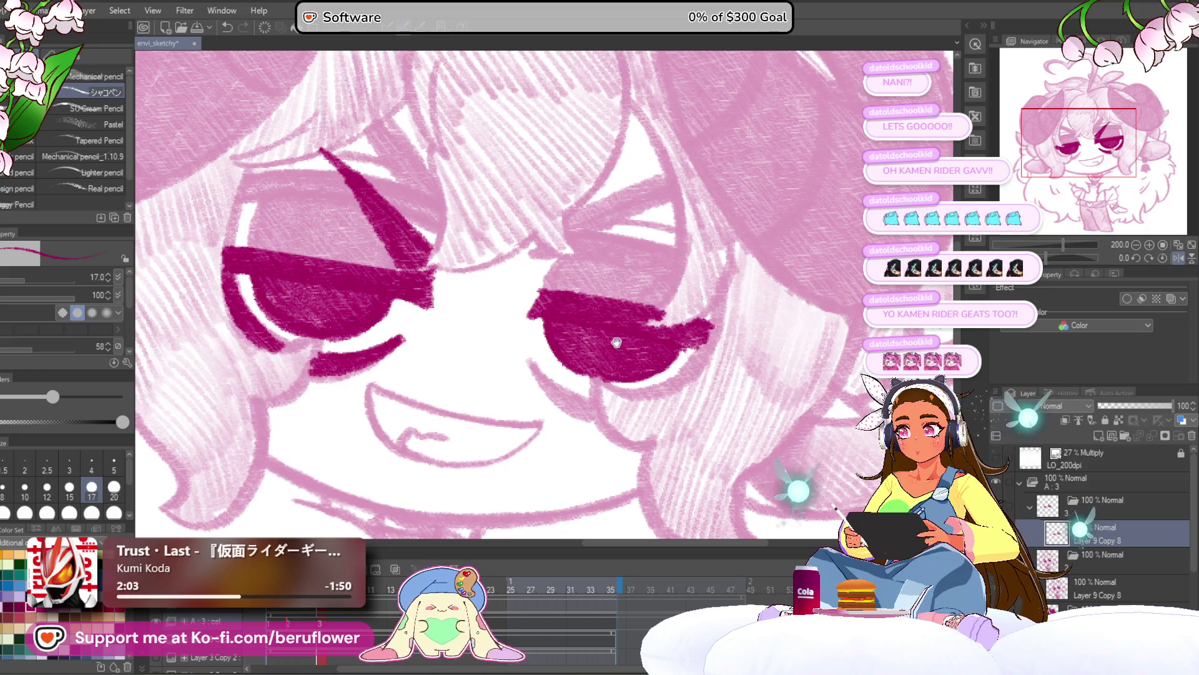
pyautogui.moveTo(601, 372); pyautogui.dragTo(553, 329)
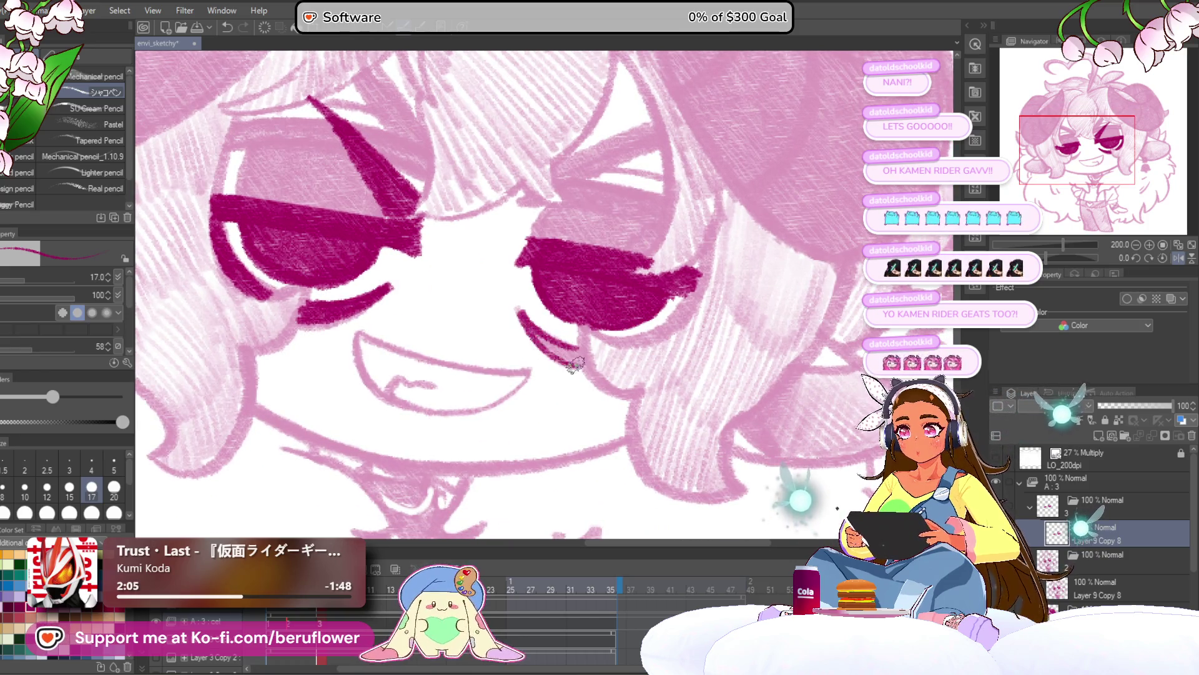
pyautogui.scroll(-4, 677, 273)
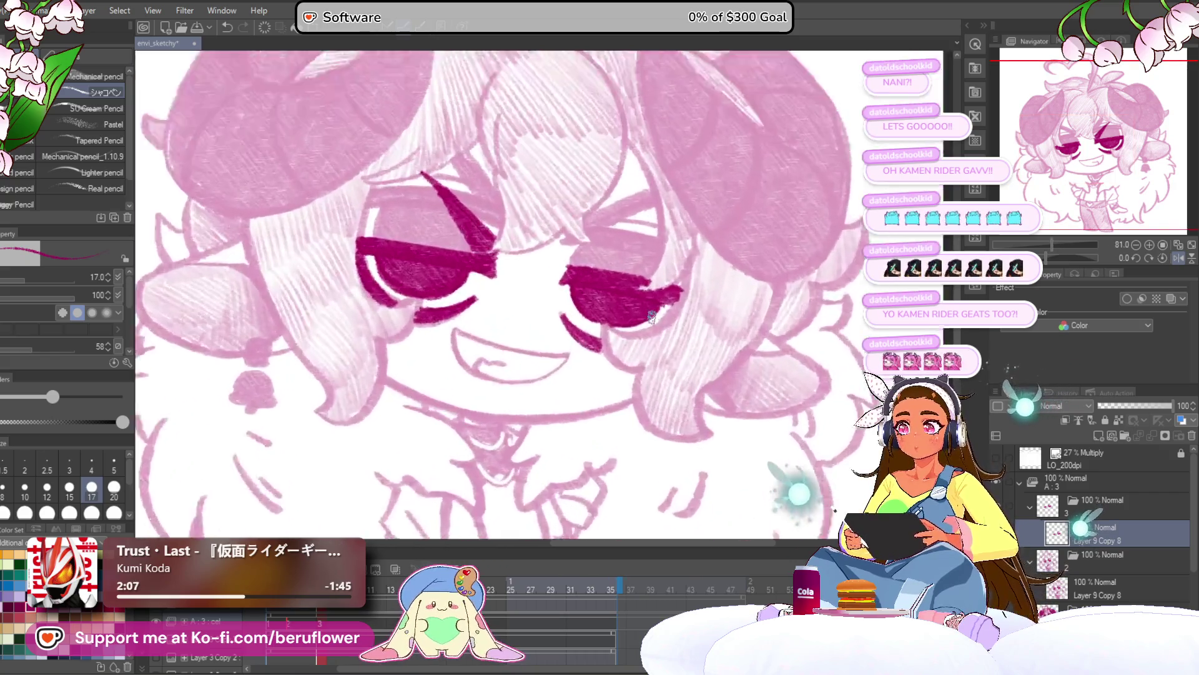
# Thicken the right eye's upper lash line and add a lower lash stroke beneath it
pyautogui.scroll(2, 702, 313)
pyautogui.moveTo(592, 270); pyautogui.dragTo(685, 239)
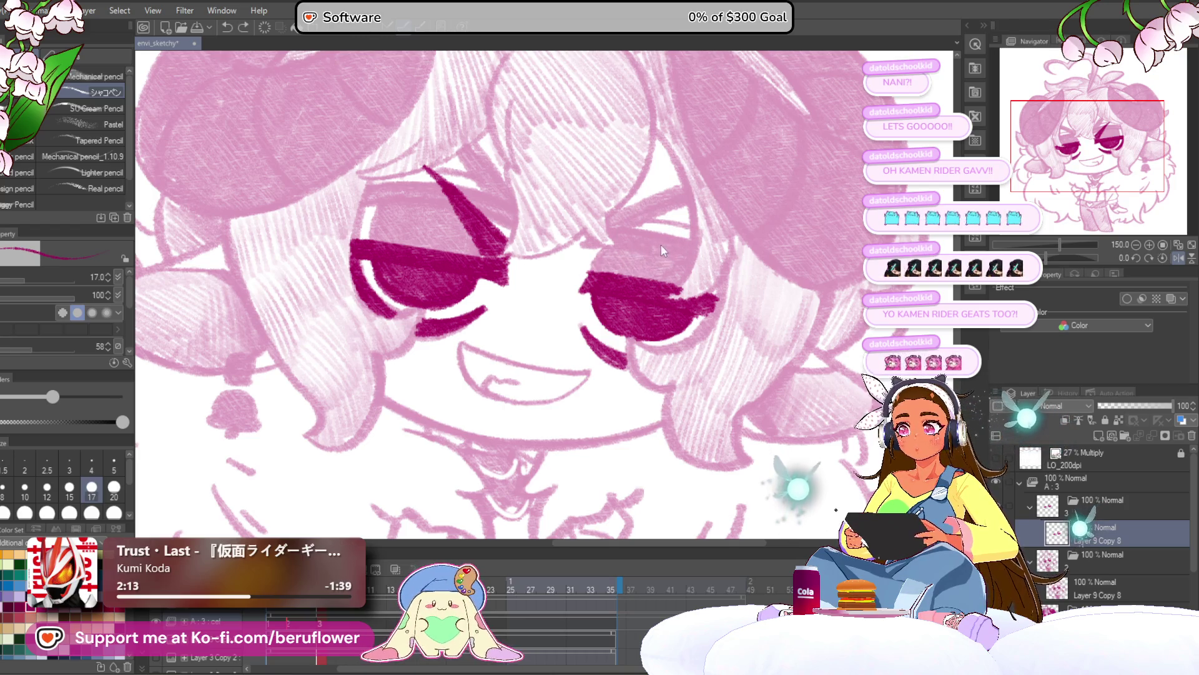
pyautogui.moveTo(627, 282); pyautogui.dragTo(590, 294)
pyautogui.moveTo(541, 336)
pyautogui.mouseDown()
pyautogui.moveTo(587, 374)
pyautogui.moveTo(573, 368)
pyautogui.moveTo(584, 362)
pyautogui.mouseUp()
pyautogui.moveTo(650, 304); pyautogui.dragTo(636, 222)
pyautogui.moveTo(632, 293); pyautogui.dragTo(649, 295)
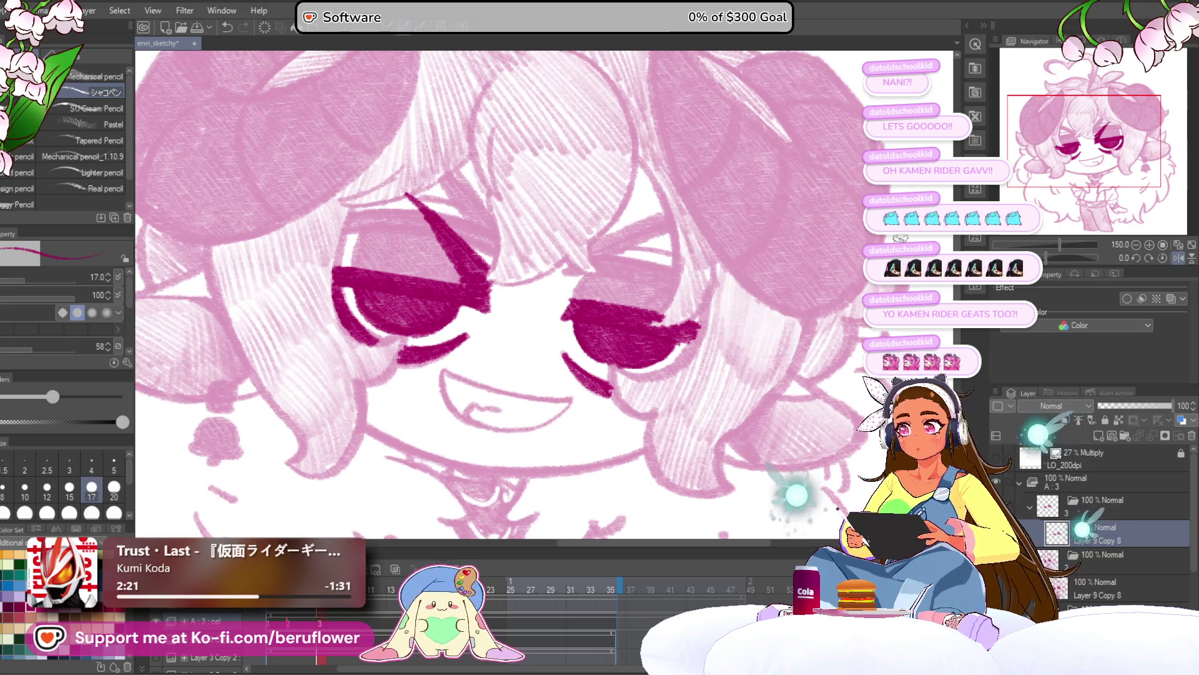
# Unmirror the canvas, then thicken and darken the left eye's upper lash stroke
pyautogui.click(1179, 257)
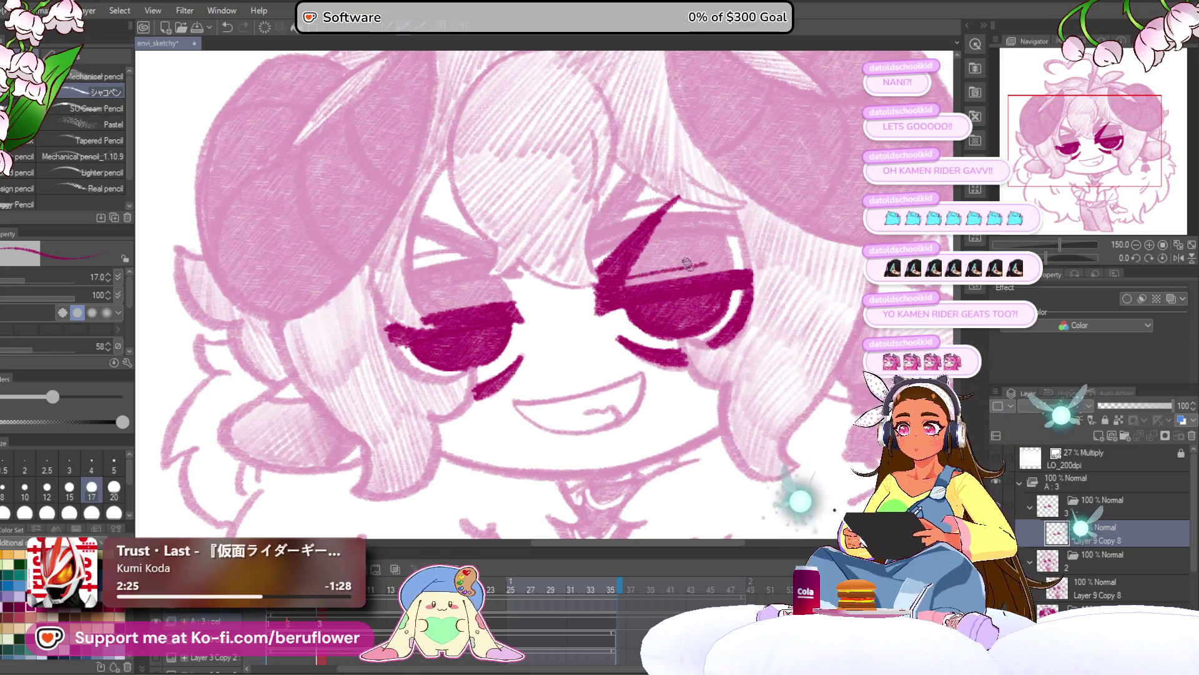
pyautogui.moveTo(606, 425); pyautogui.dragTo(641, 435)
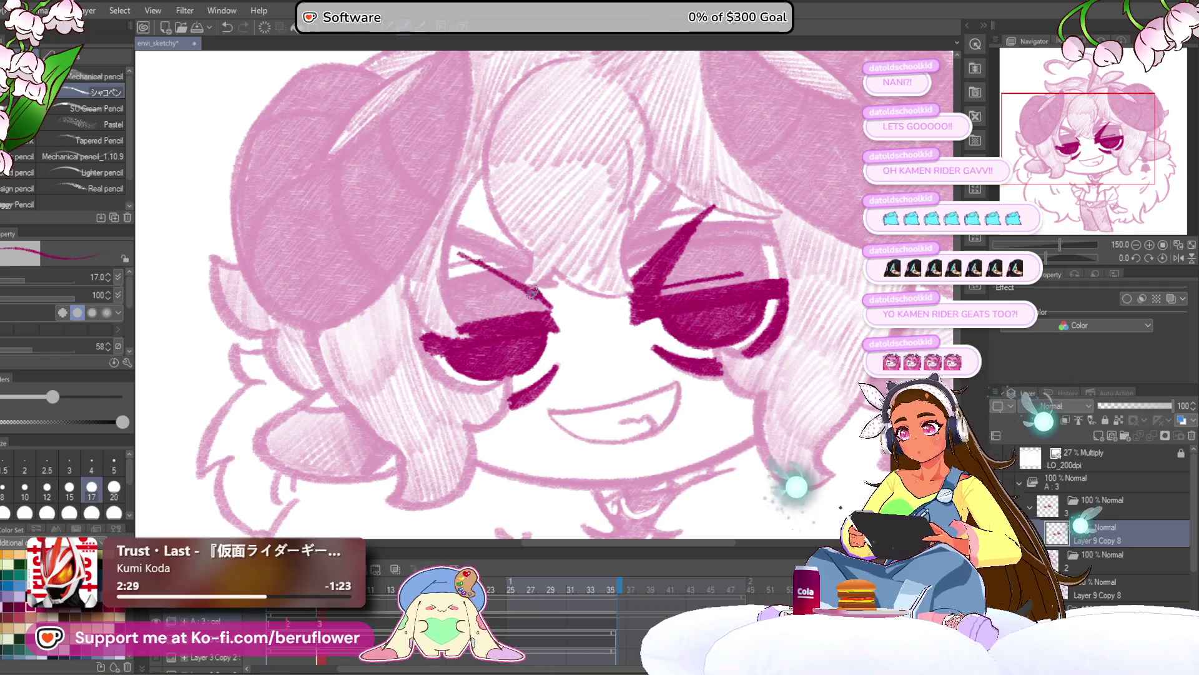
pyautogui.moveTo(446, 248); pyautogui.dragTo(476, 271)
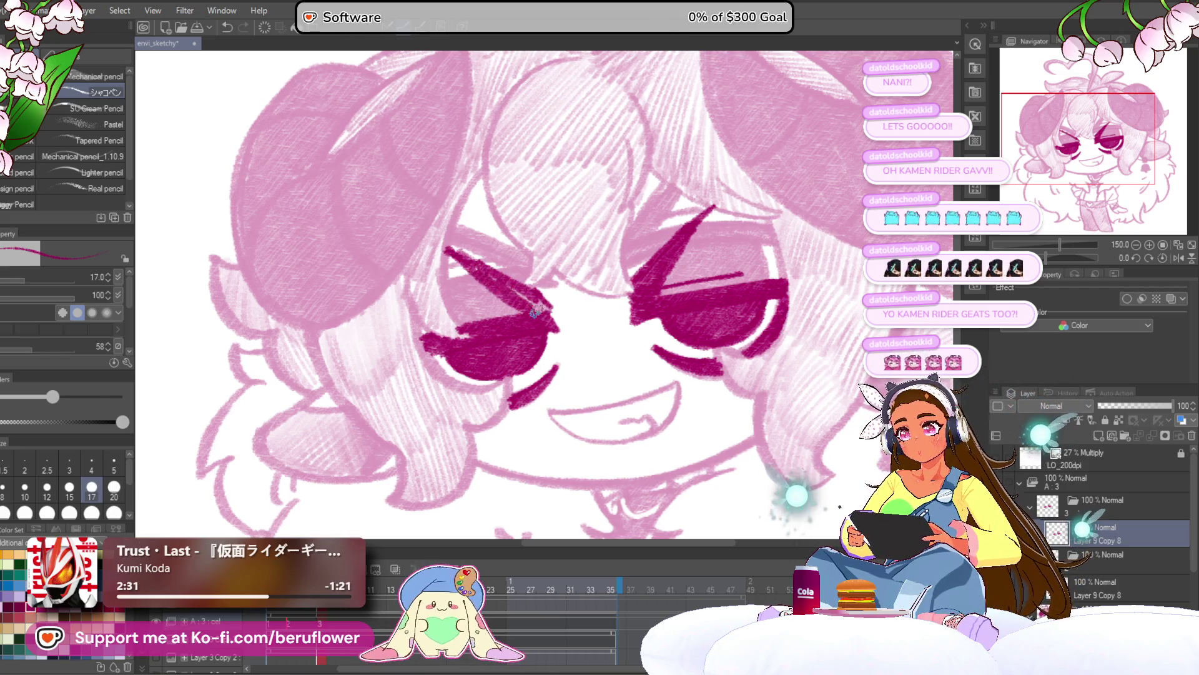
pyautogui.moveTo(447, 253)
pyautogui.mouseDown()
pyautogui.moveTo(493, 287)
pyautogui.moveTo(466, 254)
pyautogui.mouseUp()
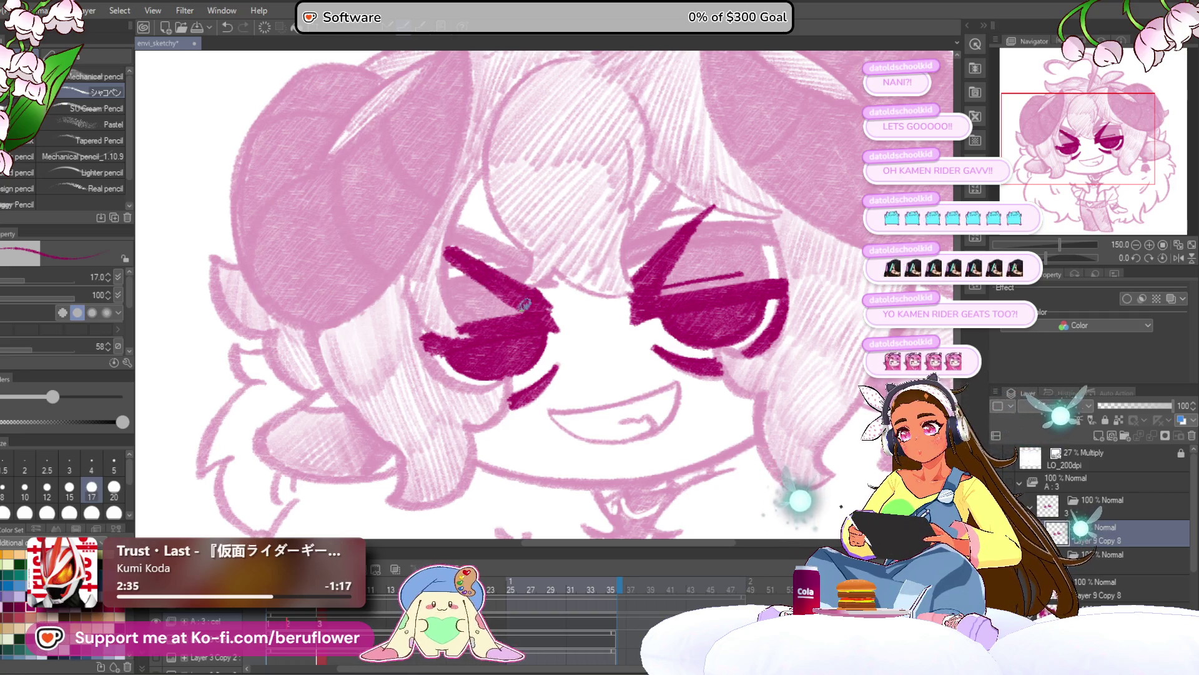
pyautogui.moveTo(524, 304)
pyautogui.mouseDown()
pyautogui.moveTo(719, 204)
pyautogui.moveTo(631, 169)
pyautogui.moveTo(615, 192)
pyautogui.moveTo(620, 163)
pyautogui.mouseUp()
pyautogui.moveTo(614, 207); pyautogui.dragTo(622, 158)
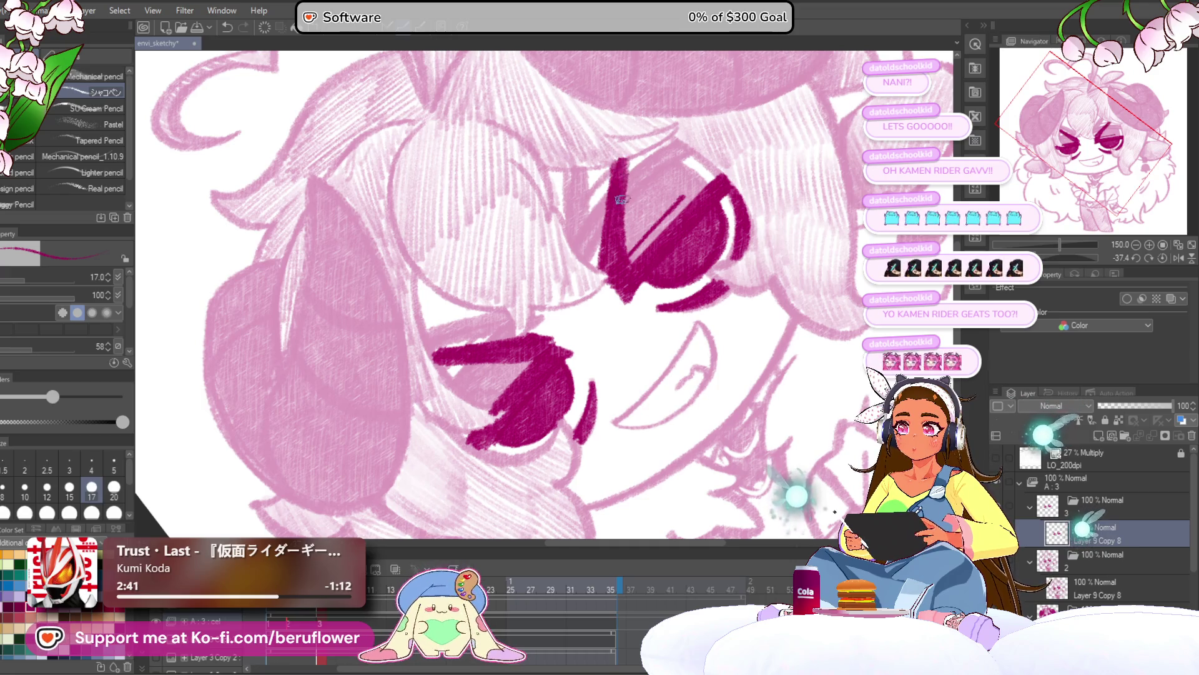
# Rework the pupil to sharpen its highlight stripe, then straighten the canvas and zoom in
pyautogui.scroll(-3, 602, 225)
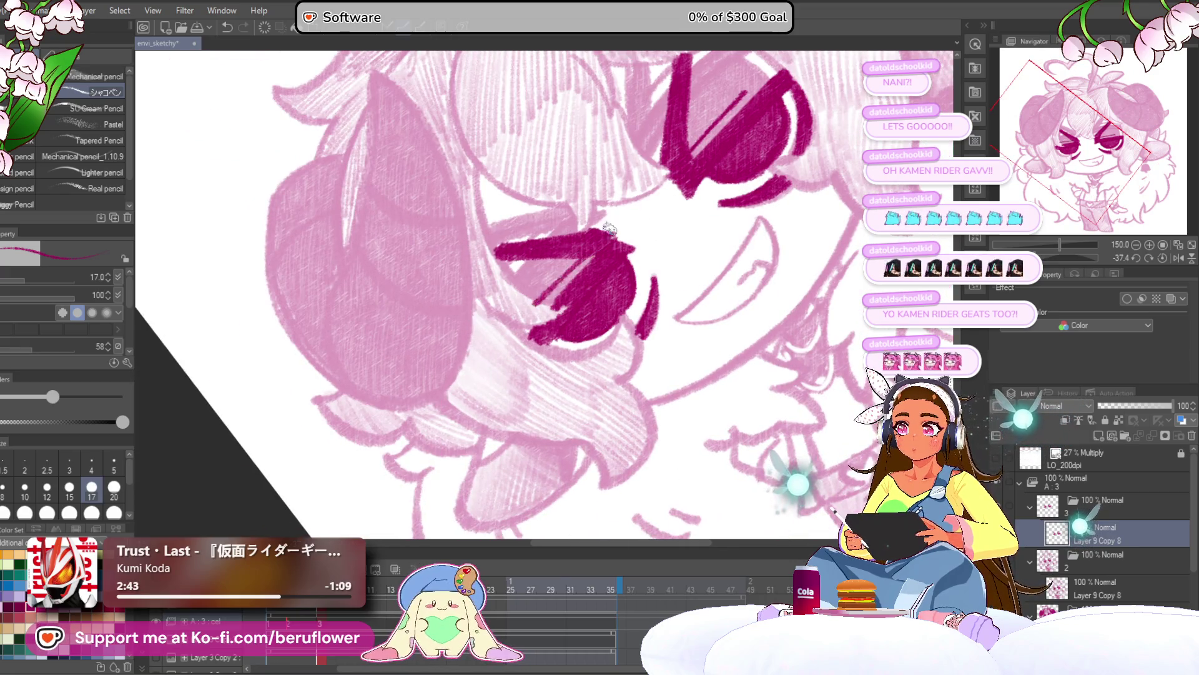
pyautogui.moveTo(587, 250)
pyautogui.mouseDown()
pyautogui.moveTo(543, 307)
pyautogui.moveTo(566, 272)
pyautogui.mouseUp()
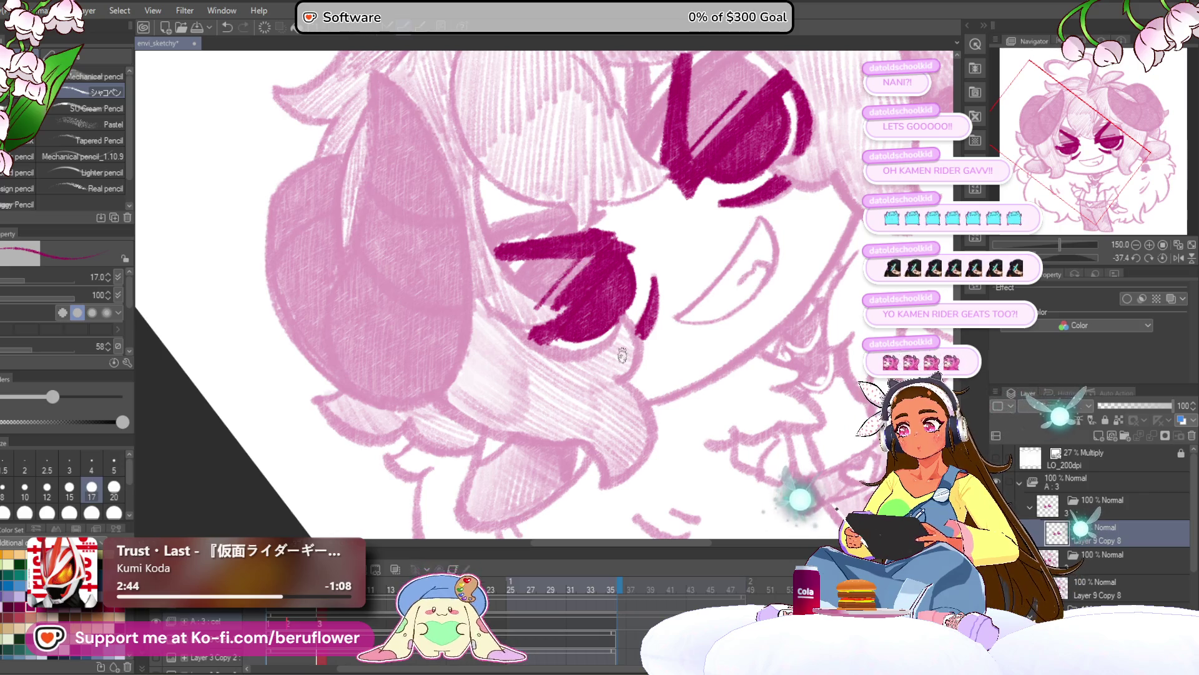
pyautogui.click(1160, 256)
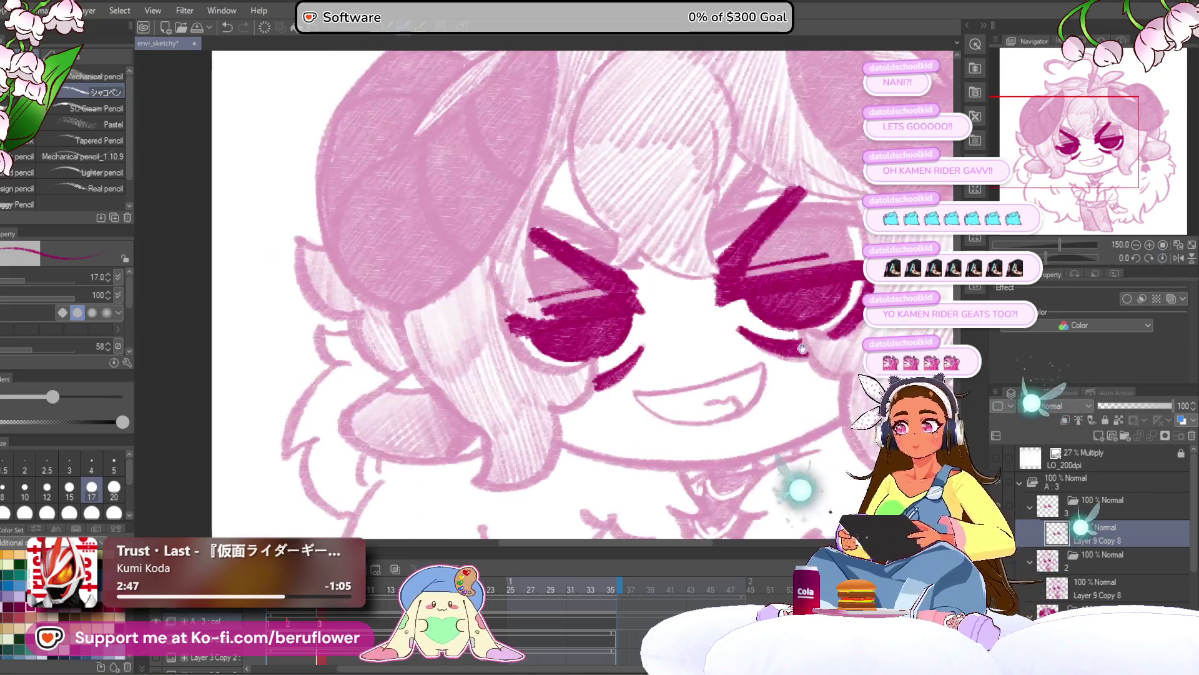
pyautogui.scroll(4, 552, 377)
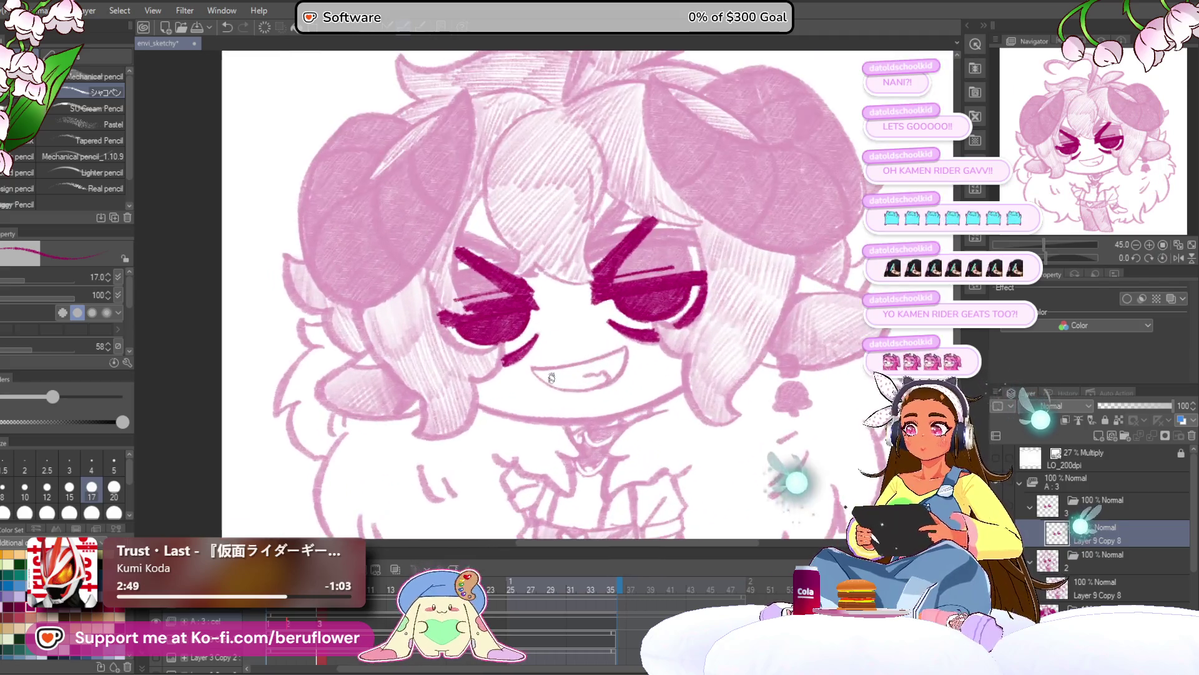
pyautogui.moveTo(551, 377)
pyautogui.mouseDown()
pyautogui.moveTo(500, 281)
pyautogui.moveTo(455, 289)
pyautogui.moveTo(472, 308)
pyautogui.mouseUp()
pyautogui.scroll(3, 475, 234)
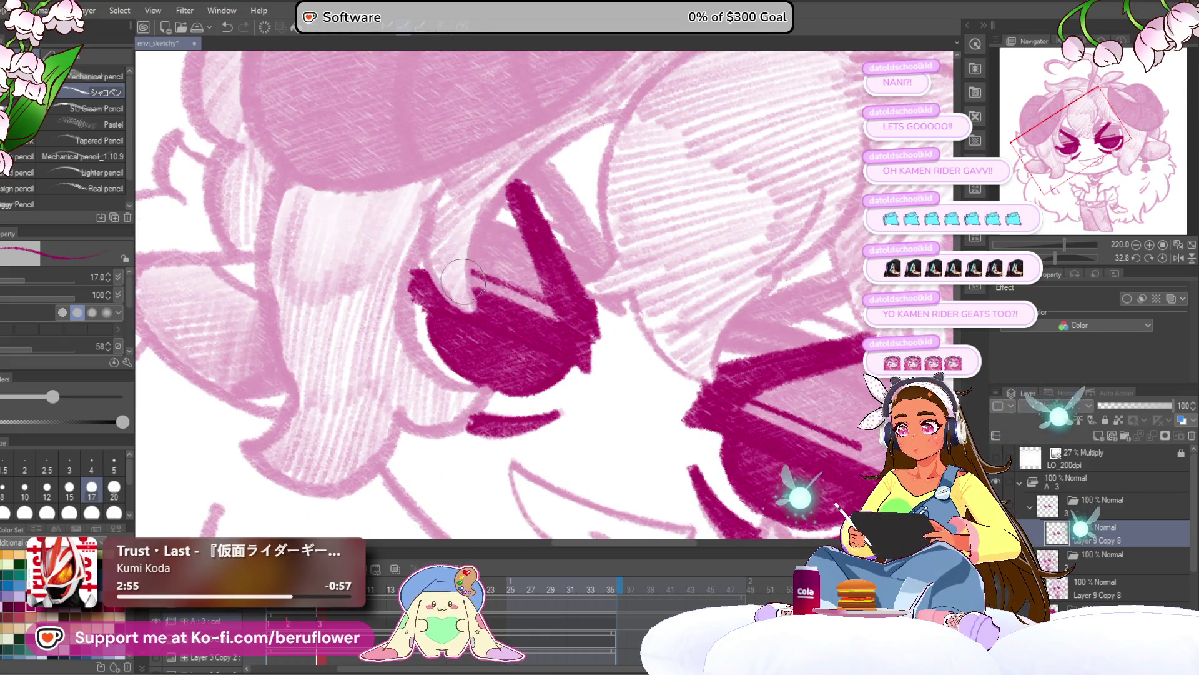
# Ink bold dark magenta arcs down the left eye's left and lower-left edges, replacing the thin line
pyautogui.moveTo(449, 207); pyautogui.dragTo(468, 251)
pyautogui.moveTo(647, 159)
pyautogui.mouseDown()
pyautogui.moveTo(553, 206)
pyautogui.moveTo(506, 275)
pyautogui.moveTo(484, 343)
pyautogui.mouseUp()
pyautogui.moveTo(495, 285)
pyautogui.mouseDown()
pyautogui.moveTo(498, 364)
pyautogui.moveTo(525, 240)
pyautogui.moveTo(668, 155)
pyautogui.mouseUp()
pyautogui.hotkey('ctrl', 'z')
pyautogui.hotkey('ctrl', 'z')
pyautogui.moveTo(466, 240)
pyautogui.mouseDown()
pyautogui.moveTo(451, 277)
pyautogui.moveTo(486, 350)
pyautogui.moveTo(512, 358)
pyautogui.moveTo(556, 311)
pyautogui.mouseUp()
pyautogui.moveTo(505, 236)
pyautogui.mouseDown()
pyautogui.moveTo(485, 294)
pyautogui.moveTo(490, 346)
pyautogui.moveTo(509, 374)
pyautogui.moveTo(584, 382)
pyautogui.mouseUp()
pyautogui.moveTo(587, 377); pyautogui.dragTo(630, 281)
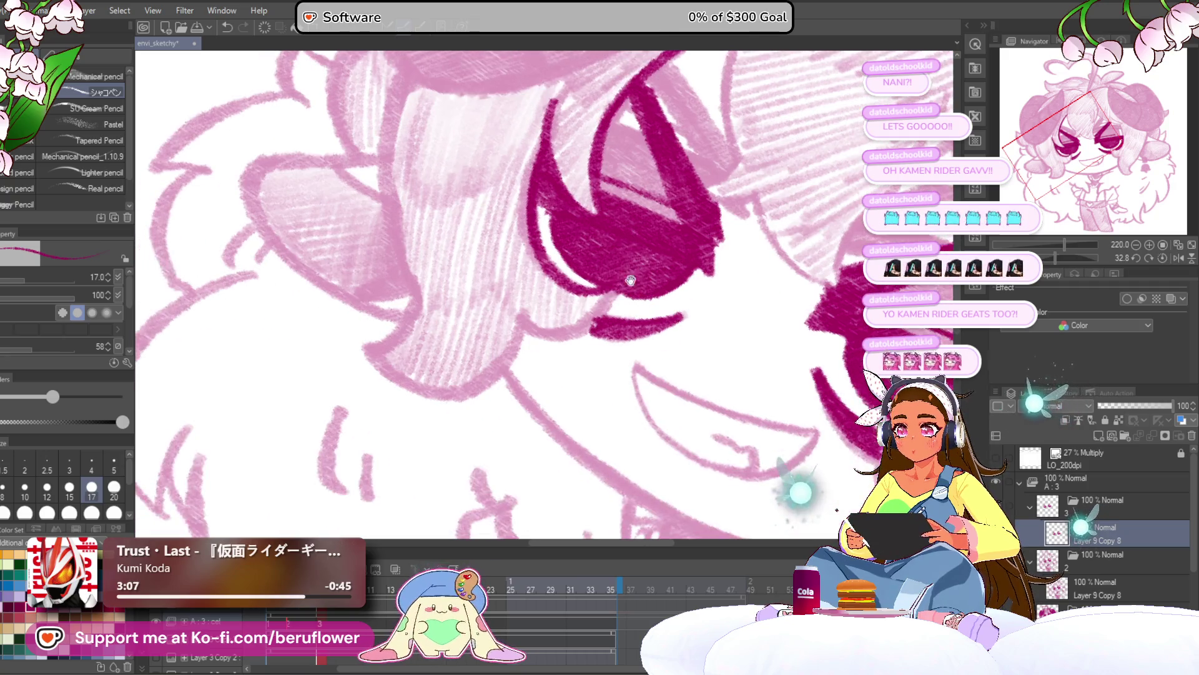
pyautogui.scroll(-5, 523, 282)
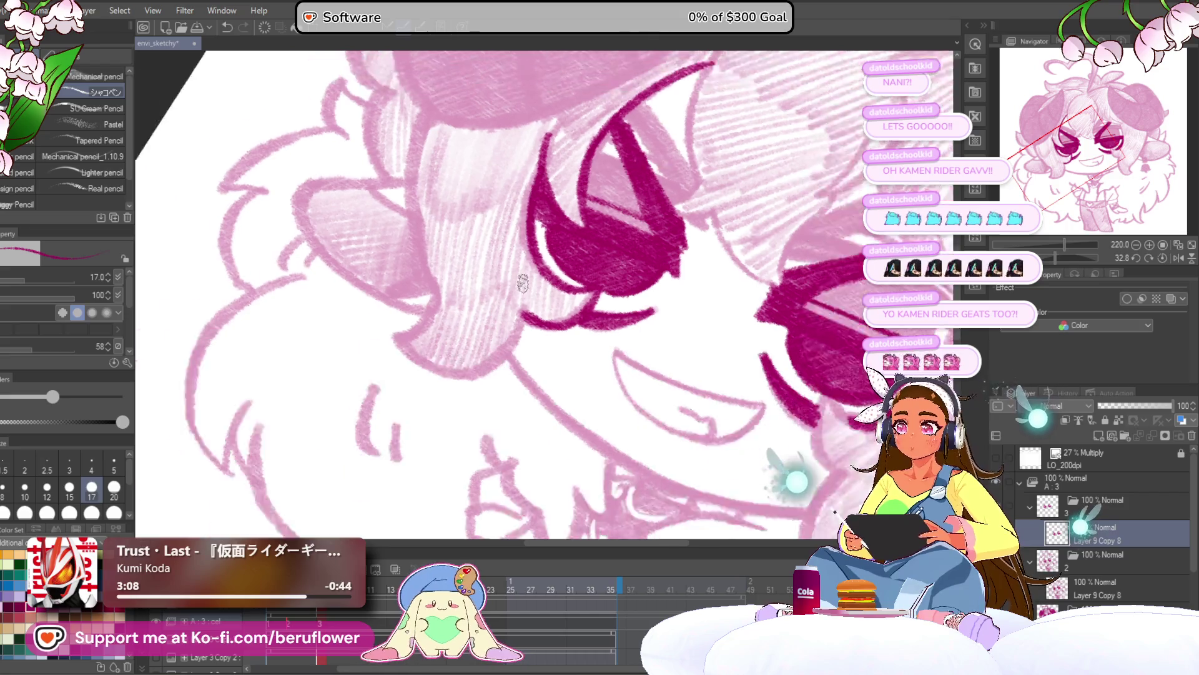
pyautogui.scroll(3, 720, 400)
pyautogui.moveTo(720, 400)
pyautogui.mouseDown()
pyautogui.moveTo(652, 411)
pyautogui.moveTo(707, 422)
pyautogui.moveTo(697, 422)
pyautogui.mouseUp()
pyautogui.click(1162, 257)
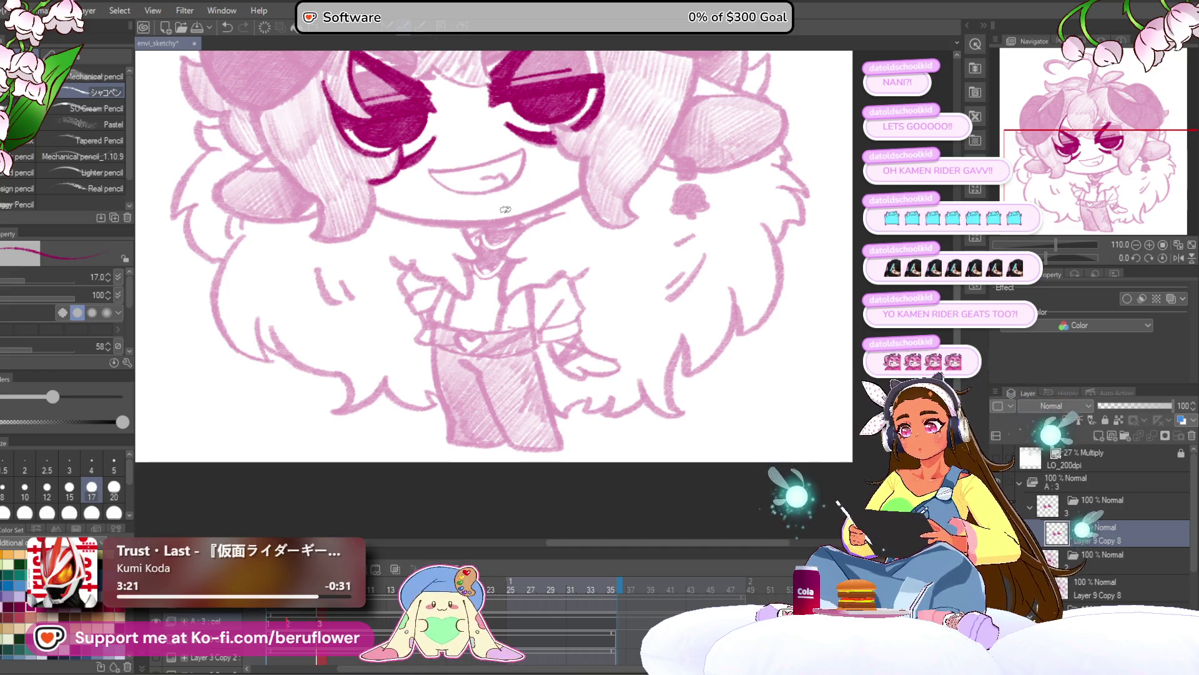
# Trace a long dark magenta outline of the hair lock beside the left eye, darkening its lower end
pyautogui.moveTo(549, 423)
pyautogui.mouseDown()
pyautogui.moveTo(628, 476)
pyautogui.moveTo(621, 445)
pyautogui.mouseUp()
pyautogui.moveTo(615, 388); pyautogui.dragTo(611, 440)
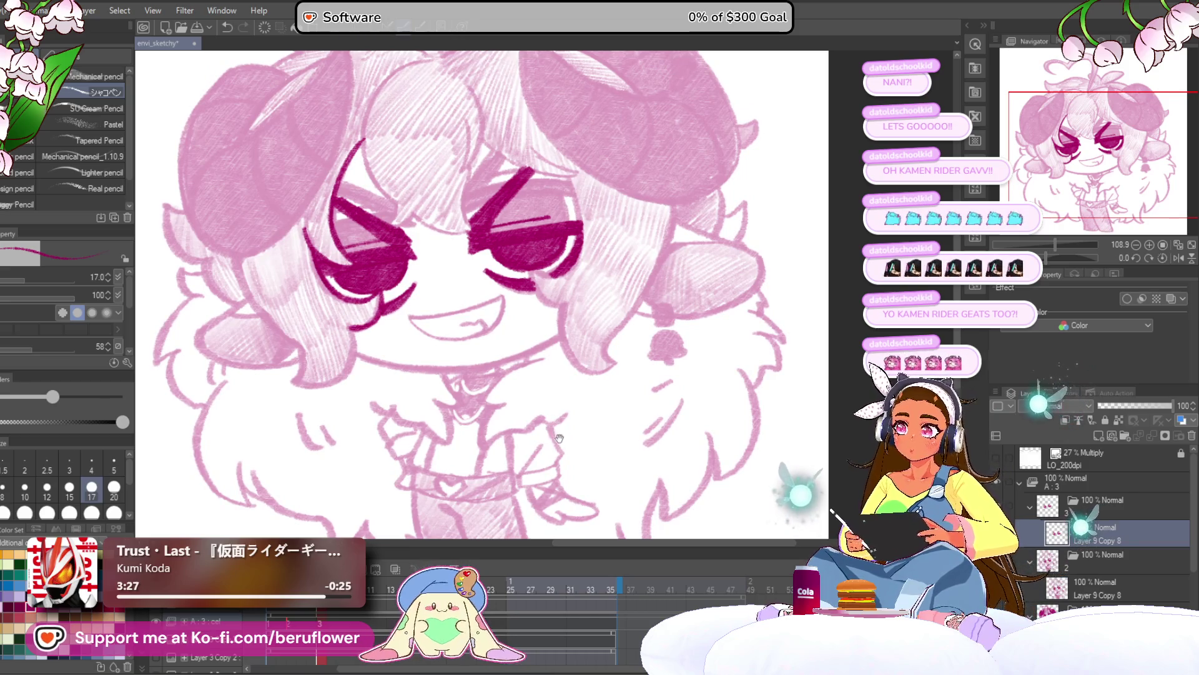
pyautogui.scroll(5, 559, 438)
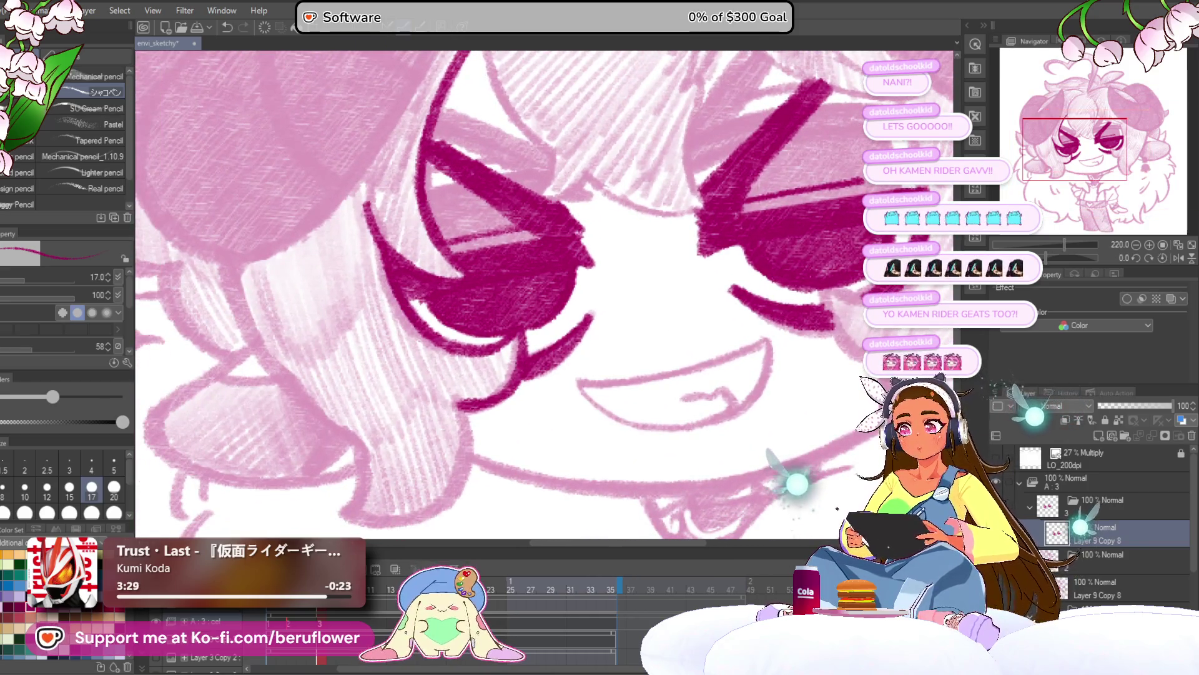
pyautogui.moveTo(1065, 244)
pyautogui.mouseDown()
pyautogui.moveTo(1051, 244)
pyautogui.moveTo(1069, 261)
pyautogui.mouseUp()
pyautogui.scroll(5, 630, 161)
pyautogui.moveTo(630, 161)
pyautogui.mouseDown()
pyautogui.moveTo(524, 270)
pyautogui.moveTo(504, 316)
pyautogui.moveTo(472, 327)
pyautogui.moveTo(500, 407)
pyautogui.moveTo(549, 405)
pyautogui.moveTo(499, 412)
pyautogui.moveTo(462, 390)
pyautogui.mouseUp()
pyautogui.moveTo(560, 388); pyautogui.dragTo(569, 390)
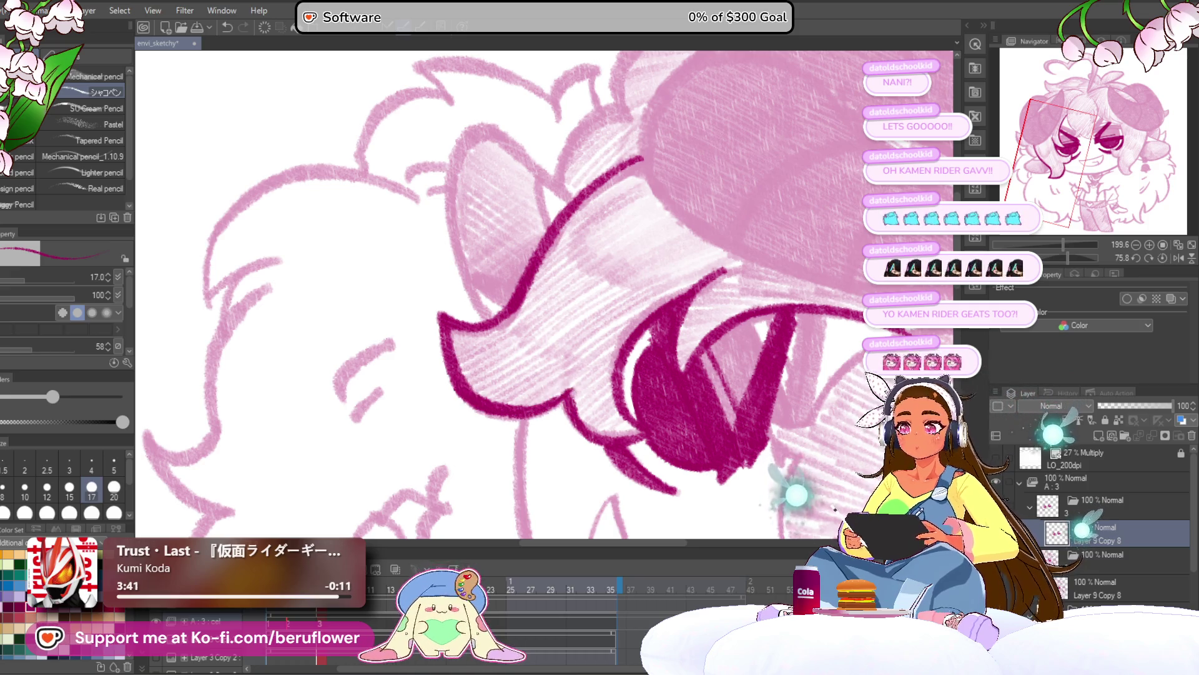
# Extend the dark outline downward and ink the left edge of the ear
pyautogui.click(1160, 259)
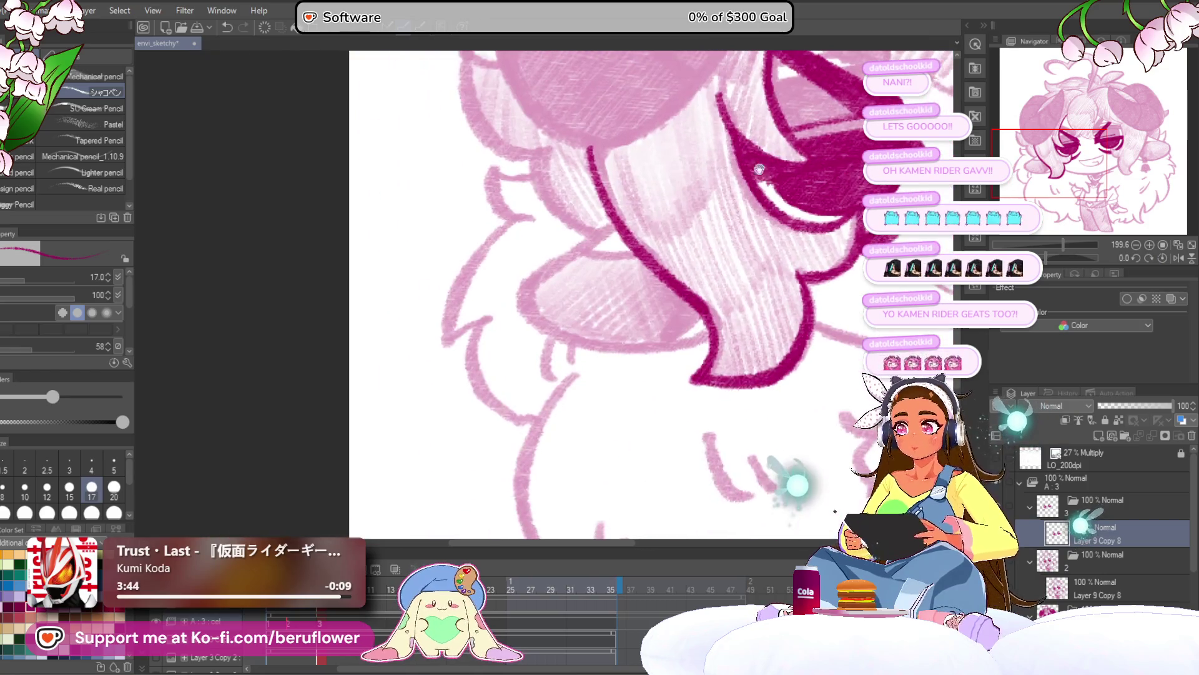
pyautogui.moveTo(530, 282)
pyautogui.mouseDown()
pyautogui.moveTo(522, 299)
pyautogui.moveTo(536, 319)
pyautogui.mouseUp()
pyautogui.moveTo(1055, 253); pyautogui.dragTo(1077, 257)
pyautogui.moveTo(584, 205)
pyautogui.mouseDown()
pyautogui.moveTo(536, 290)
pyautogui.moveTo(529, 347)
pyautogui.moveTo(540, 286)
pyautogui.mouseUp()
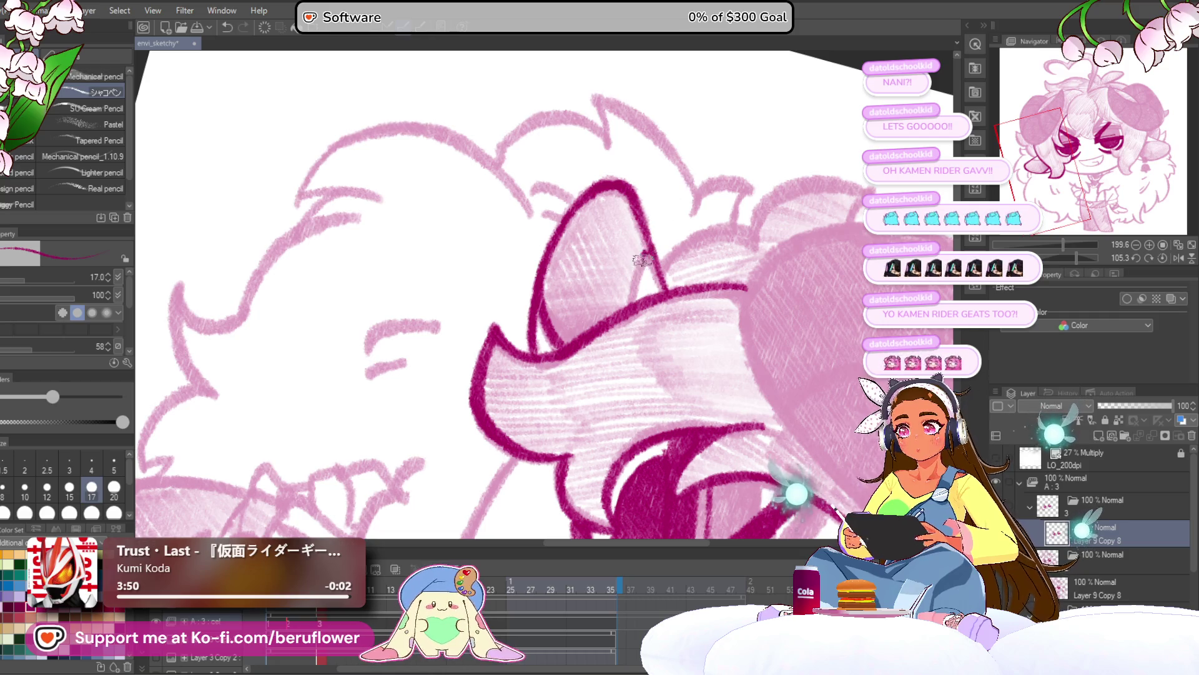
pyautogui.moveTo(1076, 258); pyautogui.dragTo(1045, 257)
# Ink the hair edge around the ear, the ear outline and the collar's top fur edge
pyautogui.moveTo(443, 318)
pyautogui.mouseDown()
pyautogui.moveTo(465, 365)
pyautogui.moveTo(505, 388)
pyautogui.mouseUp()
pyautogui.moveTo(430, 289); pyautogui.dragTo(482, 318)
pyautogui.moveTo(452, 248)
pyautogui.mouseDown()
pyautogui.moveTo(413, 228)
pyautogui.moveTo(415, 269)
pyautogui.moveTo(487, 336)
pyautogui.moveTo(525, 274)
pyautogui.moveTo(472, 306)
pyautogui.moveTo(525, 334)
pyautogui.mouseUp()
pyautogui.moveTo(516, 344)
pyautogui.mouseDown()
pyautogui.moveTo(538, 297)
pyautogui.moveTo(518, 289)
pyautogui.moveTo(449, 410)
pyautogui.moveTo(494, 390)
pyautogui.moveTo(489, 315)
pyautogui.moveTo(540, 416)
pyautogui.moveTo(530, 398)
pyautogui.mouseUp()
pyautogui.moveTo(565, 322)
pyautogui.mouseDown()
pyautogui.moveTo(578, 342)
pyautogui.moveTo(552, 310)
pyautogui.moveTo(519, 335)
pyautogui.moveTo(498, 302)
pyautogui.mouseUp()
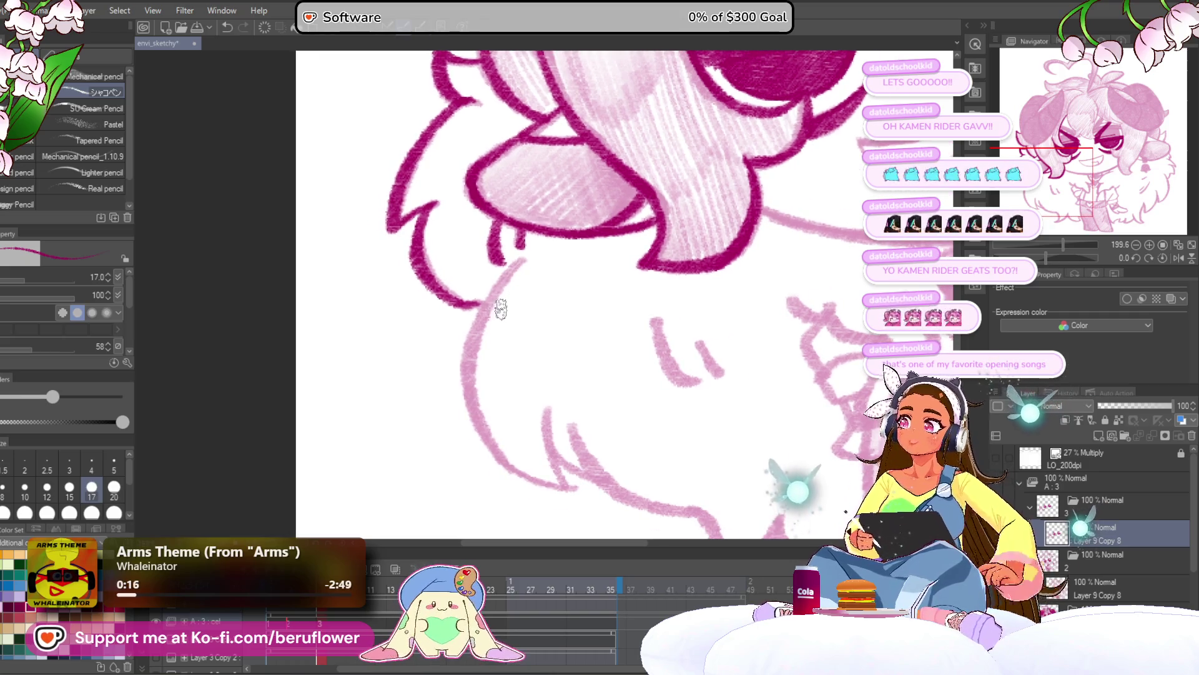
# Ink the collar's left and lower outline plus two short fur strands inside it
pyautogui.scroll(2, 501, 309)
pyautogui.moveTo(532, 232)
pyautogui.mouseDown()
pyautogui.moveTo(507, 247)
pyautogui.moveTo(453, 373)
pyautogui.mouseUp()
pyautogui.moveTo(467, 303)
pyautogui.mouseDown()
pyautogui.moveTo(451, 440)
pyautogui.moveTo(427, 353)
pyautogui.moveTo(462, 406)
pyautogui.moveTo(564, 447)
pyautogui.moveTo(498, 437)
pyautogui.moveTo(485, 356)
pyautogui.moveTo(560, 423)
pyautogui.moveTo(492, 355)
pyautogui.mouseUp()
pyautogui.moveTo(448, 303)
pyautogui.mouseDown()
pyautogui.moveTo(531, 405)
pyautogui.moveTo(602, 419)
pyautogui.mouseUp()
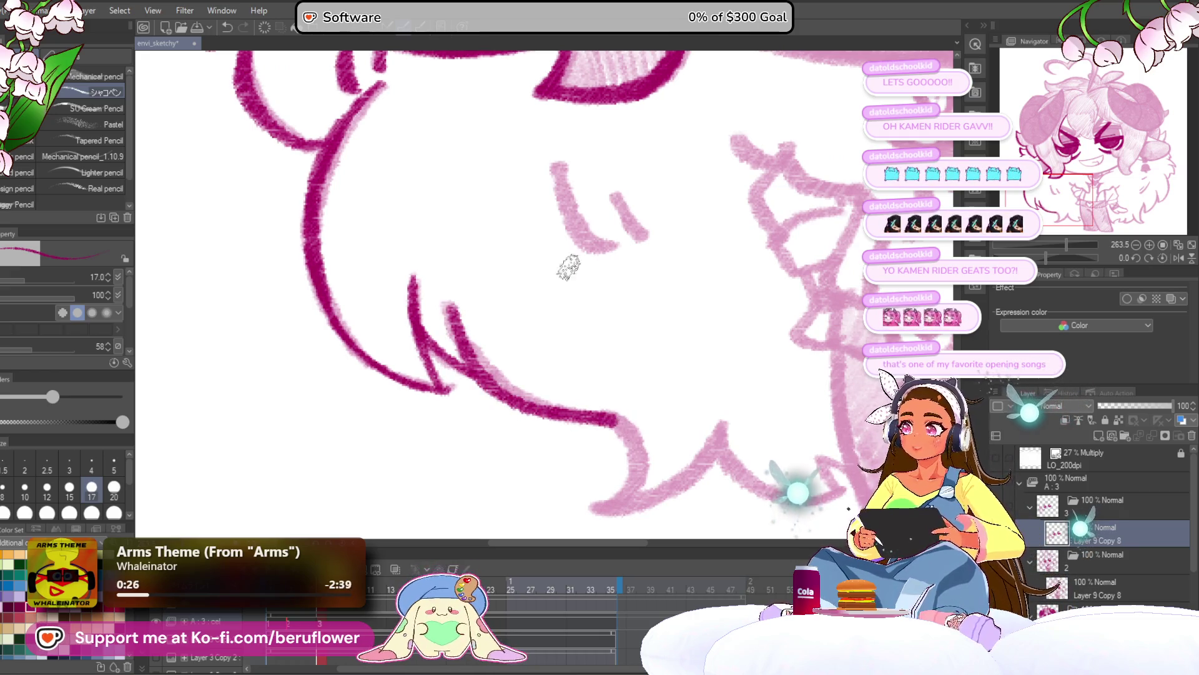
pyautogui.moveTo(554, 163); pyautogui.dragTo(600, 249)
pyautogui.moveTo(620, 199); pyautogui.dragTo(645, 238)
pyautogui.moveTo(556, 175)
pyautogui.mouseDown()
pyautogui.moveTo(571, 222)
pyautogui.moveTo(606, 253)
pyautogui.moveTo(615, 246)
pyautogui.mouseUp()
# Extend the collar outline around the curve with jagged fur points along its bottom edge
pyautogui.moveTo(751, 393); pyautogui.dragTo(661, 330)
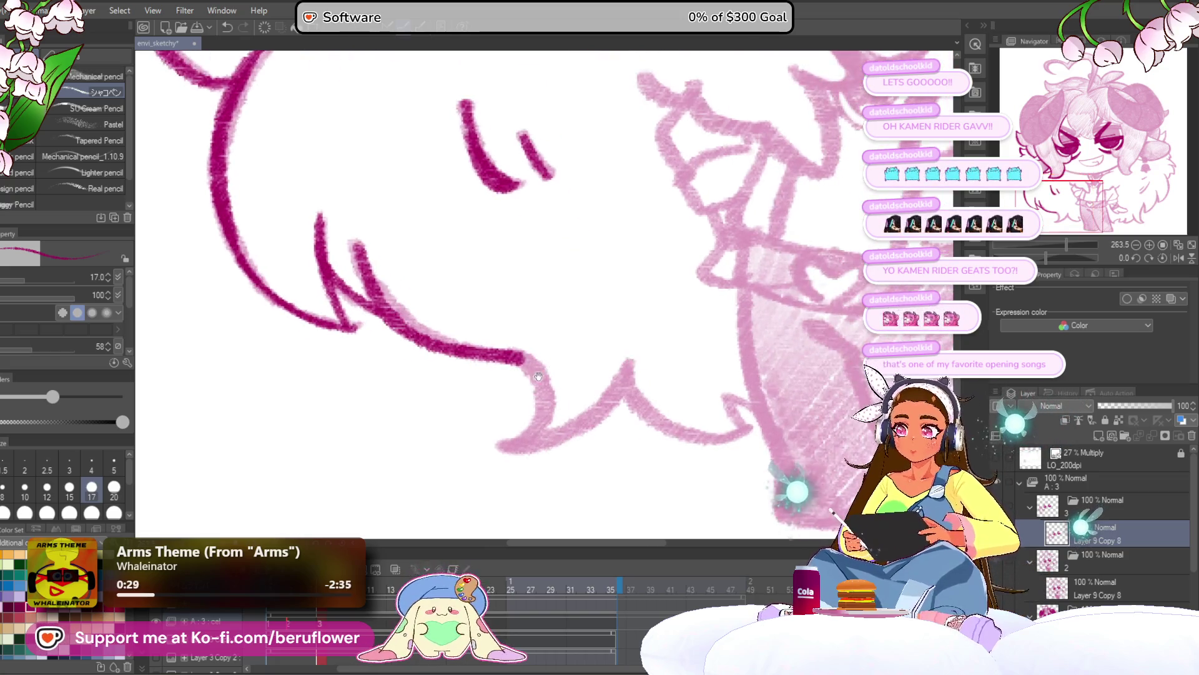
pyautogui.moveTo(526, 364)
pyautogui.mouseDown()
pyautogui.moveTo(520, 444)
pyautogui.moveTo(624, 383)
pyautogui.moveTo(634, 362)
pyautogui.mouseUp()
pyautogui.moveTo(634, 362); pyautogui.dragTo(512, 334)
pyautogui.moveTo(512, 334)
pyautogui.mouseDown()
pyautogui.moveTo(586, 409)
pyautogui.moveTo(621, 407)
pyautogui.moveTo(634, 381)
pyautogui.mouseUp()
pyautogui.moveTo(676, 280); pyautogui.dragTo(618, 301)
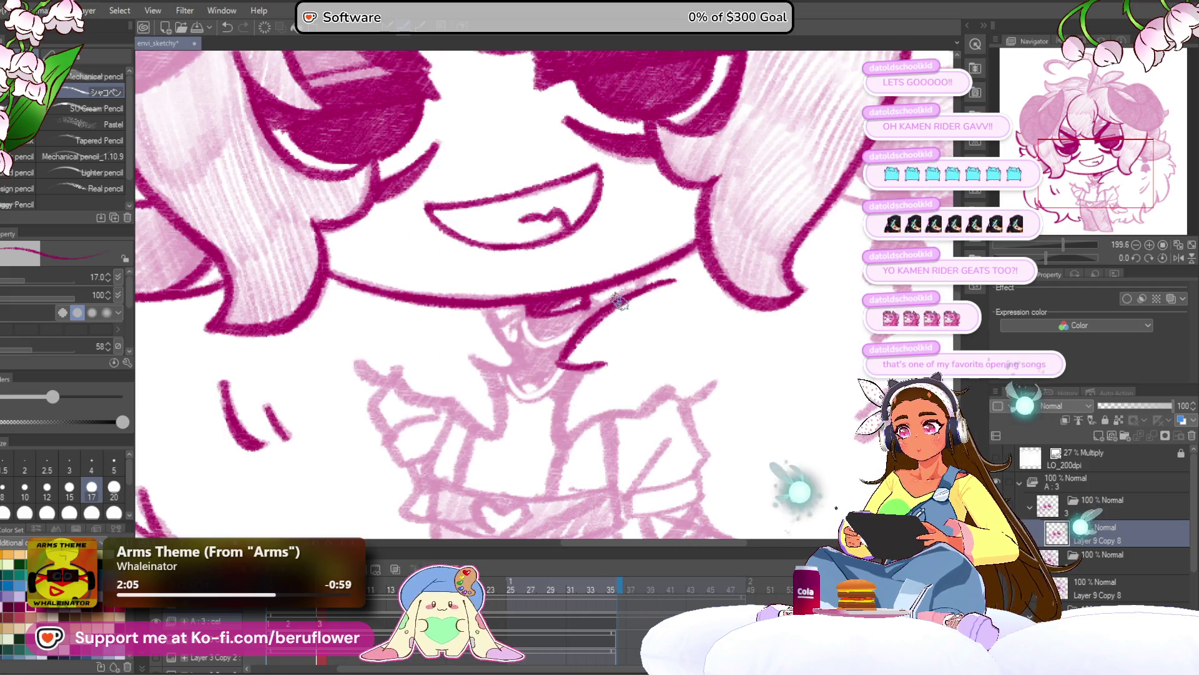
# Ink the collar line at the neck, extending it up to the right
pyautogui.moveTo(637, 345); pyautogui.dragTo(643, 298)
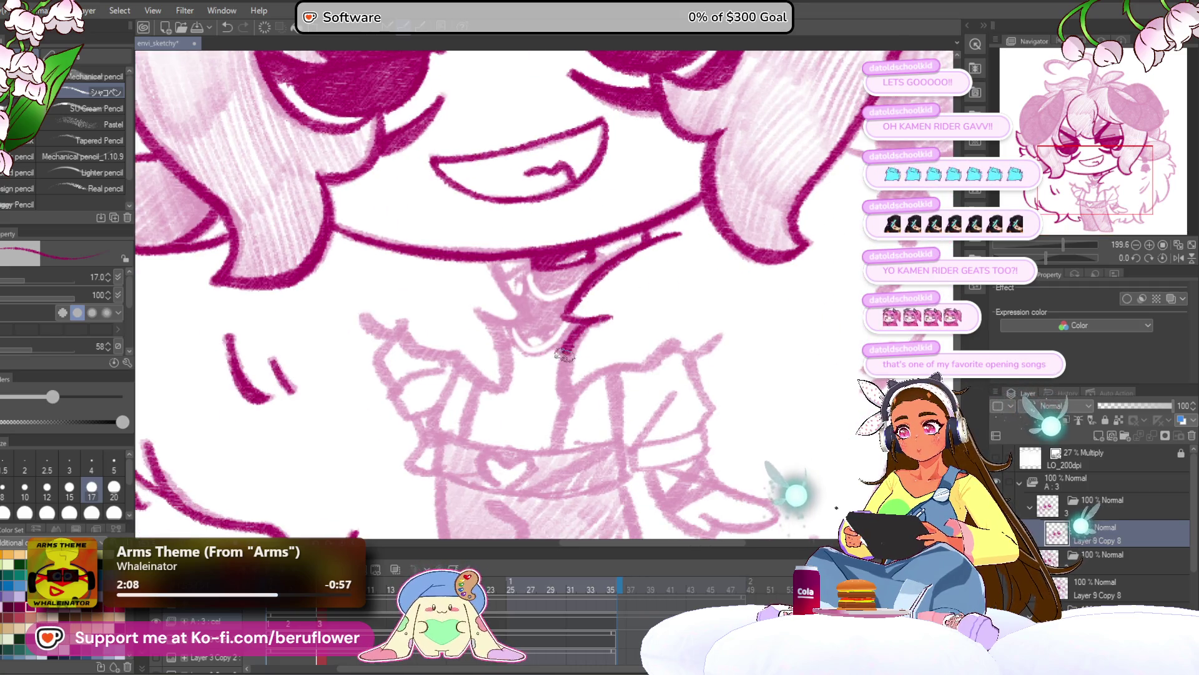
pyautogui.moveTo(699, 386); pyautogui.dragTo(692, 386)
pyautogui.moveTo(599, 375)
pyautogui.mouseDown()
pyautogui.moveTo(681, 337)
pyautogui.moveTo(657, 374)
pyautogui.moveTo(693, 353)
pyautogui.mouseUp()
pyautogui.moveTo(693, 353); pyautogui.dragTo(609, 304)
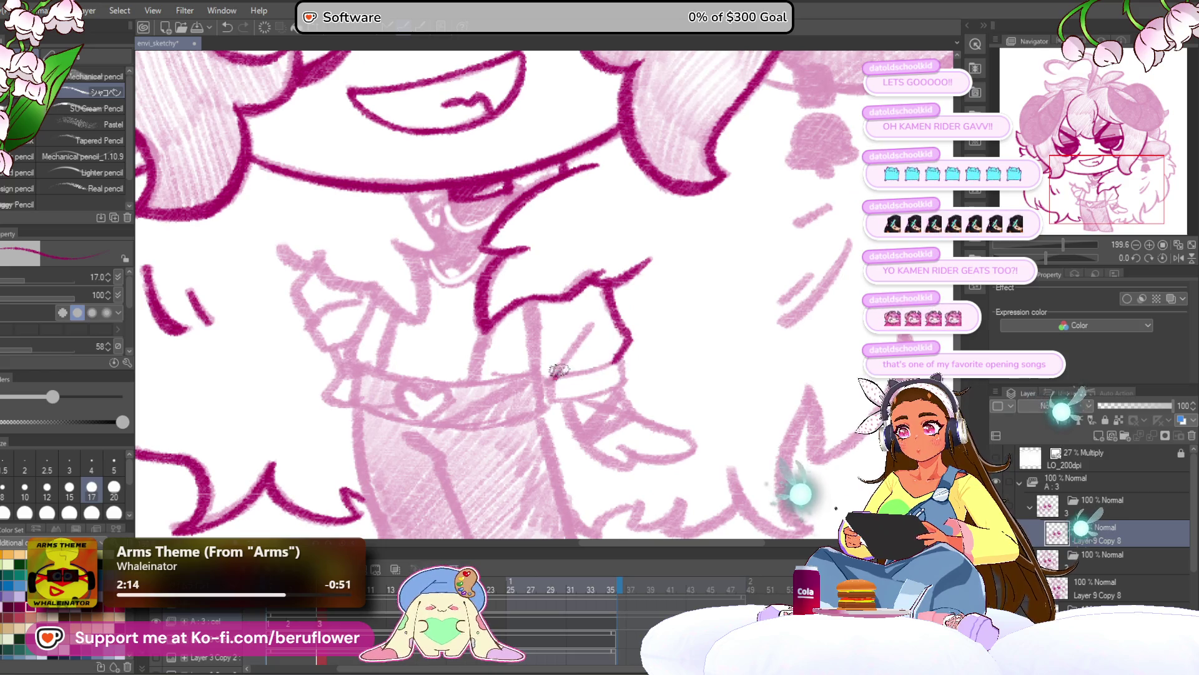
# Ink the shirt line curving toward the collar and the sleeve cuff by the hand
pyautogui.moveTo(531, 351)
pyautogui.mouseDown()
pyautogui.moveTo(602, 393)
pyautogui.moveTo(552, 382)
pyautogui.mouseUp()
pyautogui.moveTo(610, 425)
pyautogui.mouseDown()
pyautogui.moveTo(557, 405)
pyautogui.moveTo(599, 386)
pyautogui.moveTo(531, 336)
pyautogui.mouseUp()
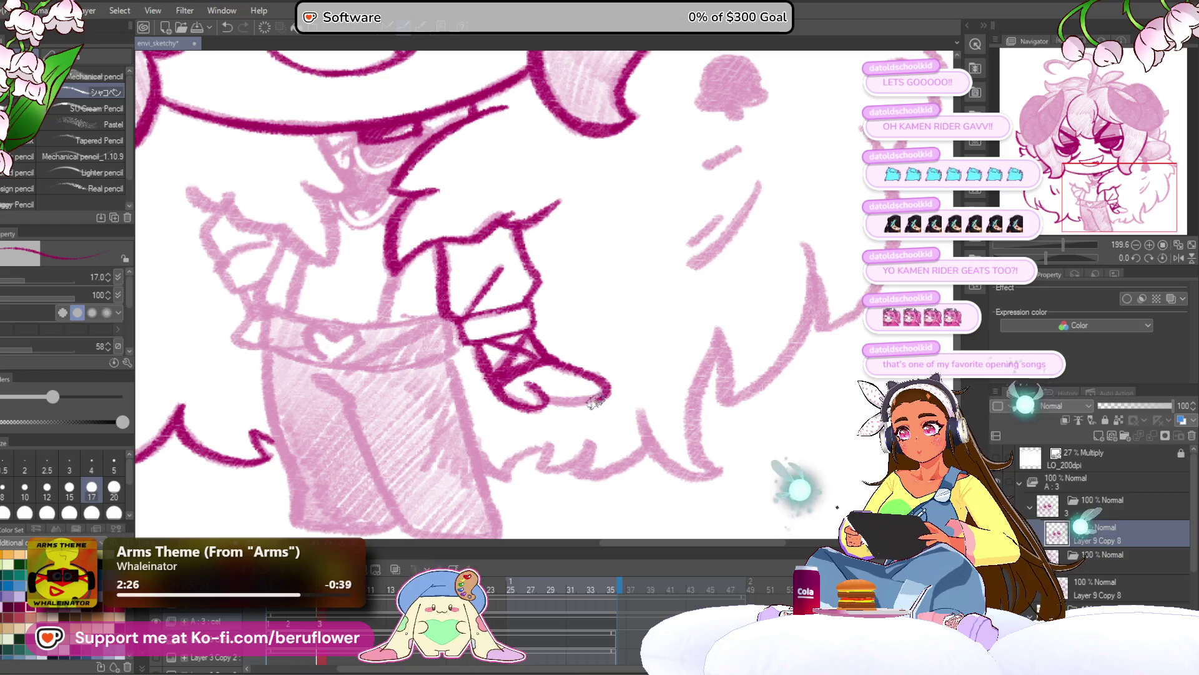
pyautogui.scroll(-5, 533, 387)
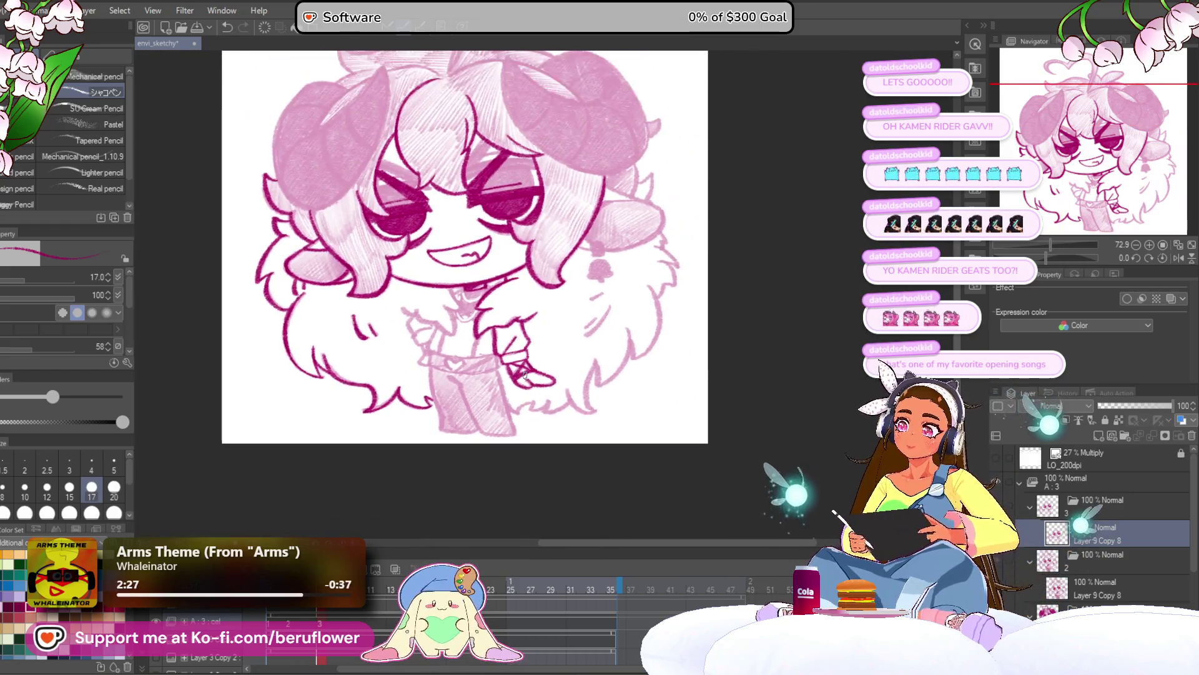
# Zoom to 200% on the body and ink a stroke beside the hand and the short shirt line
pyautogui.scroll(3, 525, 375)
pyautogui.moveTo(538, 462); pyautogui.dragTo(607, 460)
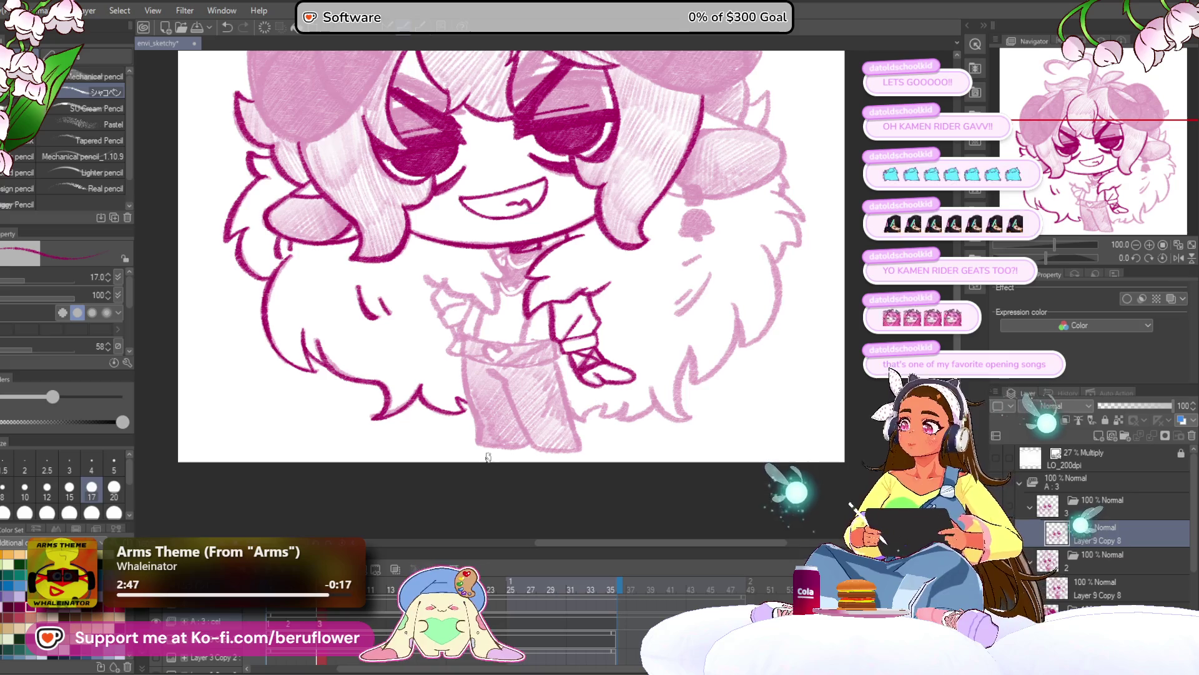
pyautogui.moveTo(586, 388); pyautogui.dragTo(595, 354)
pyautogui.scroll(2, 527, 301)
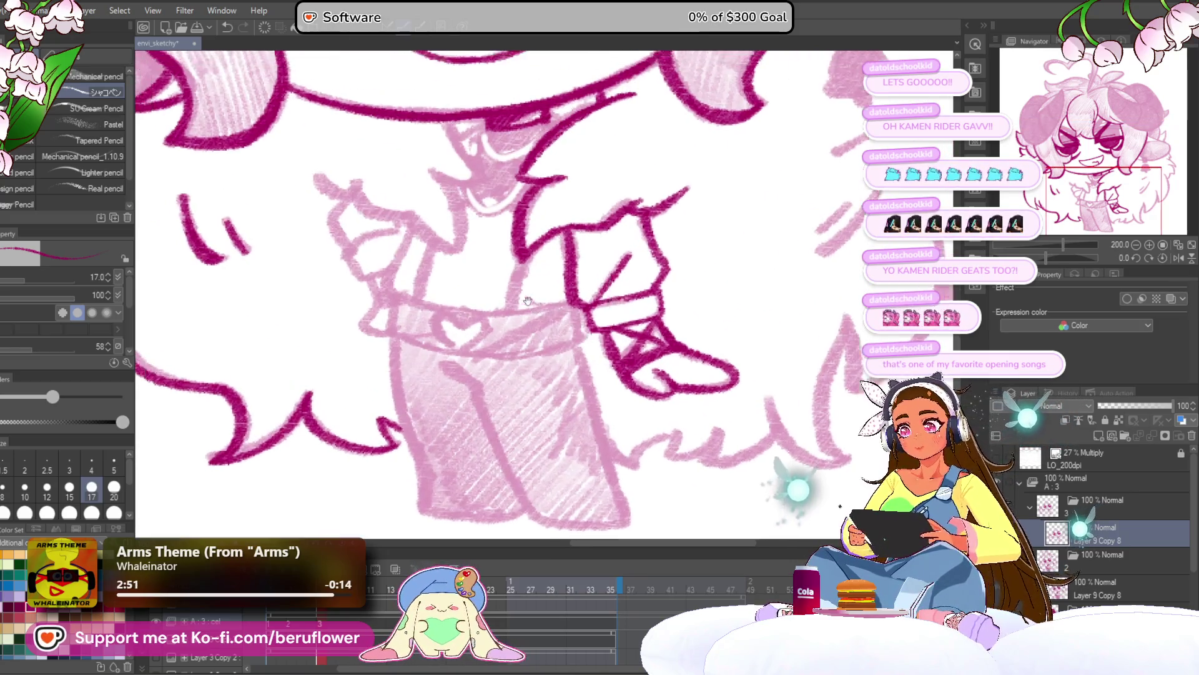
pyautogui.moveTo(528, 301); pyautogui.dragTo(568, 338)
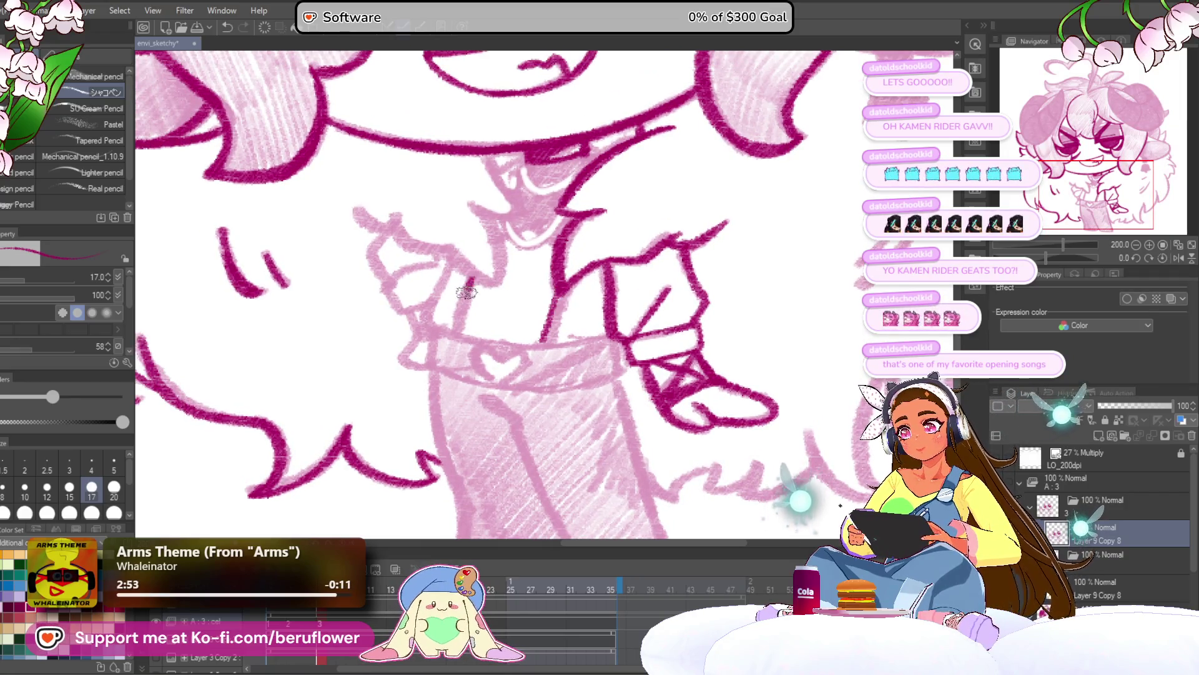
pyautogui.moveTo(381, 283)
pyautogui.mouseDown()
pyautogui.moveTo(497, 342)
pyautogui.moveTo(520, 331)
pyautogui.moveTo(485, 389)
pyautogui.moveTo(495, 359)
pyautogui.mouseUp()
pyautogui.moveTo(420, 231); pyautogui.dragTo(437, 287)
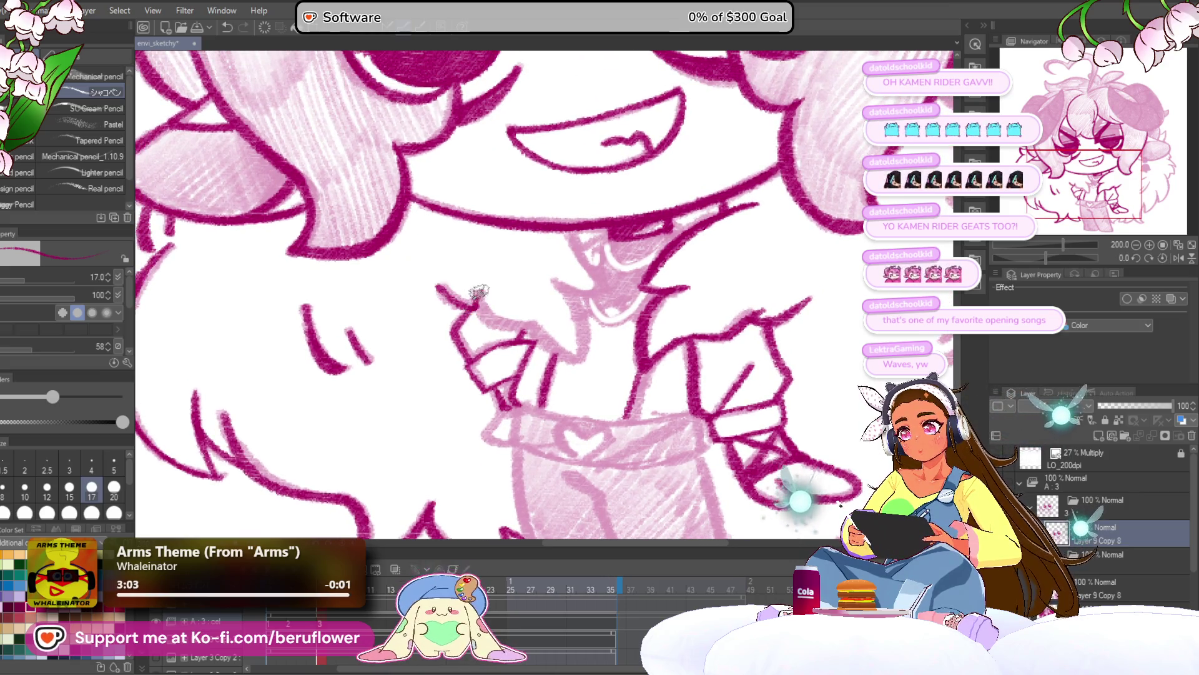
pyautogui.moveTo(581, 326); pyautogui.dragTo(553, 366)
pyautogui.moveTo(559, 290); pyautogui.dragTo(576, 304)
# Ink the waistline under the heart buckle, the belt's diagonal edge and a short line below the heart
pyautogui.moveTo(575, 258)
pyautogui.mouseDown()
pyautogui.moveTo(562, 306)
pyautogui.moveTo(570, 341)
pyautogui.moveTo(537, 320)
pyautogui.moveTo(579, 333)
pyautogui.mouseUp()
pyautogui.moveTo(699, 289); pyautogui.dragTo(682, 304)
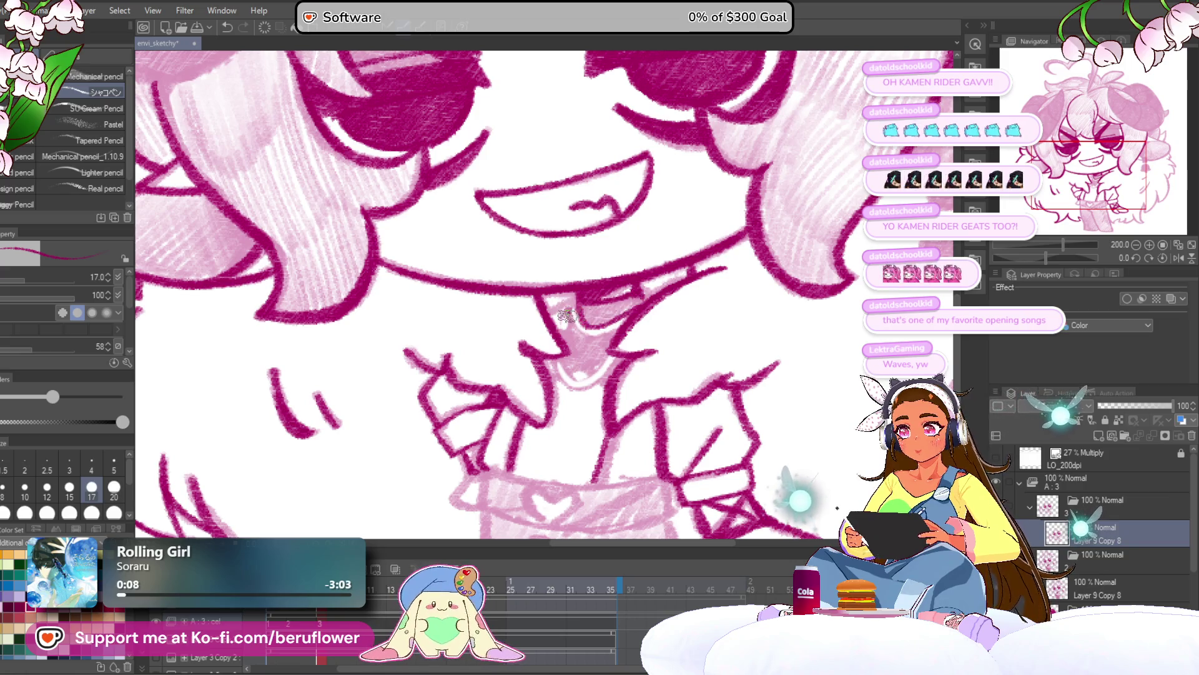
pyautogui.moveTo(597, 301)
pyautogui.mouseDown()
pyautogui.moveTo(581, 250)
pyautogui.moveTo(563, 328)
pyautogui.mouseUp()
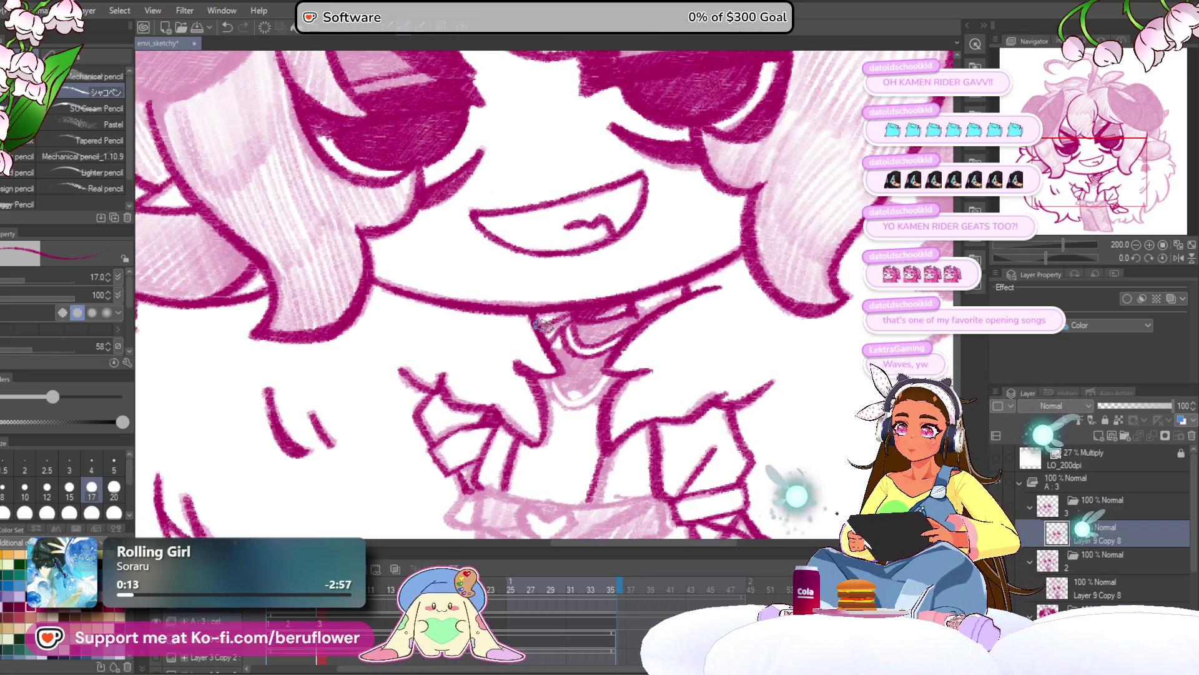
pyautogui.moveTo(610, 282); pyautogui.dragTo(592, 289)
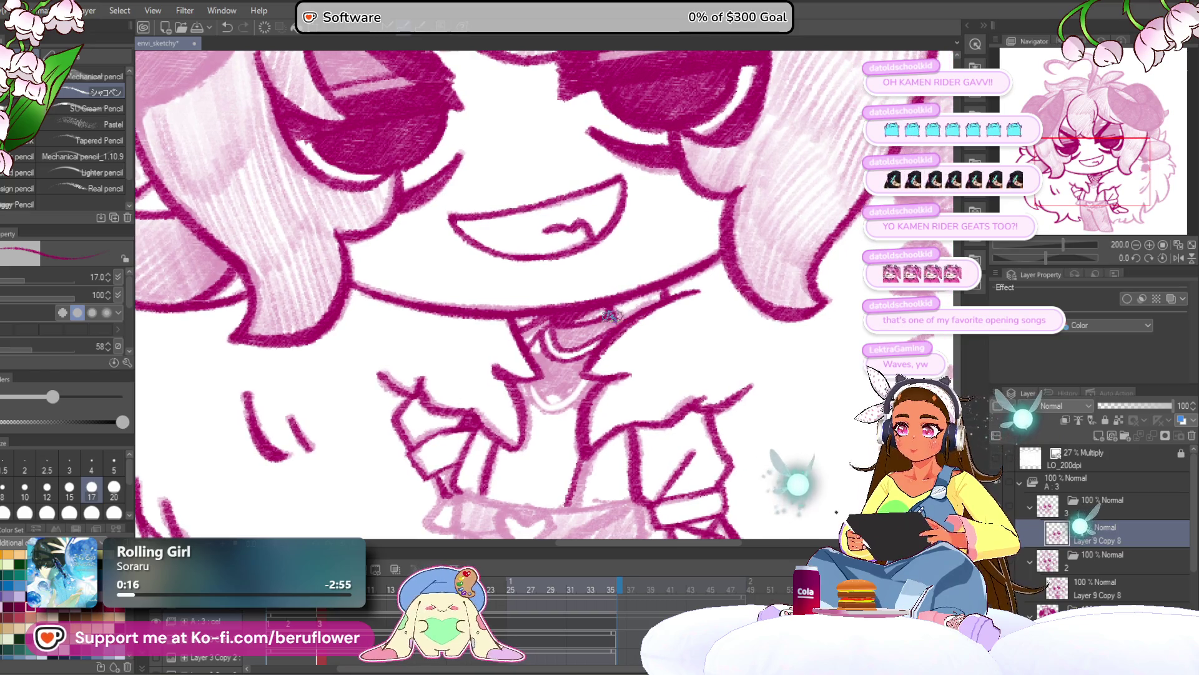
pyautogui.scroll(-2, 615, 310)
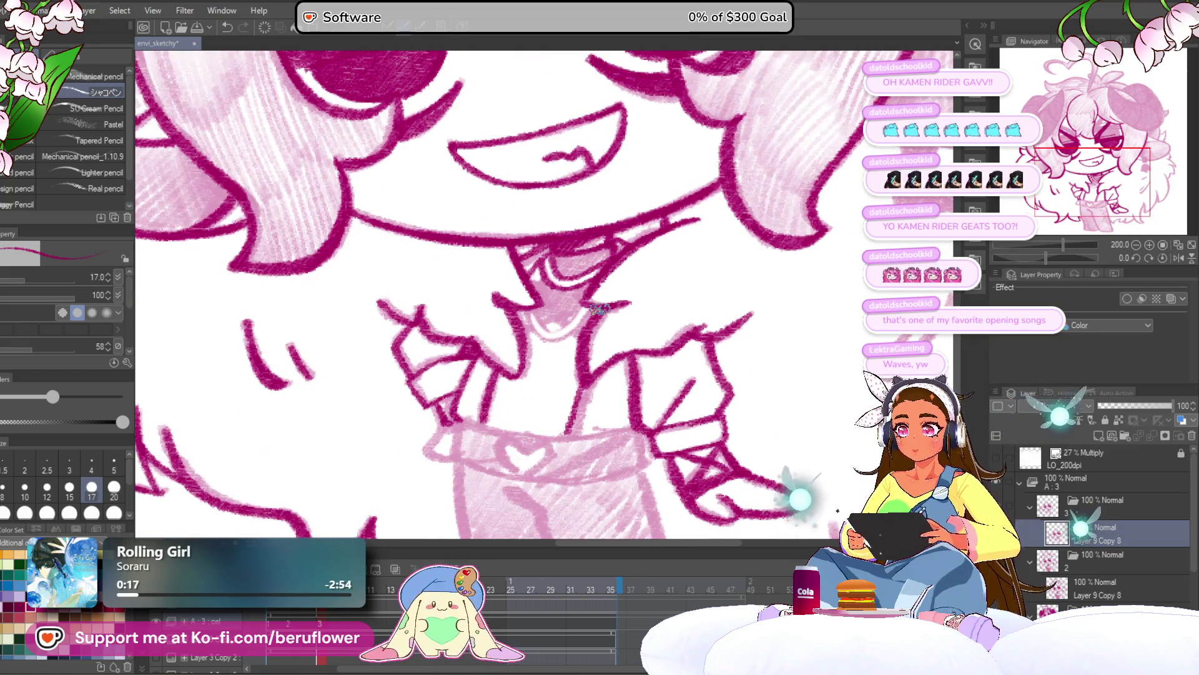
pyautogui.moveTo(594, 315); pyautogui.dragTo(614, 308)
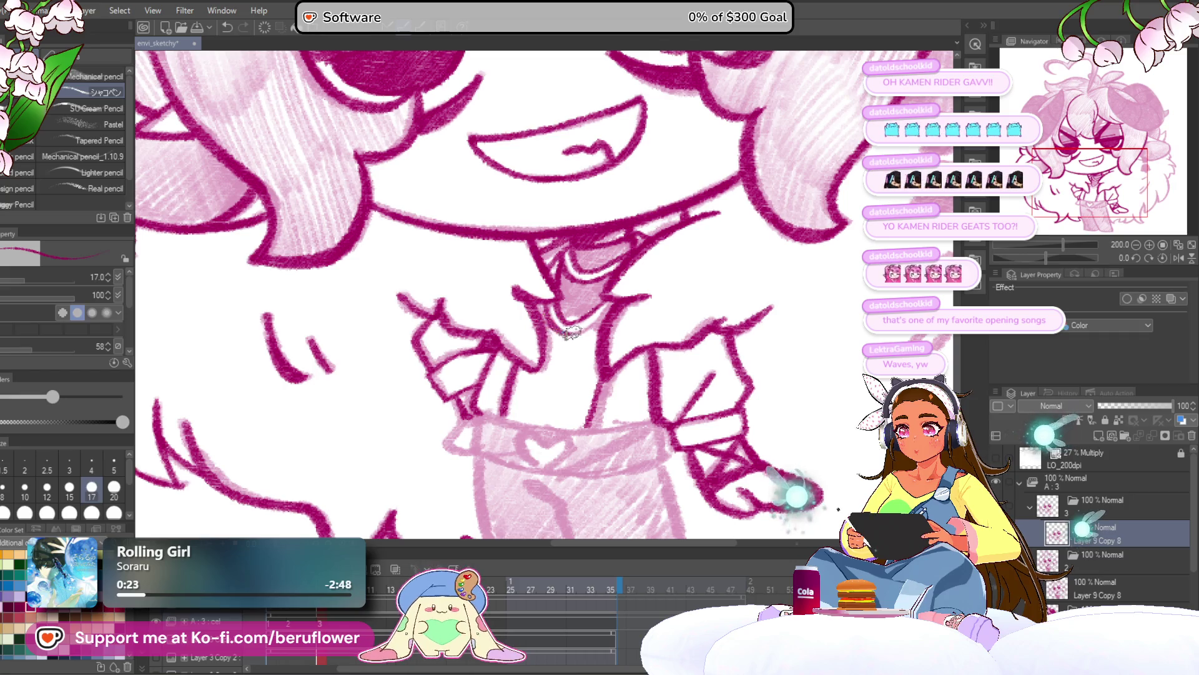
pyautogui.moveTo(614, 336); pyautogui.dragTo(610, 318)
pyautogui.moveTo(600, 365)
pyautogui.mouseDown()
pyautogui.moveTo(596, 348)
pyautogui.moveTo(632, 335)
pyautogui.mouseUp()
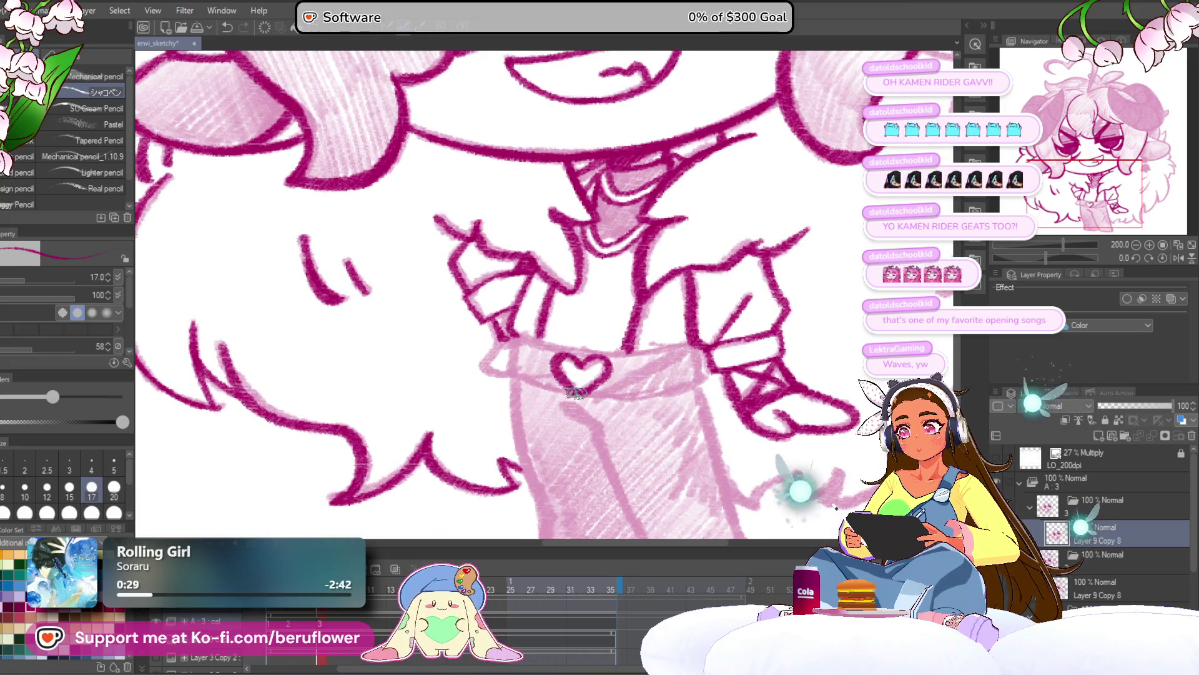
pyautogui.moveTo(576, 356); pyautogui.dragTo(588, 360)
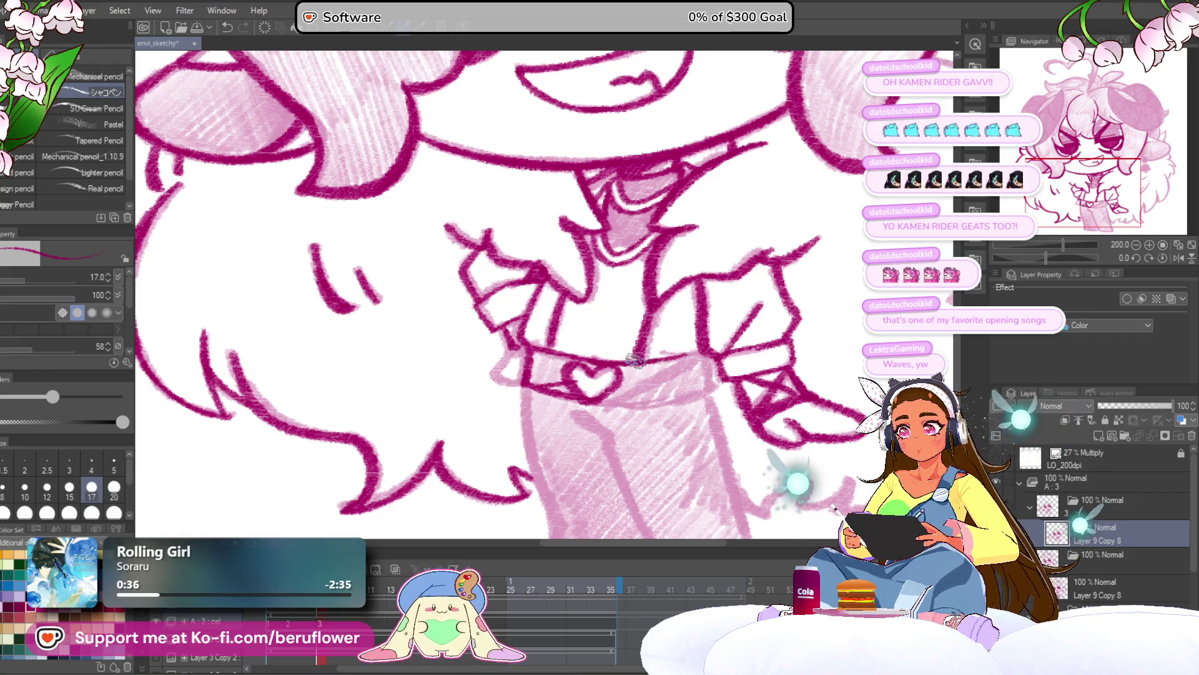
pyautogui.moveTo(729, 365); pyautogui.dragTo(723, 344)
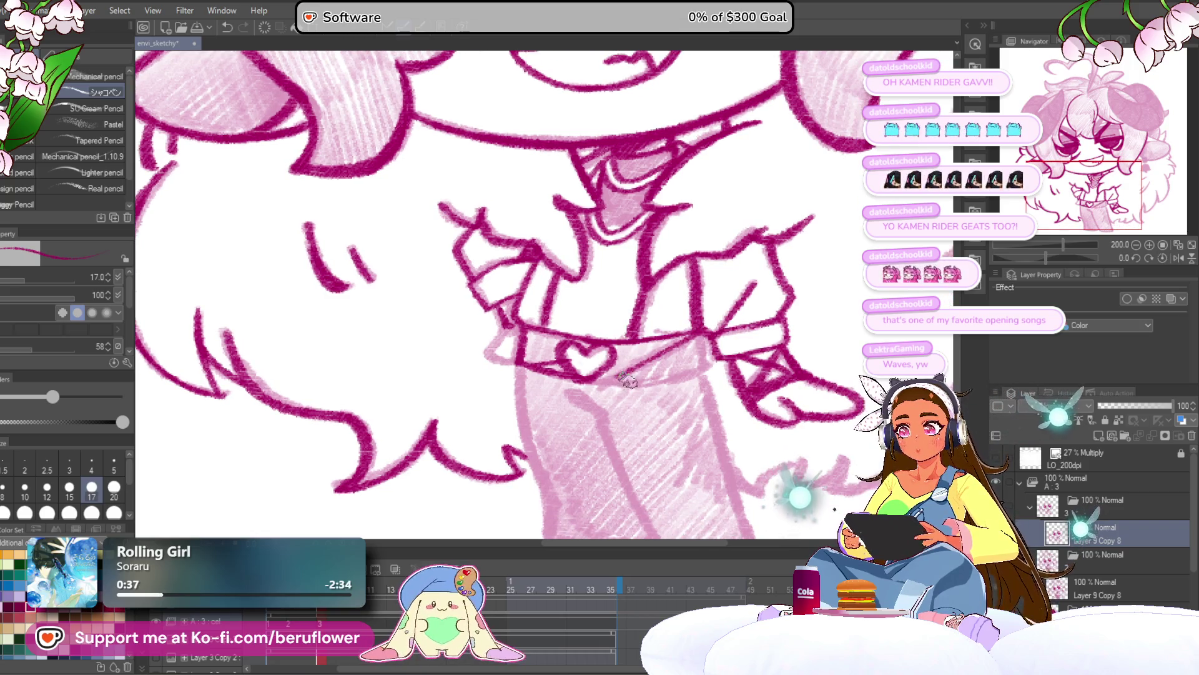
pyautogui.moveTo(651, 396); pyautogui.dragTo(648, 392)
pyautogui.moveTo(570, 382); pyautogui.dragTo(681, 378)
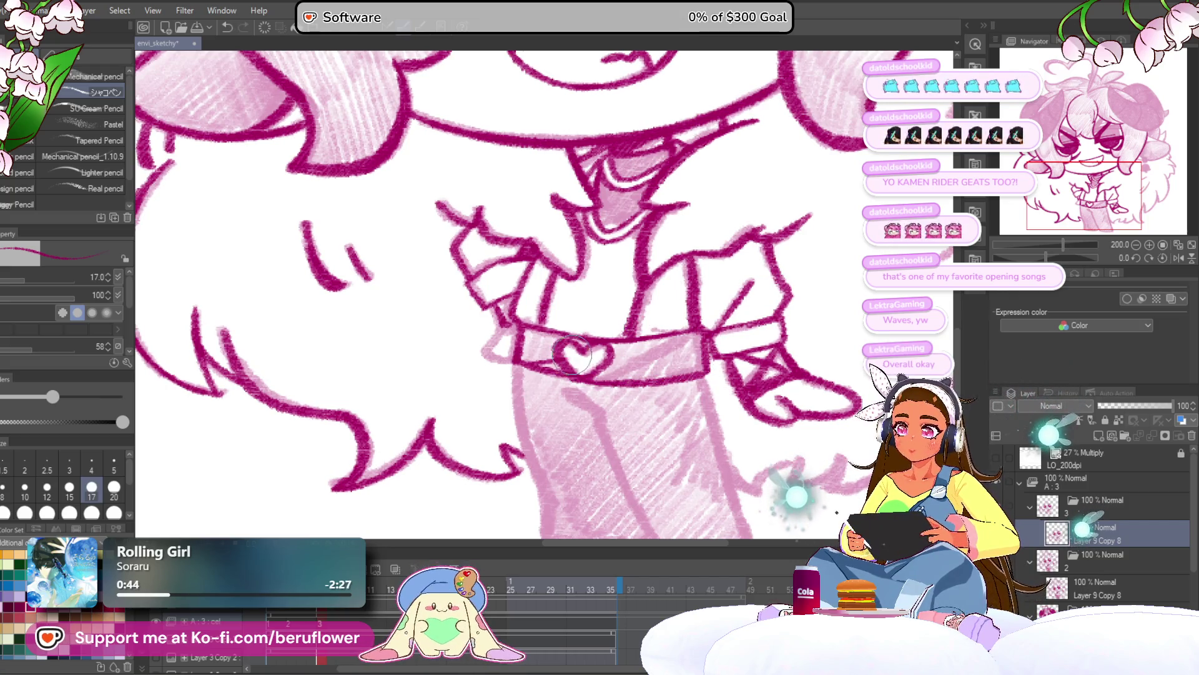
pyautogui.moveTo(599, 378)
pyautogui.mouseDown()
pyautogui.moveTo(674, 342)
pyautogui.moveTo(615, 293)
pyautogui.mouseUp()
pyautogui.moveTo(511, 344)
pyautogui.mouseDown()
pyautogui.moveTo(534, 354)
pyautogui.moveTo(605, 504)
pyautogui.moveTo(589, 482)
pyautogui.mouseUp()
# Ink the skirt's long edges, including its left edge down from the belt
pyautogui.moveTo(625, 300); pyautogui.dragTo(668, 434)
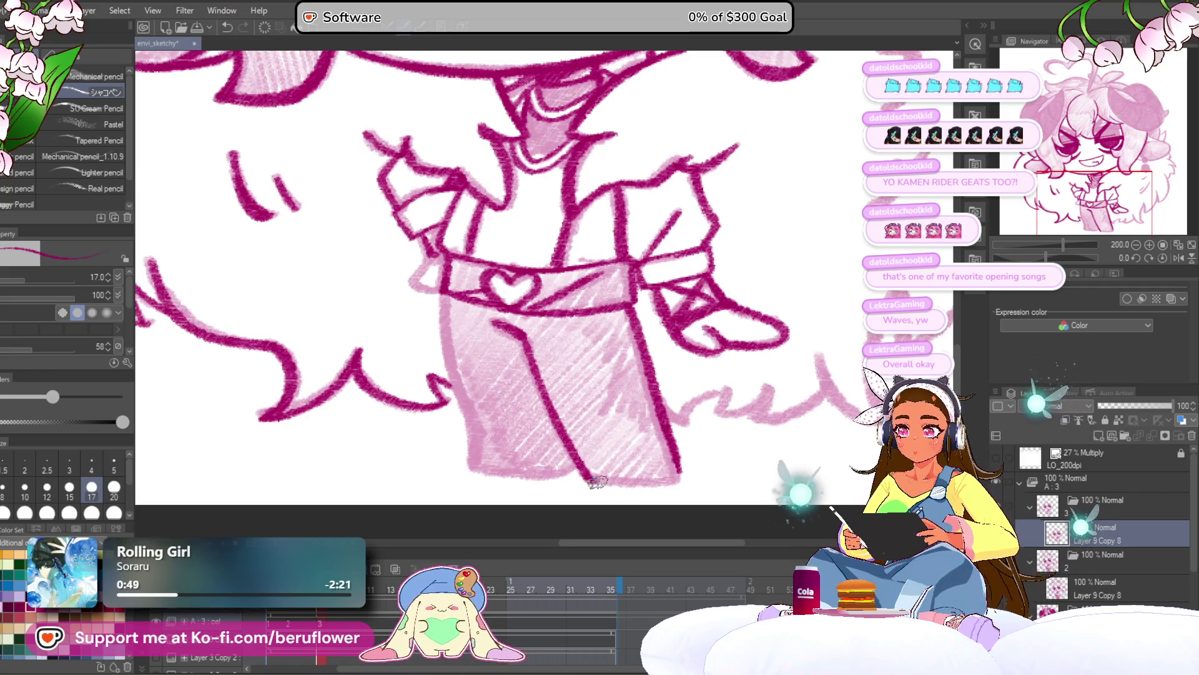
pyautogui.moveTo(659, 434)
pyautogui.mouseDown()
pyautogui.moveTo(695, 377)
pyautogui.moveTo(690, 425)
pyautogui.mouseUp()
pyautogui.moveTo(477, 299); pyautogui.dragTo(507, 411)
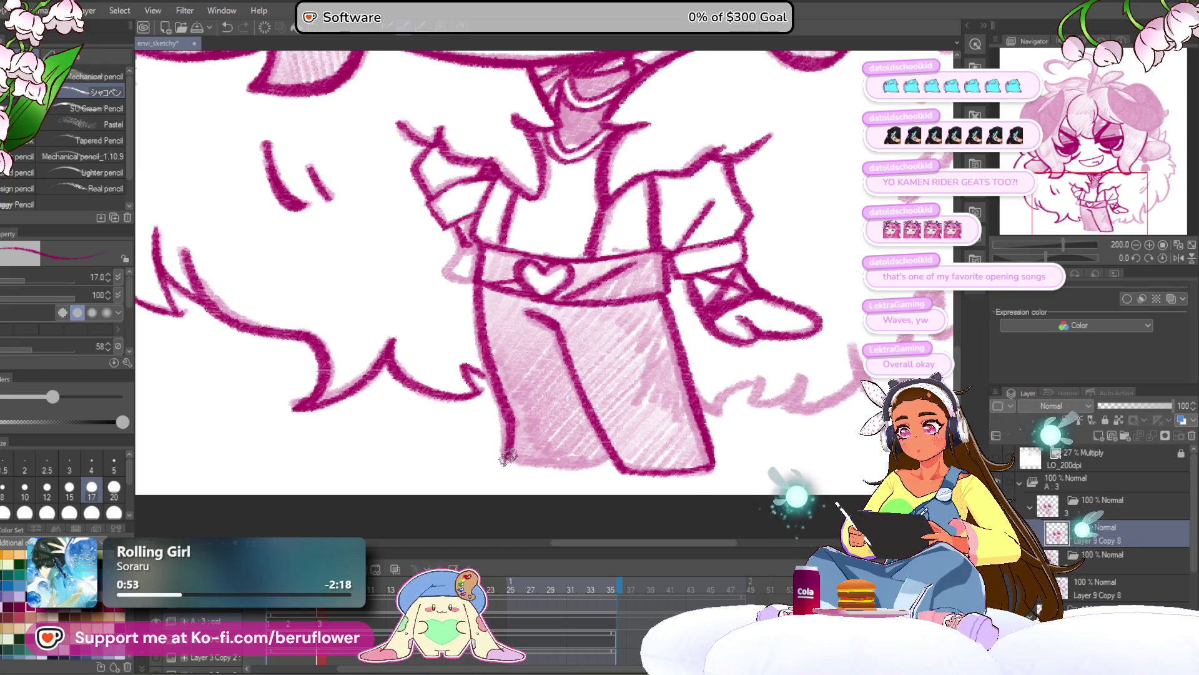
pyautogui.moveTo(507, 458); pyautogui.dragTo(529, 384)
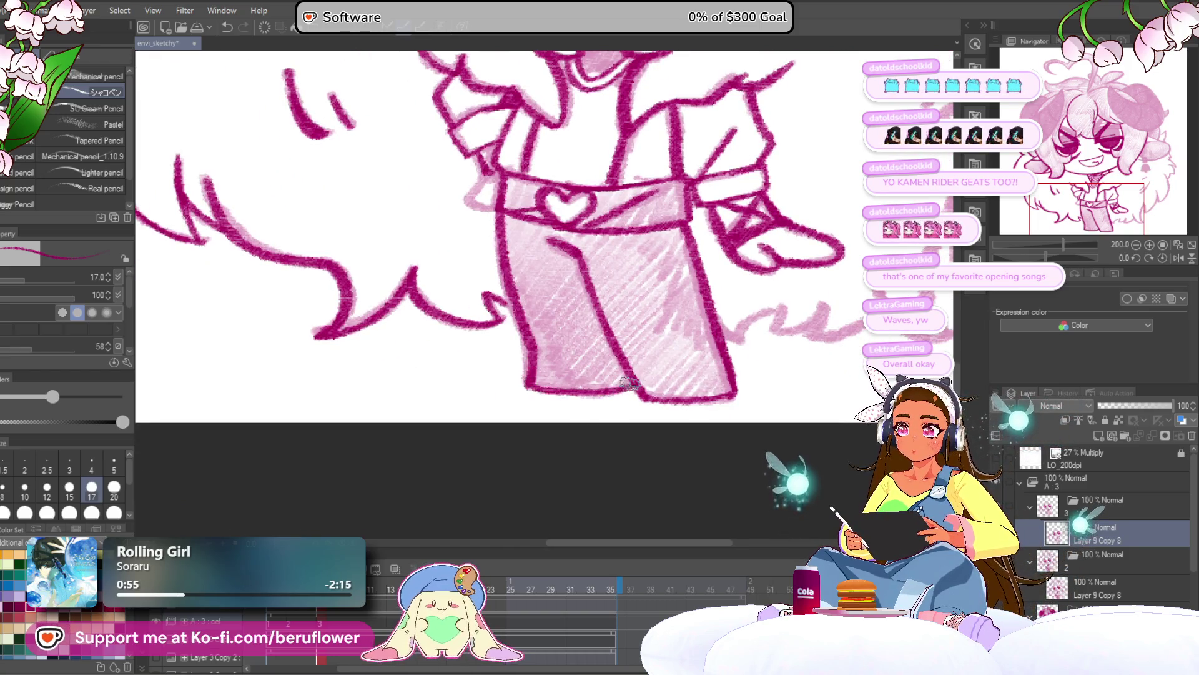
pyautogui.scroll(-5, 629, 363)
# Zoom in on the ear and ink a collar-fluff outline, the earring's top block and the bell clapper in dark magenta
pyautogui.scroll(2, 687, 437)
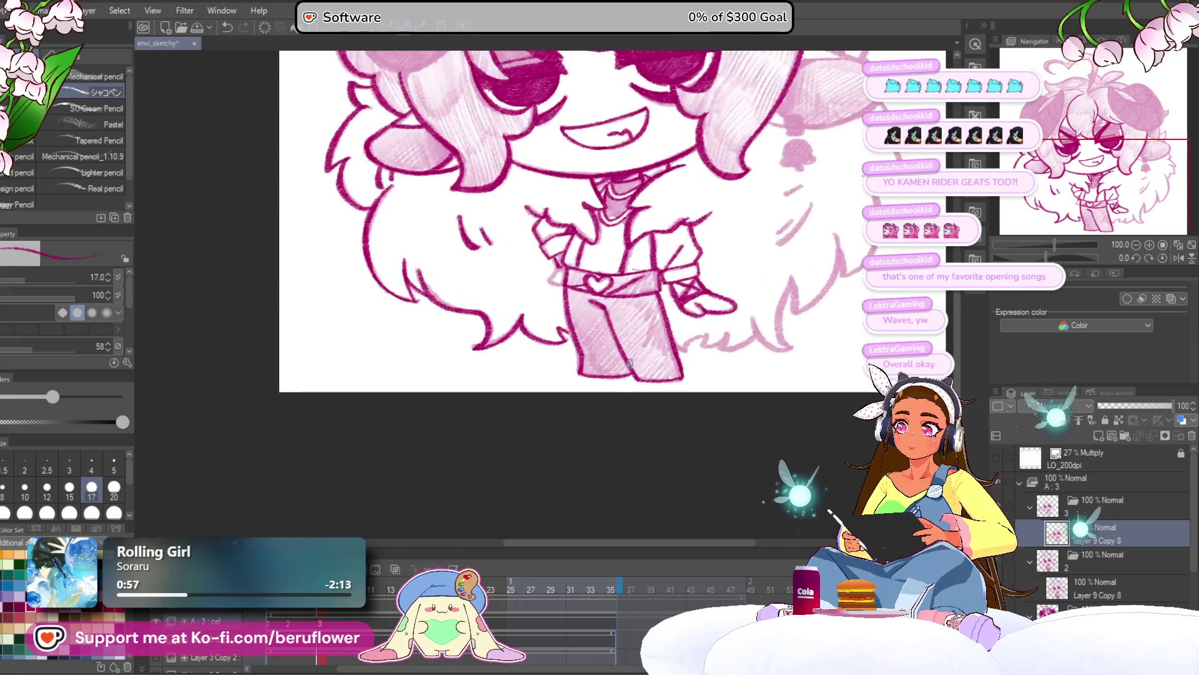
pyautogui.scroll(5, 500, 375)
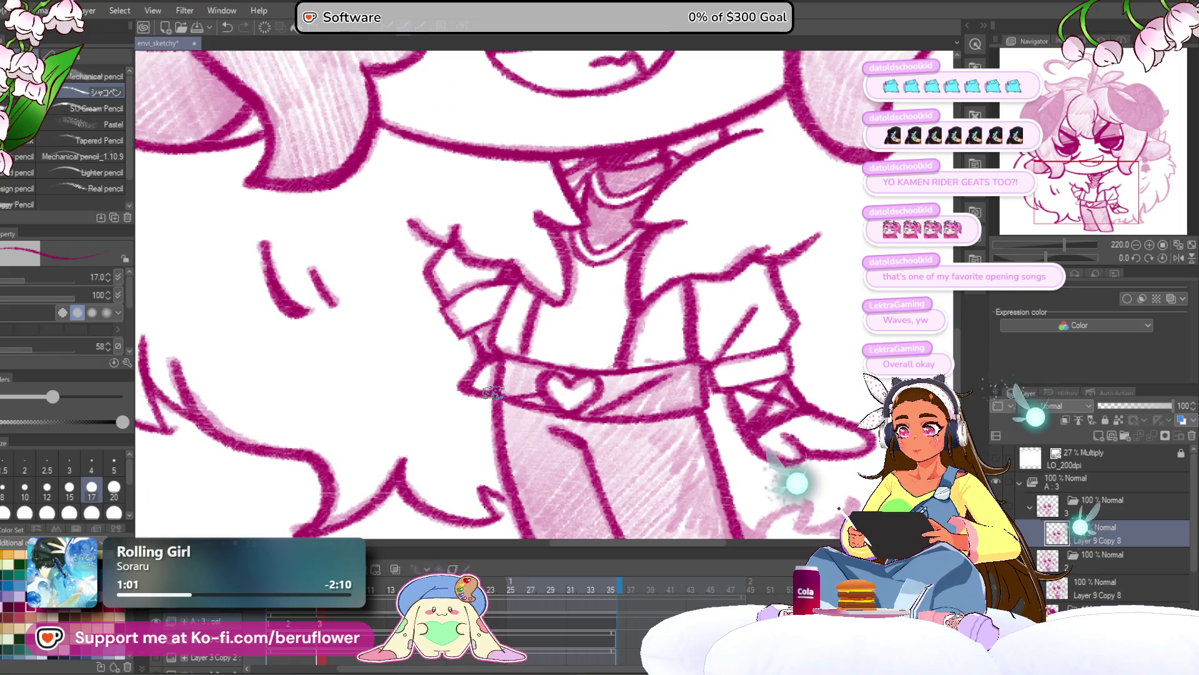
pyautogui.scroll(-5, 493, 392)
pyautogui.scroll(3, 667, 478)
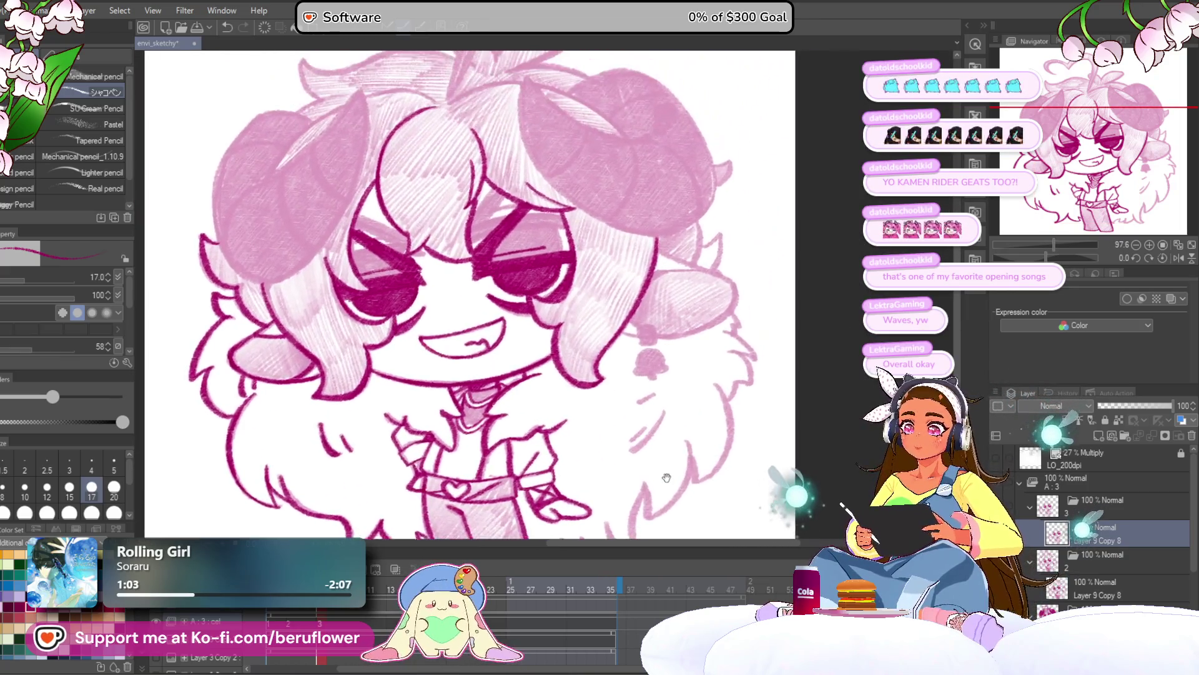
pyautogui.moveTo(666, 478); pyautogui.dragTo(584, 372)
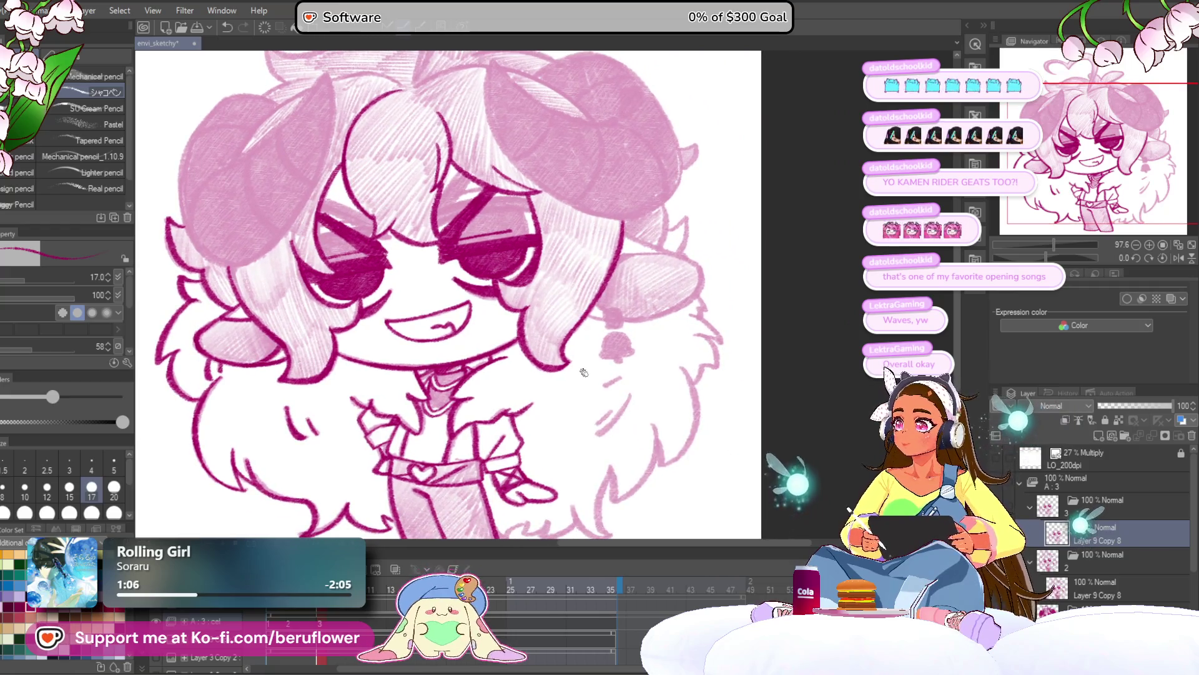
pyautogui.scroll(2, 584, 372)
pyautogui.moveTo(710, 300); pyautogui.dragTo(703, 312)
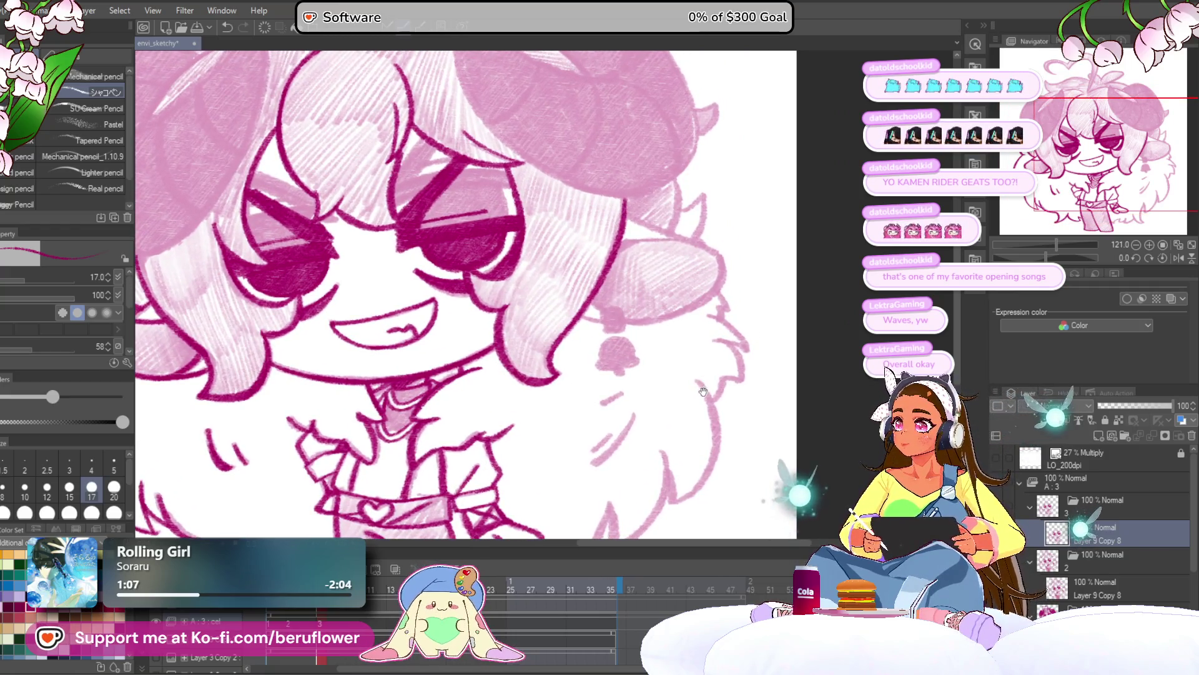
pyautogui.moveTo(706, 385); pyautogui.dragTo(661, 347)
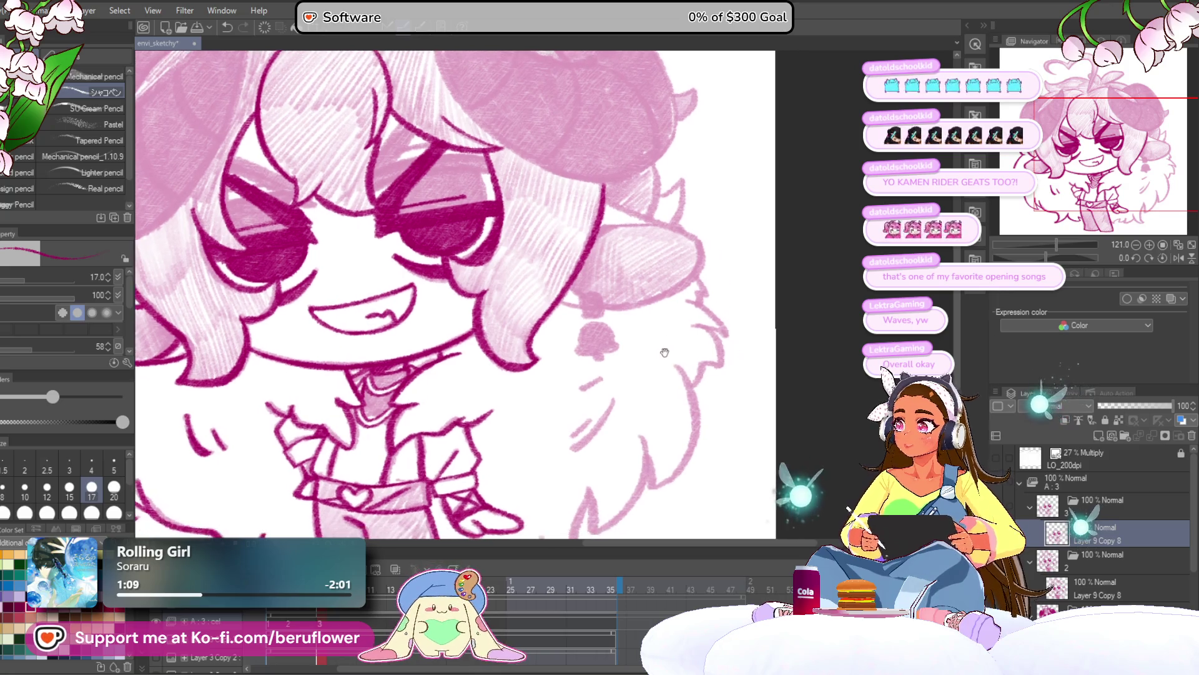
pyautogui.scroll(2, 615, 307)
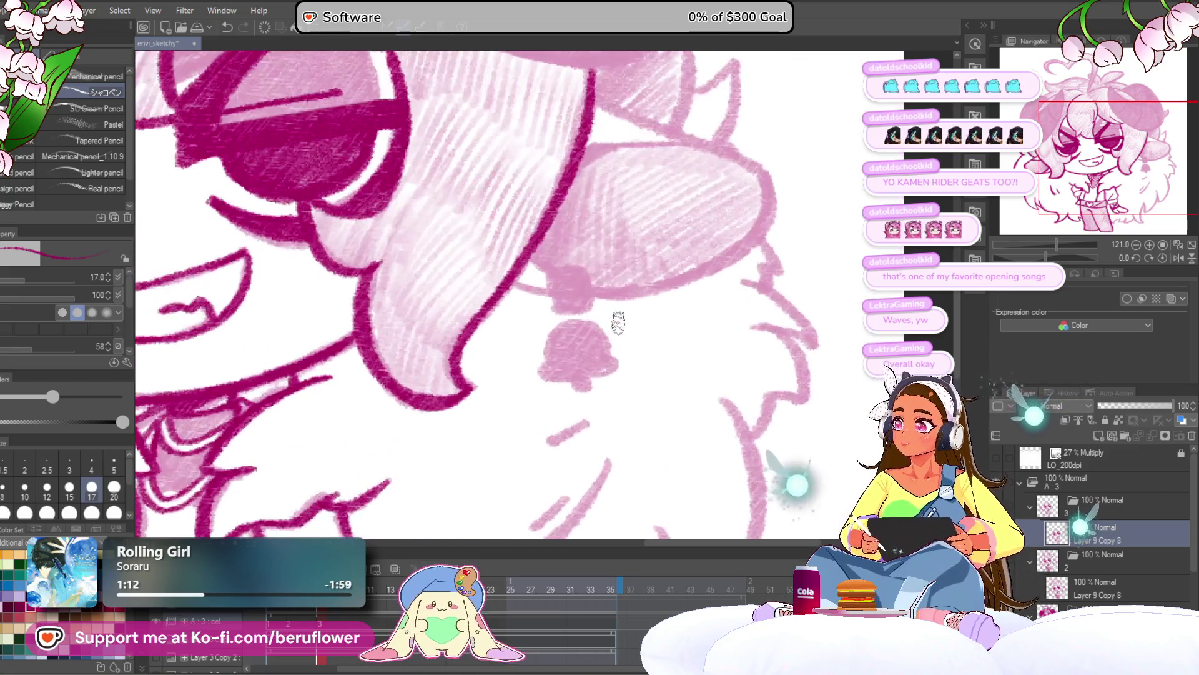
pyautogui.scroll(3, 664, 356)
pyautogui.scroll(3, 536, 338)
pyautogui.moveTo(545, 381)
pyautogui.mouseDown()
pyautogui.moveTo(557, 308)
pyautogui.moveTo(596, 317)
pyautogui.moveTo(600, 381)
pyautogui.moveTo(549, 324)
pyautogui.moveTo(581, 338)
pyautogui.moveTo(581, 373)
pyautogui.moveTo(553, 322)
pyautogui.moveTo(574, 350)
pyautogui.moveTo(602, 350)
pyautogui.mouseUp()
pyautogui.moveTo(590, 273)
pyautogui.mouseDown()
pyautogui.moveTo(610, 281)
pyautogui.moveTo(624, 357)
pyautogui.moveTo(653, 250)
pyautogui.mouseUp()
pyautogui.moveTo(569, 356)
pyautogui.mouseDown()
pyautogui.moveTo(574, 324)
pyautogui.moveTo(610, 280)
pyautogui.moveTo(671, 303)
pyautogui.moveTo(677, 335)
pyautogui.moveTo(616, 289)
pyautogui.moveTo(687, 331)
pyautogui.moveTo(685, 382)
pyautogui.moveTo(584, 393)
pyautogui.moveTo(554, 367)
pyautogui.moveTo(627, 382)
pyautogui.moveTo(624, 303)
pyautogui.mouseUp()
# Trace the pink fluff below the bell in dark magenta along its outline, bottom and left side
pyautogui.moveTo(623, 356)
pyautogui.mouseDown()
pyautogui.moveTo(725, 263)
pyautogui.moveTo(656, 302)
pyautogui.moveTo(768, 206)
pyautogui.moveTo(683, 442)
pyautogui.moveTo(676, 291)
pyautogui.moveTo(642, 329)
pyautogui.moveTo(615, 405)
pyautogui.mouseUp()
pyautogui.moveTo(615, 406)
pyautogui.mouseDown()
pyautogui.moveTo(613, 276)
pyautogui.moveTo(611, 356)
pyautogui.moveTo(656, 443)
pyautogui.moveTo(649, 459)
pyautogui.moveTo(493, 368)
pyautogui.moveTo(493, 313)
pyautogui.mouseUp()
pyautogui.moveTo(506, 390)
pyautogui.mouseDown()
pyautogui.moveTo(718, 268)
pyautogui.moveTo(740, 284)
pyautogui.moveTo(599, 350)
pyautogui.moveTo(556, 337)
pyautogui.moveTo(536, 270)
pyautogui.moveTo(441, 352)
pyautogui.moveTo(396, 279)
pyautogui.mouseUp()
pyautogui.scroll(-3, 398, 285)
pyautogui.moveTo(659, 285)
pyautogui.mouseDown()
pyautogui.moveTo(562, 420)
pyautogui.moveTo(525, 398)
pyautogui.mouseUp()
pyautogui.scroll(3, 521, 407)
pyautogui.moveTo(475, 344)
pyautogui.mouseDown()
pyautogui.moveTo(496, 315)
pyautogui.moveTo(487, 344)
pyautogui.mouseUp()
pyautogui.moveTo(493, 293)
pyautogui.mouseDown()
pyautogui.moveTo(503, 400)
pyautogui.moveTo(549, 446)
pyautogui.mouseUp()
pyautogui.moveTo(608, 219)
pyautogui.mouseDown()
pyautogui.moveTo(584, 375)
pyautogui.moveTo(484, 471)
pyautogui.mouseUp()
# Ink the collar's right-side fur lines, including curved and zigzag strokes near the earring
pyautogui.moveTo(673, 333); pyautogui.dragTo(575, 340)
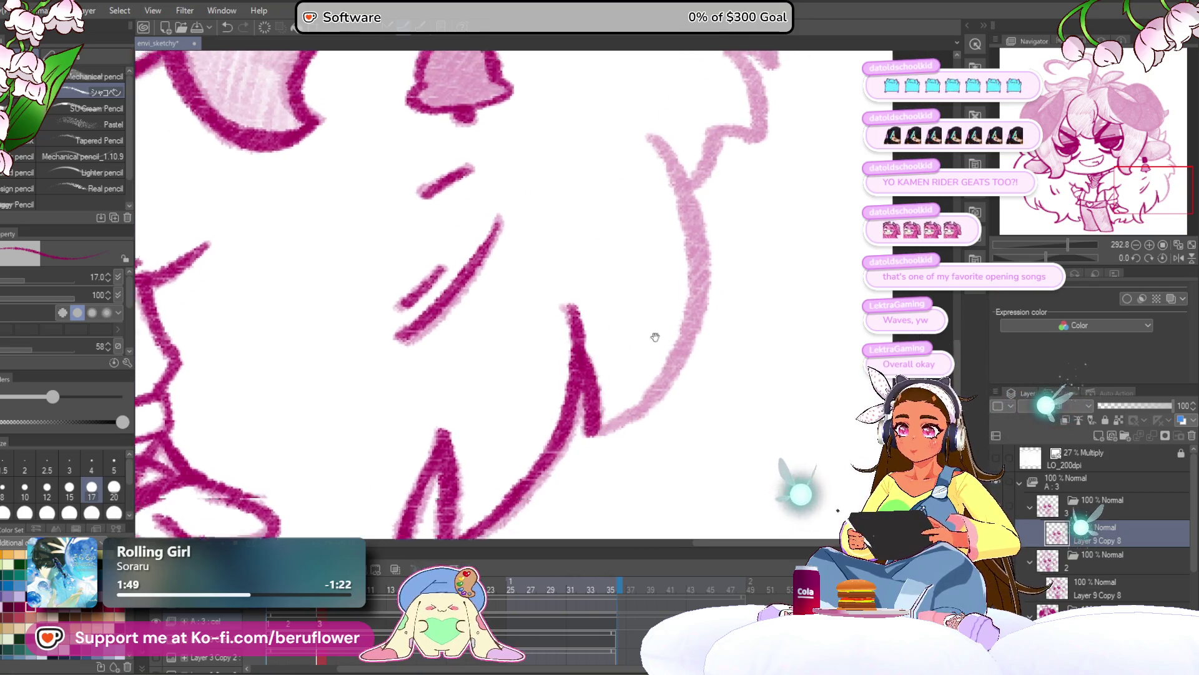
pyautogui.moveTo(643, 188); pyautogui.dragTo(656, 350)
pyautogui.moveTo(627, 206)
pyautogui.mouseDown()
pyautogui.moveTo(657, 407)
pyautogui.moveTo(662, 350)
pyautogui.mouseUp()
pyautogui.moveTo(687, 256)
pyautogui.mouseDown()
pyautogui.moveTo(624, 374)
pyautogui.moveTo(562, 412)
pyautogui.mouseUp()
pyautogui.moveTo(702, 206)
pyautogui.mouseDown()
pyautogui.moveTo(616, 328)
pyautogui.moveTo(597, 384)
pyautogui.mouseUp()
pyautogui.moveTo(628, 231)
pyautogui.mouseDown()
pyautogui.moveTo(595, 321)
pyautogui.moveTo(622, 428)
pyautogui.moveTo(587, 418)
pyautogui.mouseUp()
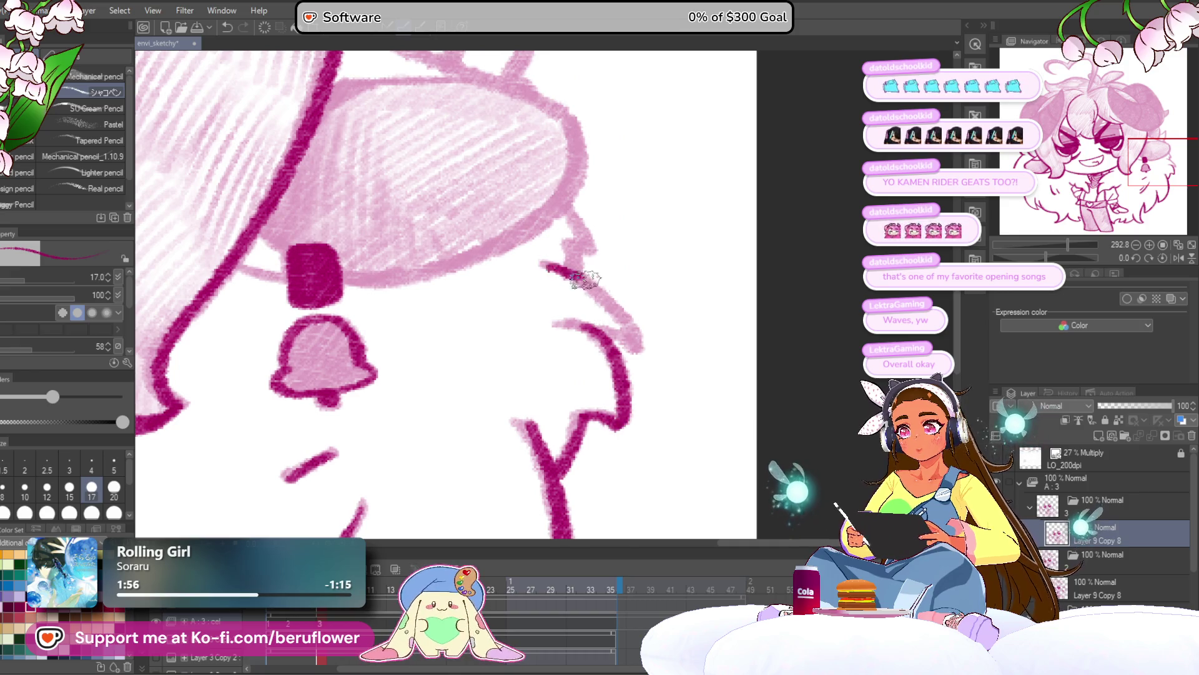
pyautogui.moveTo(584, 280); pyautogui.dragTo(646, 359)
pyautogui.moveTo(559, 312); pyautogui.dragTo(637, 348)
pyautogui.moveTo(631, 300); pyautogui.dragTo(654, 349)
pyautogui.moveTo(587, 259); pyautogui.dragTo(623, 307)
pyautogui.moveTo(584, 293)
pyautogui.mouseDown()
pyautogui.moveTo(598, 319)
pyautogui.moveTo(655, 325)
pyautogui.moveTo(624, 268)
pyautogui.mouseUp()
# Select the Layer 9 Copy 8 layer and fit the whole drawing to the window
pyautogui.scroll(-5, 596, 318)
pyautogui.scroll(2, 596, 319)
pyautogui.scroll(3, 655, 325)
pyautogui.scroll(4, 605, 330)
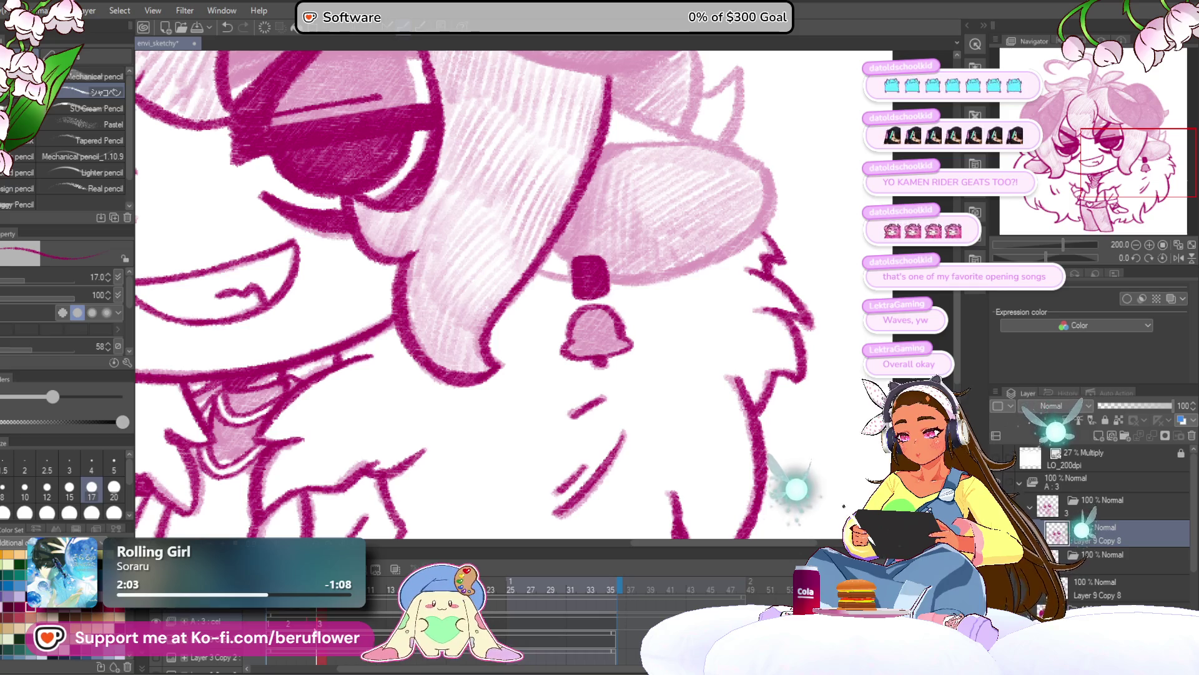
pyautogui.moveTo(598, 279)
pyautogui.mouseDown()
pyautogui.moveTo(592, 384)
pyautogui.moveTo(598, 292)
pyautogui.mouseUp()
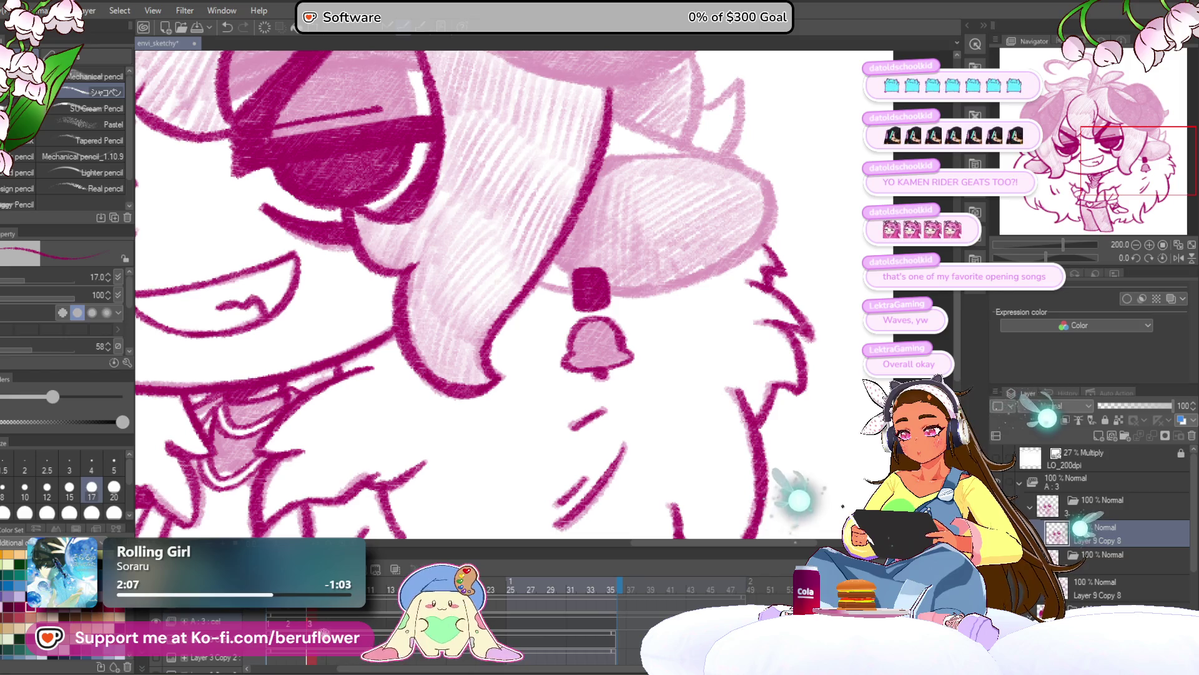
pyautogui.click(1099, 587)
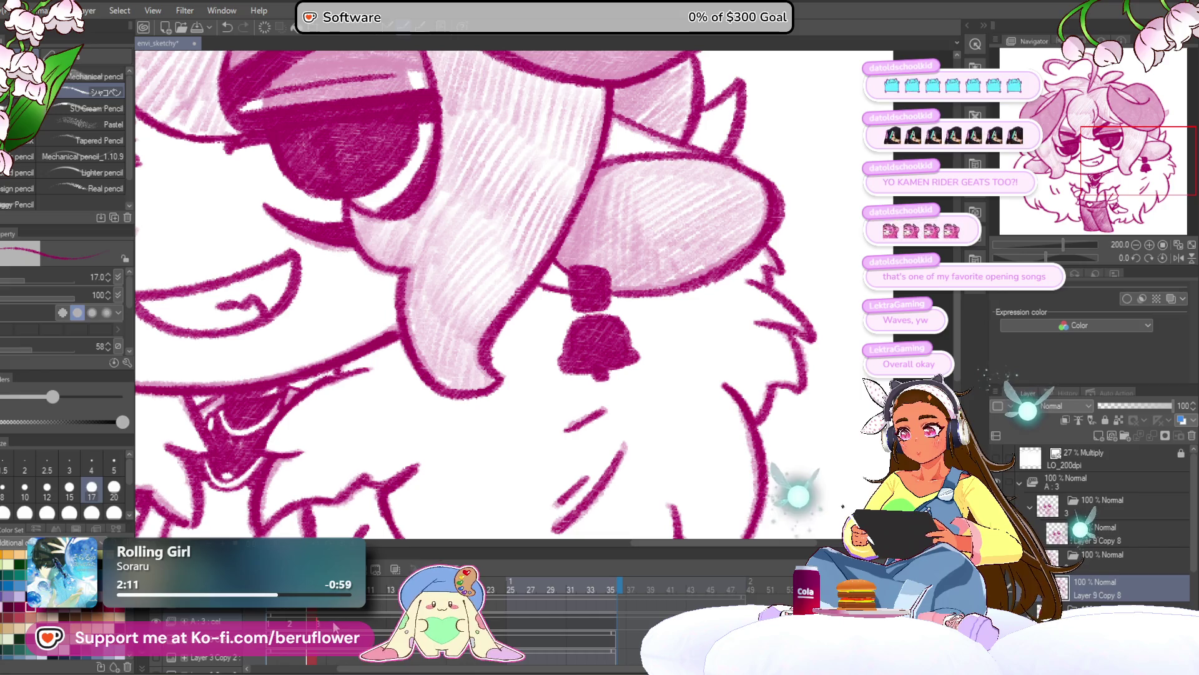
pyautogui.moveTo(436, 449)
pyautogui.mouseDown()
pyautogui.moveTo(399, 527)
pyautogui.moveTo(407, 439)
pyautogui.mouseUp()
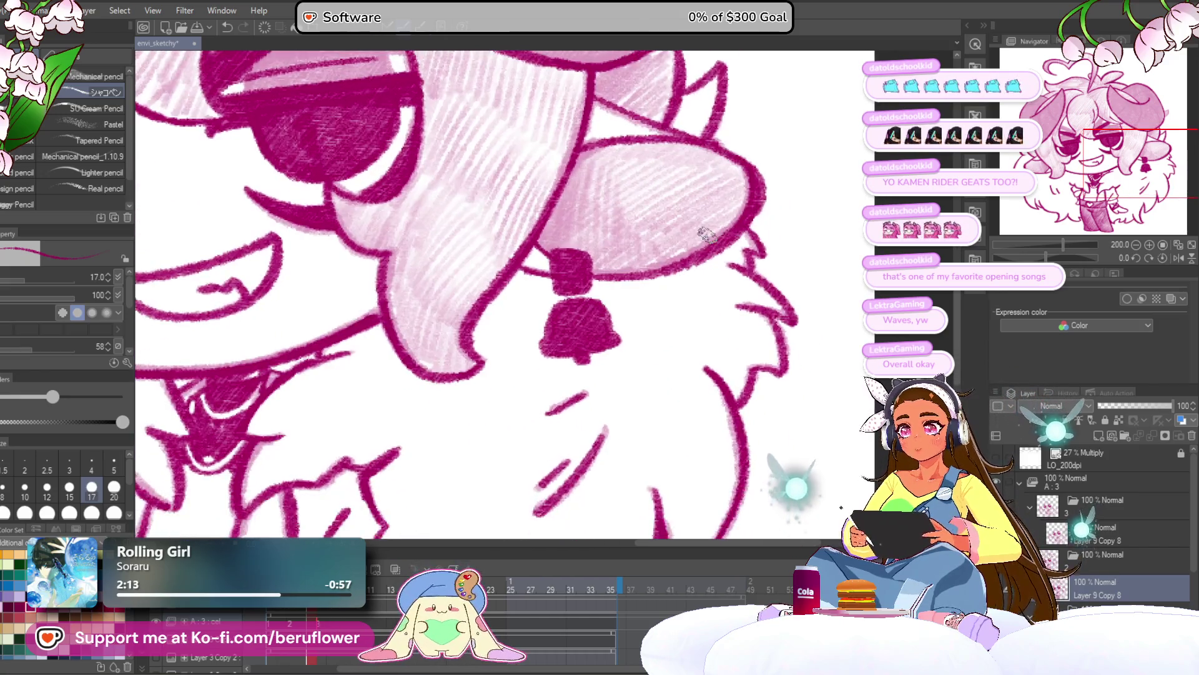
pyautogui.hotkey('ctrl', '0')
pyautogui.scroll(10, 555, 340)
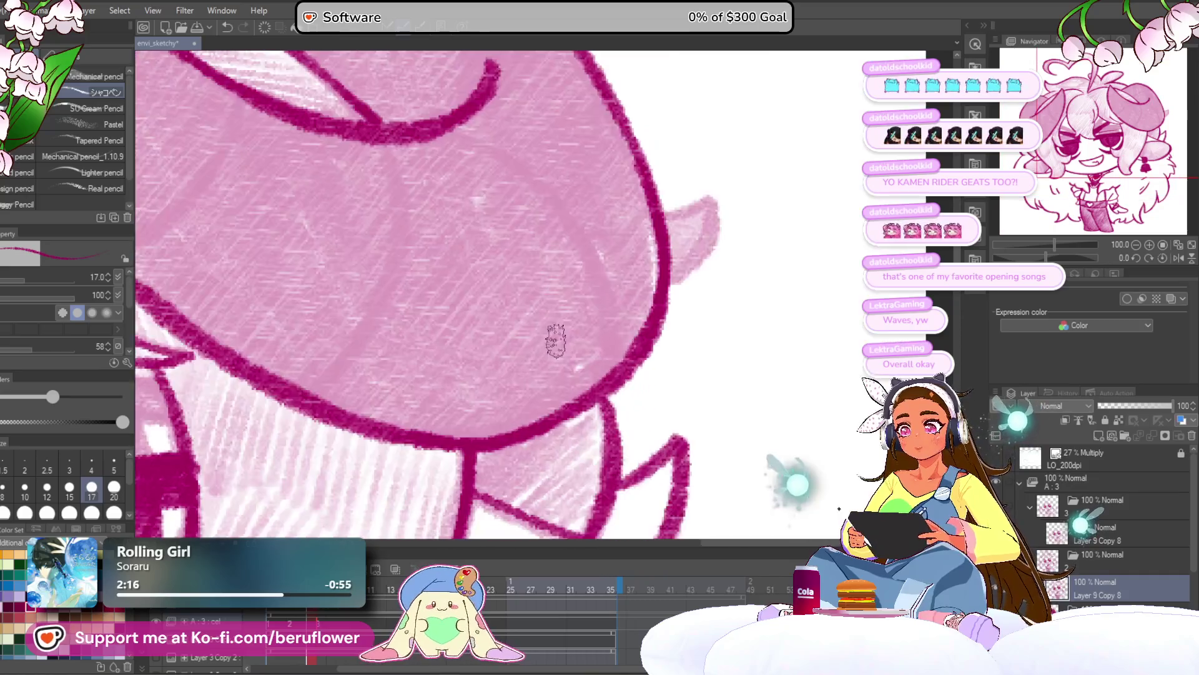
# Outline the right ear in dark magenta and recentre the whole drawing
pyautogui.scroll(5, 556, 341)
pyautogui.moveTo(649, 269)
pyautogui.mouseDown()
pyautogui.moveTo(698, 249)
pyautogui.moveTo(647, 342)
pyautogui.mouseUp()
pyautogui.scroll(-6, 647, 342)
pyautogui.moveTo(624, 522)
pyautogui.mouseDown()
pyautogui.moveTo(737, 411)
pyautogui.moveTo(695, 410)
pyautogui.mouseUp()
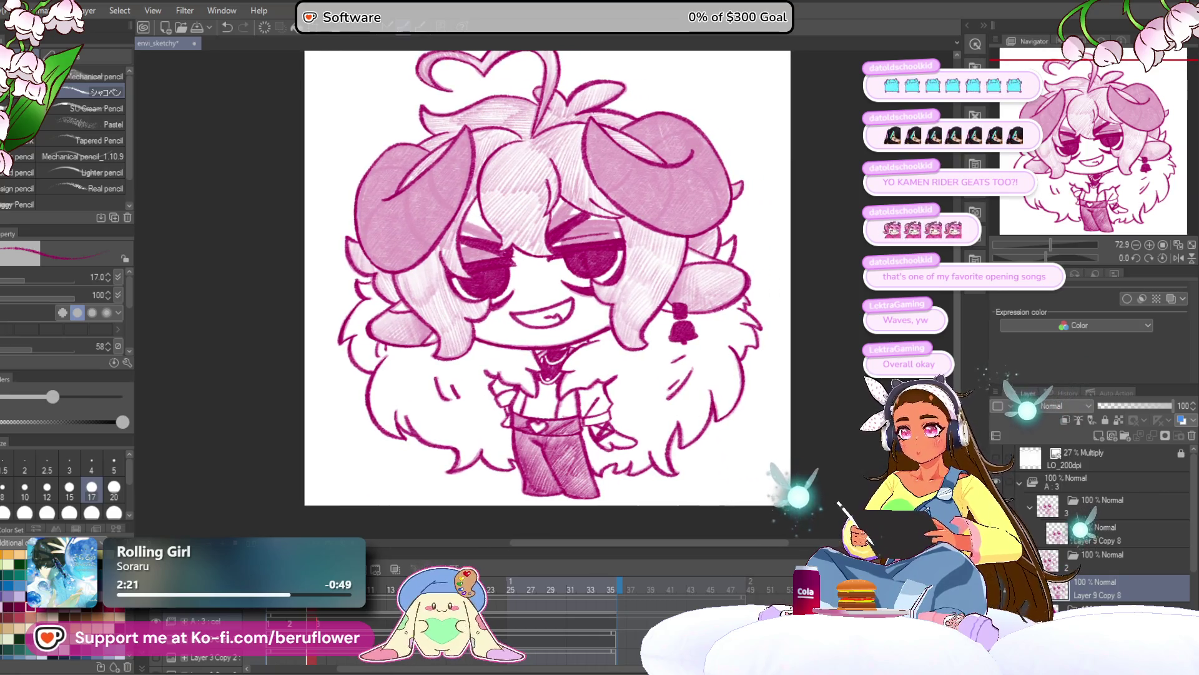
# Move Layer 9 Copy 8 into the other folder, compare darker and lighter shading, and keep the lighter version
pyautogui.moveTo(1118, 588); pyautogui.dragTo(1118, 534)
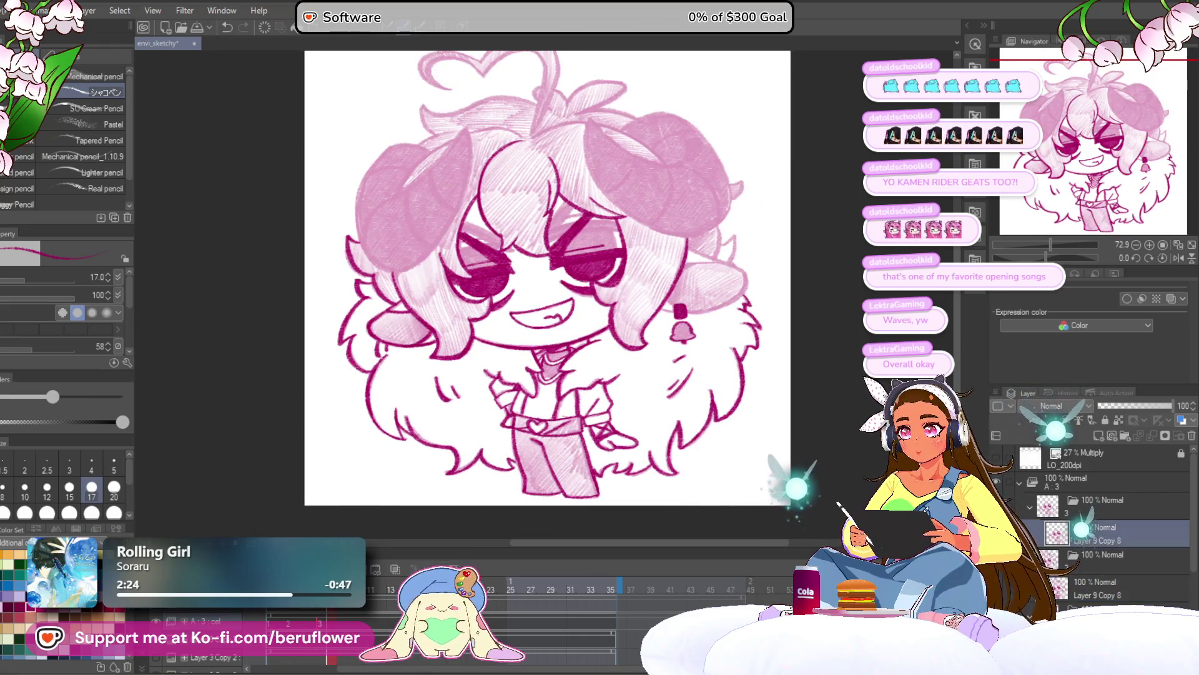
pyautogui.hotkey('ctrl', 'z')
pyautogui.hotkey('ctrl', 'y')
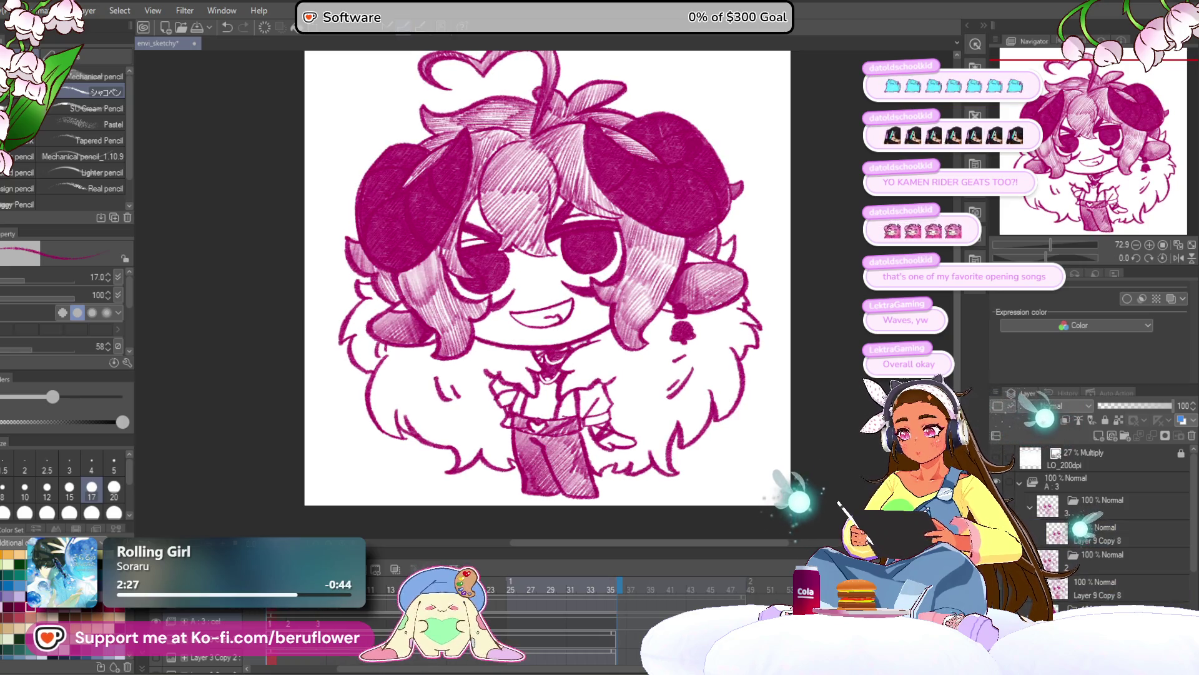
pyautogui.hotkey('ctrl', 'z')
pyautogui.hotkey('ctrl', 'y')
pyautogui.hotkey('ctrl', 'z')
pyautogui.hotkey('ctrl', 'y')
pyautogui.hotkey('ctrl', 'z')
pyautogui.hotkey('ctrl', 'y')
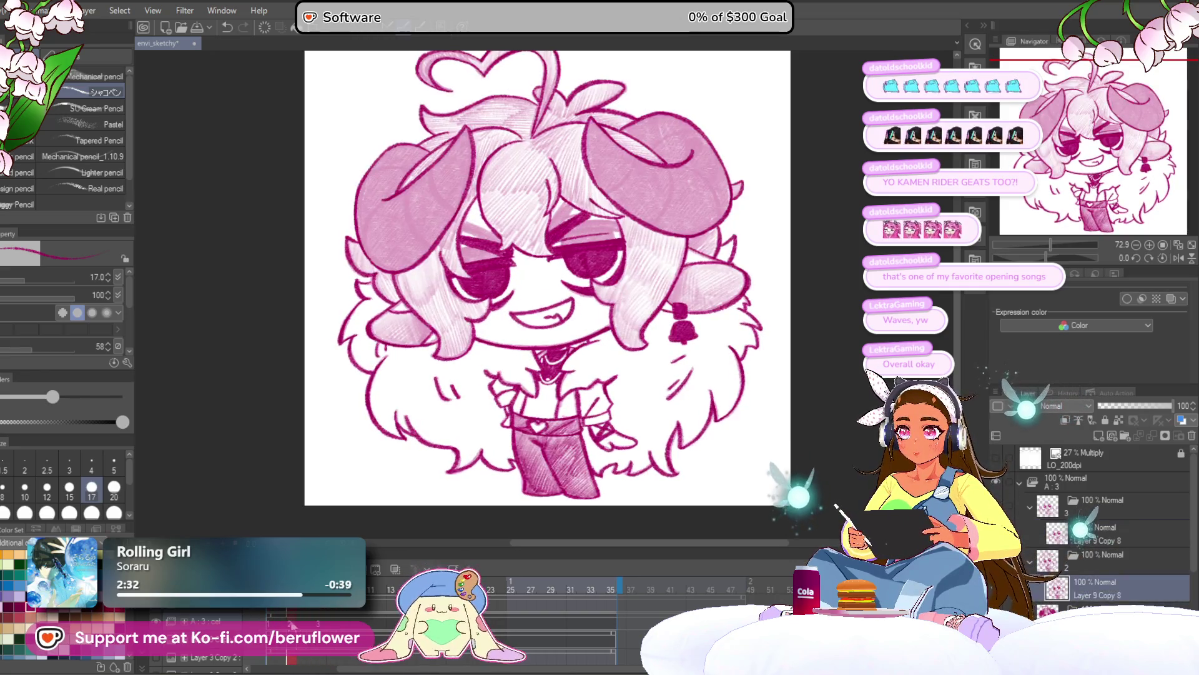
pyautogui.hotkey('ctrl', 'z')
pyautogui.hotkey('ctrl', 'y')
pyautogui.hotkey('ctrl', 'y')
pyautogui.hotkey('ctrl', 'z')
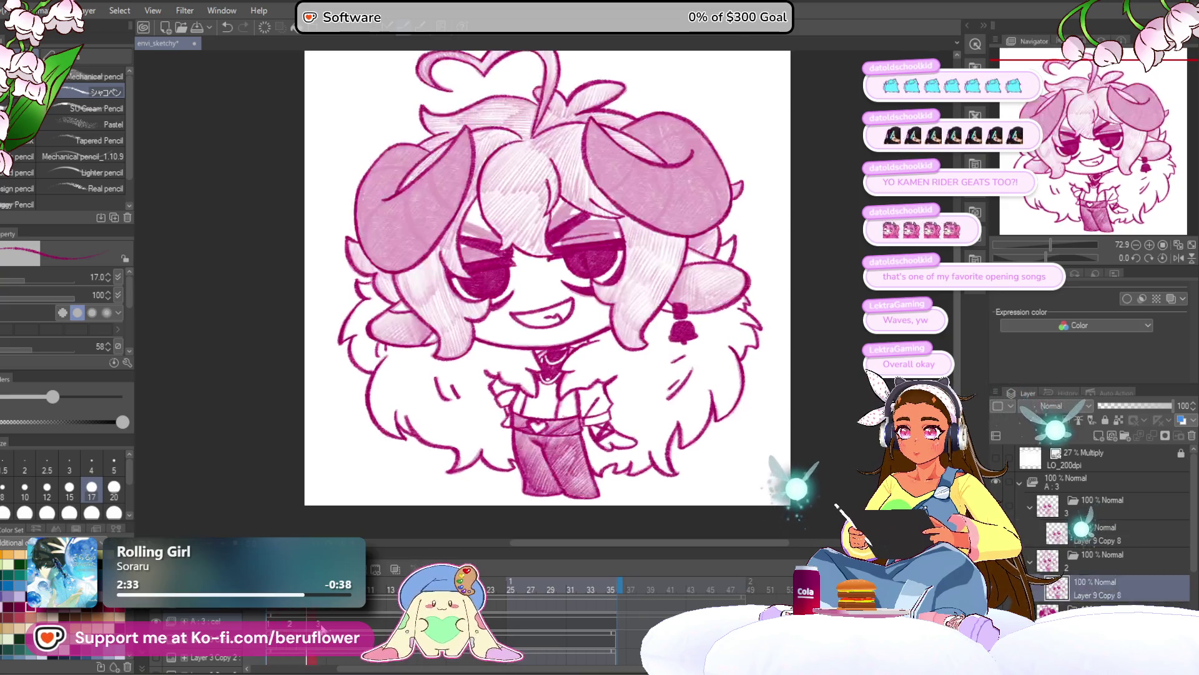
pyautogui.hotkey('ctrl', 'z')
pyautogui.hotkey('ctrl', 'y')
pyautogui.hotkey('ctrl', 'z')
pyautogui.hotkey('ctrl', 'y')
pyautogui.hotkey('ctrl', 'z')
pyautogui.hotkey('ctrl', 'y')
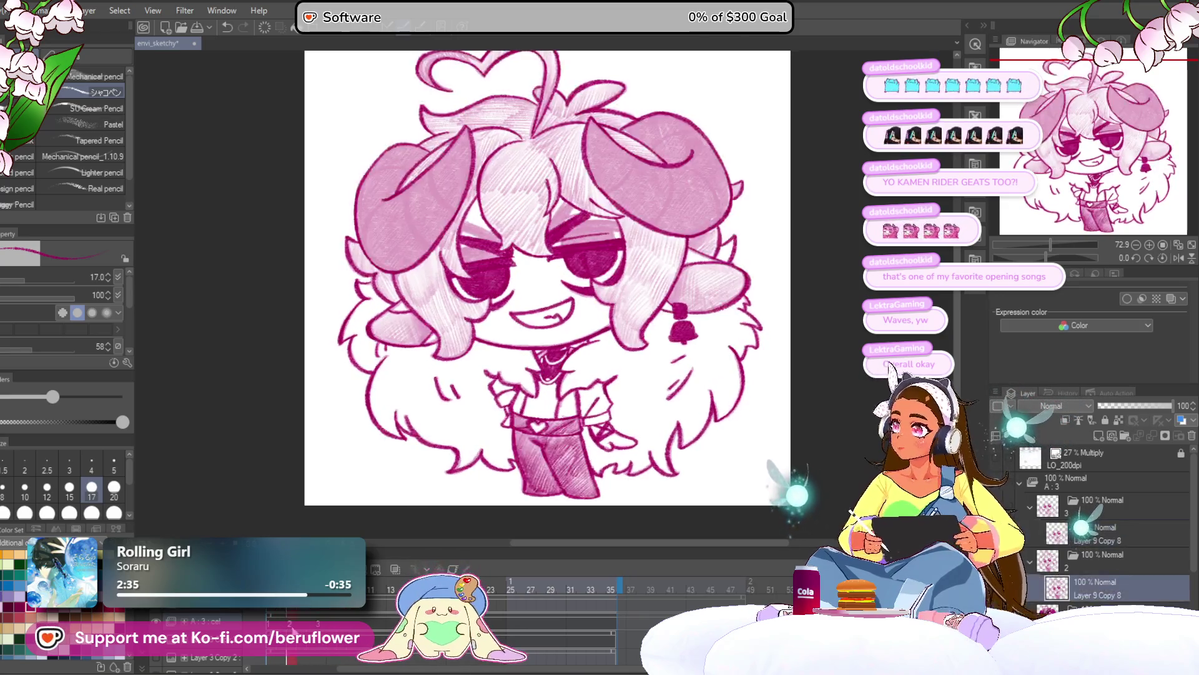
pyautogui.hotkey('ctrl', 'z')
pyautogui.hotkey('ctrl', 'y')
pyautogui.hotkey('ctrl', 'z')
pyautogui.hotkey('ctrl', 'y')
pyautogui.hotkey('ctrl', 'z')
pyautogui.hotkey('ctrl', 'y')
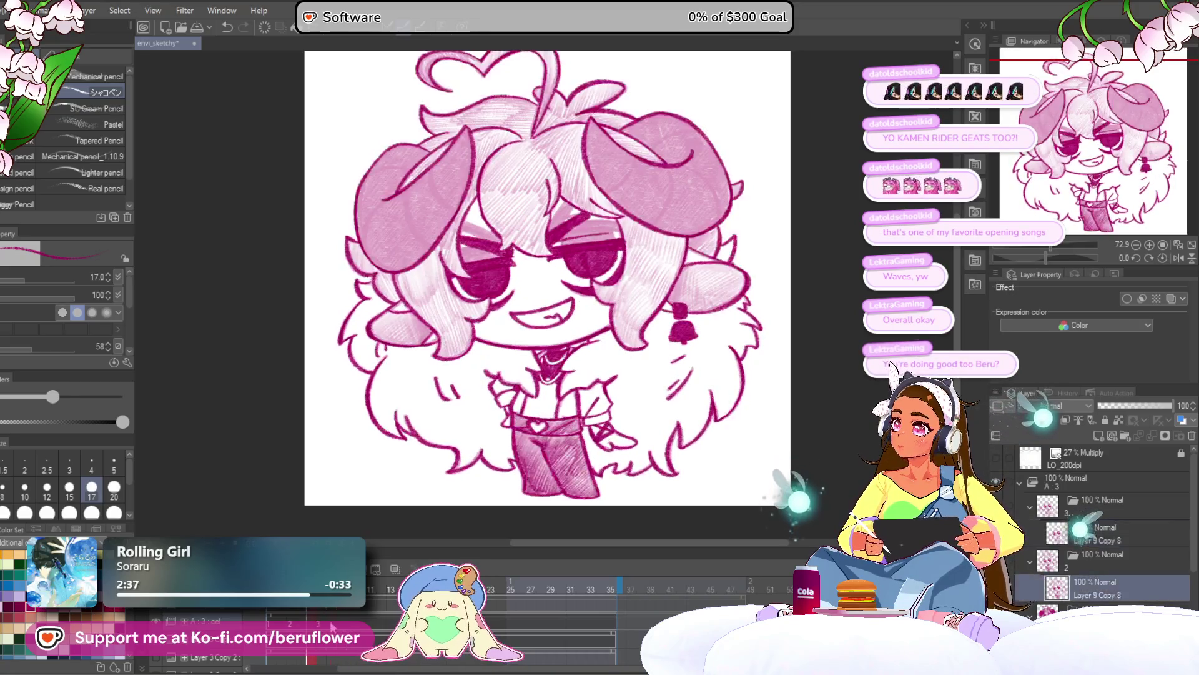
pyautogui.hotkey('ctrl', 'z')
pyautogui.hotkey('ctrl', 'y')
pyautogui.hotkey('ctrl', 'z')
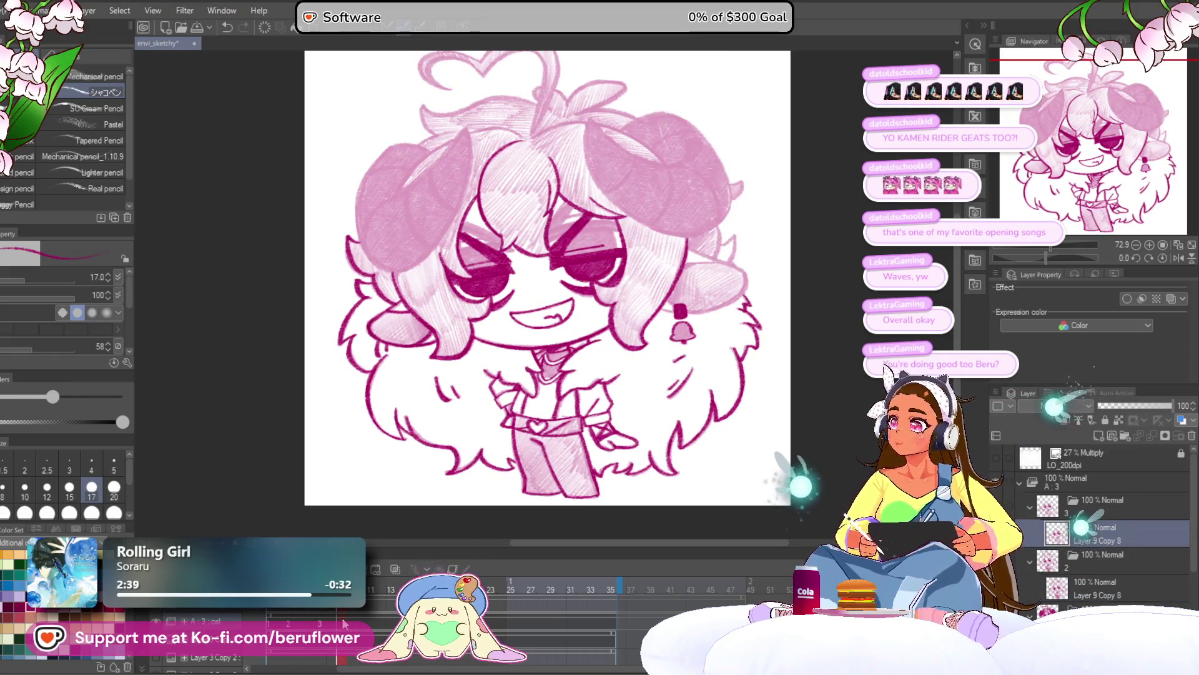
pyautogui.hotkey('ctrl', 'y')
pyautogui.hotkey('ctrl', 'z')
pyautogui.hotkey('ctrl', 'y')
pyautogui.hotkey('ctrl', 'z')
pyautogui.hotkey('ctrl', 'y')
pyautogui.hotkey('ctrl', 'z')
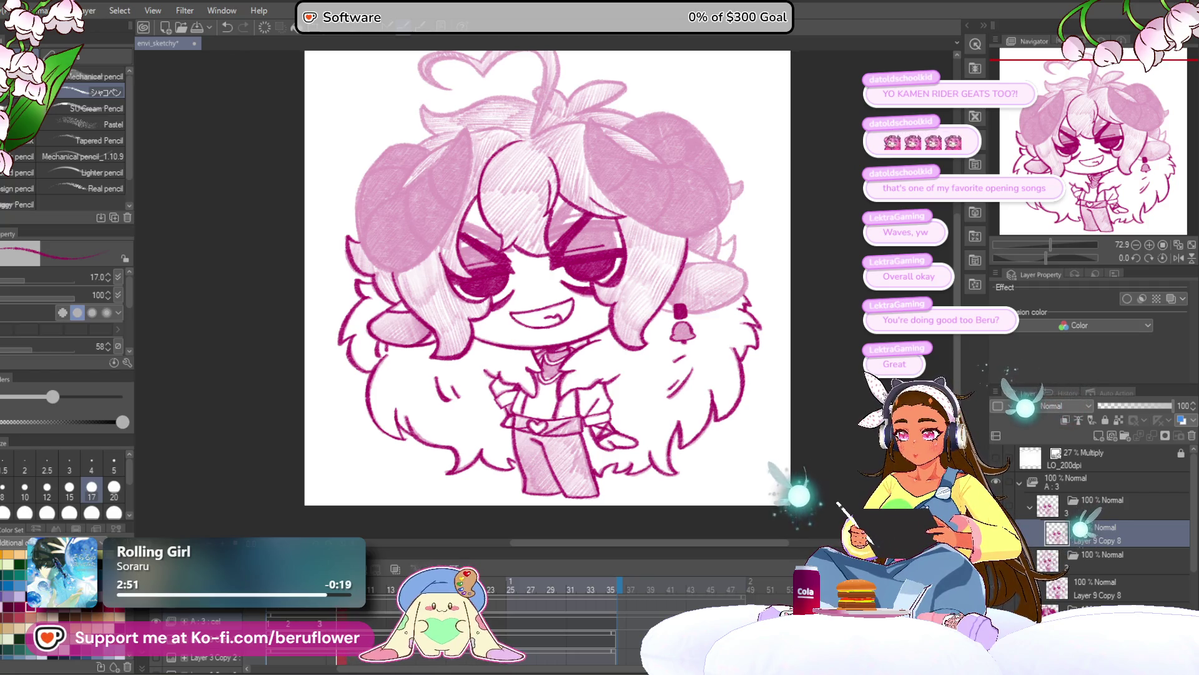
# On cel A:4, ink a thick dark-magenta lower eyelid under the right eye
pyautogui.hotkey('ctrl', 'Right')
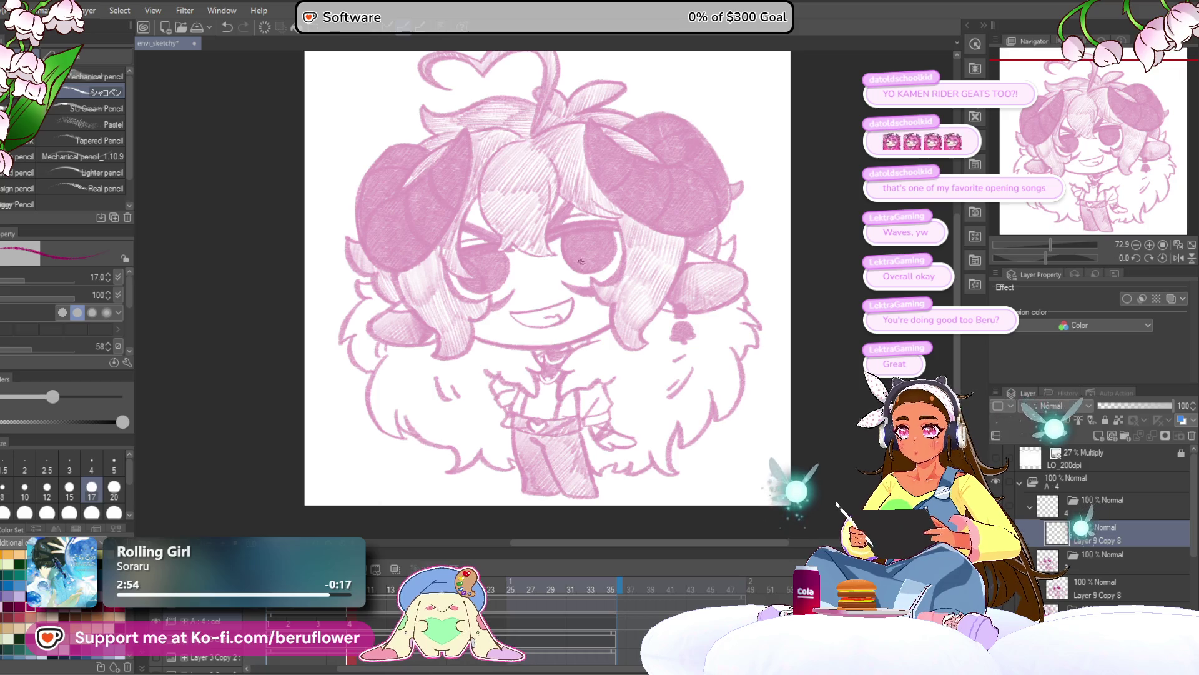
pyautogui.scroll(5, 582, 258)
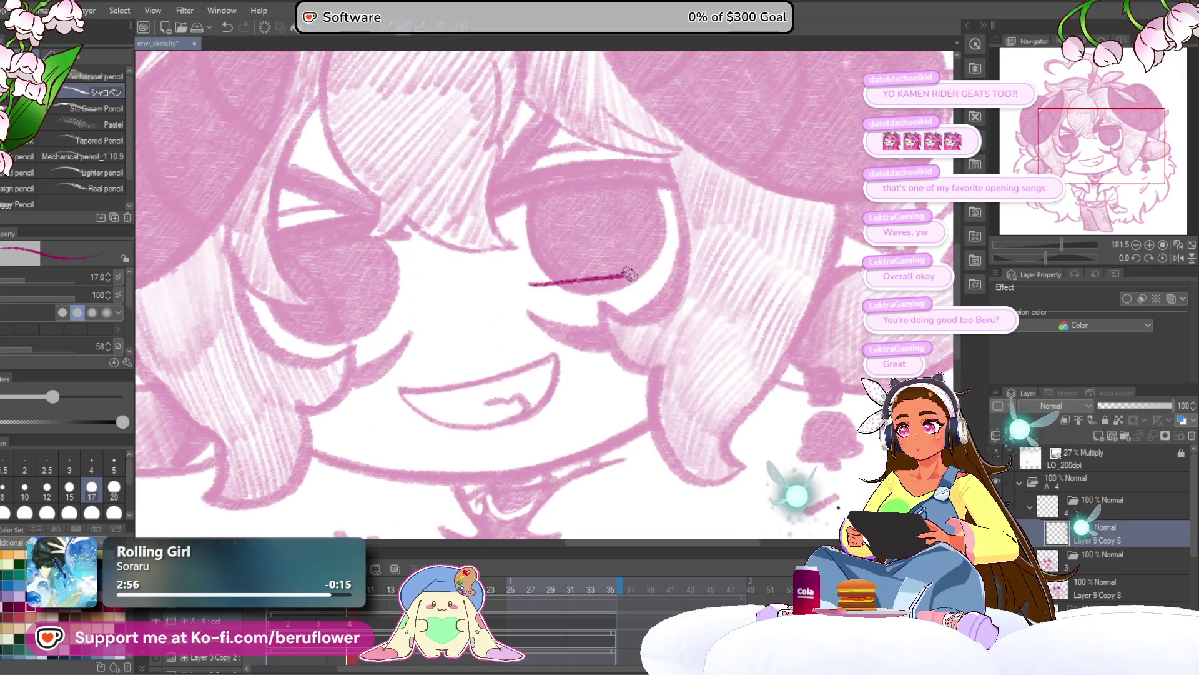
pyautogui.moveTo(535, 284)
pyautogui.mouseDown()
pyautogui.moveTo(624, 271)
pyautogui.moveTo(525, 283)
pyautogui.mouseUp()
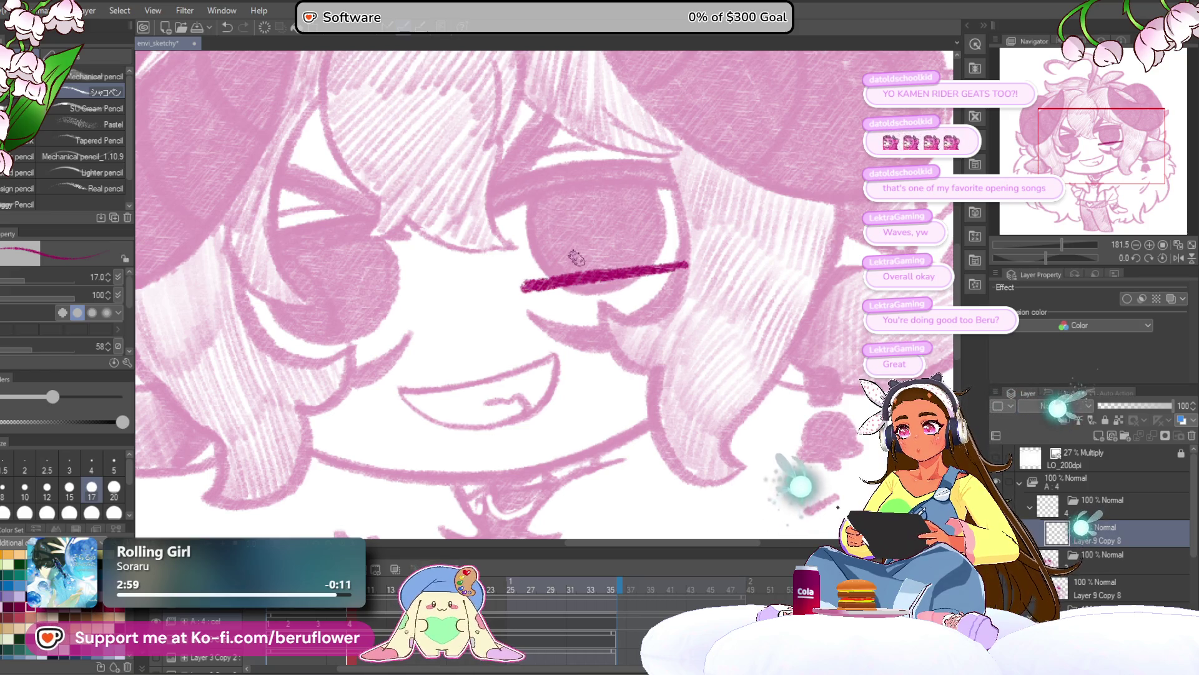
pyautogui.moveTo(1066, 260); pyautogui.dragTo(1042, 252)
pyautogui.moveTo(536, 293); pyautogui.dragTo(681, 240)
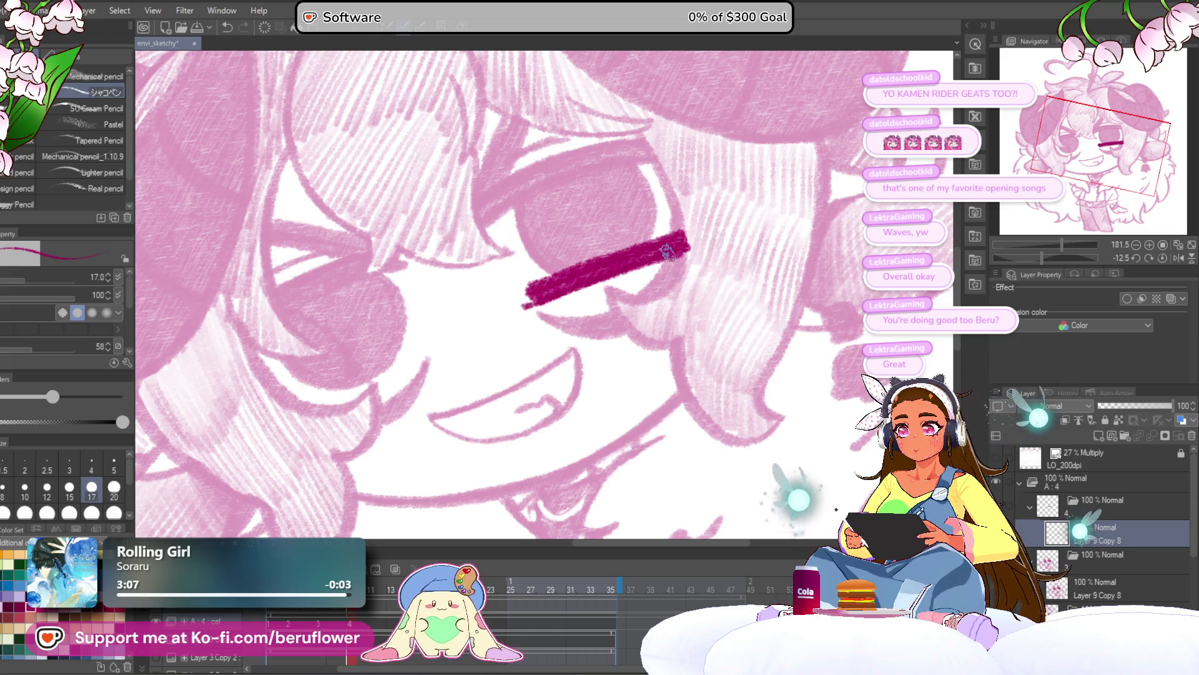
pyautogui.moveTo(665, 324); pyautogui.dragTo(651, 350)
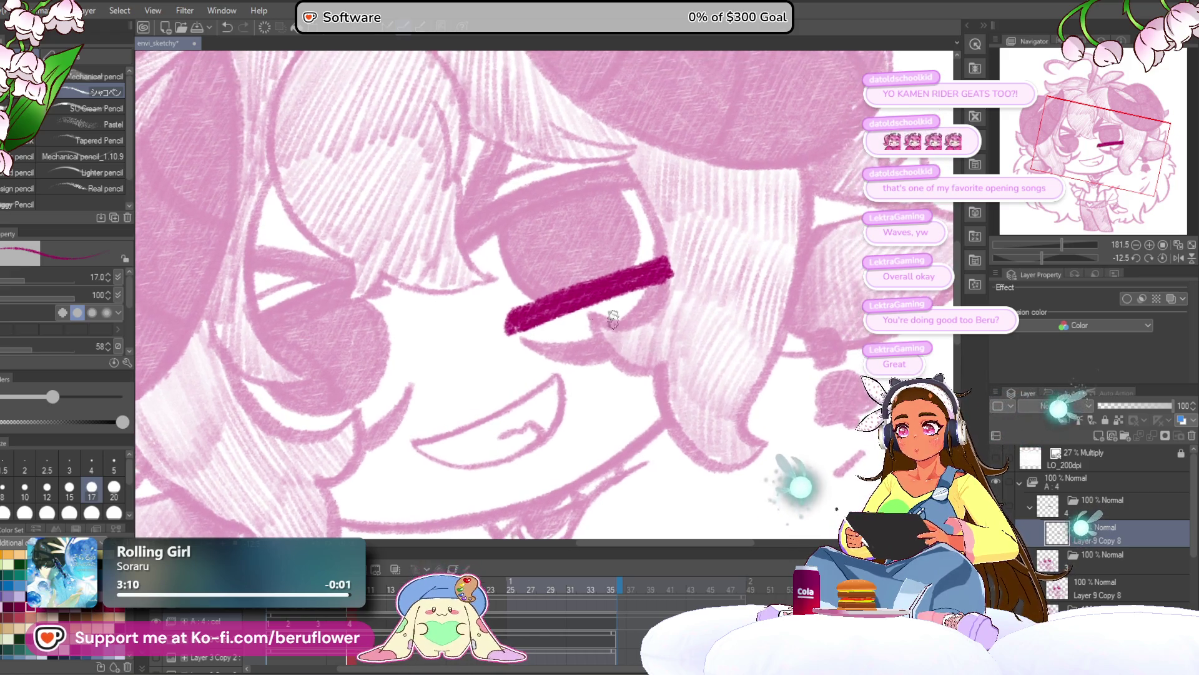
pyautogui.moveTo(663, 275)
pyautogui.mouseDown()
pyautogui.moveTo(587, 336)
pyautogui.moveTo(643, 310)
pyautogui.moveTo(672, 274)
pyautogui.mouseUp()
pyautogui.moveTo(525, 370); pyautogui.dragTo(688, 321)
# Draw a thick, long dark-magenta lower eyelid under the left eye
pyautogui.moveTo(544, 313); pyautogui.dragTo(442, 364)
pyautogui.hotkey('ctrl', 'z')
pyautogui.moveTo(544, 312)
pyautogui.mouseDown()
pyautogui.moveTo(437, 373)
pyautogui.moveTo(499, 329)
pyautogui.mouseUp()
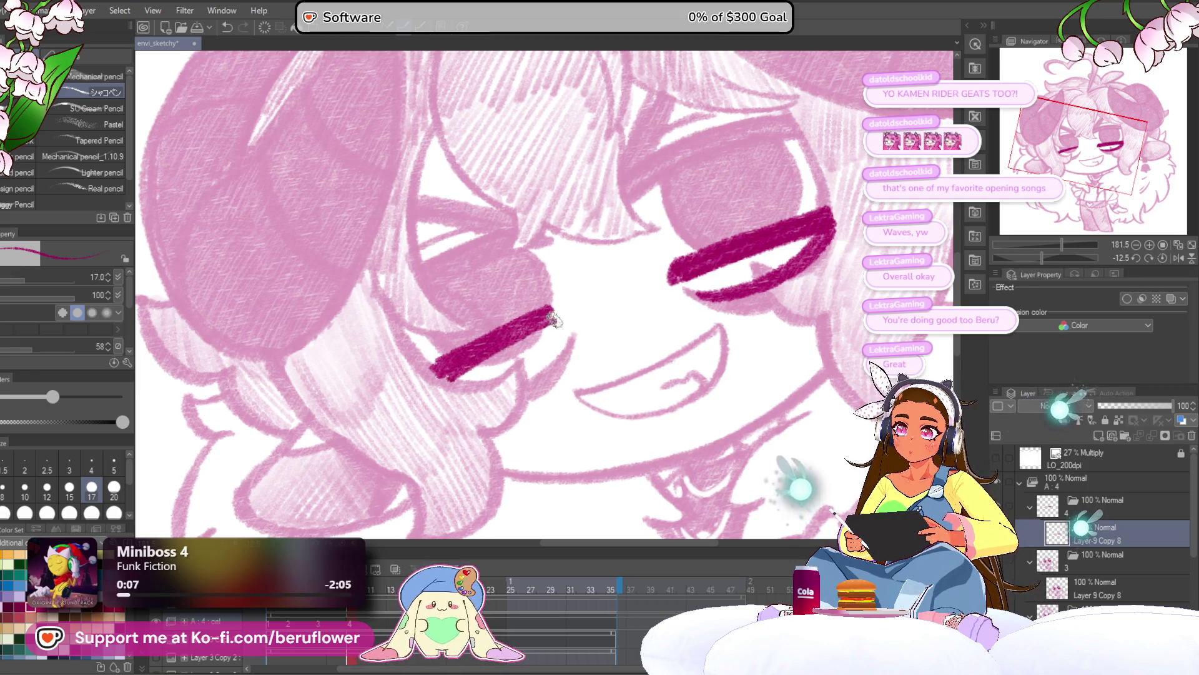
pyautogui.moveTo(513, 342); pyautogui.dragTo(546, 326)
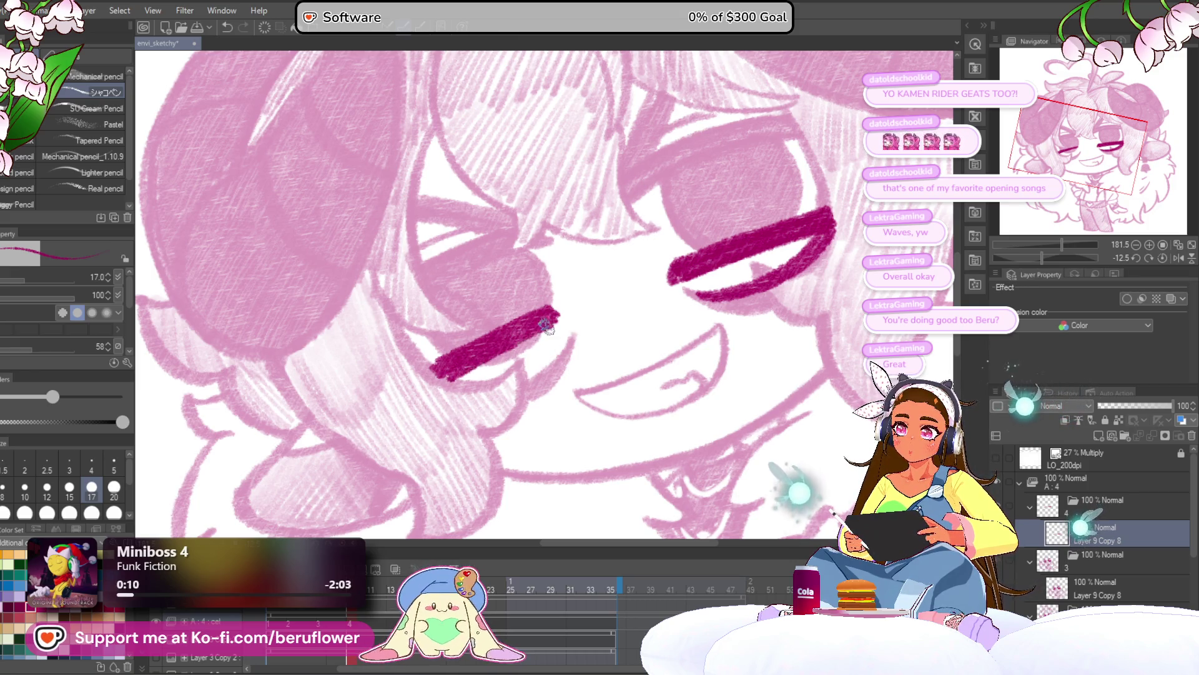
pyautogui.moveTo(484, 390); pyautogui.dragTo(469, 356)
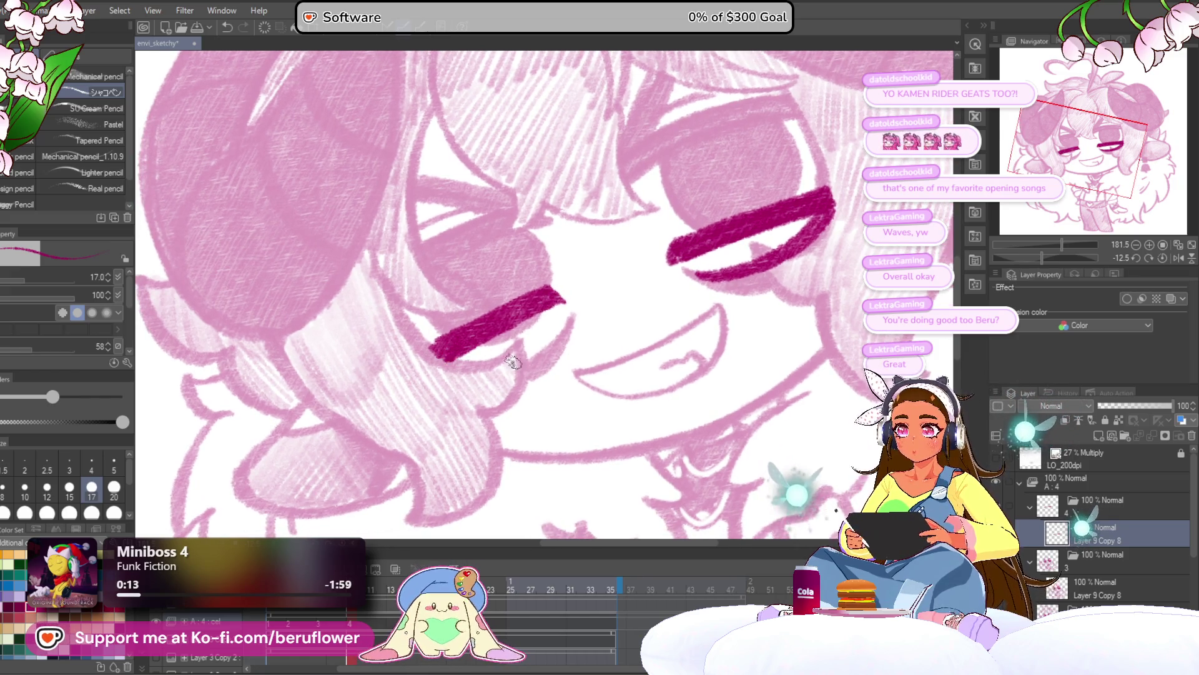
pyautogui.moveTo(545, 351)
pyautogui.mouseDown()
pyautogui.moveTo(525, 368)
pyautogui.moveTo(712, 396)
pyautogui.moveTo(845, 329)
pyautogui.mouseUp()
# Darken the right eye's lash line, fit the page to view, and show the dark line art layer
pyautogui.hotkey('ctrl', '0')
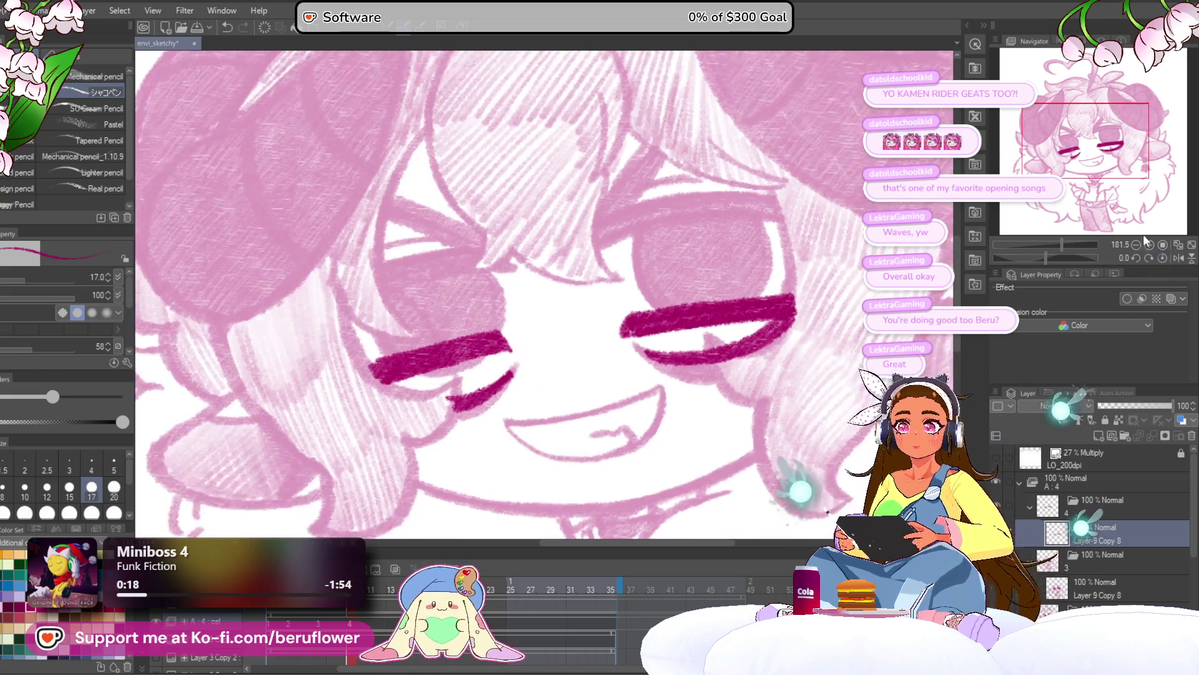
pyautogui.scroll(5, 604, 339)
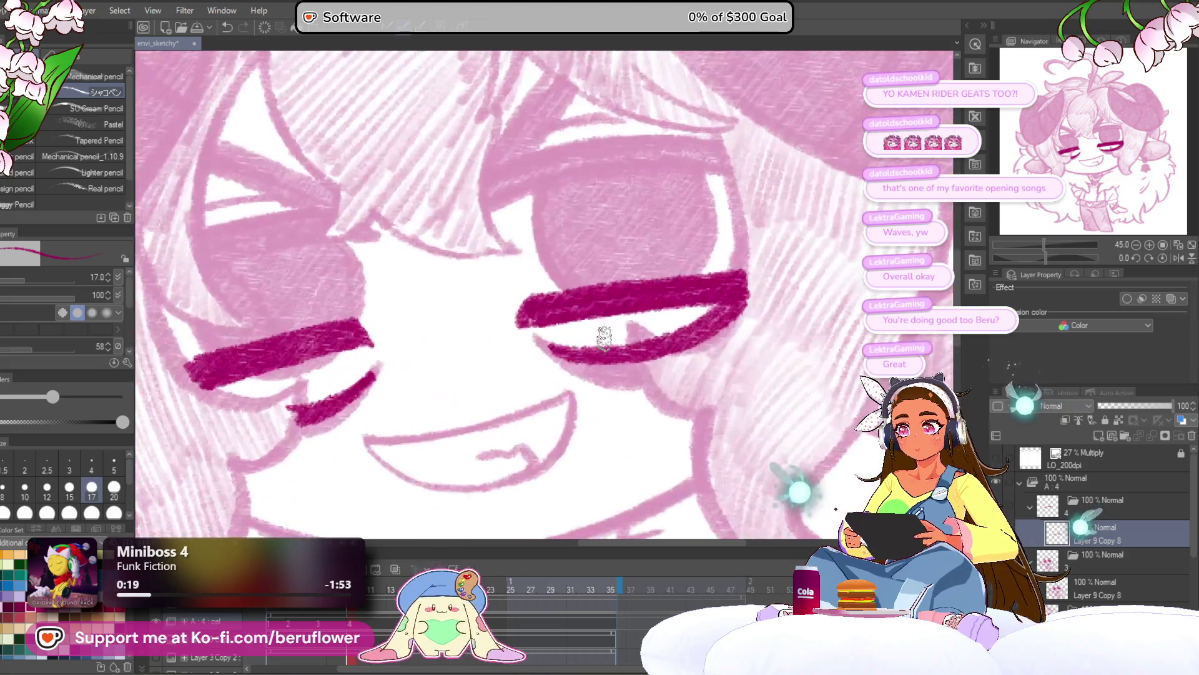
pyautogui.moveTo(571, 311)
pyautogui.mouseDown()
pyautogui.moveTo(651, 316)
pyautogui.moveTo(631, 312)
pyautogui.mouseUp()
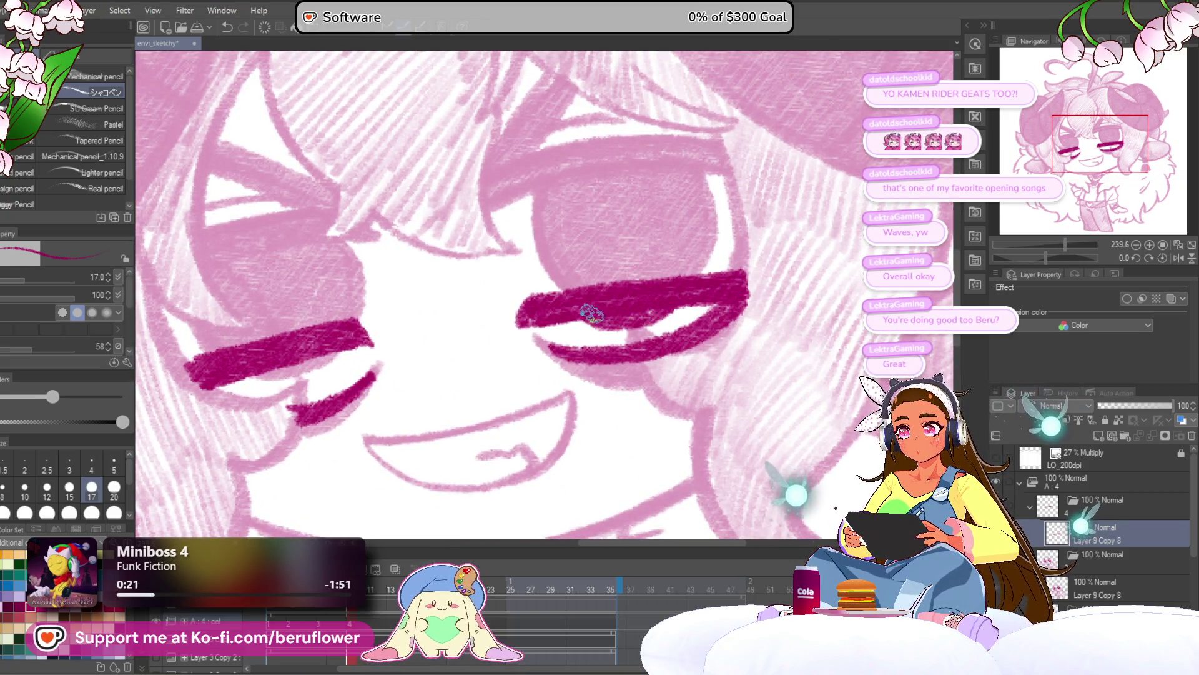
pyautogui.moveTo(316, 365); pyautogui.dragTo(566, 328)
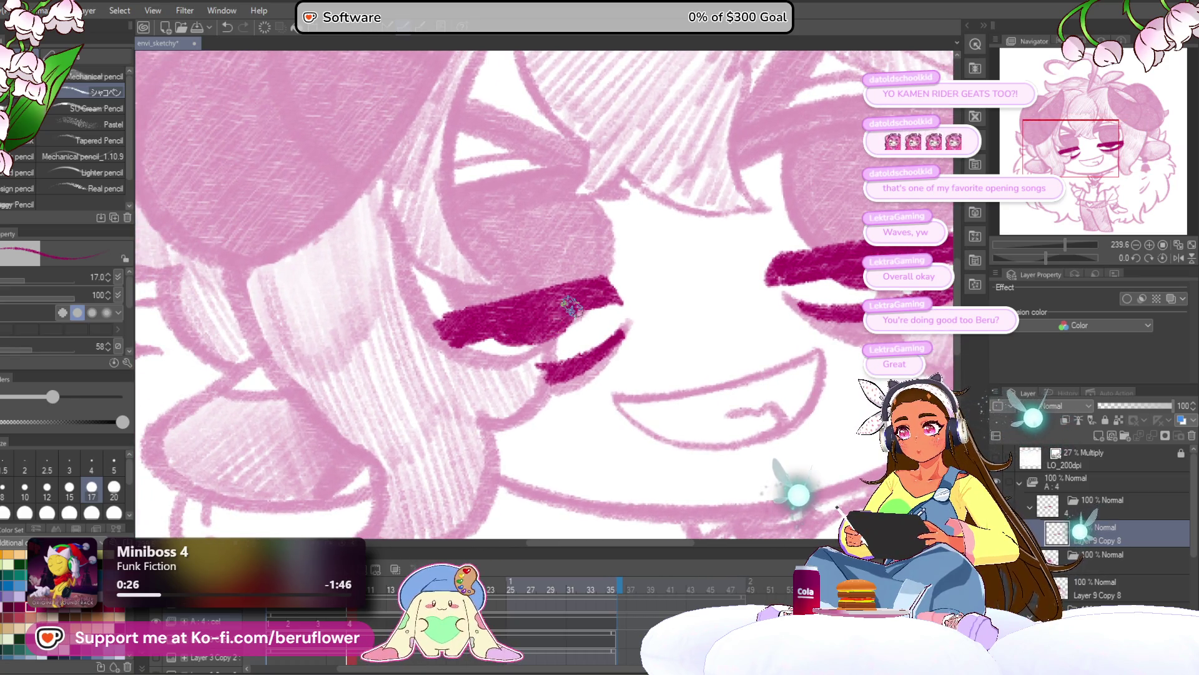
pyautogui.hotkey('ctrl', '0')
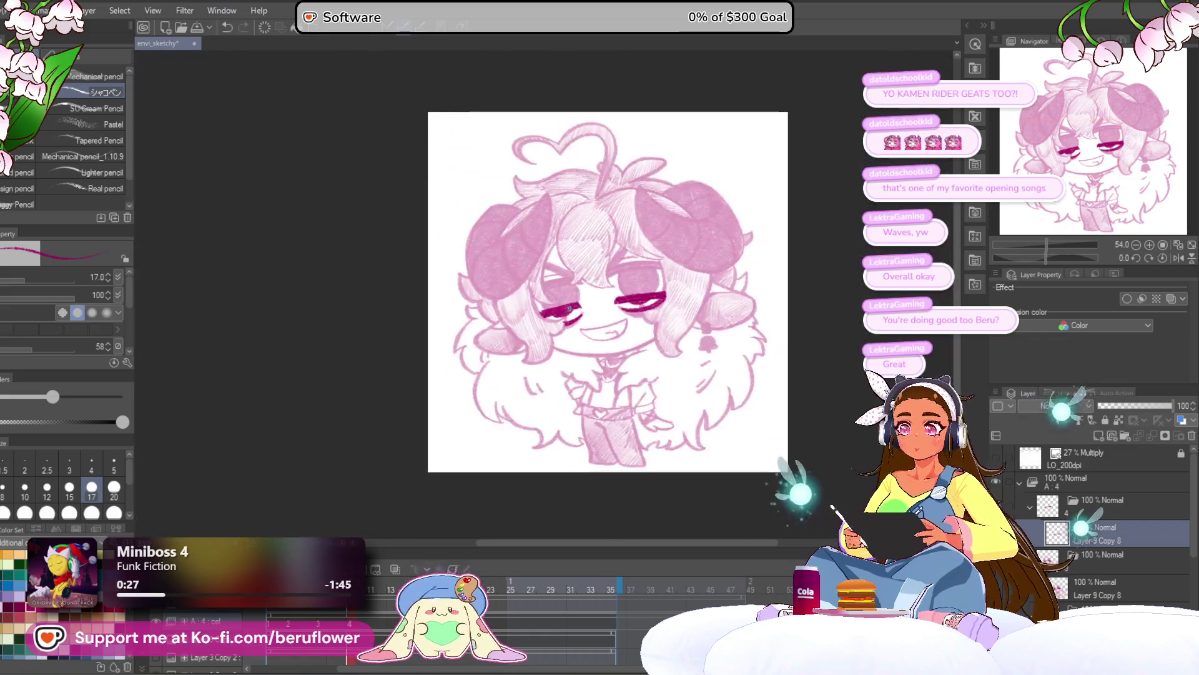
pyautogui.scroll(2, 535, 471)
pyautogui.moveTo(534, 470); pyautogui.dragTo(493, 476)
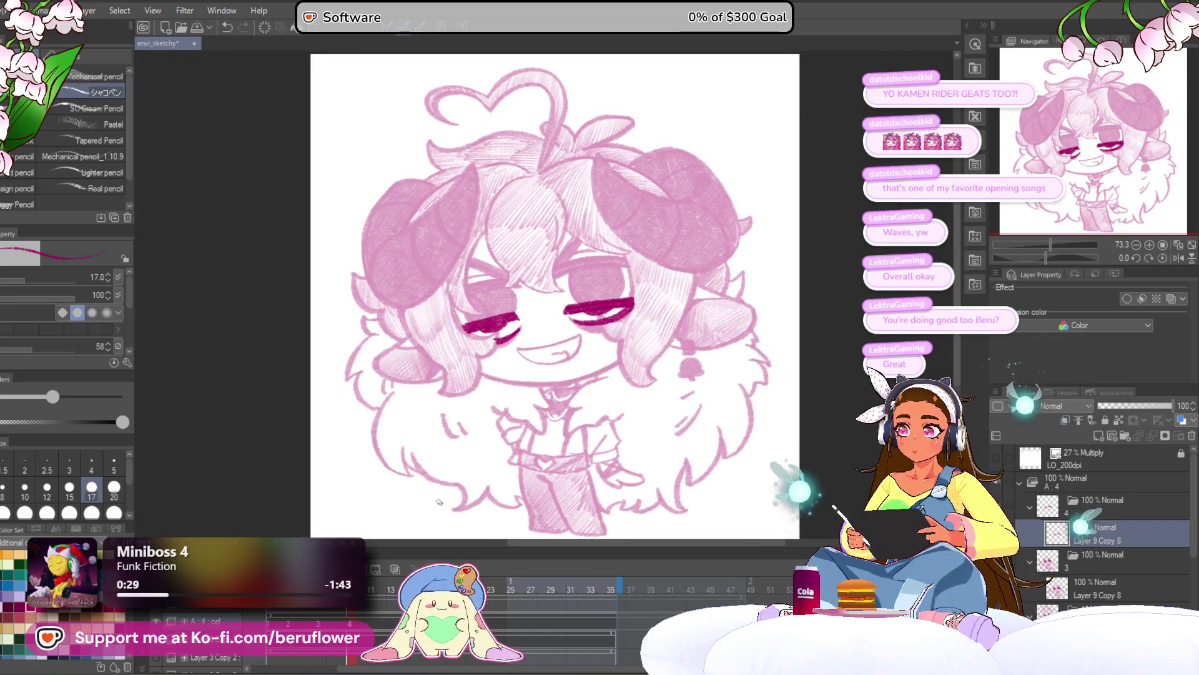
pyautogui.click(1099, 587)
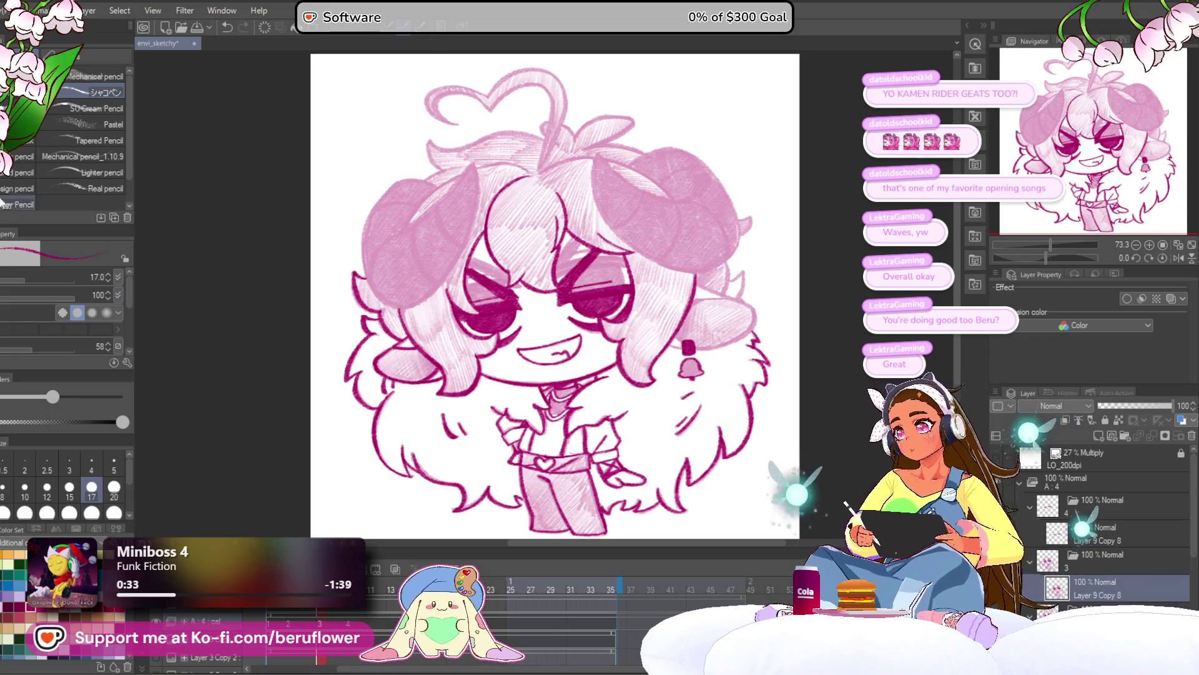
# Lasso the right-hand eye, transform it up and to the left, and deselect
pyautogui.press('m')
pyautogui.scroll(4, 616, 310)
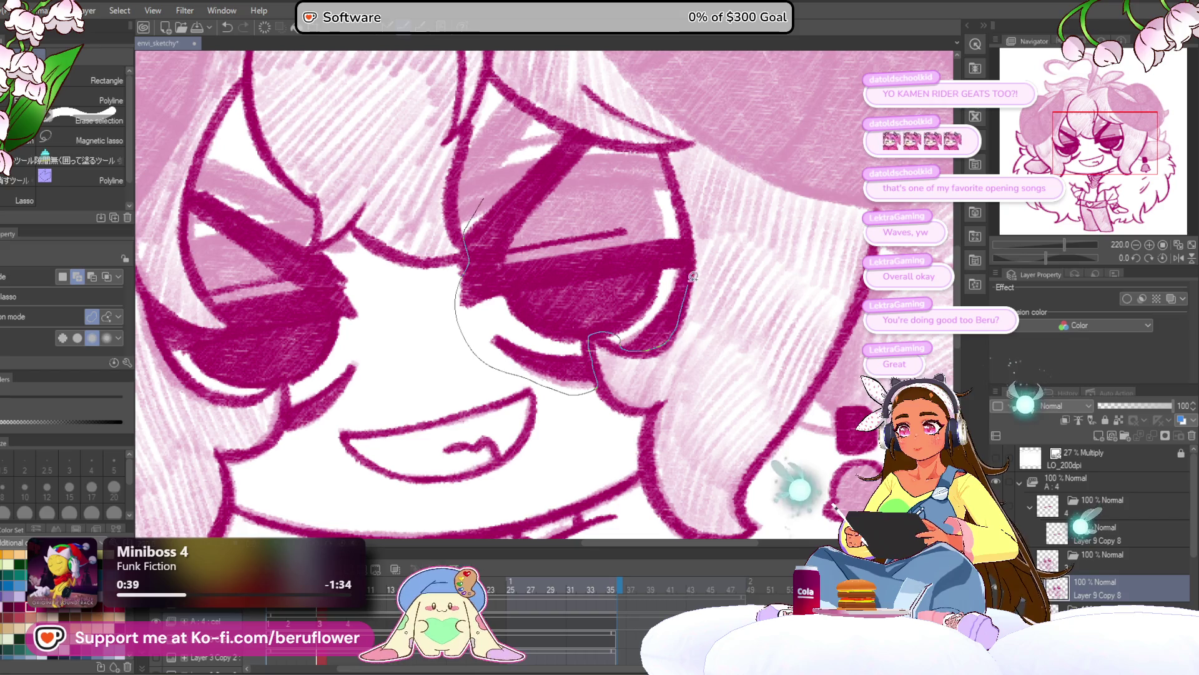
pyautogui.moveTo(584, 137); pyautogui.dragTo(484, 198)
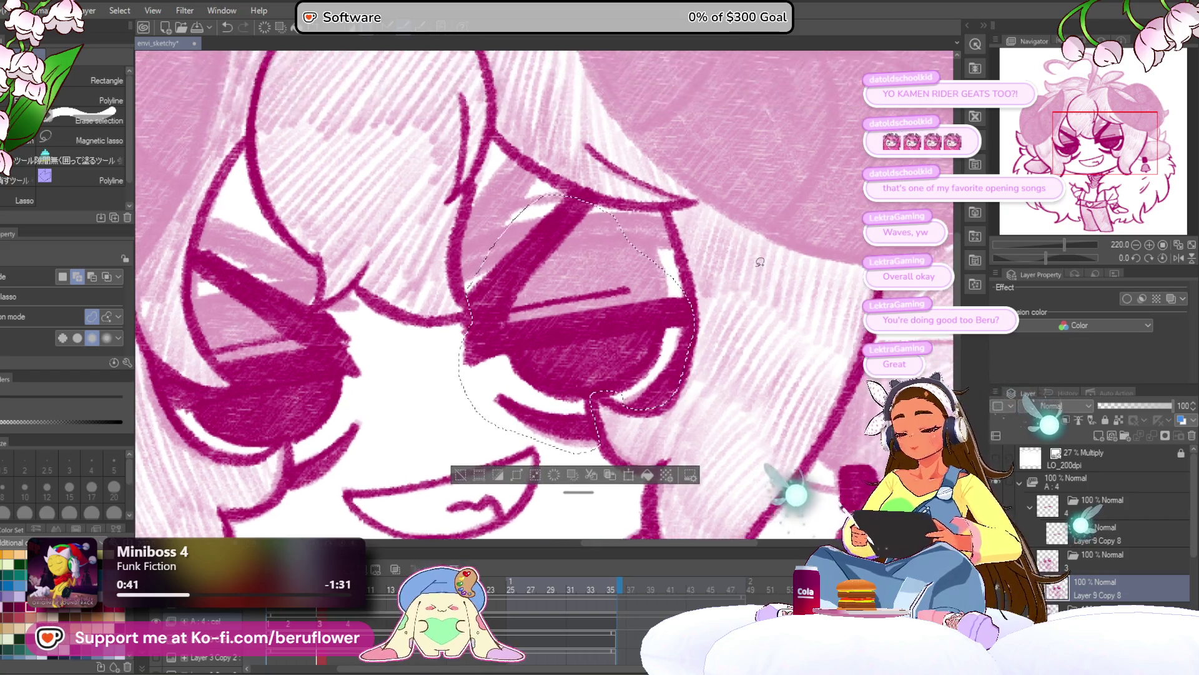
pyautogui.scroll(2, 632, 376)
pyautogui.hotkey('ctrl', 't')
pyautogui.moveTo(633, 377)
pyautogui.mouseDown()
pyautogui.moveTo(625, 321)
pyautogui.moveTo(623, 339)
pyautogui.moveTo(649, 352)
pyautogui.mouseUp()
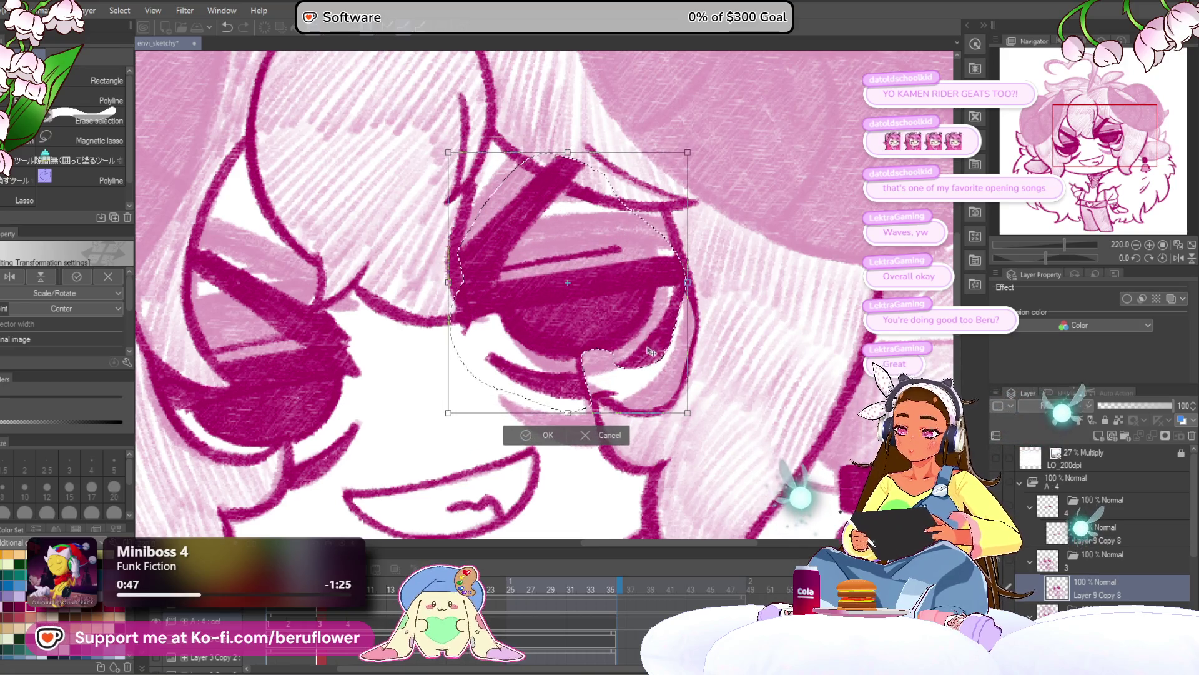
pyautogui.press('Return')
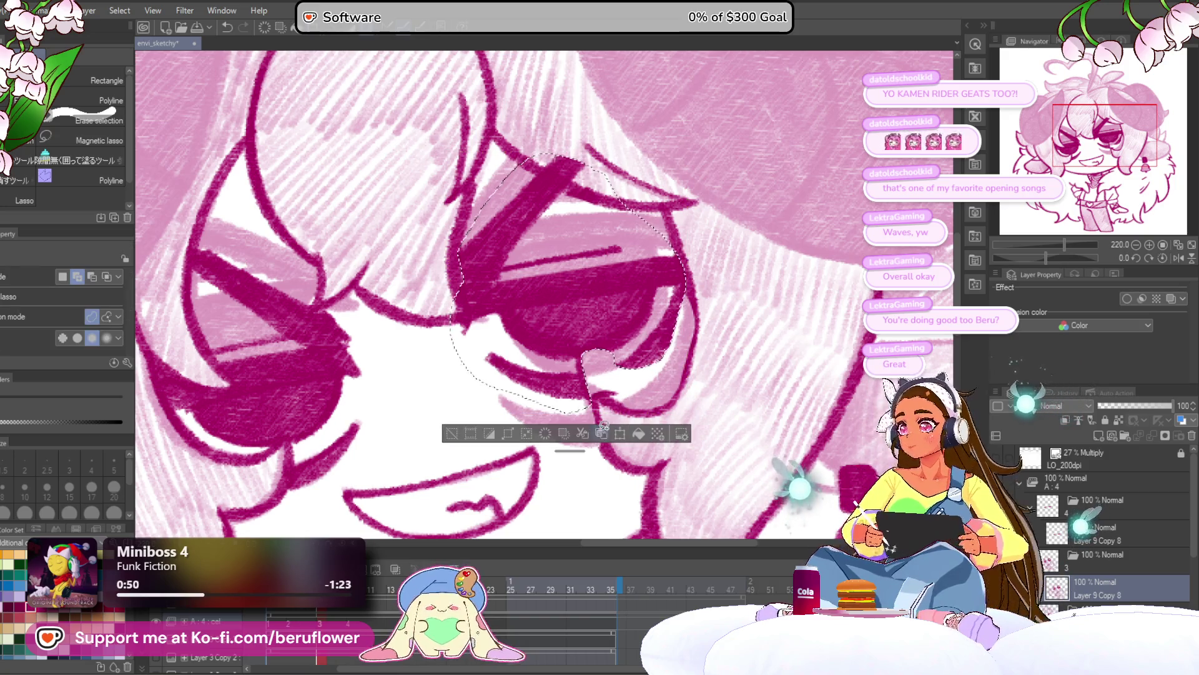
pyautogui.hotkey('ctrl', 'd')
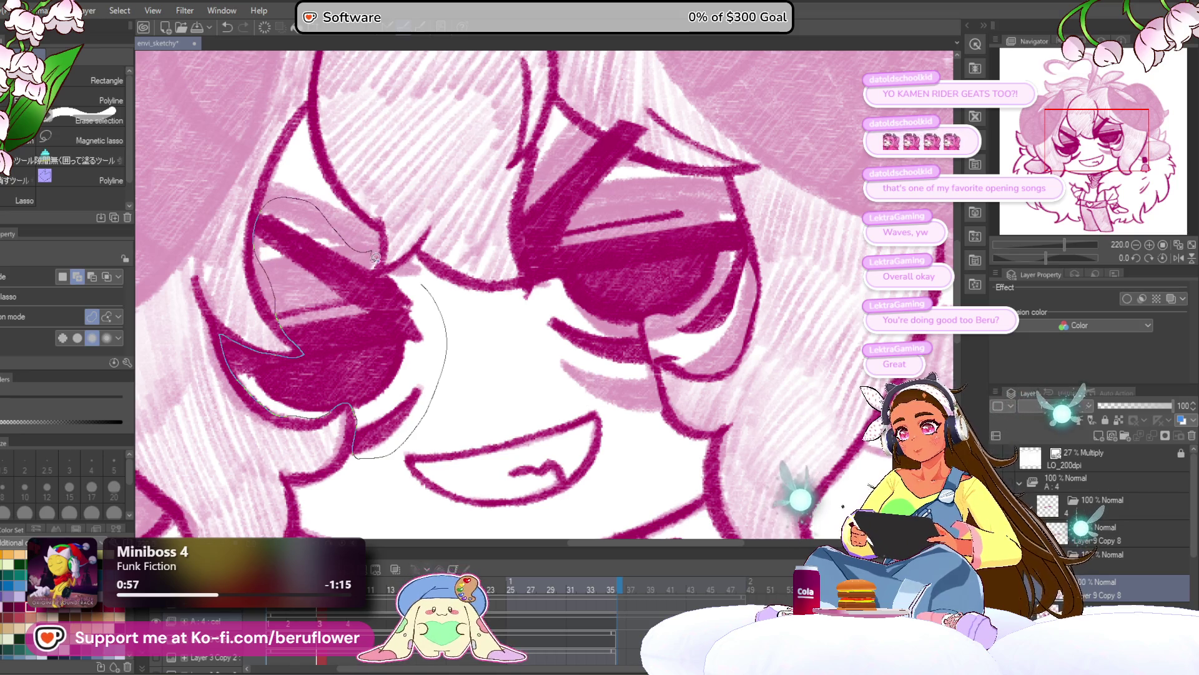
# Lasso the left-hand eye, shift it up-left and tilt it slightly to match the right eye
pyautogui.moveTo(402, 269); pyautogui.dragTo(406, 275)
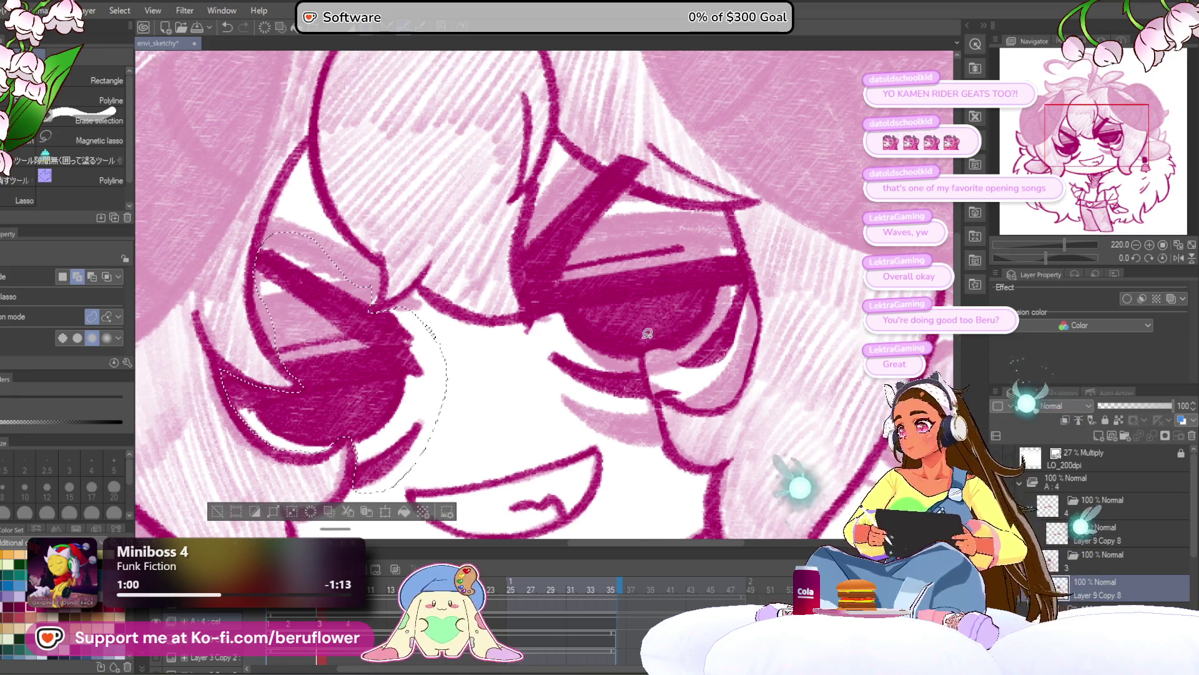
pyautogui.hotkey('ctrl', 't')
pyautogui.moveTo(404, 466); pyautogui.dragTo(389, 436)
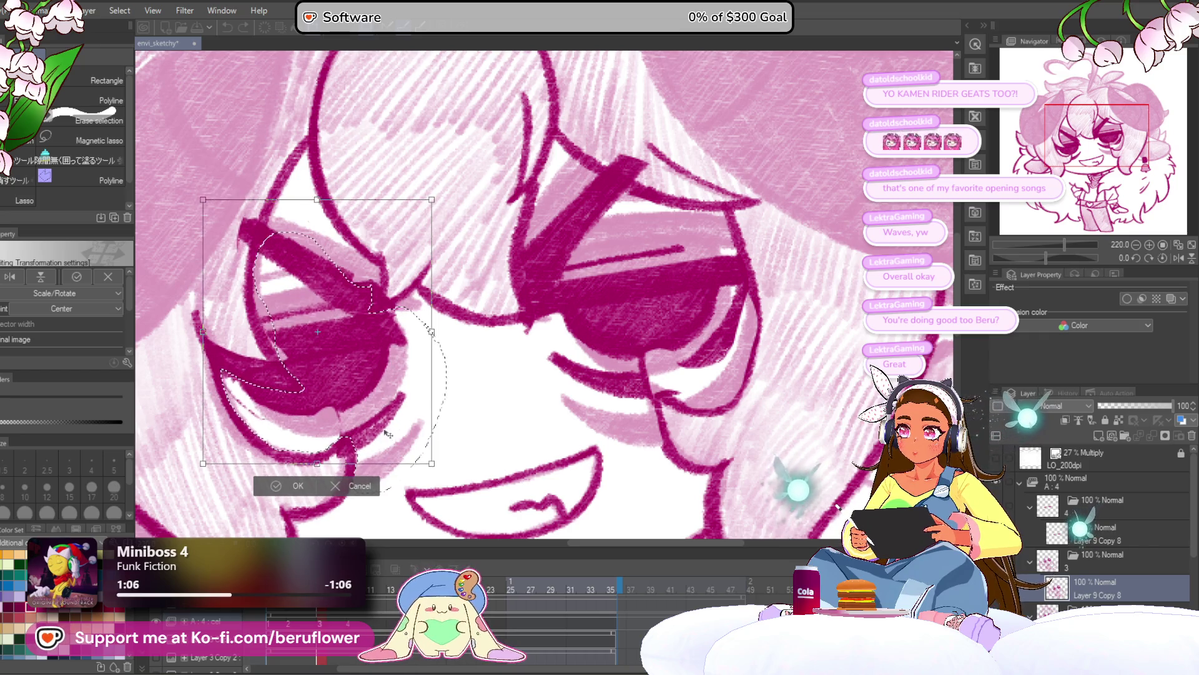
pyautogui.scroll(-3, 462, 453)
pyautogui.scroll(-3, 462, 453)
pyautogui.scroll(4, 628, 355)
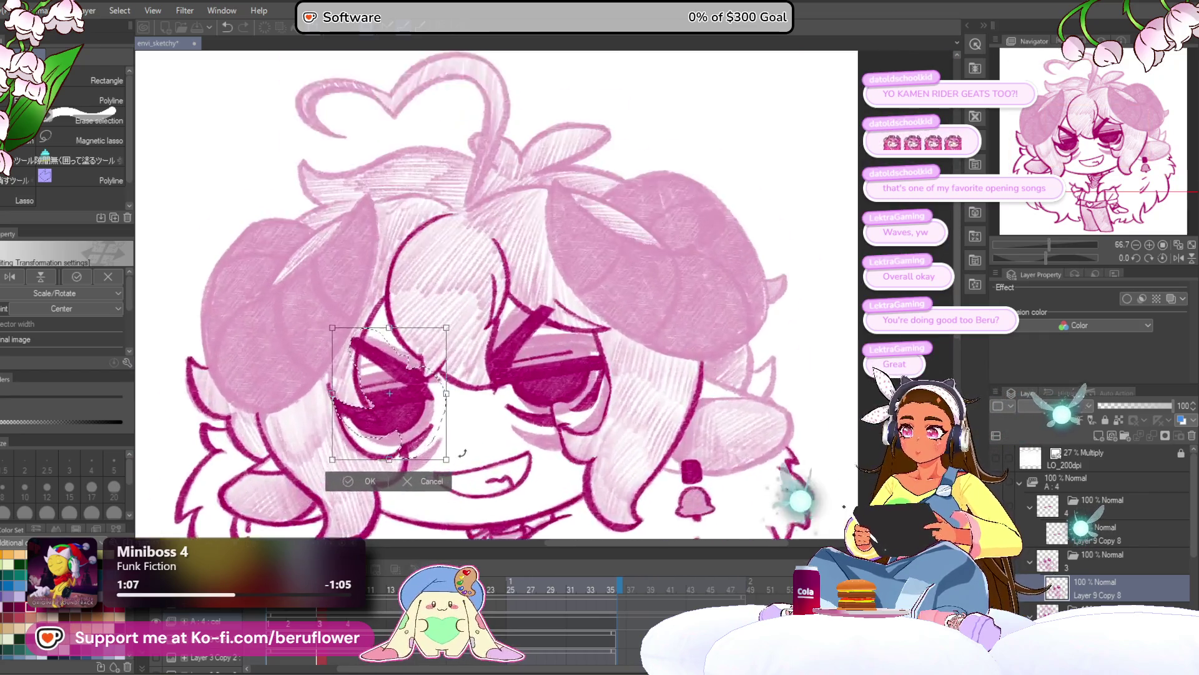
pyautogui.hotkey('ctrl', 'z')
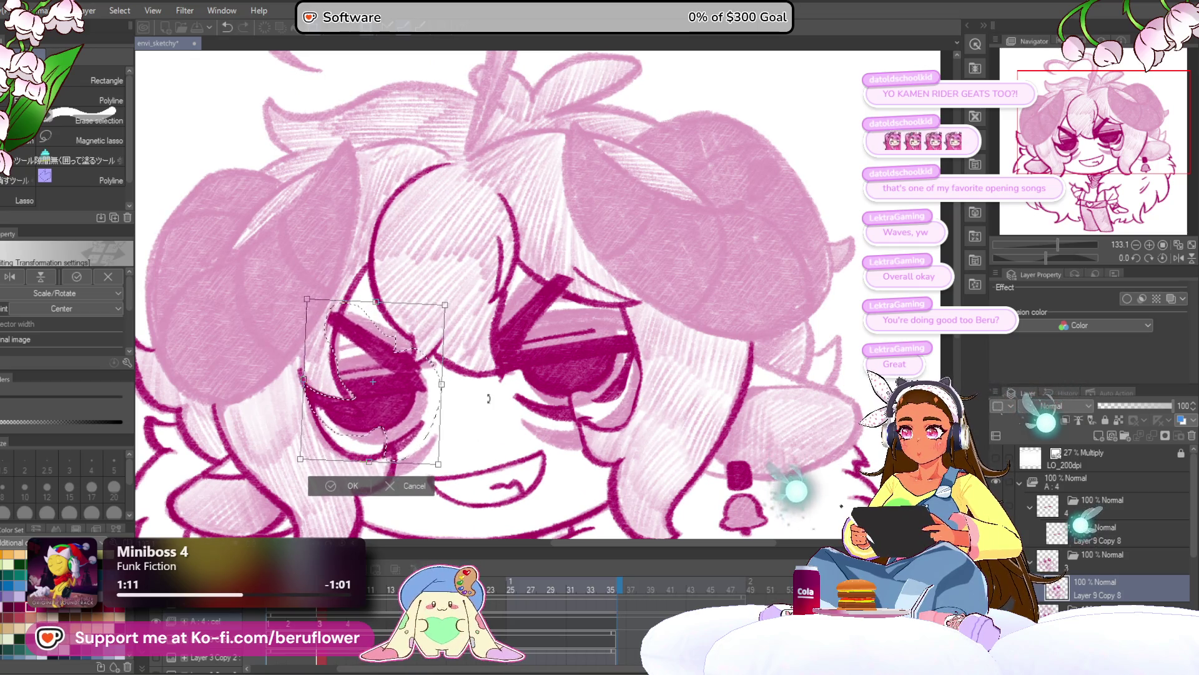
pyautogui.moveTo(507, 397); pyautogui.dragTo(493, 413)
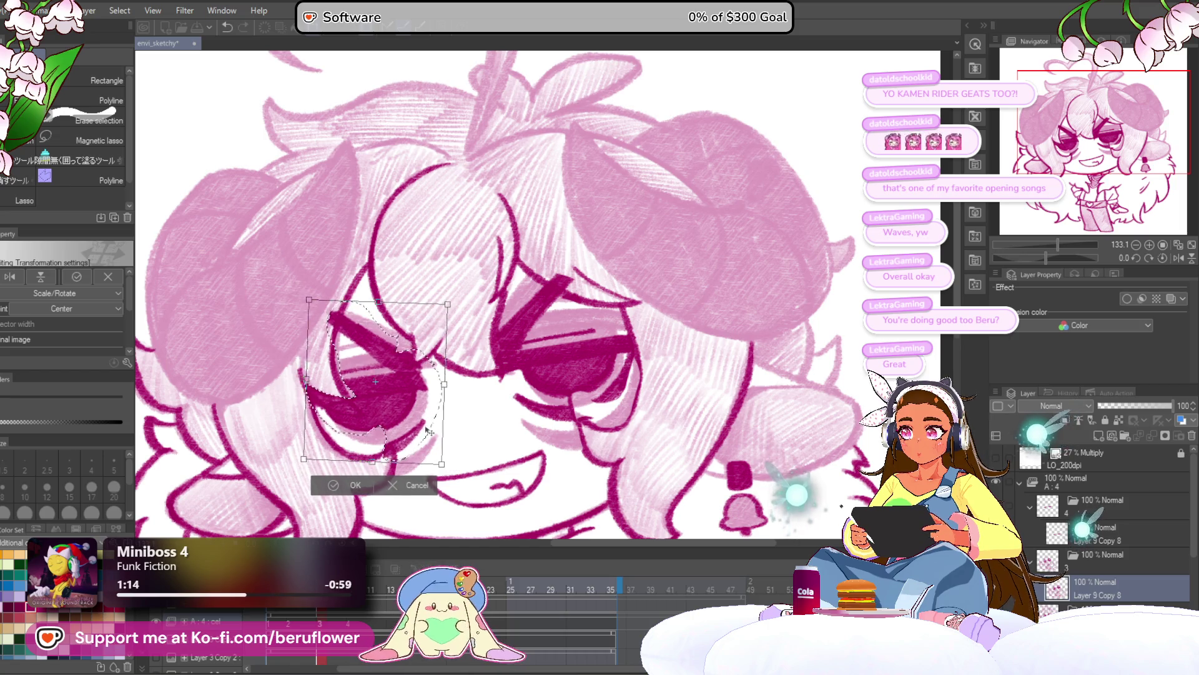
pyautogui.moveTo(426, 431); pyautogui.dragTo(436, 429)
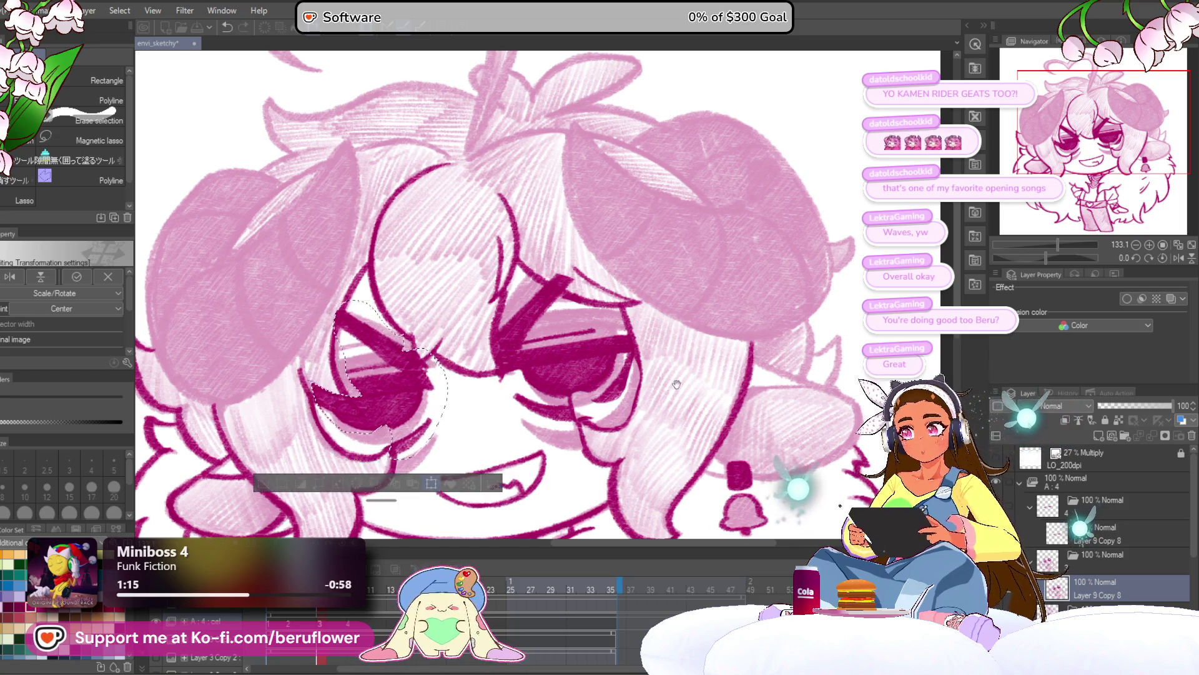
pyautogui.moveTo(659, 474); pyautogui.dragTo(667, 412)
pyautogui.press('Return')
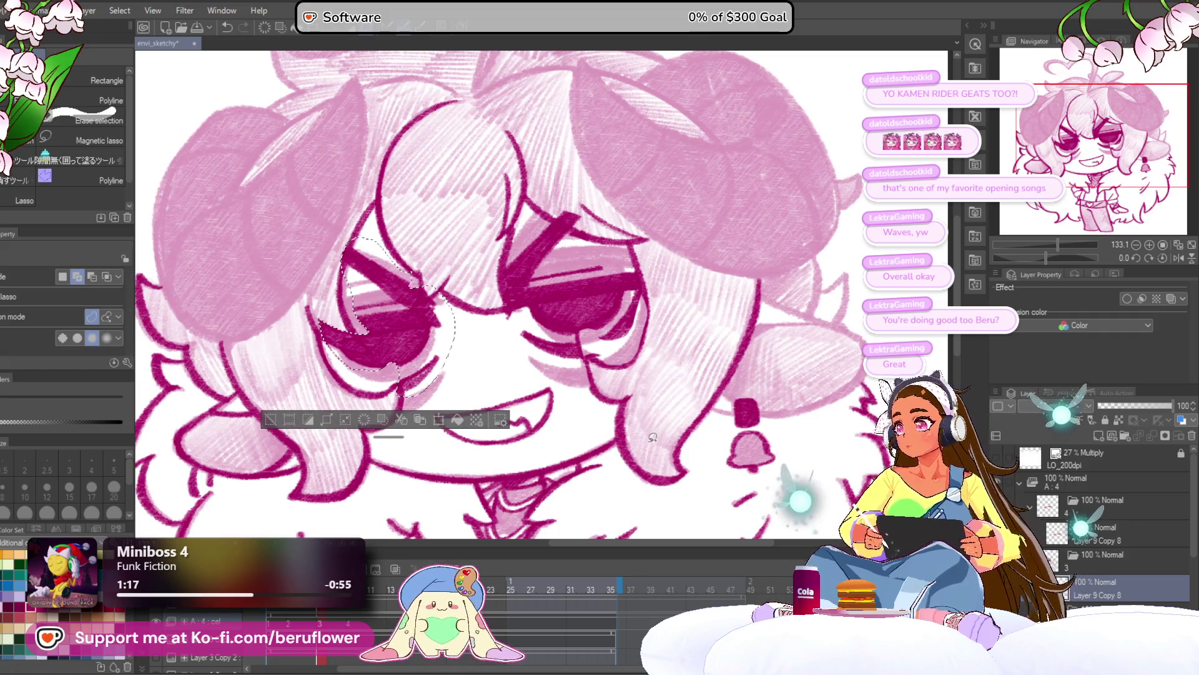
# On the eyelid layer, transform the lower eyelid strokes up and to the left
pyautogui.click(1100, 532)
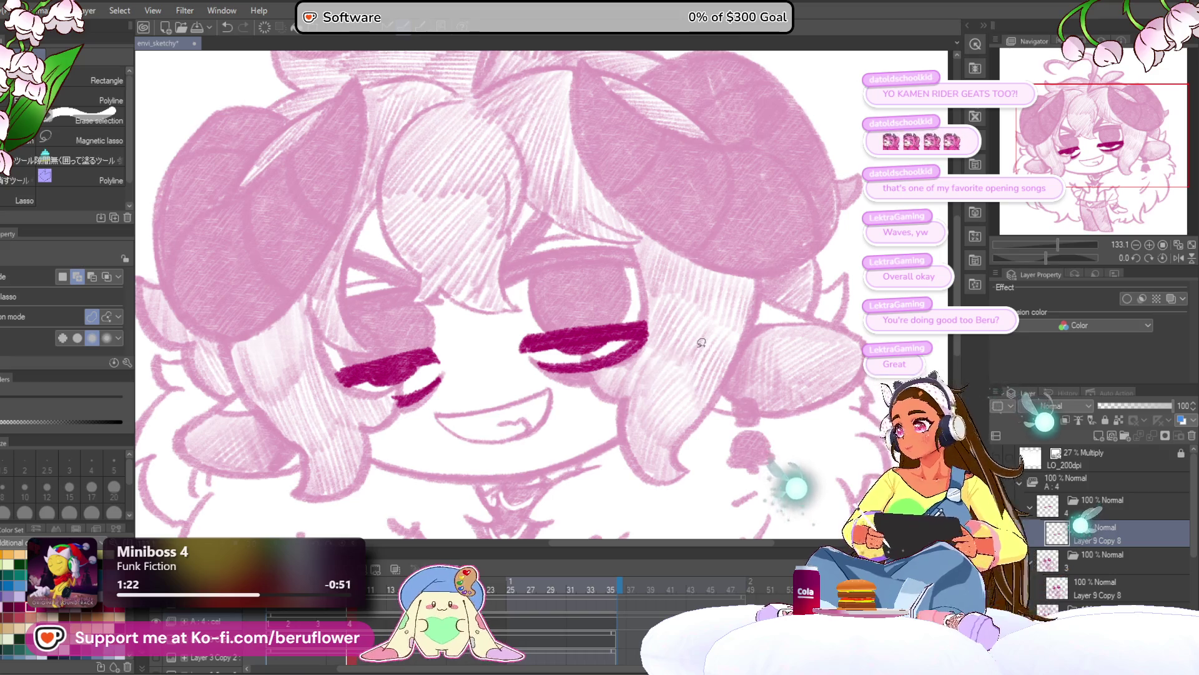
pyautogui.hotkey('ctrl', 't')
pyautogui.moveTo(607, 364)
pyautogui.mouseDown()
pyautogui.moveTo(609, 330)
pyautogui.moveTo(611, 343)
pyautogui.mouseUp()
pyautogui.press('Return')
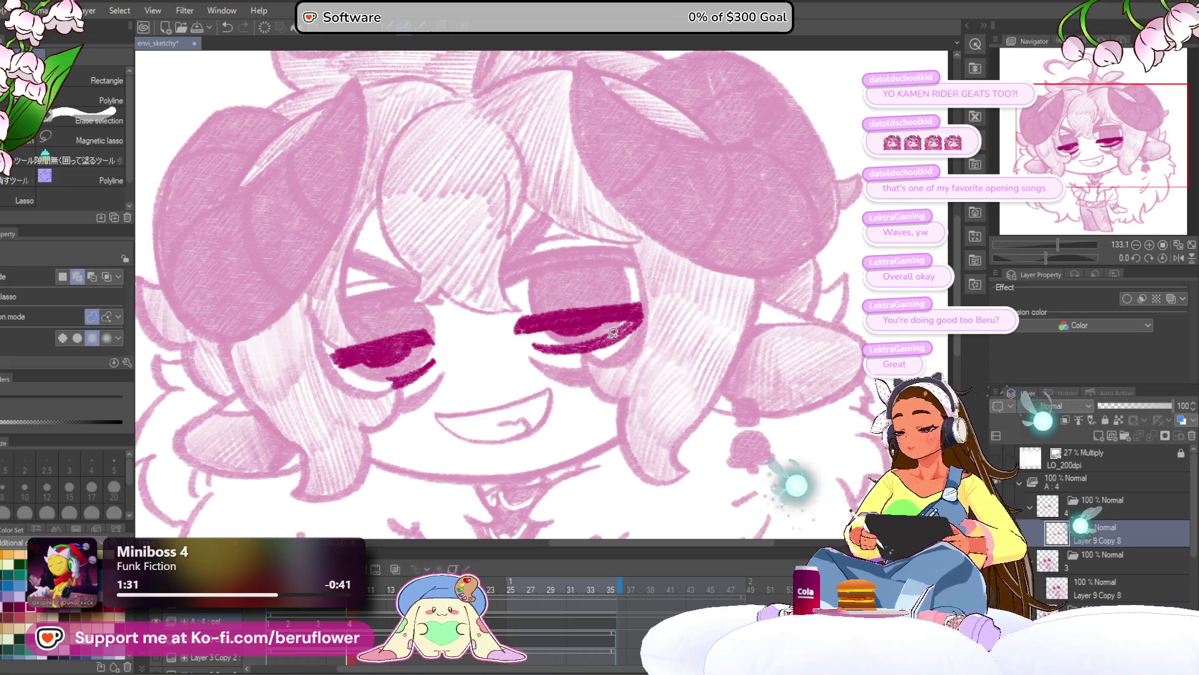
# Show the dark line art layer again and return to the pencil brush
pyautogui.click(1100, 588)
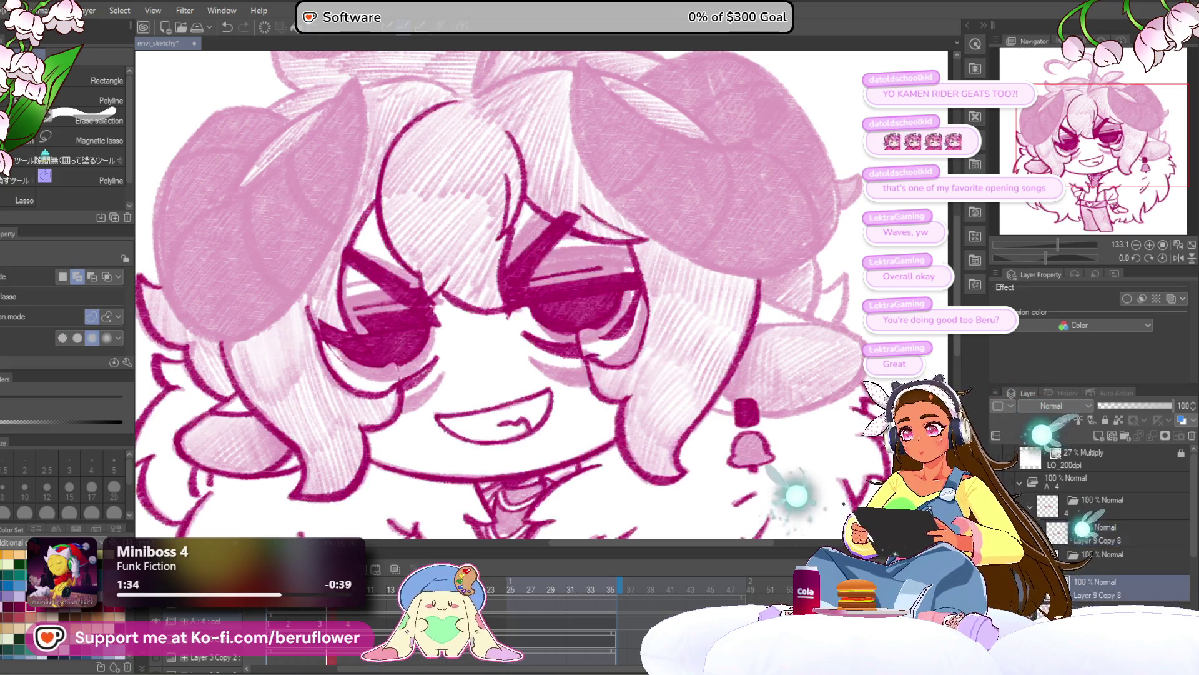
pyautogui.press('p')
pyautogui.moveTo(311, 313); pyautogui.dragTo(320, 321)
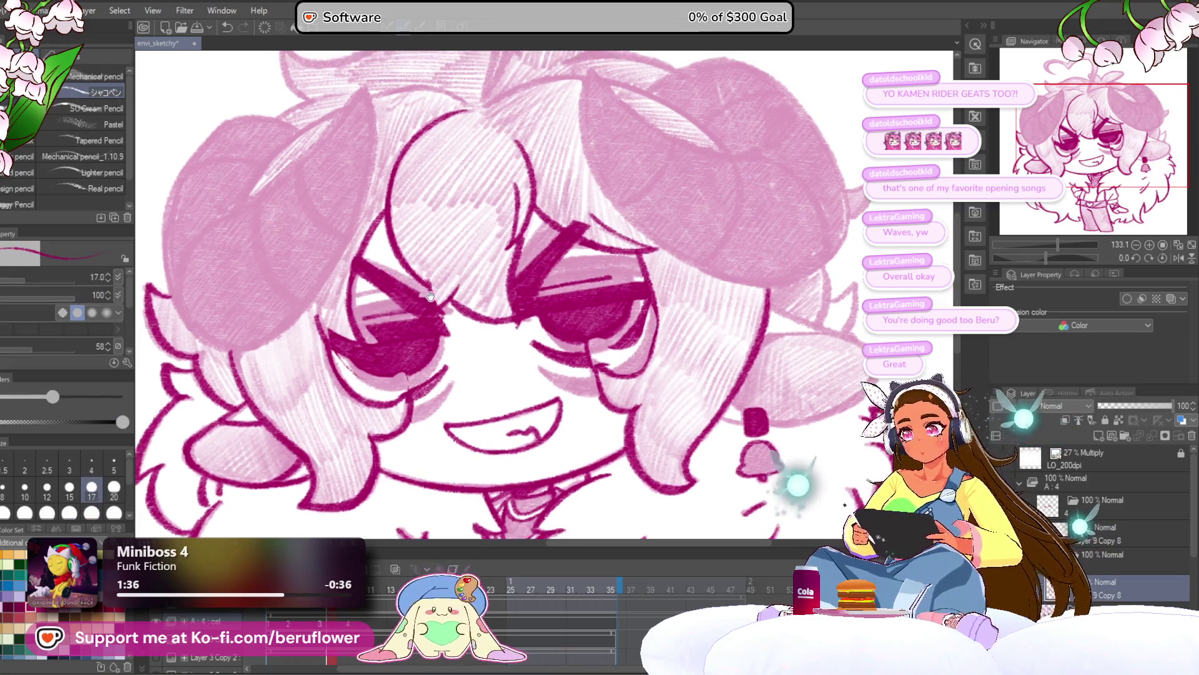
# Darken the left eye's outline with short pencil strokes along its lower-left and upper-left edges
pyautogui.scroll(3, 341, 212)
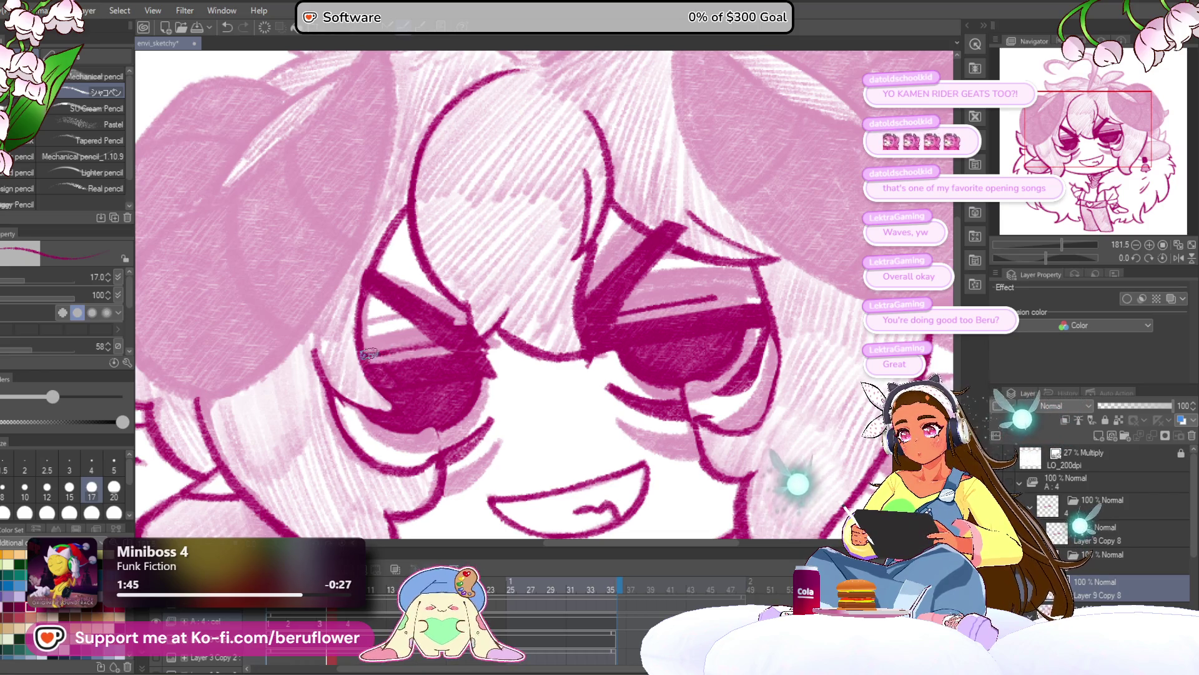
pyautogui.scroll(-2, 385, 377)
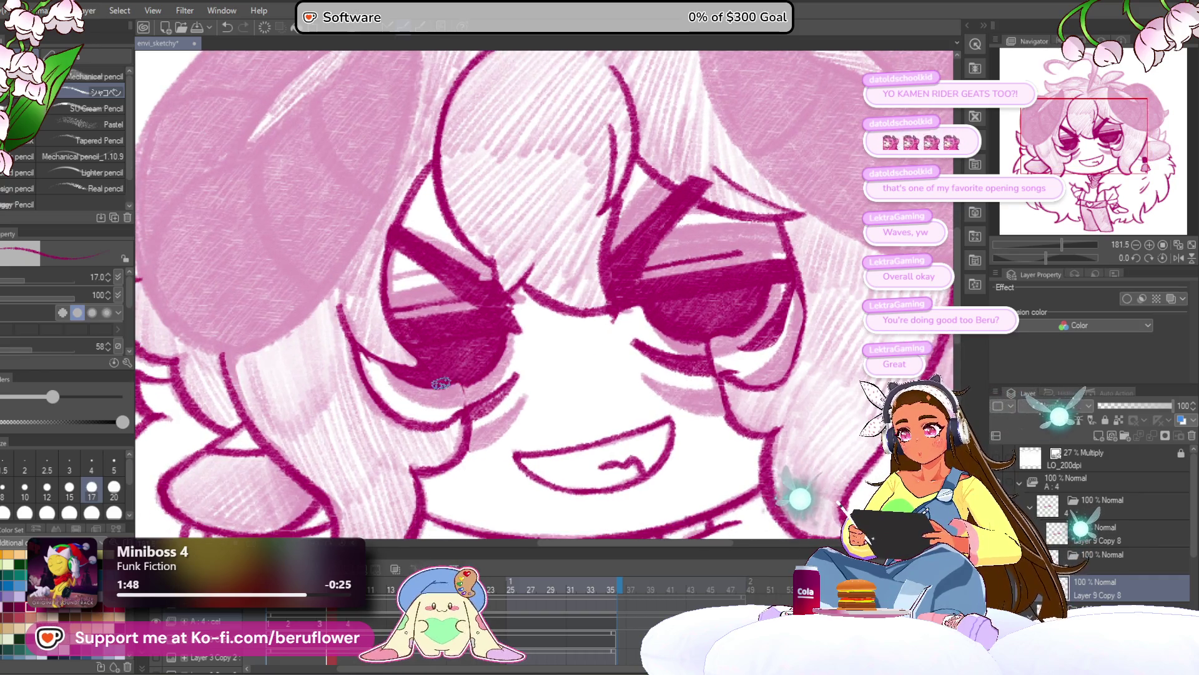
pyautogui.moveTo(1052, 257); pyautogui.dragTo(1070, 257)
pyautogui.moveTo(475, 359); pyautogui.dragTo(514, 385)
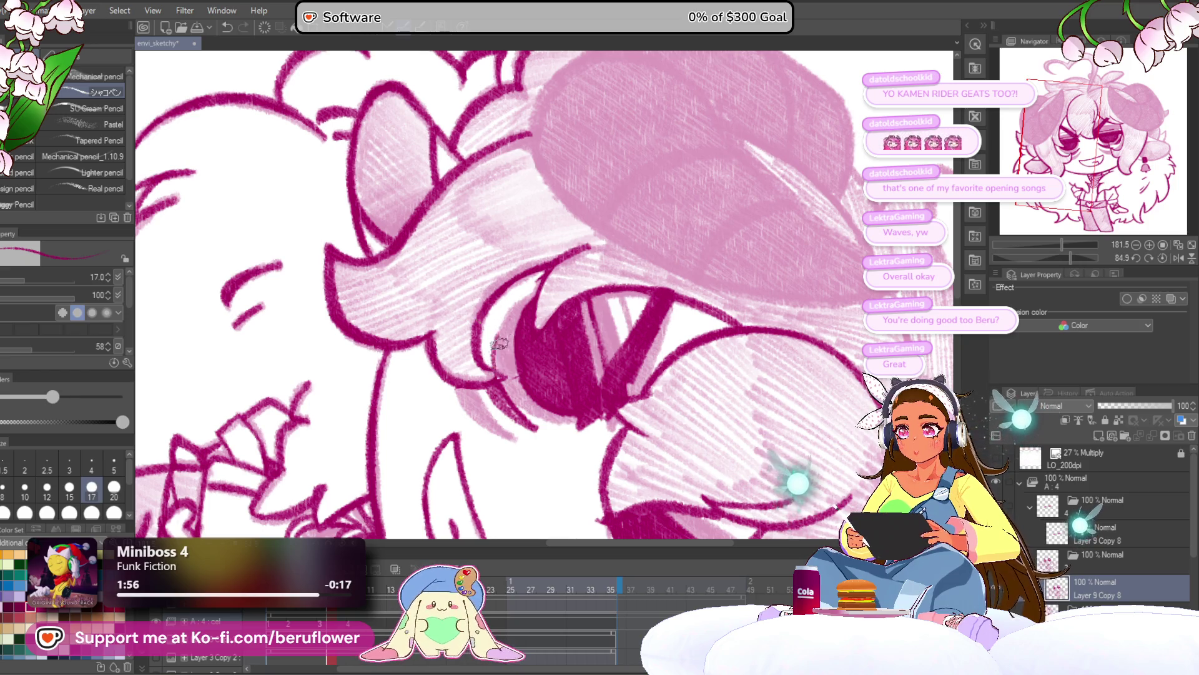
pyautogui.moveTo(542, 272)
pyautogui.mouseDown()
pyautogui.moveTo(484, 348)
pyautogui.moveTo(514, 290)
pyautogui.mouseUp()
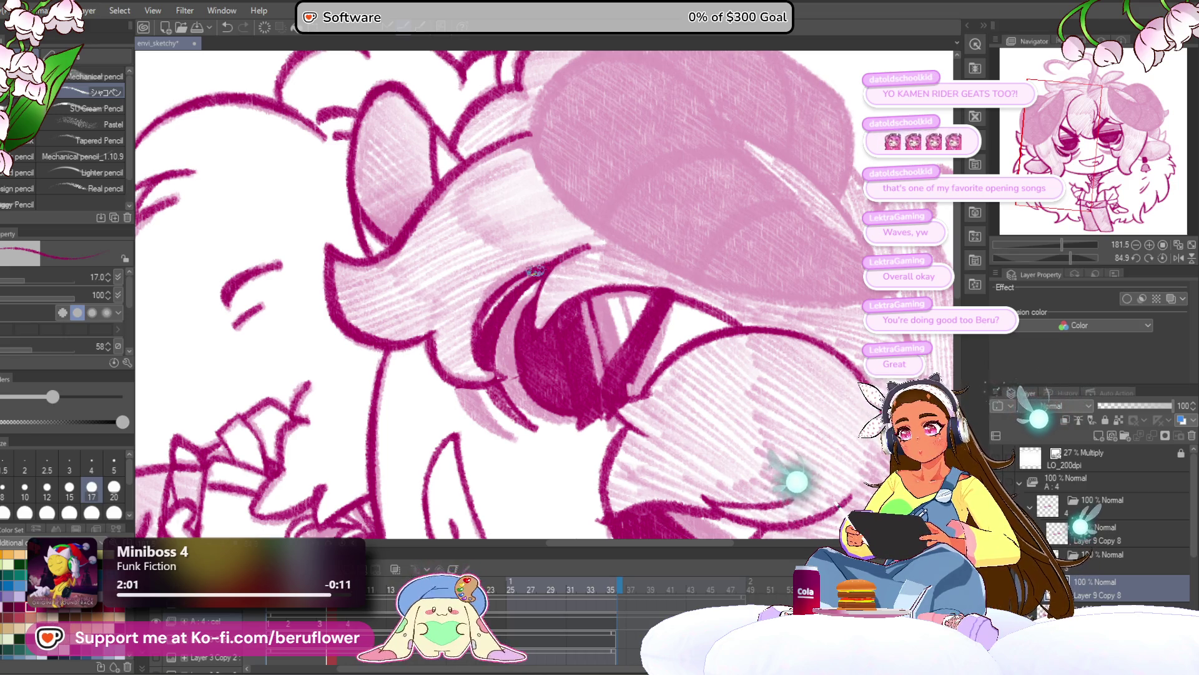
pyautogui.moveTo(534, 272); pyautogui.dragTo(481, 328)
pyautogui.moveTo(513, 288); pyautogui.dragTo(487, 311)
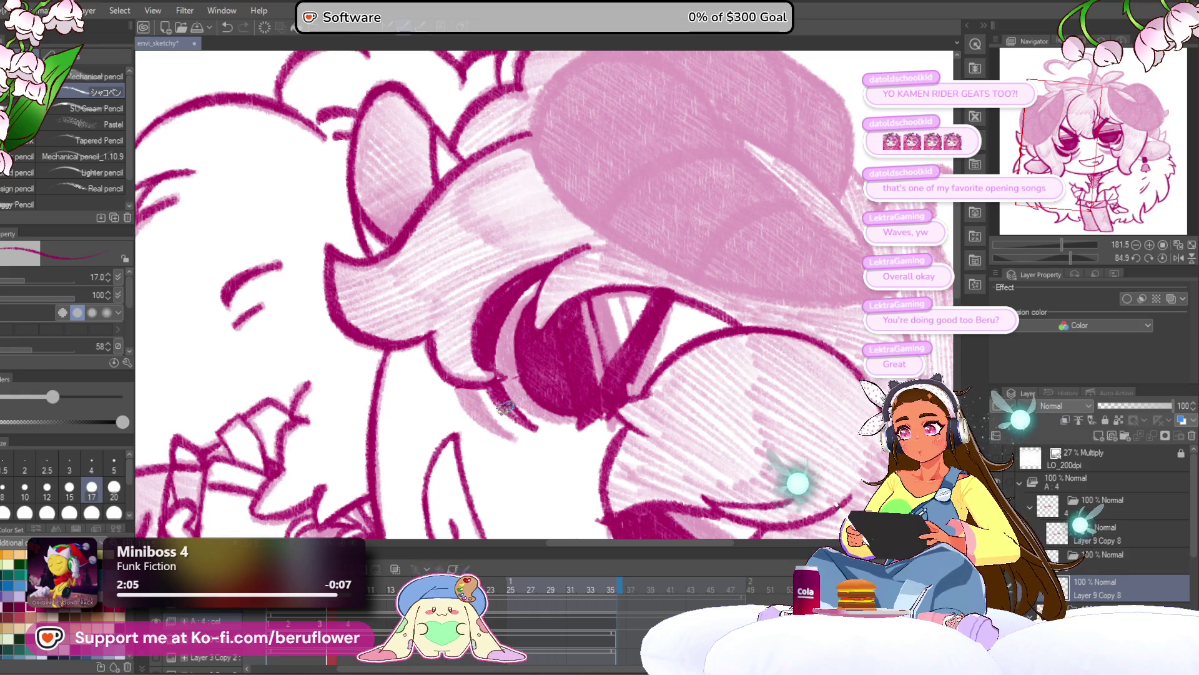
# Reset the canvas rotation and add a light stroke at the left eyebrow's inner end
pyautogui.moveTo(500, 404); pyautogui.dragTo(802, 344)
pyautogui.click(1162, 258)
pyautogui.moveTo(722, 431); pyautogui.dragTo(625, 444)
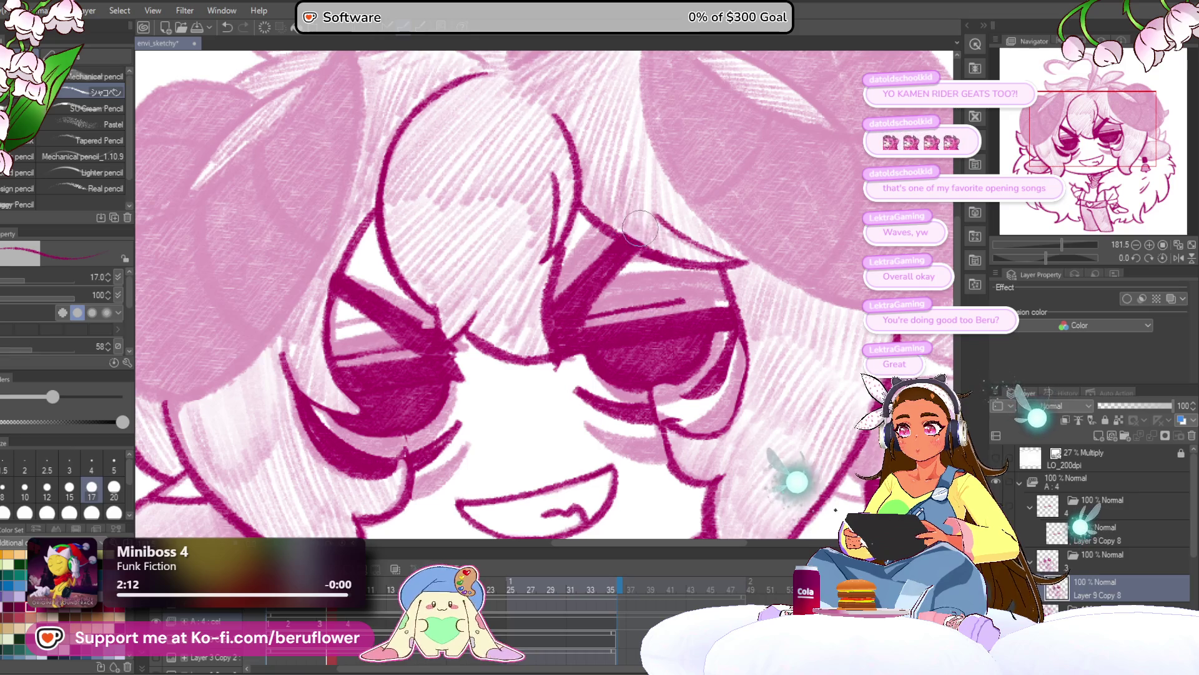
pyautogui.moveTo(432, 328); pyautogui.dragTo(463, 337)
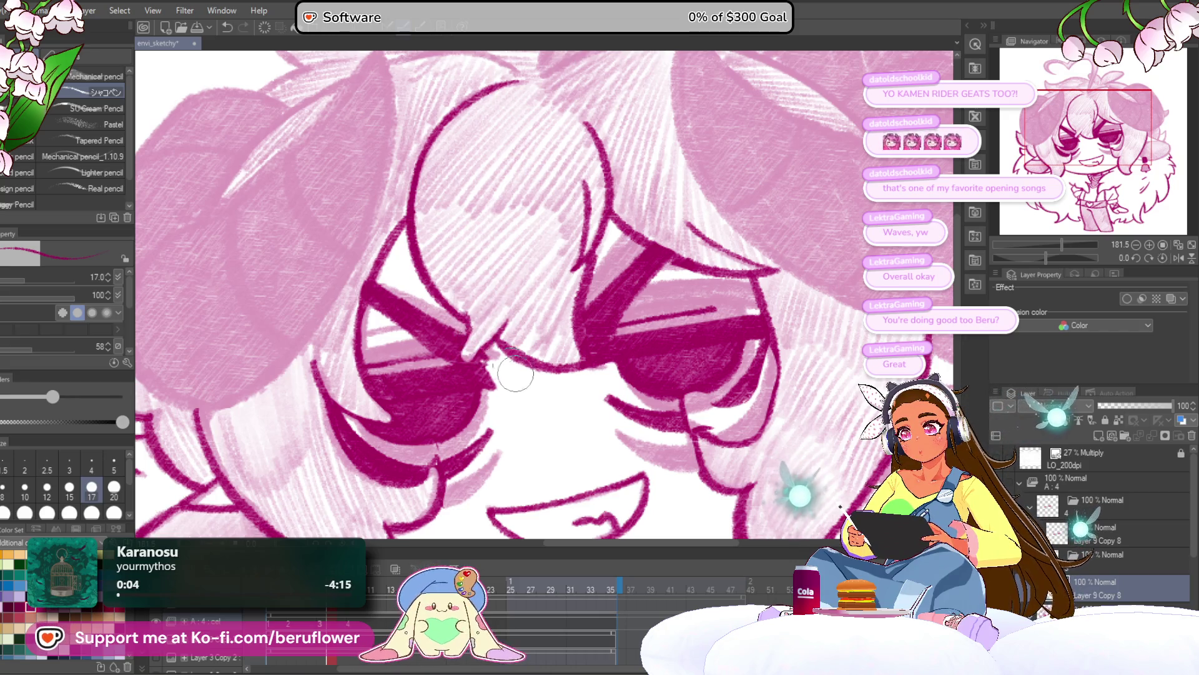
pyautogui.moveTo(476, 354)
pyautogui.mouseDown()
pyautogui.moveTo(464, 341)
pyautogui.moveTo(476, 319)
pyautogui.moveTo(466, 355)
pyautogui.moveTo(474, 345)
pyautogui.moveTo(457, 349)
pyautogui.mouseUp()
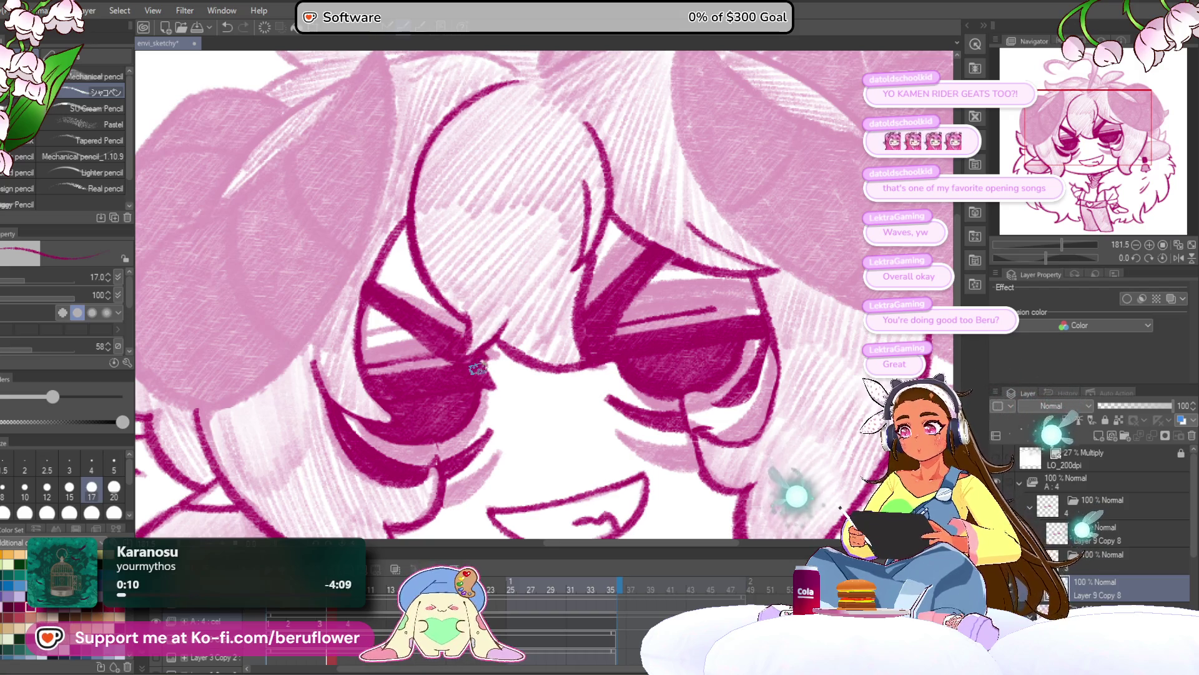
pyautogui.hotkey('ctrl', '0')
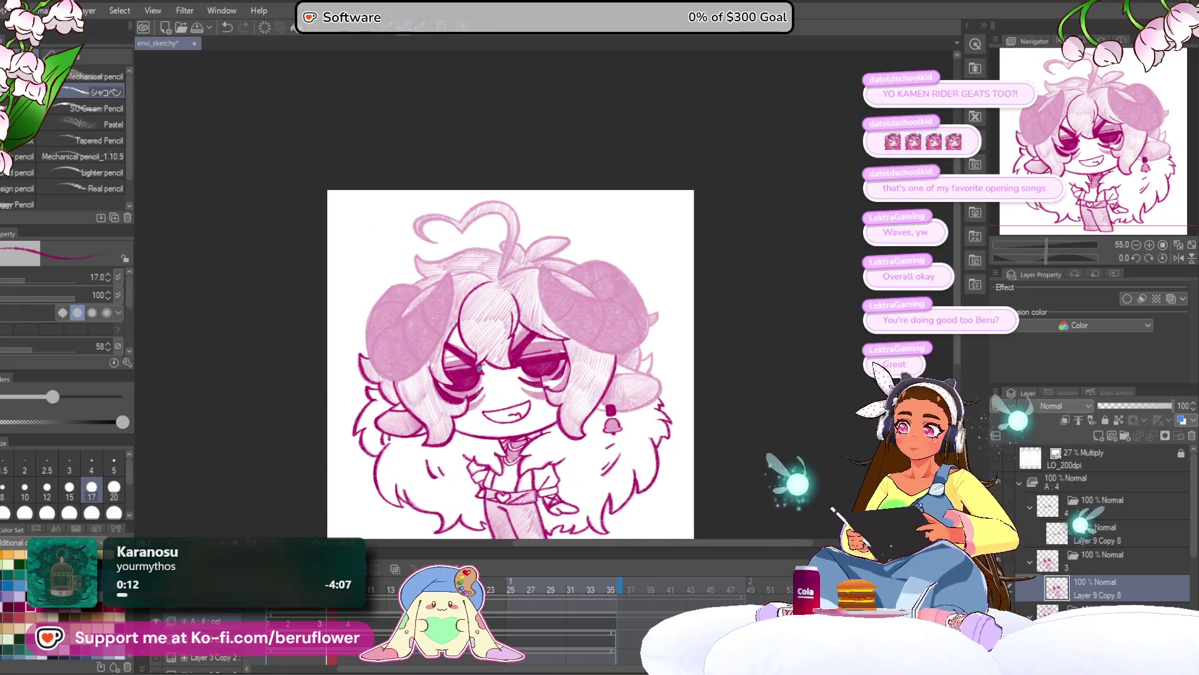
# Shade the right eye darker and hatch along its outer side
pyautogui.scroll(5, 479, 368)
pyautogui.moveTo(599, 330)
pyautogui.mouseDown()
pyautogui.moveTo(550, 340)
pyautogui.moveTo(567, 333)
pyautogui.moveTo(554, 351)
pyautogui.mouseUp()
pyautogui.moveTo(620, 282)
pyautogui.mouseDown()
pyautogui.moveTo(607, 336)
pyautogui.moveTo(565, 368)
pyautogui.moveTo(541, 372)
pyautogui.moveTo(567, 362)
pyautogui.moveTo(535, 353)
pyautogui.mouseUp()
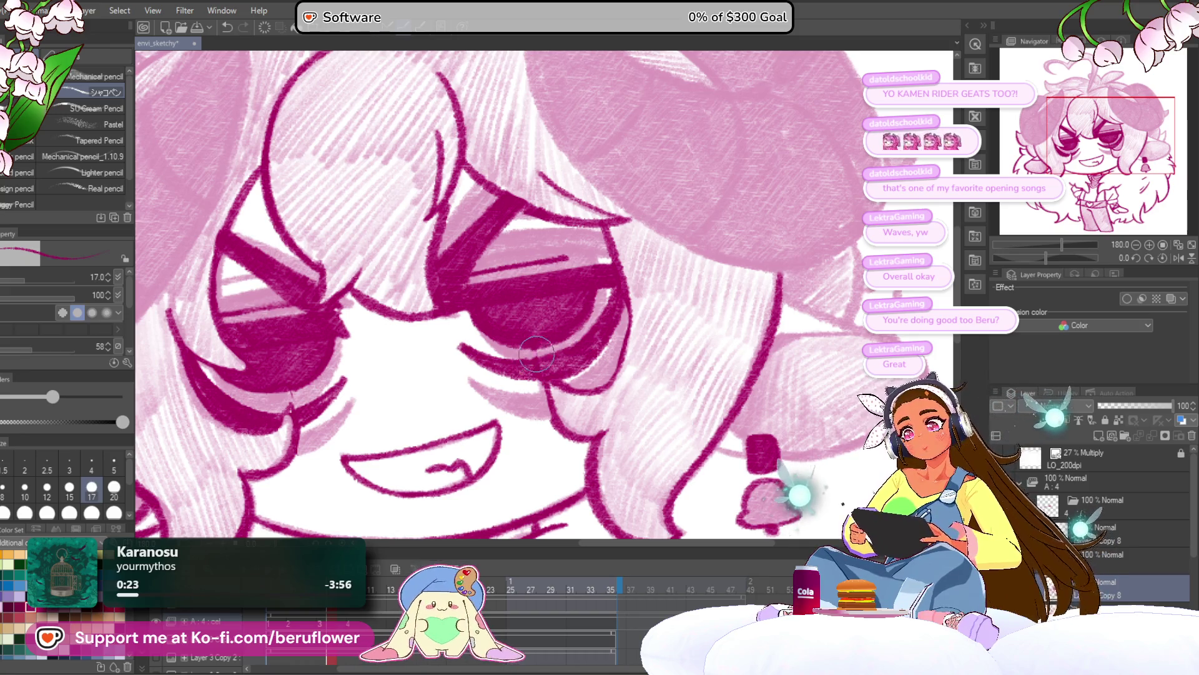
# Recentre the drawing and zoom in on the eyes for a freehand lasso selection
pyautogui.scroll(-5, 543, 356)
pyautogui.scroll(1, 543, 355)
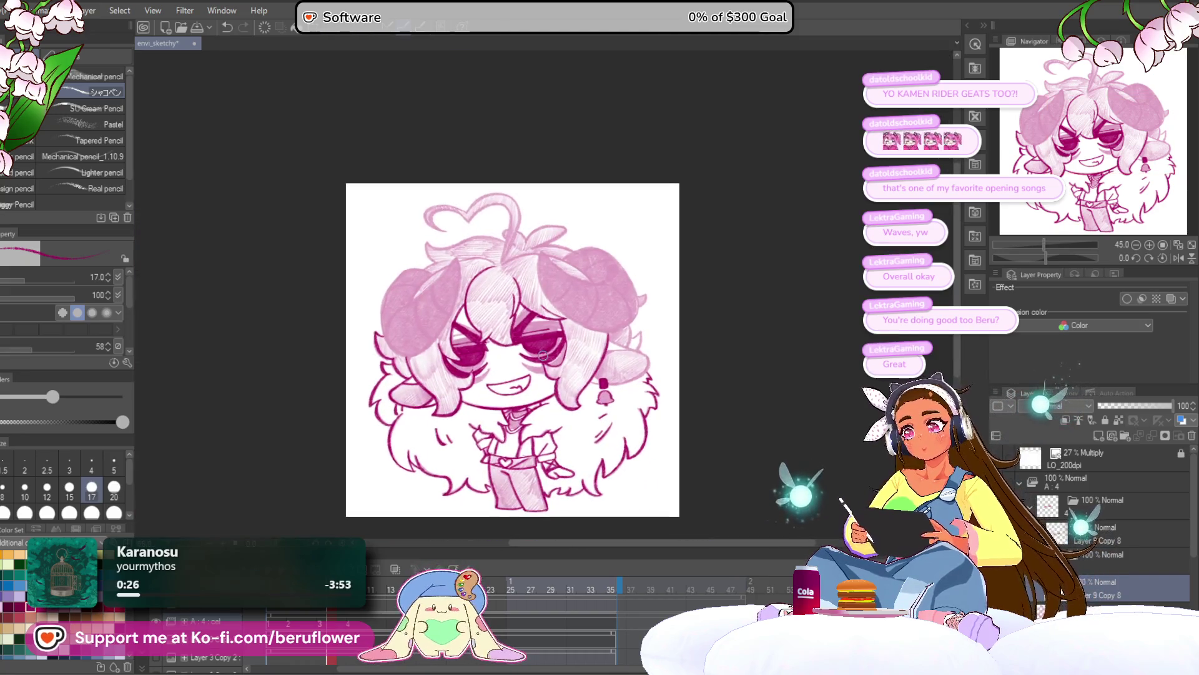
pyautogui.moveTo(736, 434); pyautogui.dragTo(685, 380)
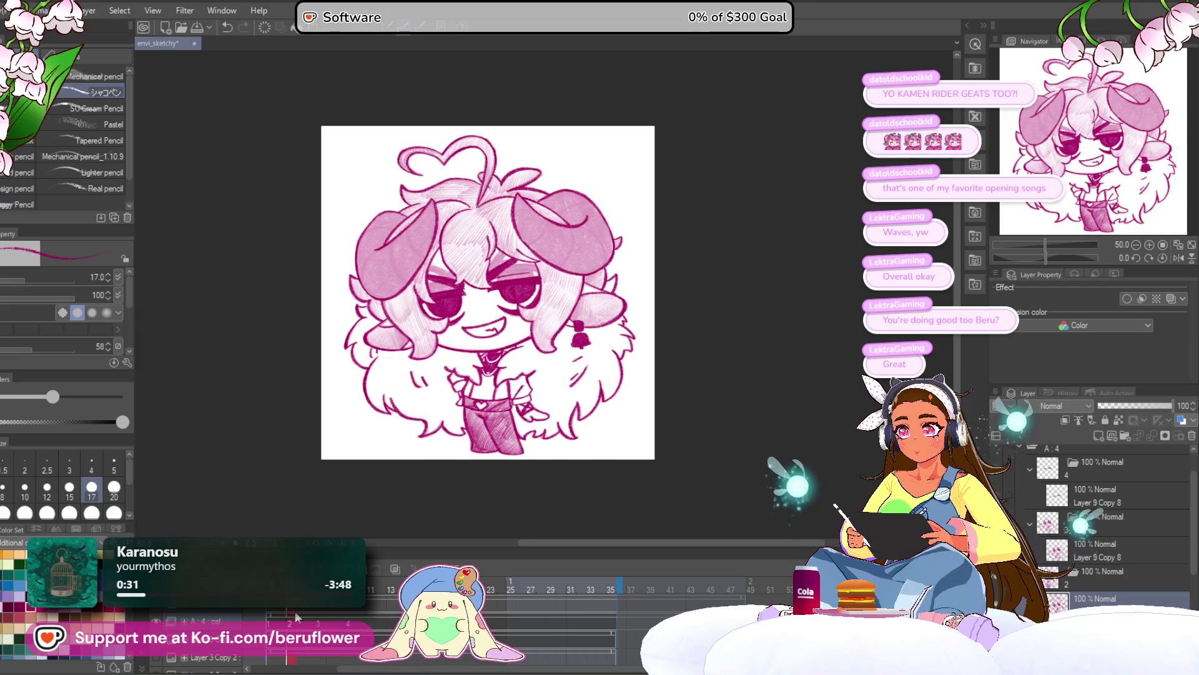
pyautogui.scroll(4, 509, 295)
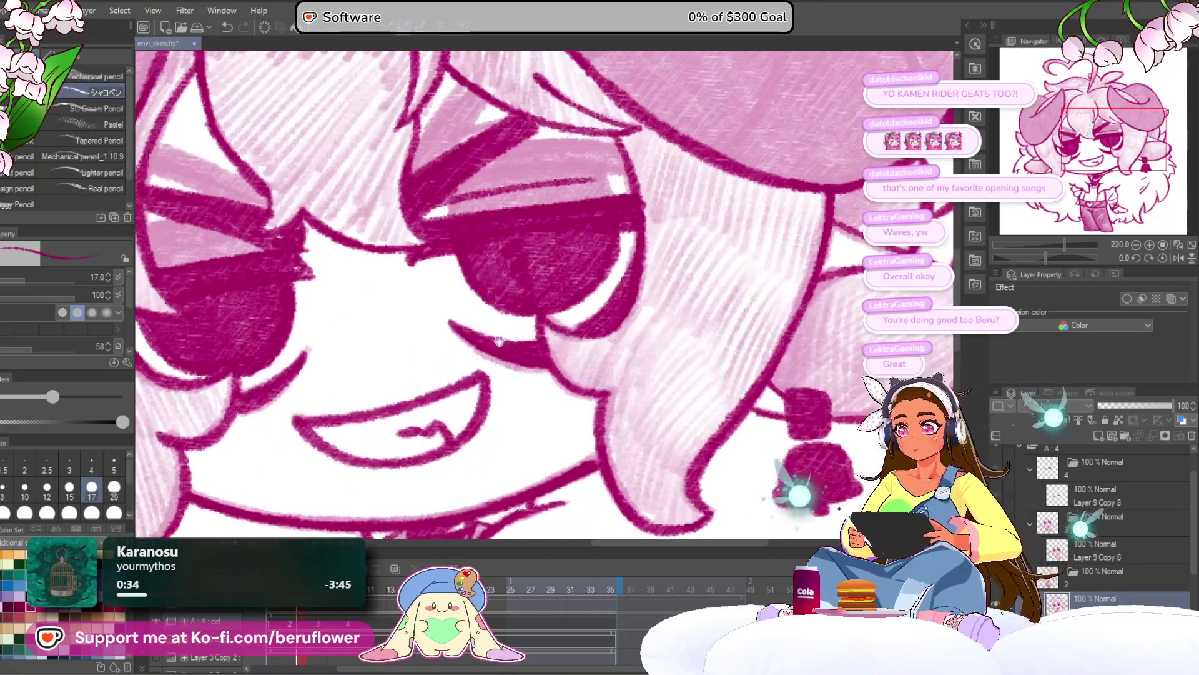
pyautogui.press('m')
pyautogui.moveTo(422, 200)
pyautogui.mouseDown()
pyautogui.moveTo(467, 282)
pyautogui.moveTo(453, 380)
pyautogui.moveTo(589, 417)
pyautogui.moveTo(574, 361)
pyautogui.mouseUp()
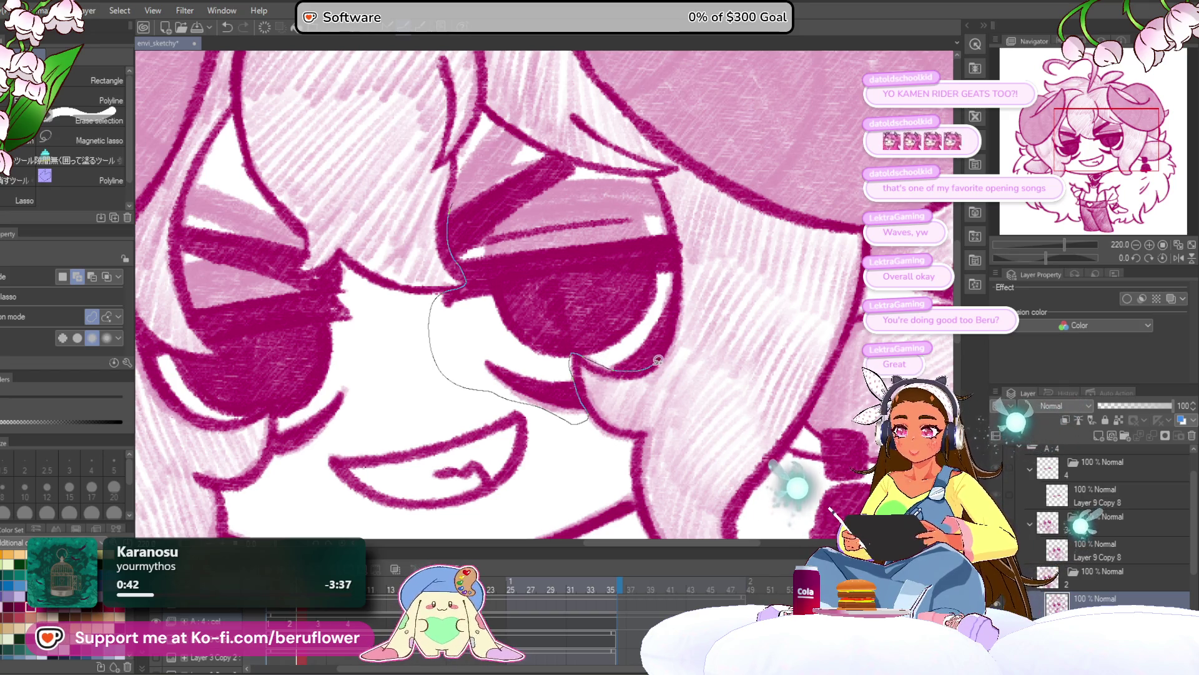
# Lasso-select an area enclosing both eyes, including the nose bridge and under the left eye
pyautogui.moveTo(677, 245)
pyautogui.mouseDown()
pyautogui.moveTo(652, 199)
pyautogui.moveTo(559, 151)
pyautogui.moveTo(451, 211)
pyautogui.moveTo(539, 235)
pyautogui.mouseUp()
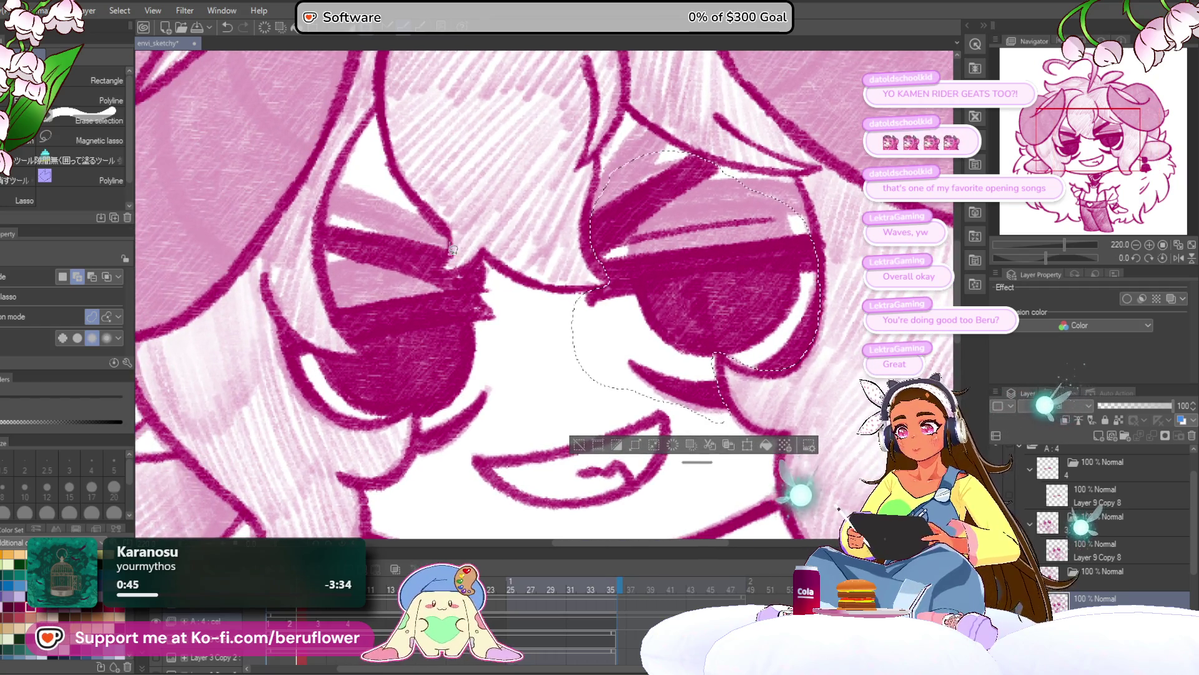
pyautogui.moveTo(335, 262)
pyautogui.mouseDown()
pyautogui.moveTo(328, 218)
pyautogui.moveTo(444, 234)
pyautogui.moveTo(431, 291)
pyautogui.moveTo(500, 331)
pyautogui.moveTo(490, 261)
pyautogui.moveTo(481, 270)
pyautogui.mouseUp()
pyautogui.moveTo(495, 309)
pyautogui.mouseDown()
pyautogui.moveTo(504, 275)
pyautogui.moveTo(509, 382)
pyautogui.moveTo(431, 428)
pyautogui.moveTo(422, 293)
pyautogui.moveTo(446, 303)
pyautogui.mouseUp()
pyautogui.moveTo(466, 256); pyautogui.dragTo(369, 232)
pyautogui.moveTo(377, 279)
pyautogui.mouseDown()
pyautogui.moveTo(406, 332)
pyautogui.moveTo(367, 330)
pyautogui.mouseUp()
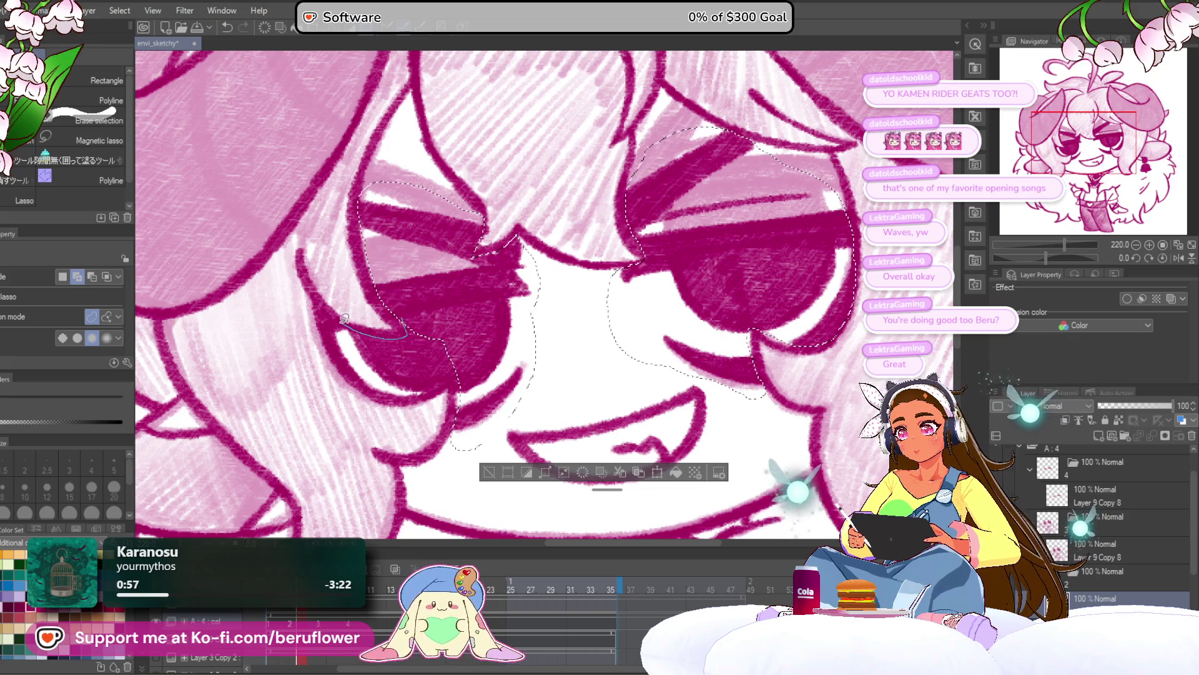
pyautogui.moveTo(446, 367); pyautogui.dragTo(476, 381)
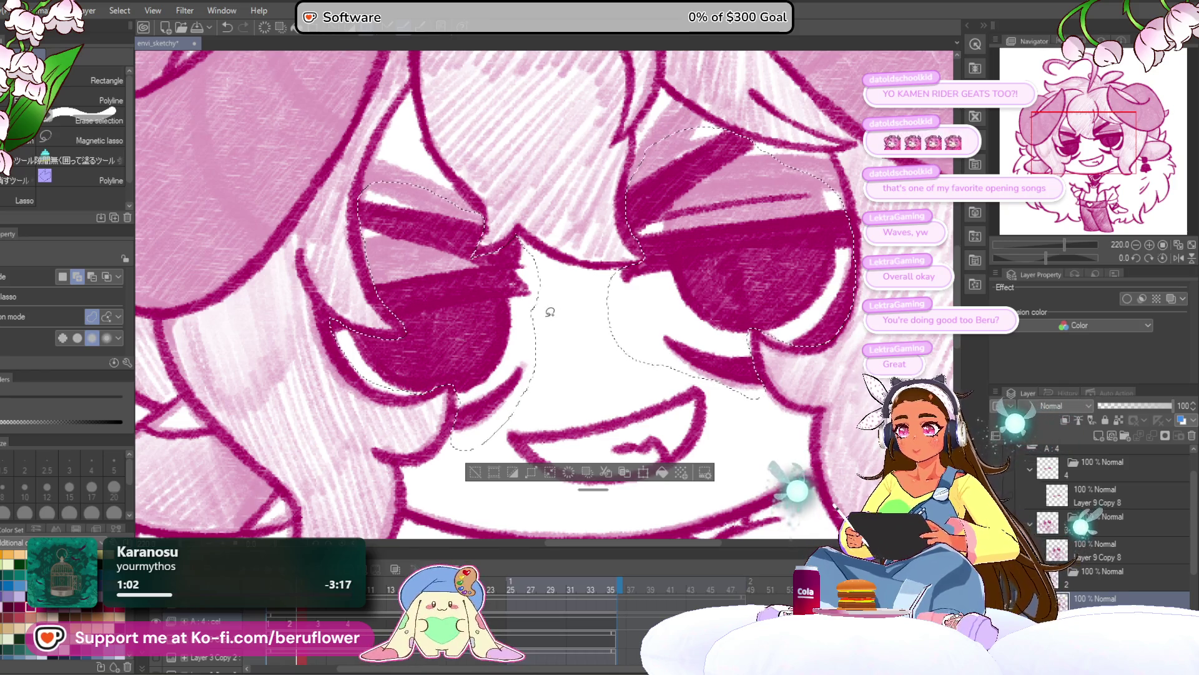
pyautogui.scroll(-3, 550, 311)
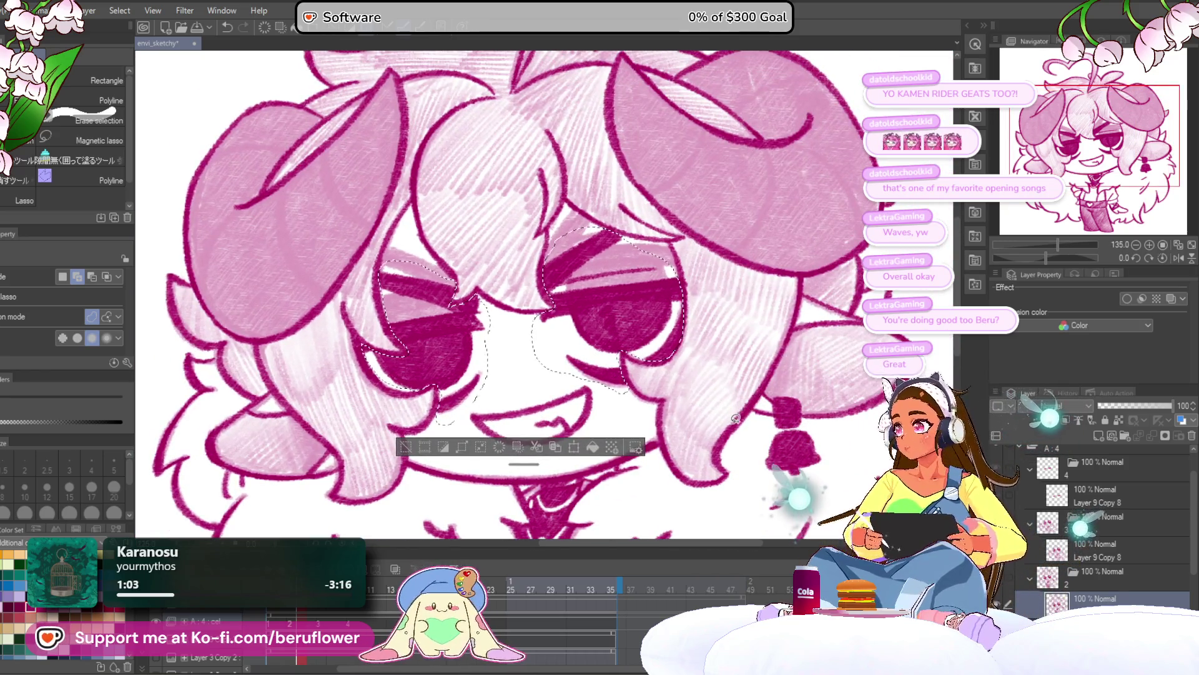
# Move the selected eyes up and slightly left with Ctrl+T, confirm, and deselect
pyautogui.hotkey('ctrl', 't')
pyautogui.moveTo(649, 297)
pyautogui.mouseDown()
pyautogui.moveTo(641, 281)
pyautogui.moveTo(680, 310)
pyautogui.mouseUp()
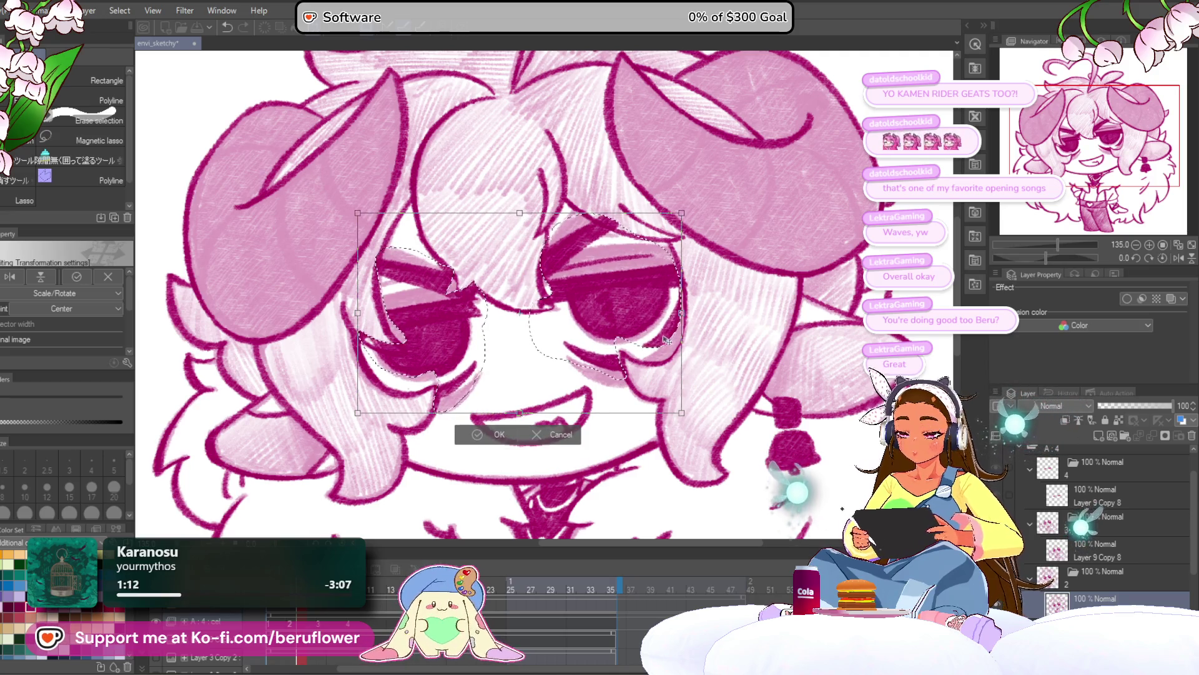
pyautogui.press('Return')
pyautogui.hotkey('ctrl', 'd')
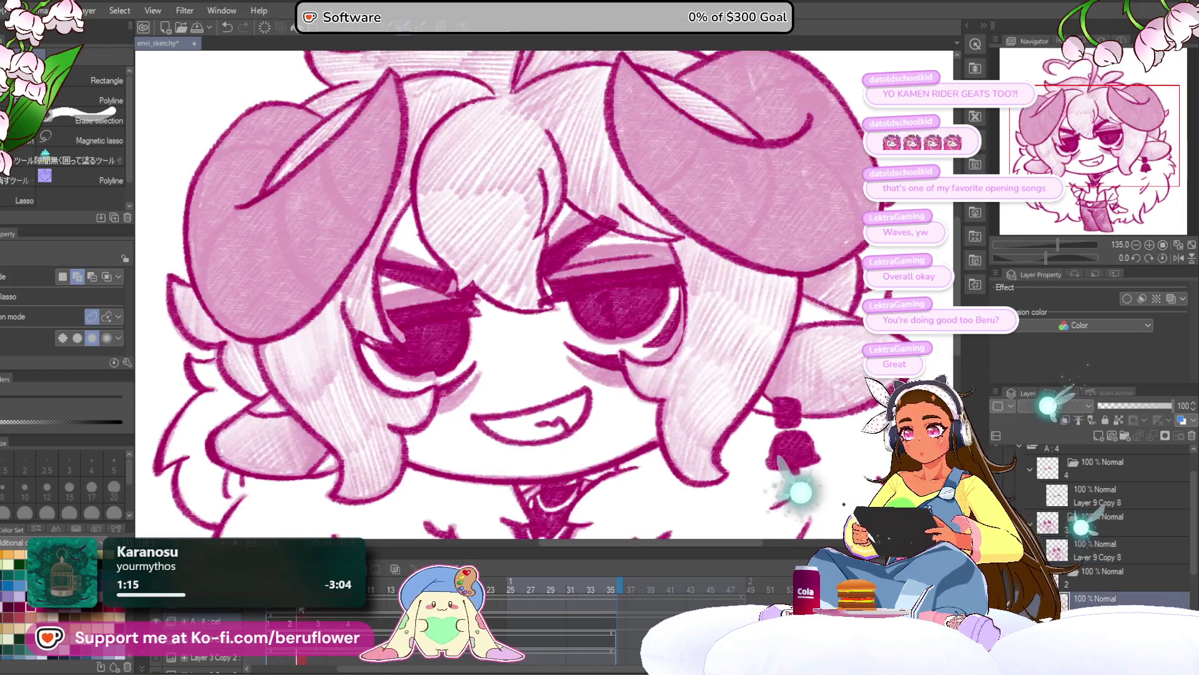
pyautogui.click(1006, 494)
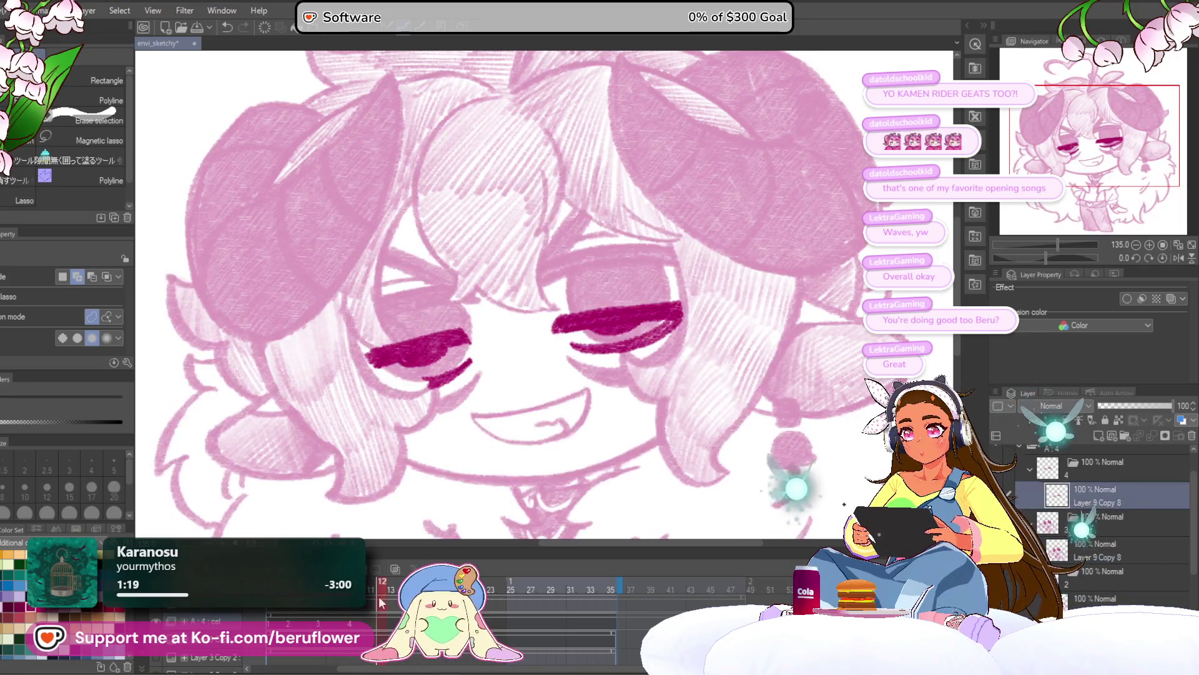
# Scrub the timeline between frames to compare the moved eyes with the earlier frame
pyautogui.click(1100, 550)
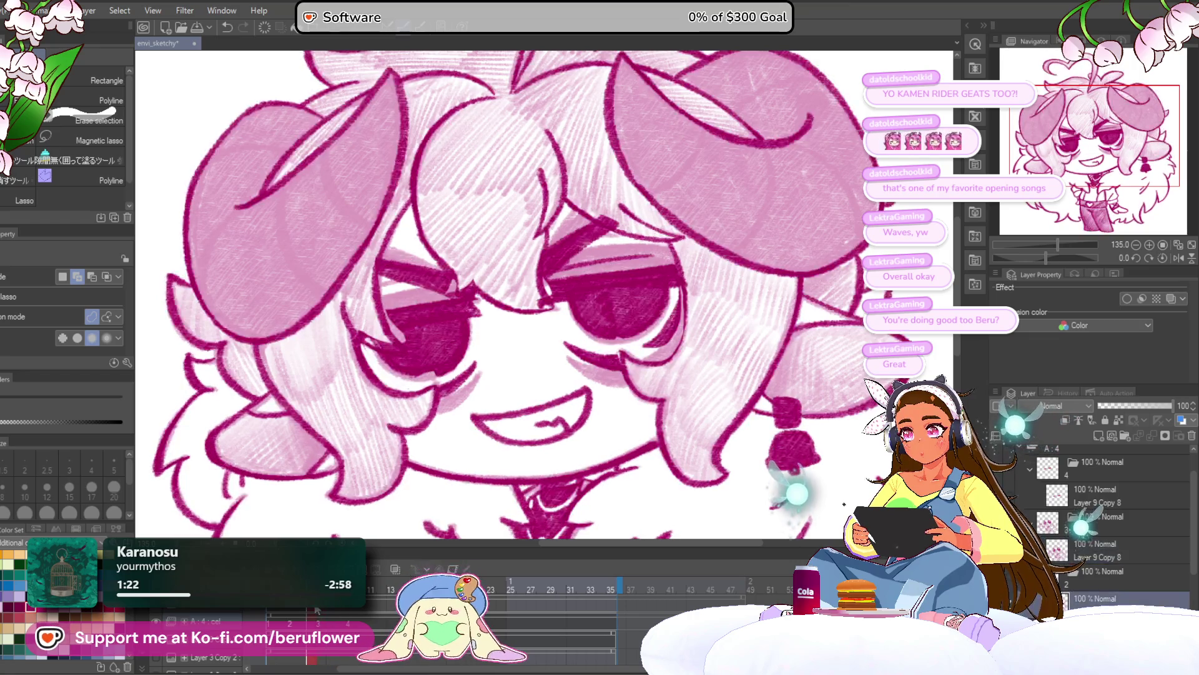
pyautogui.moveTo(308, 609)
pyautogui.mouseDown()
pyautogui.moveTo(273, 611)
pyautogui.moveTo(329, 614)
pyautogui.mouseUp()
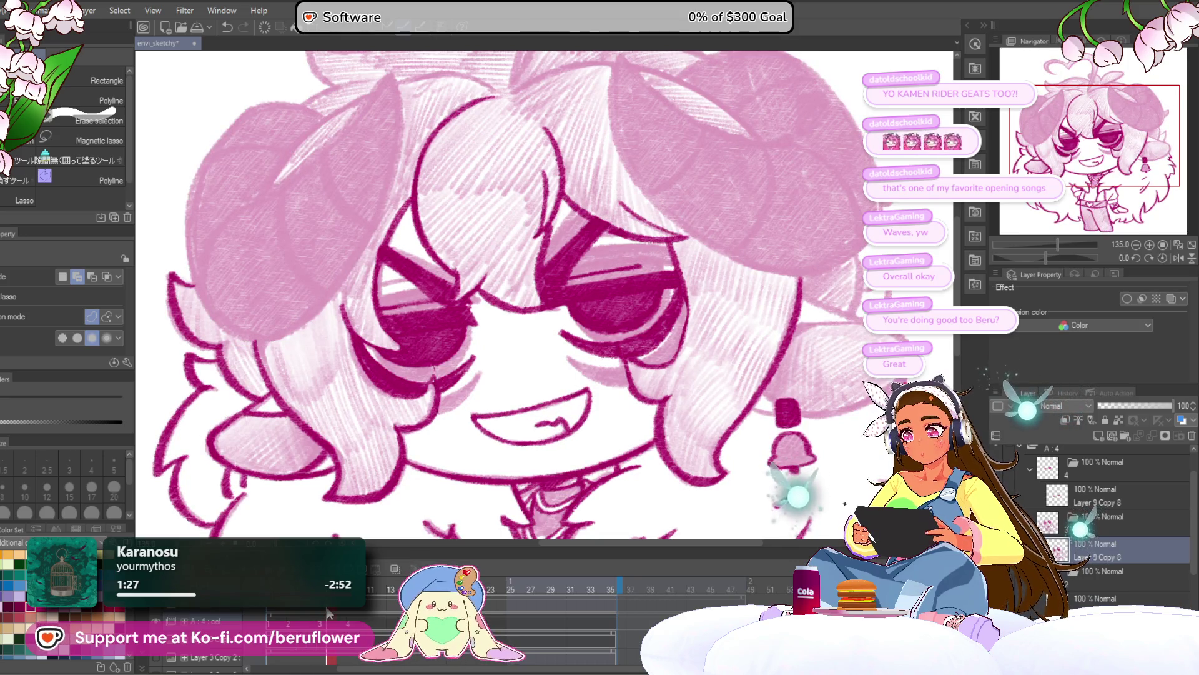
pyautogui.moveTo(322, 615); pyautogui.dragTo(310, 618)
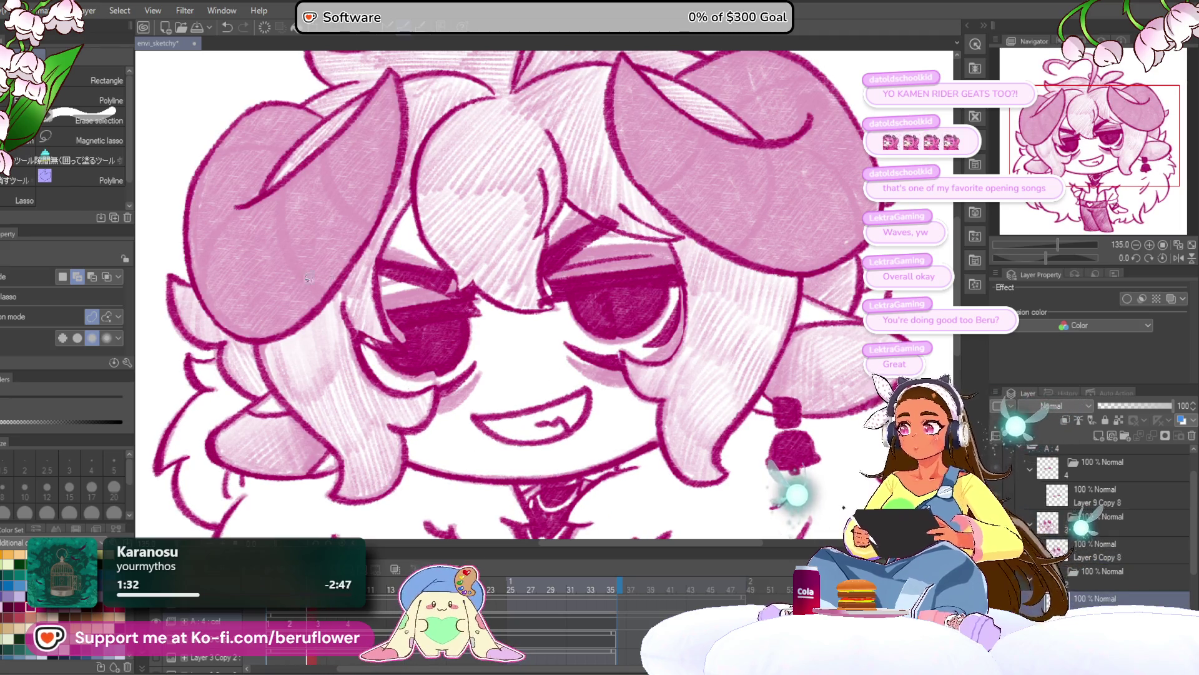
pyautogui.press('p')
pyautogui.scroll(1, 483, 348)
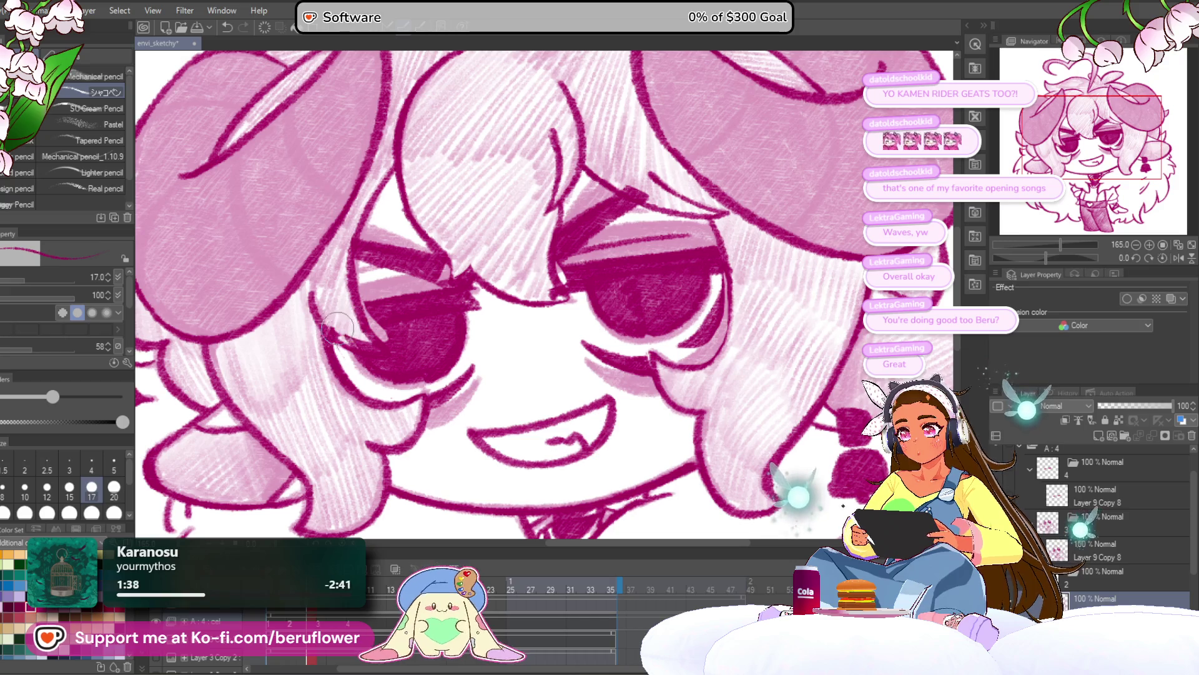
# Fill the light patch at the left eye's inner corner with dark magenta pencil, checking the full drawing
pyautogui.moveTo(373, 343); pyautogui.dragTo(366, 332)
pyautogui.moveTo(354, 279)
pyautogui.mouseDown()
pyautogui.moveTo(377, 347)
pyautogui.moveTo(366, 312)
pyautogui.moveTo(382, 315)
pyautogui.moveTo(371, 391)
pyautogui.moveTo(331, 300)
pyautogui.moveTo(340, 326)
pyautogui.mouseUp()
pyautogui.hotkey('ctrl', '0')
pyautogui.scroll(5, 584, 334)
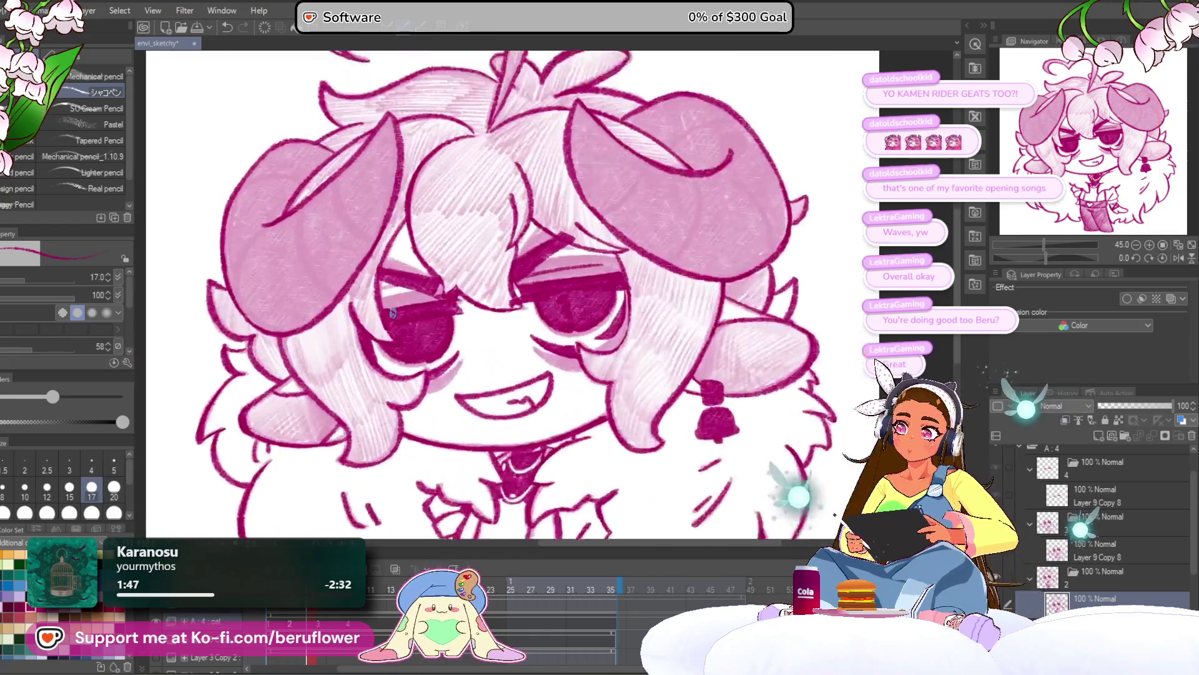
pyautogui.scroll(3, 583, 335)
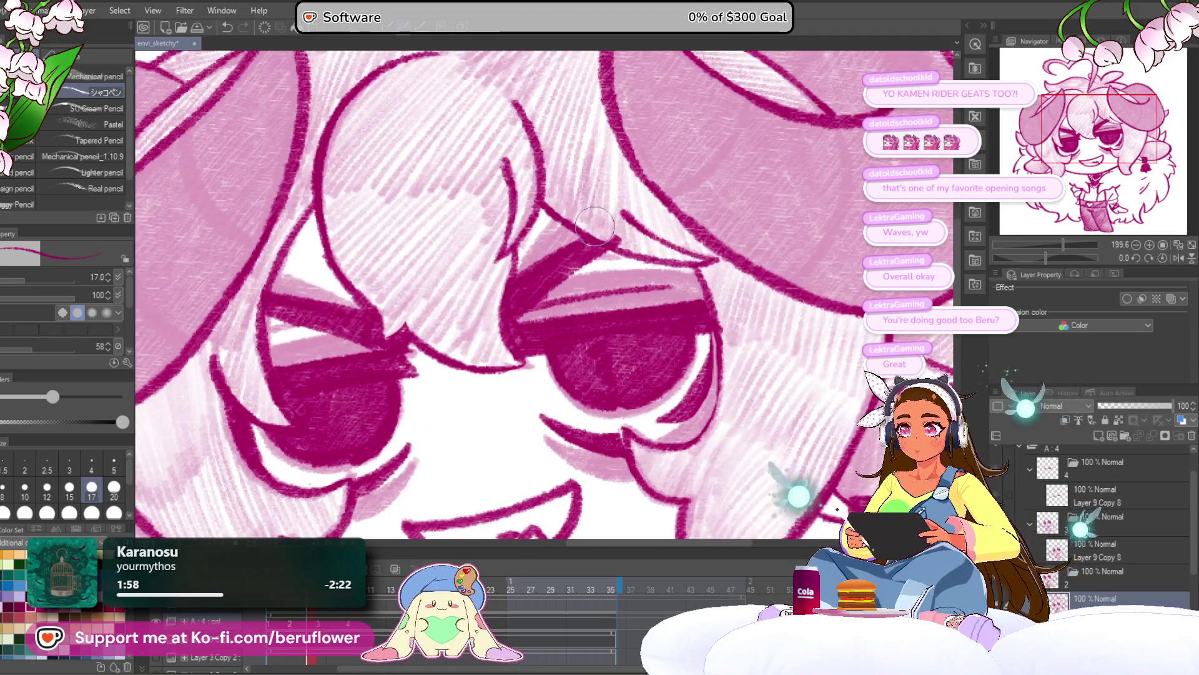
pyautogui.hotkey('ctrl', '0')
pyautogui.hotkey('ctrl', 'alt', '0')
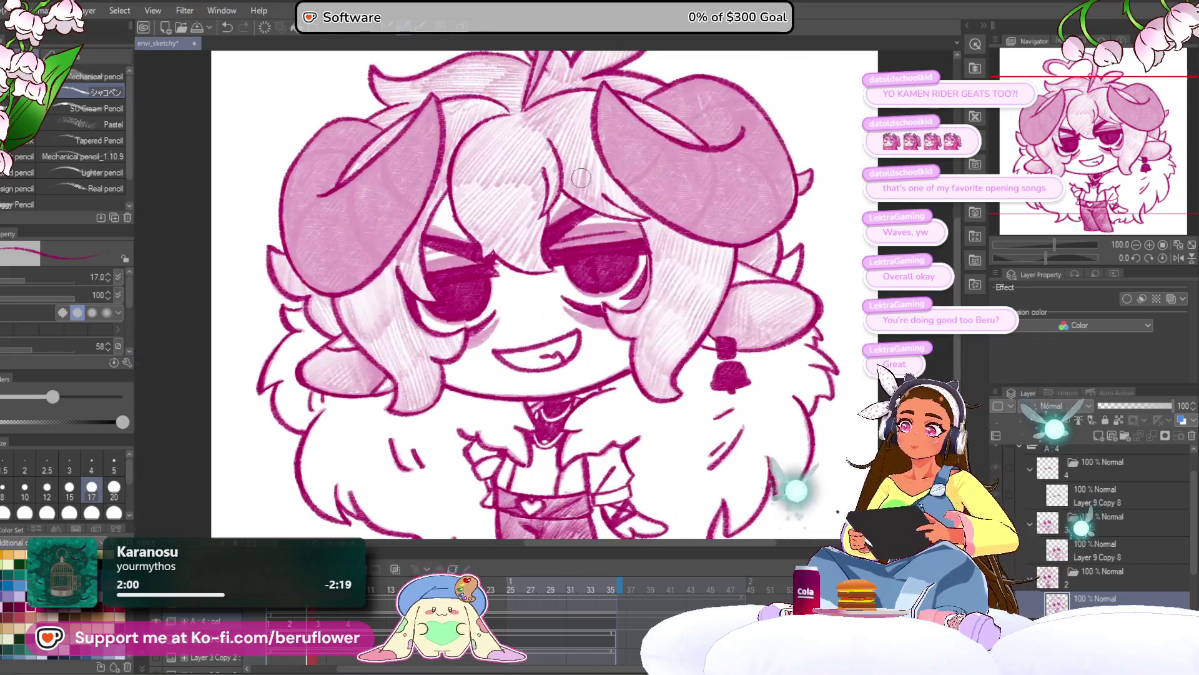
pyautogui.scroll(4, 656, 247)
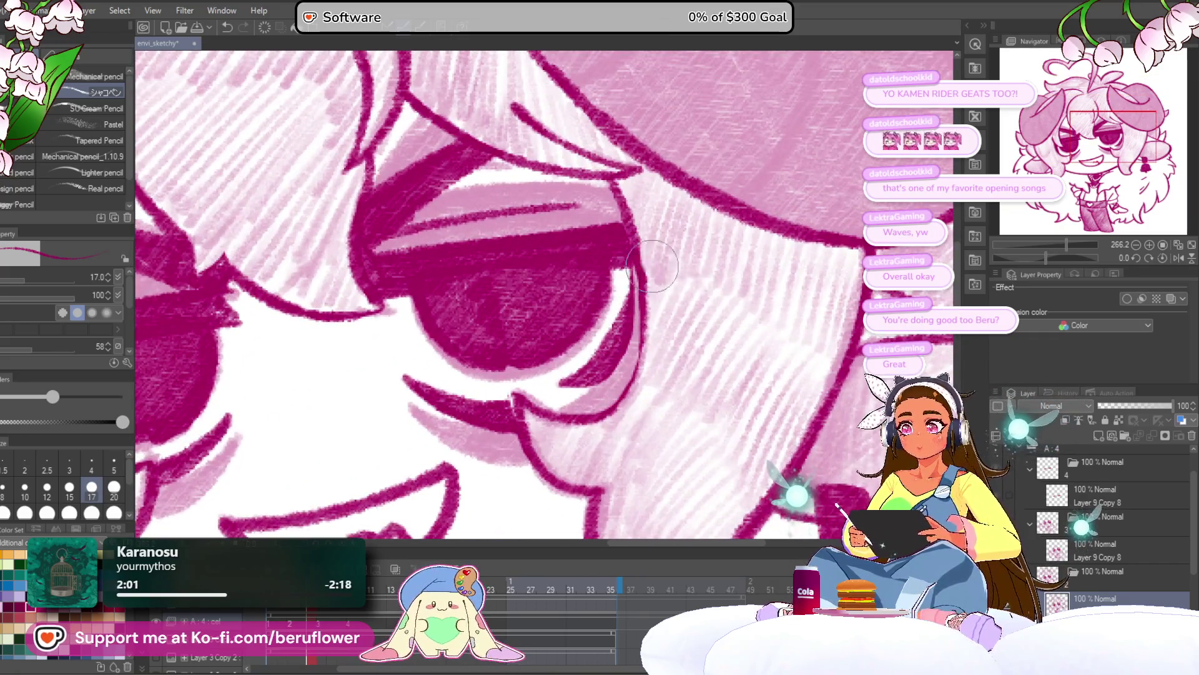
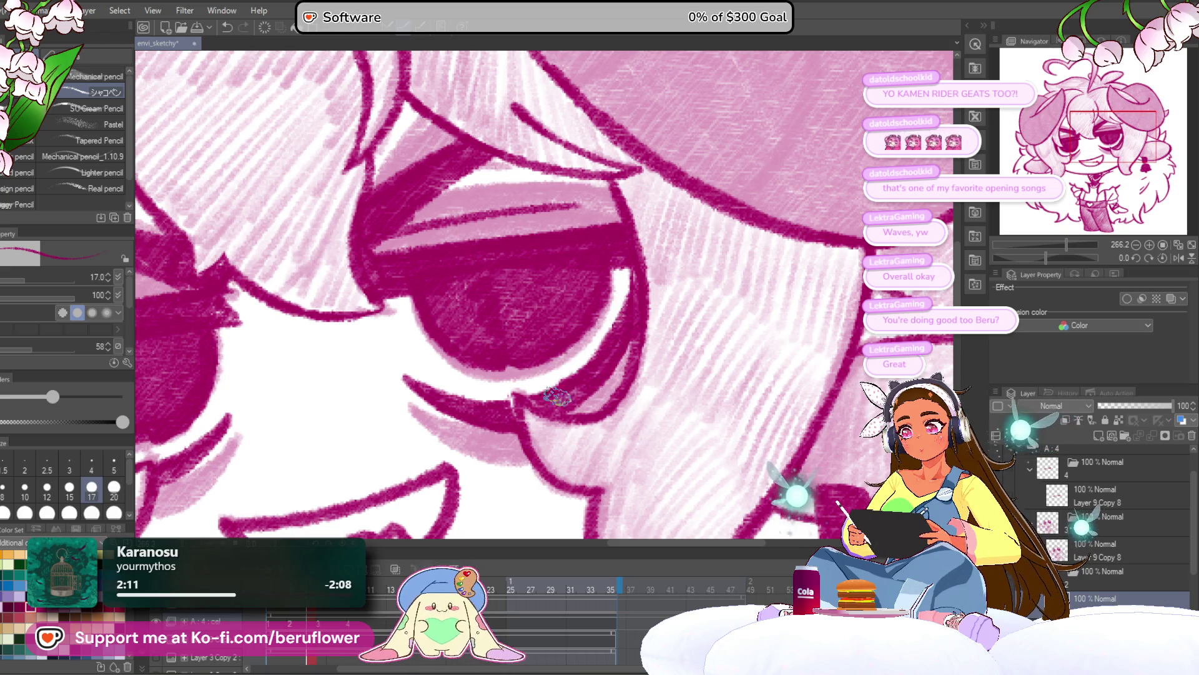
# Zoom out to the whole sketch and show the half-closed-eye blink cel
pyautogui.scroll(-5, 573, 366)
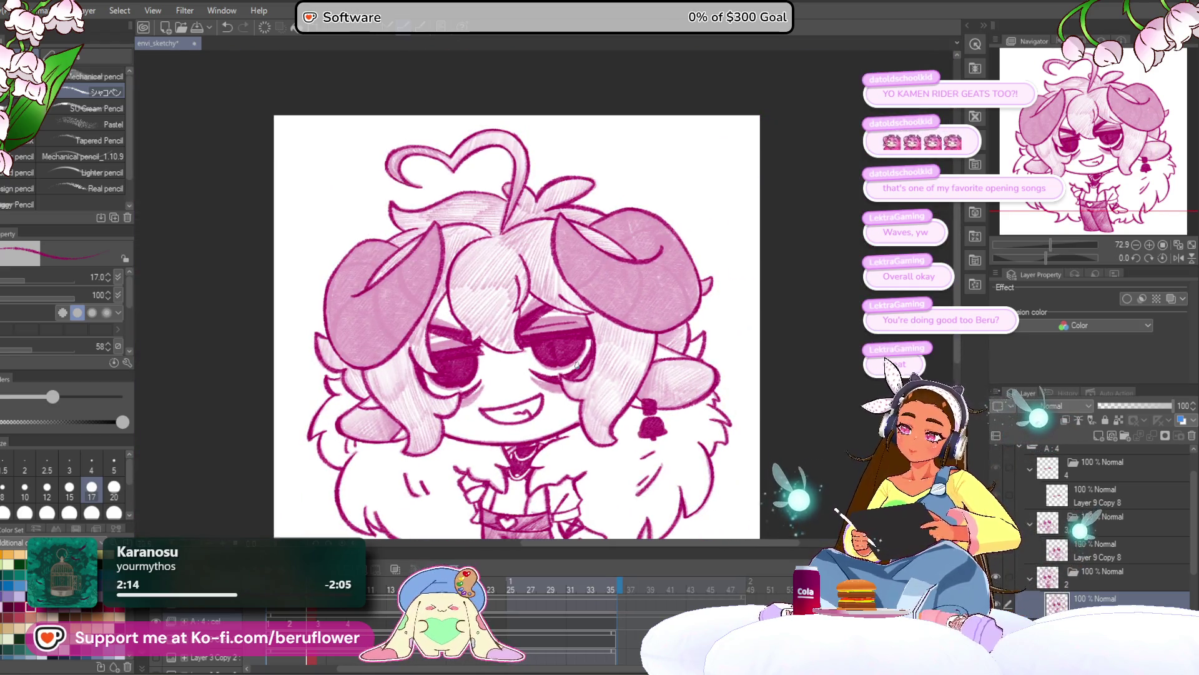
pyautogui.scroll(4, 576, 365)
pyautogui.scroll(1, 415, 321)
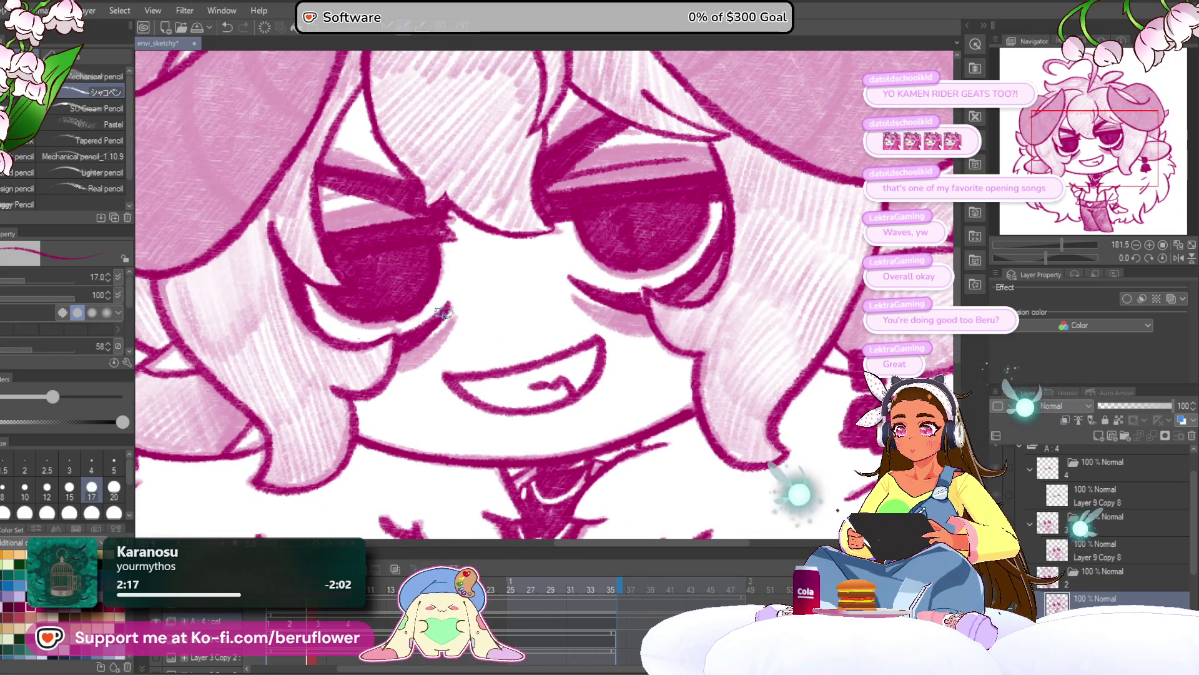
pyautogui.scroll(-5, 437, 312)
pyautogui.scroll(1, 562, 375)
pyautogui.moveTo(614, 381); pyautogui.dragTo(595, 390)
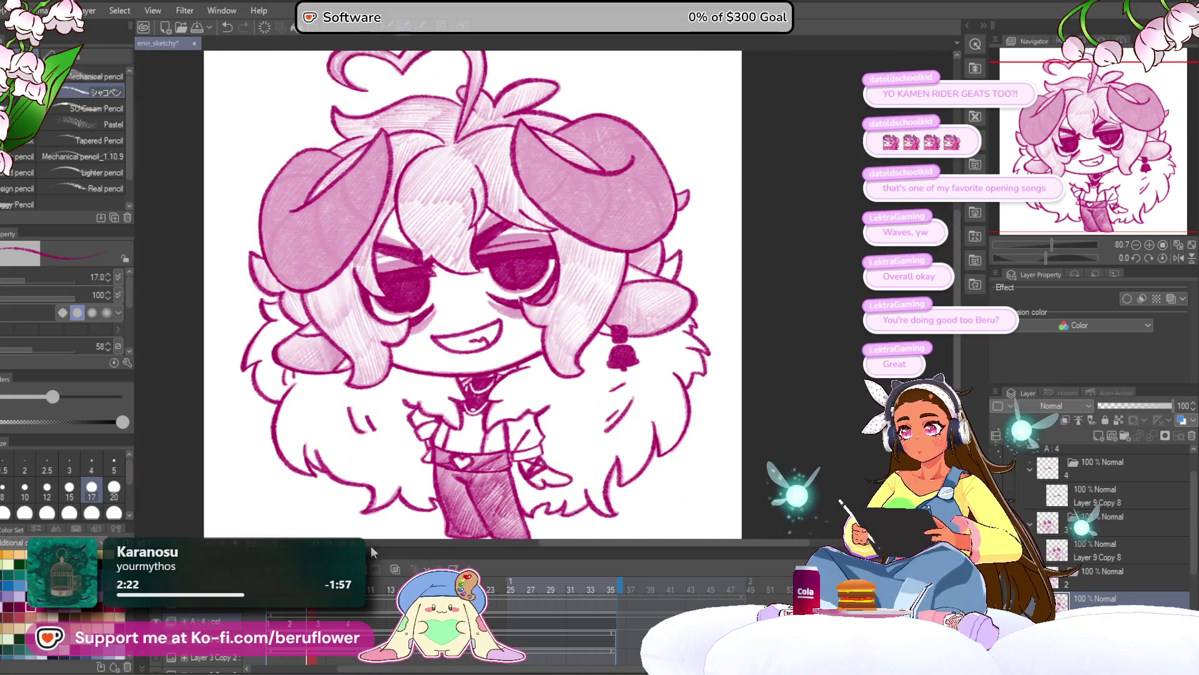
pyautogui.click(318, 657)
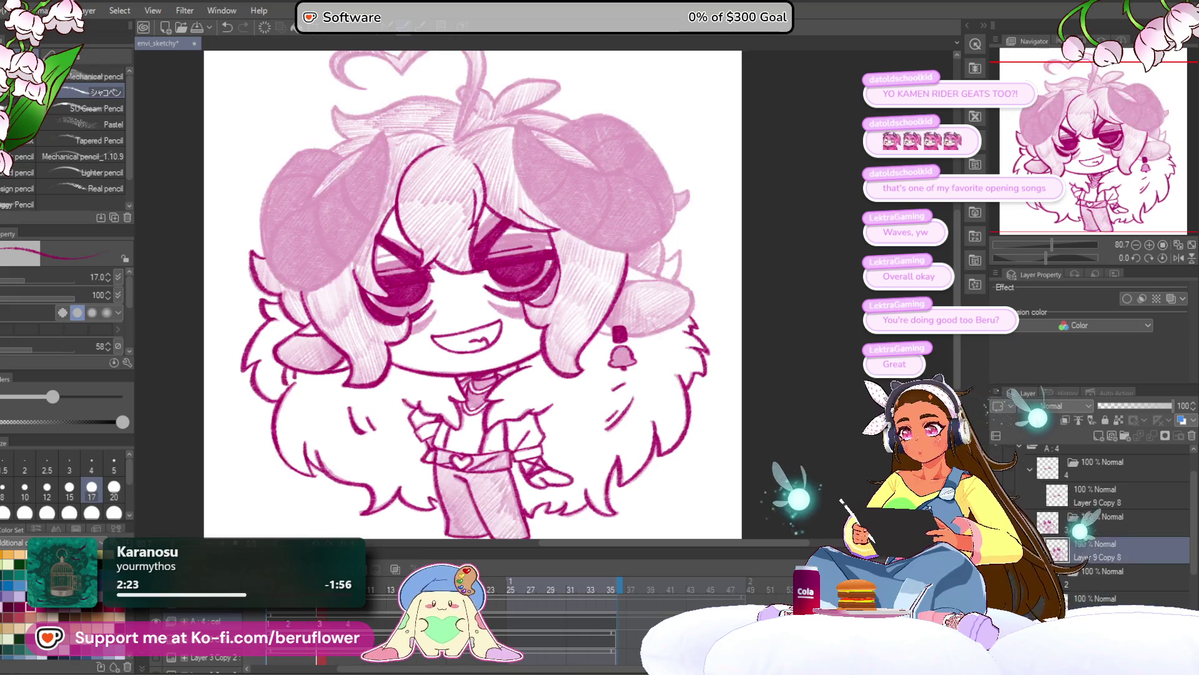
pyautogui.click(350, 657)
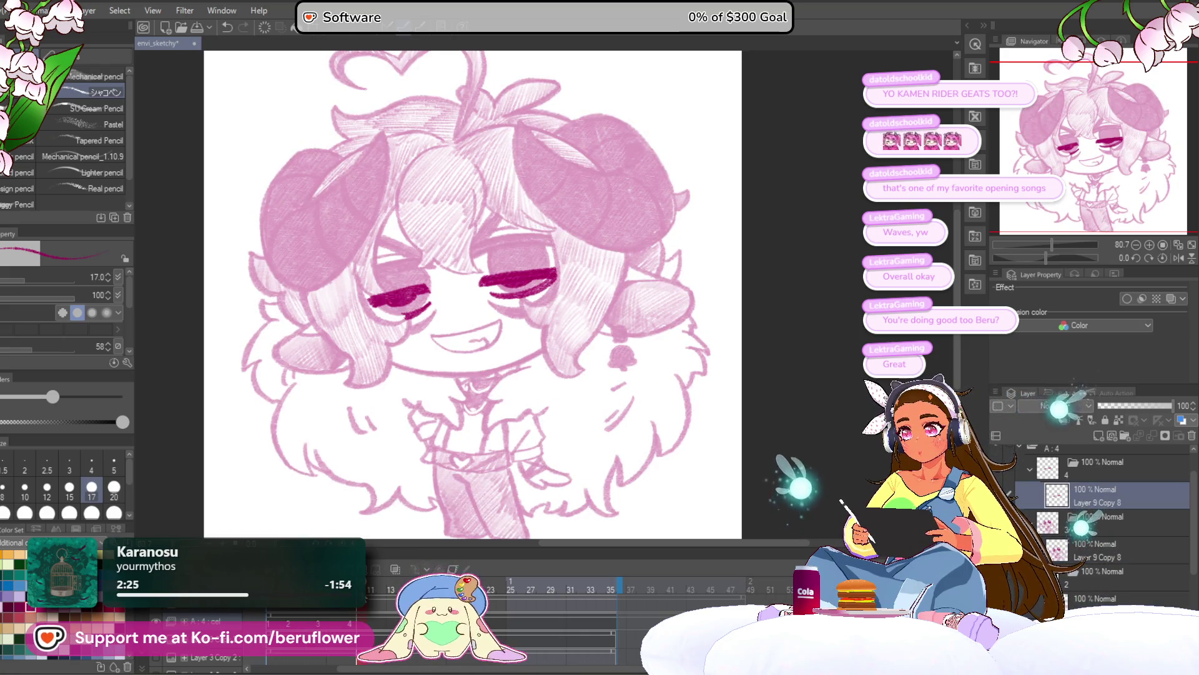
# Draw dark magenta lash strokes and a thin brow stroke over the left eye
pyautogui.moveTo(1051, 245); pyautogui.dragTo(1035, 255)
pyautogui.scroll(5, 445, 344)
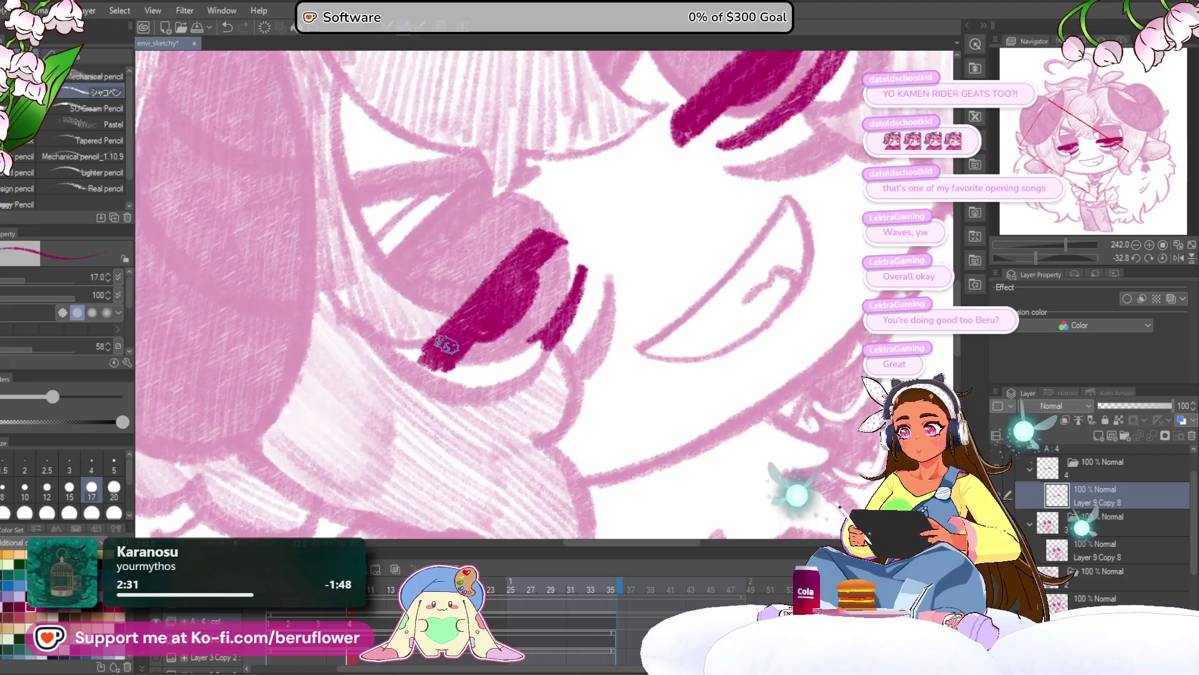
pyautogui.moveTo(445, 344)
pyautogui.mouseDown()
pyautogui.moveTo(417, 370)
pyautogui.moveTo(543, 331)
pyautogui.moveTo(450, 382)
pyautogui.moveTo(526, 365)
pyautogui.moveTo(540, 341)
pyautogui.moveTo(515, 365)
pyautogui.moveTo(536, 340)
pyautogui.moveTo(522, 417)
pyautogui.mouseUp()
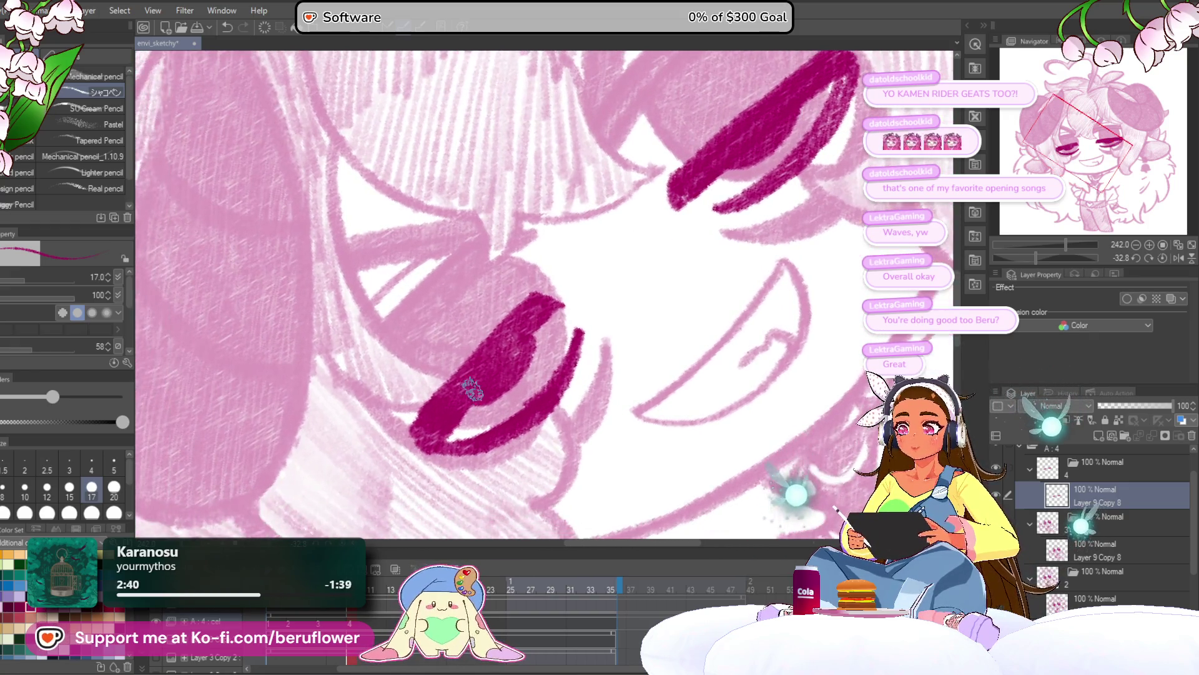
pyautogui.moveTo(437, 374); pyautogui.dragTo(471, 392)
pyautogui.moveTo(541, 289)
pyautogui.mouseDown()
pyautogui.moveTo(435, 355)
pyautogui.moveTo(543, 282)
pyautogui.moveTo(554, 305)
pyautogui.moveTo(388, 395)
pyautogui.mouseUp()
pyautogui.moveTo(484, 346)
pyautogui.mouseDown()
pyautogui.moveTo(553, 292)
pyautogui.moveTo(399, 387)
pyautogui.moveTo(459, 341)
pyautogui.mouseUp()
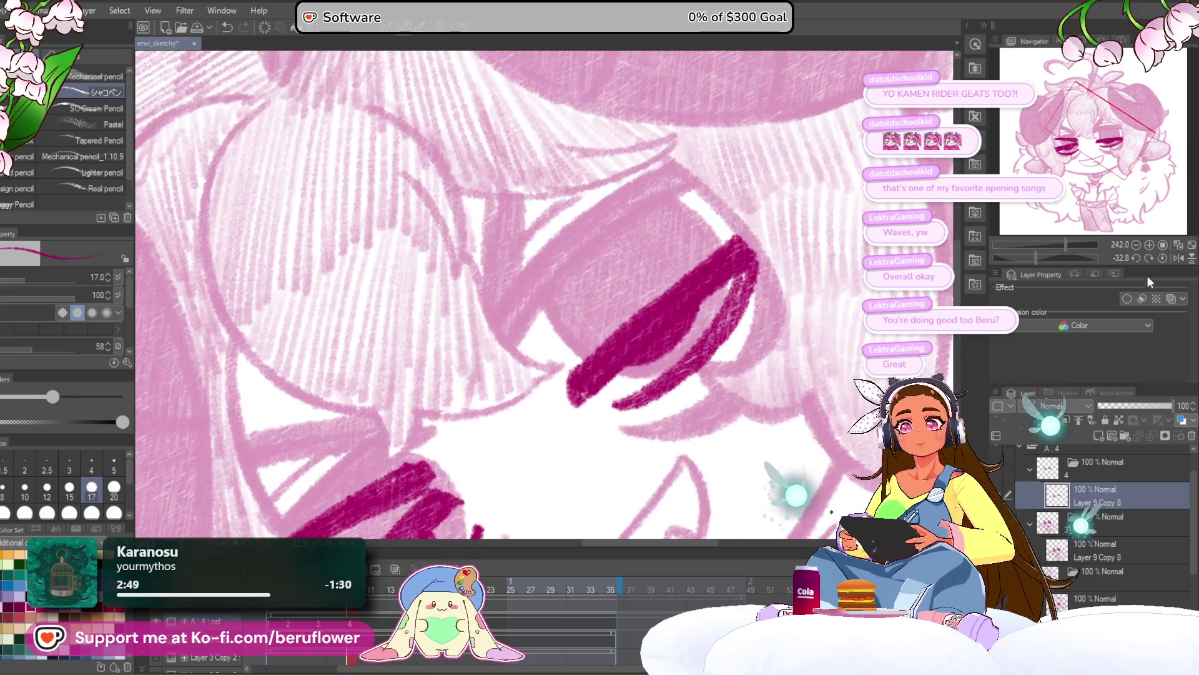
# Draw a dark lash line and long brow strokes over the right eye
pyautogui.click(1160, 257)
pyautogui.moveTo(475, 281); pyautogui.dragTo(451, 288)
pyautogui.moveTo(790, 290); pyautogui.dragTo(653, 365)
pyautogui.moveTo(475, 281); pyautogui.dragTo(465, 297)
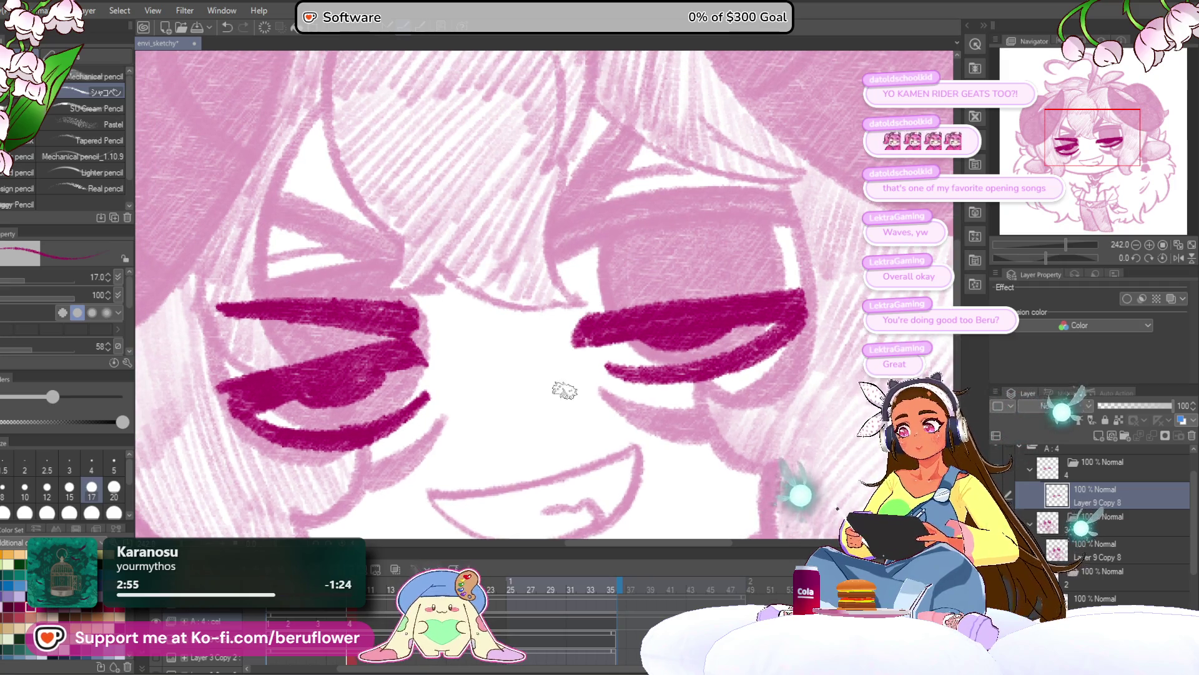
pyautogui.moveTo(573, 305); pyautogui.dragTo(643, 251)
pyautogui.hotkey('ctrl', 'z')
pyautogui.moveTo(574, 307); pyautogui.dragTo(731, 206)
pyautogui.moveTo(731, 206)
pyautogui.mouseDown()
pyautogui.moveTo(624, 270)
pyautogui.moveTo(788, 235)
pyautogui.mouseUp()
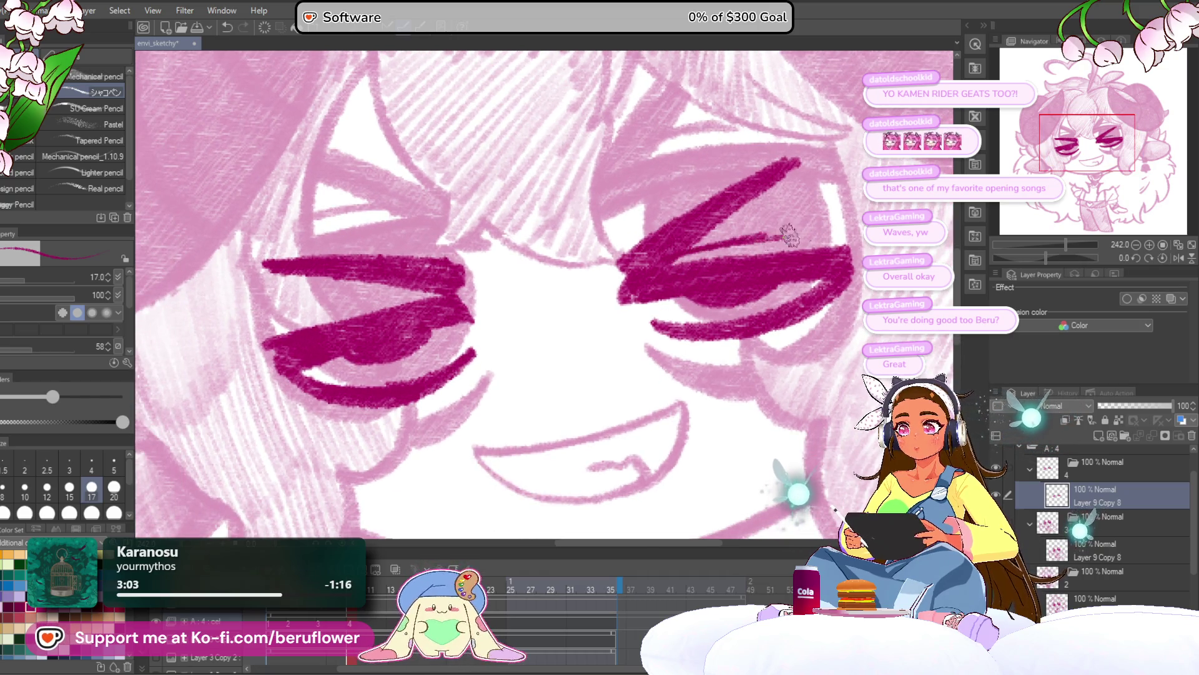
# Reset the canvas view to upright at 100% zoom, centred on the face
pyautogui.moveTo(1045, 256); pyautogui.dragTo(1036, 256)
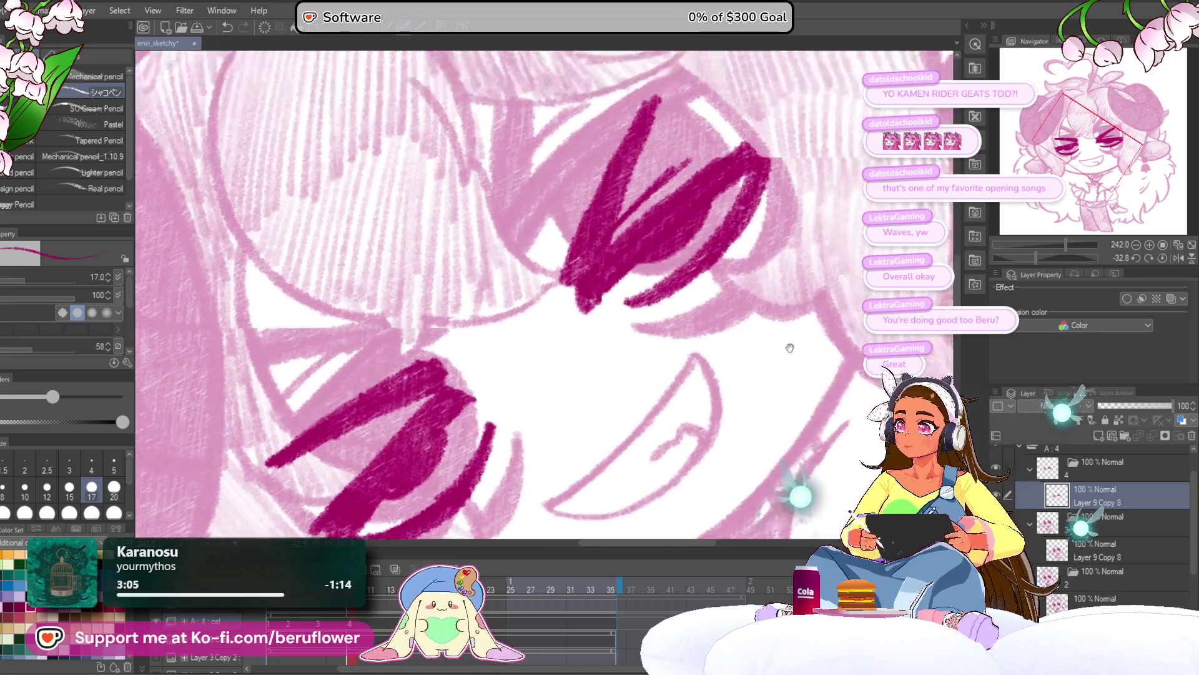
pyautogui.moveTo(651, 268); pyautogui.dragTo(620, 319)
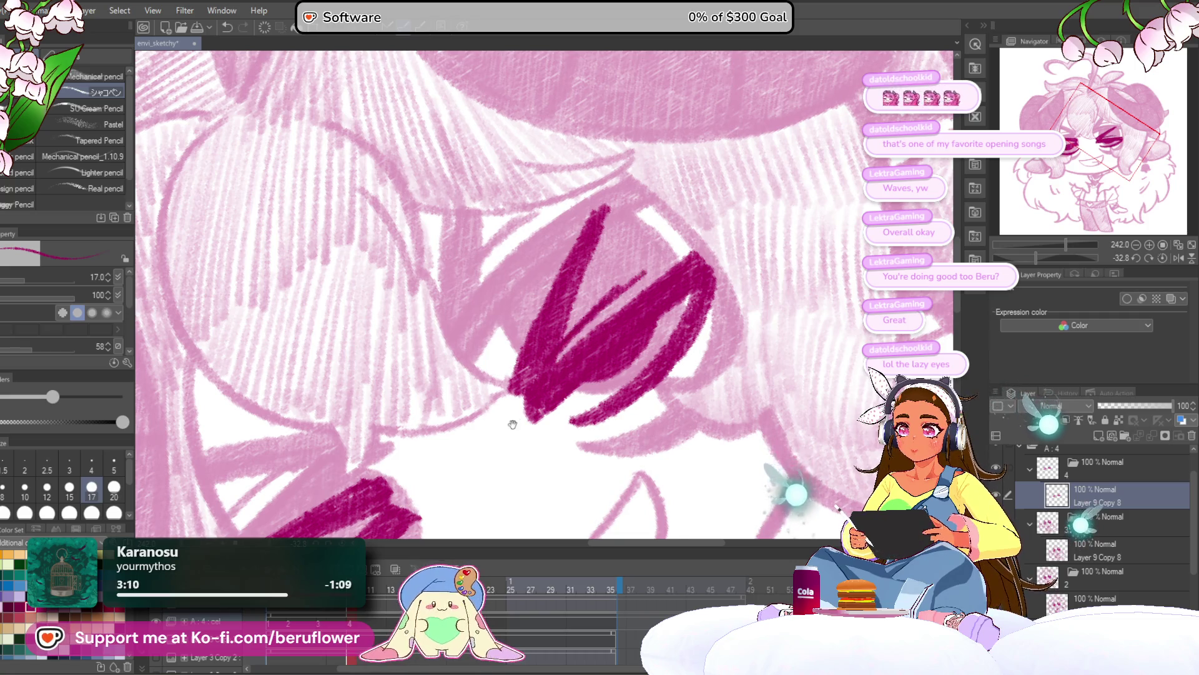
pyautogui.moveTo(511, 421); pyautogui.dragTo(538, 372)
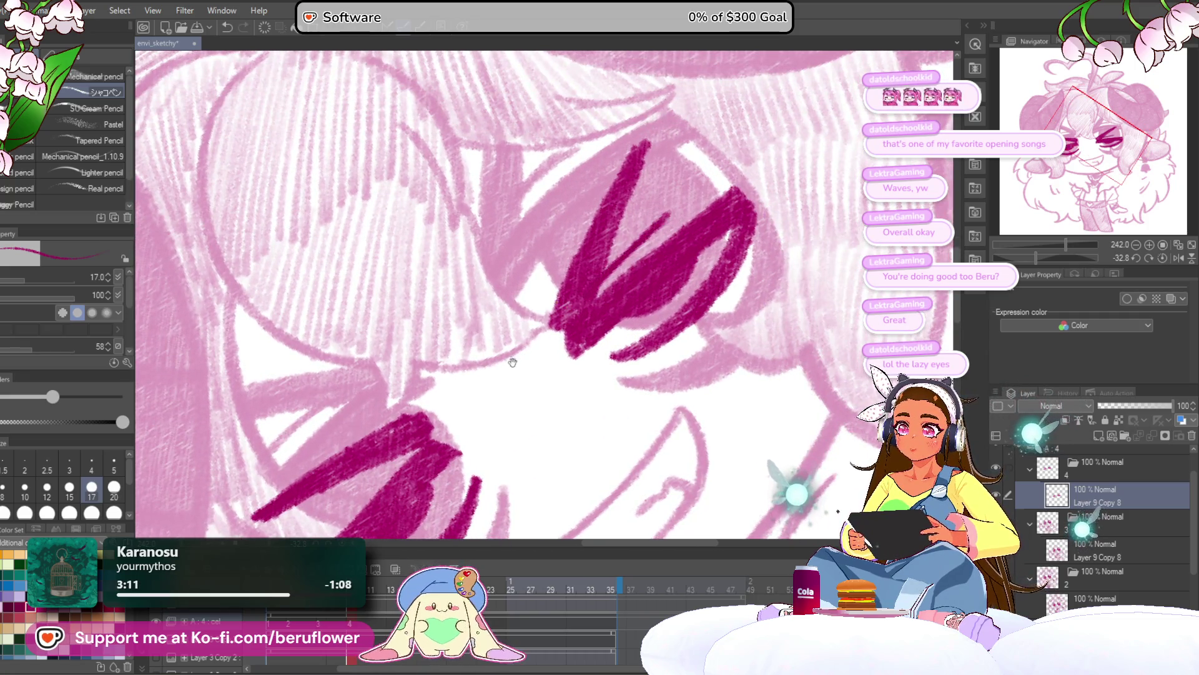
pyautogui.moveTo(651, 239); pyautogui.dragTo(526, 336)
pyautogui.scroll(-5, 527, 336)
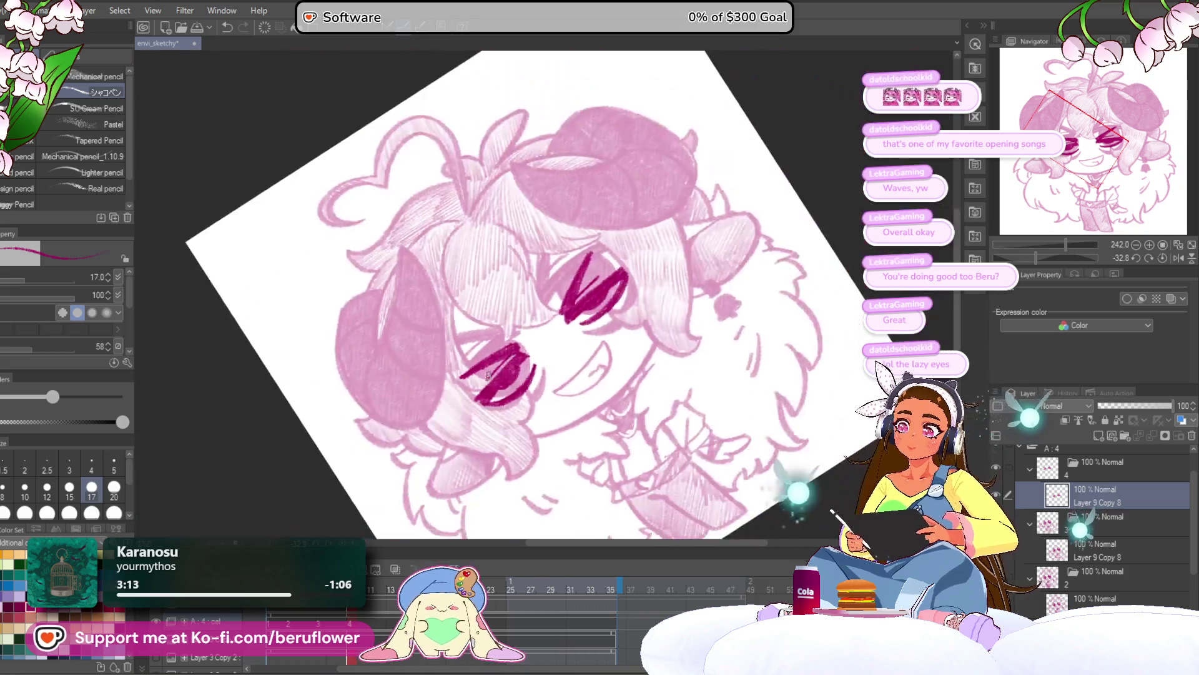
pyautogui.click(1162, 244)
pyautogui.click(1149, 257)
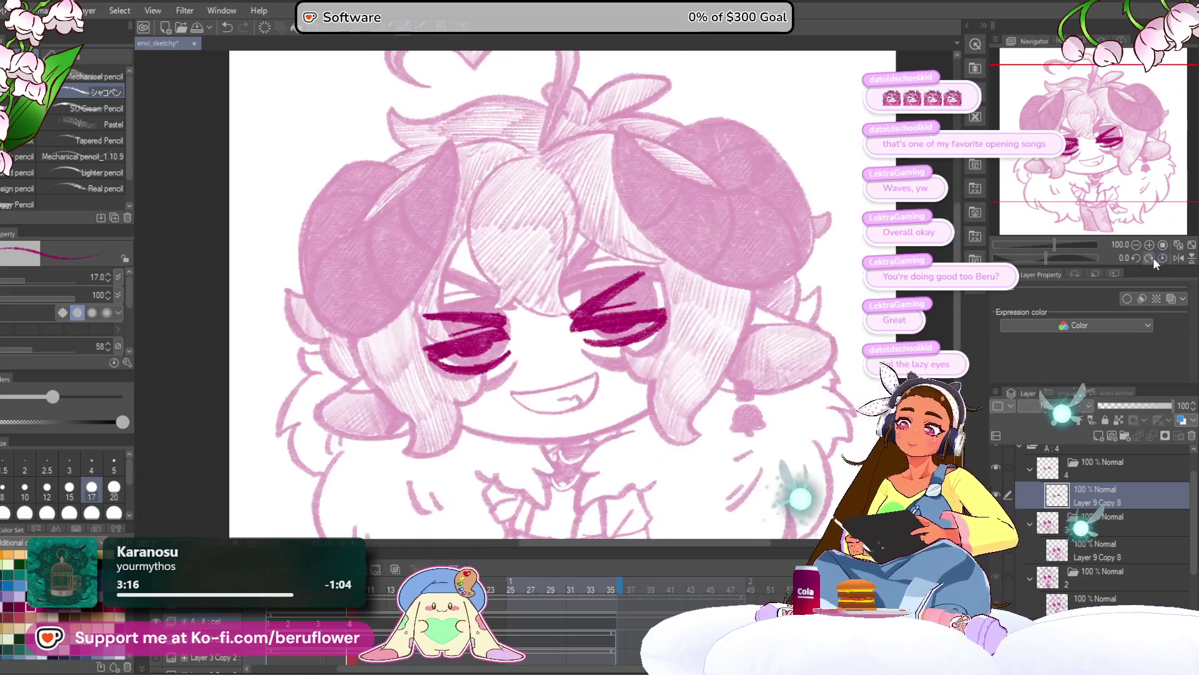
pyautogui.moveTo(706, 431); pyautogui.dragTo(675, 404)
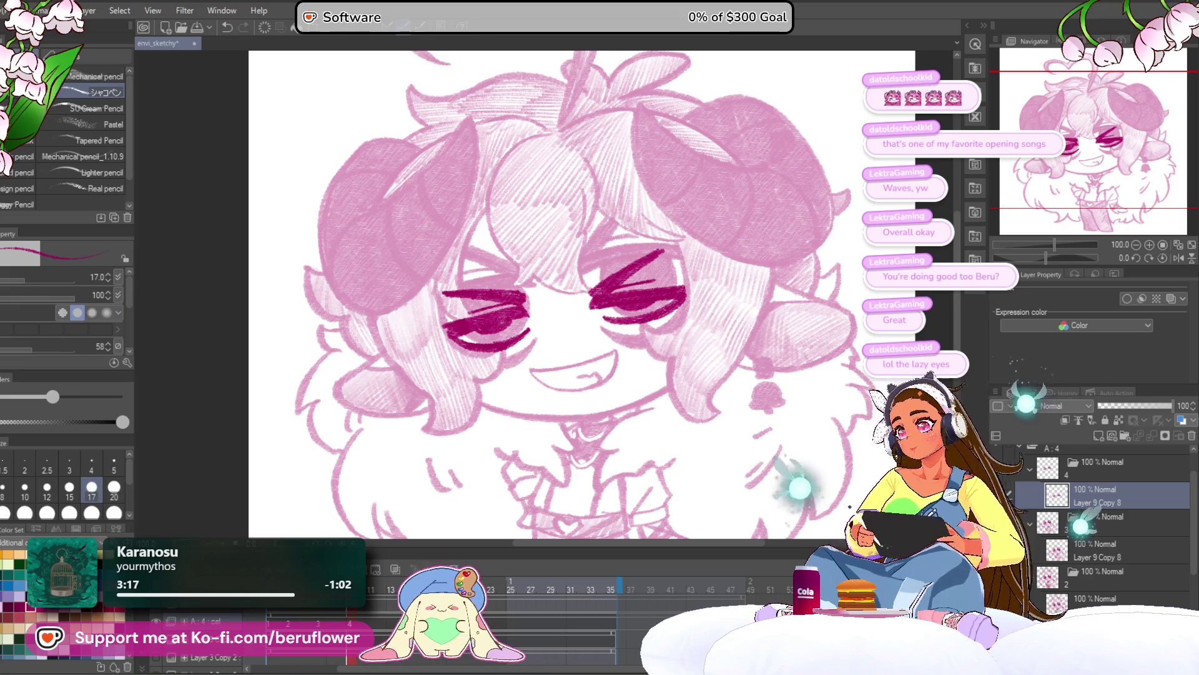
# Lasso the left squinting eye, nudge it slightly right, then return to the open-eyed frame
pyautogui.press('m')
pyautogui.moveTo(517, 251); pyautogui.dragTo(518, 251)
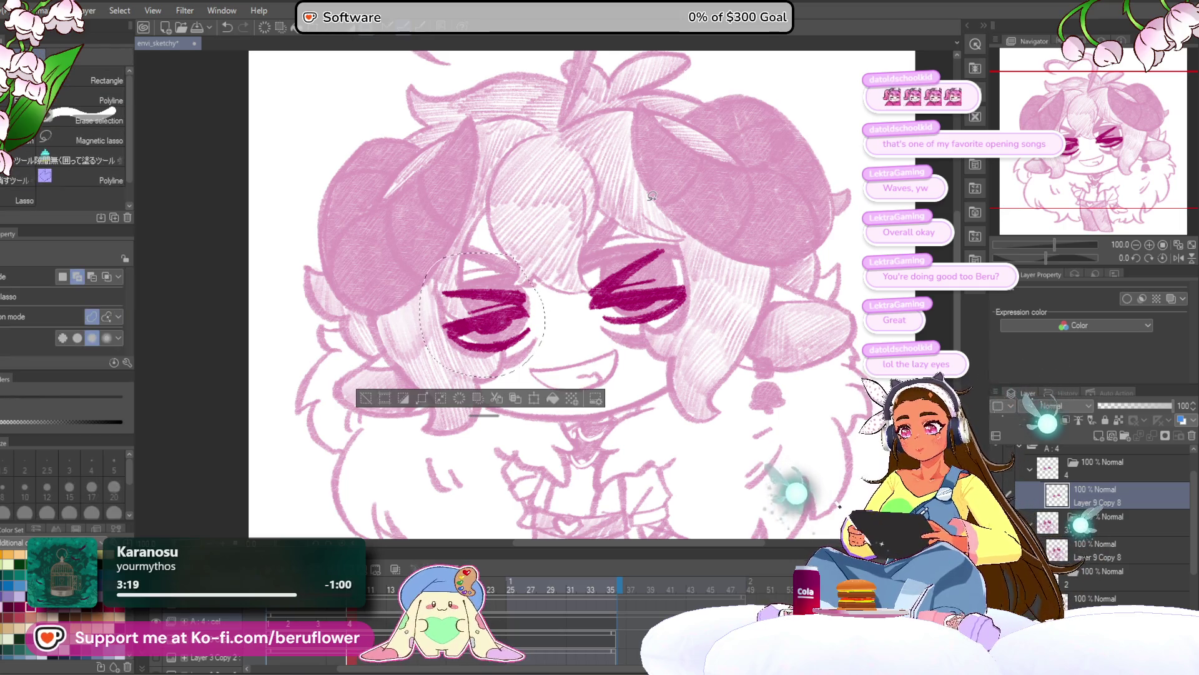
pyautogui.hotkey('ctrl', 't')
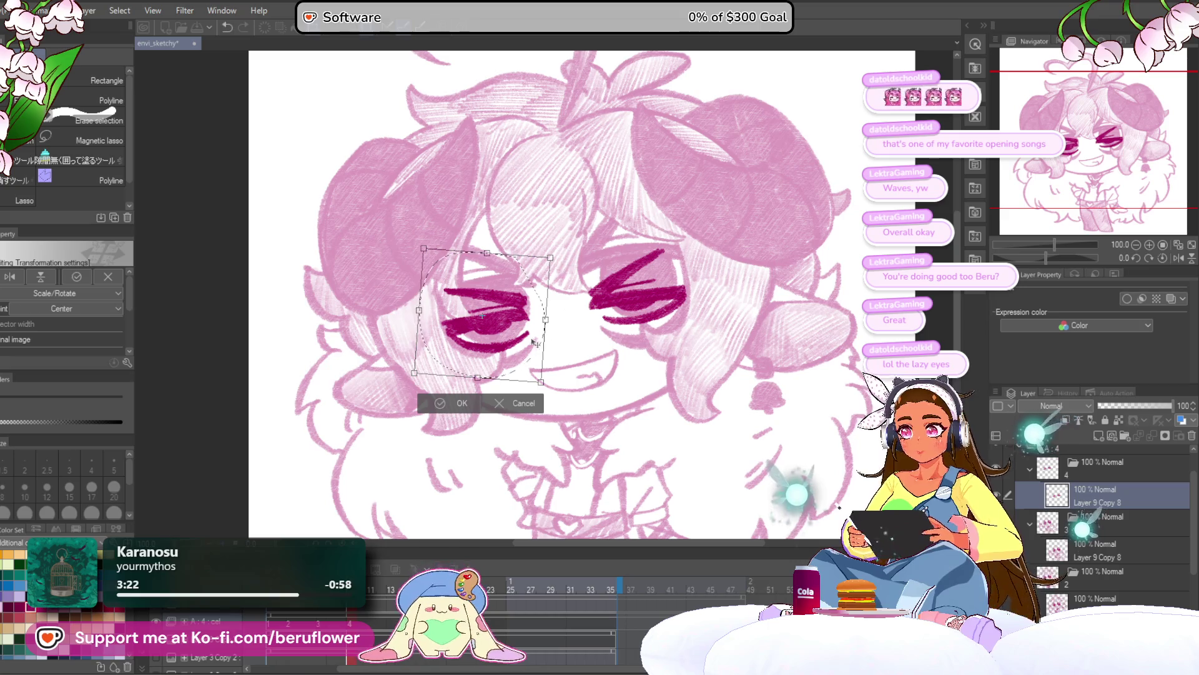
pyautogui.moveTo(532, 342); pyautogui.dragTo(534, 342)
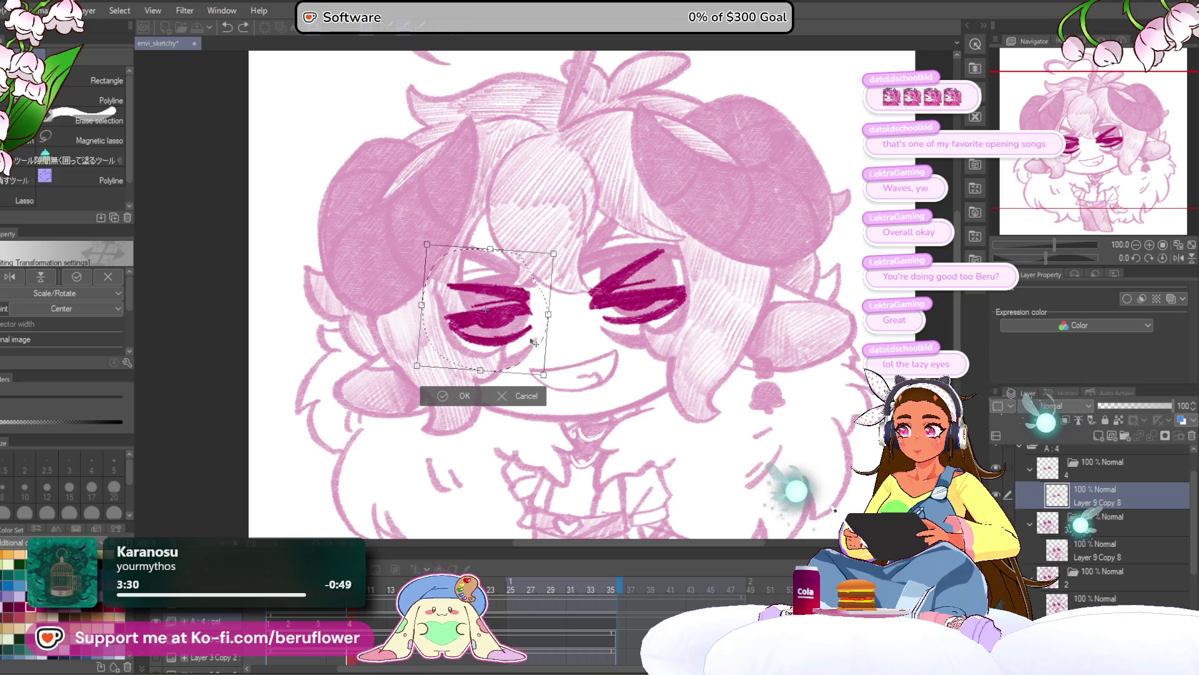
pyautogui.press('Return')
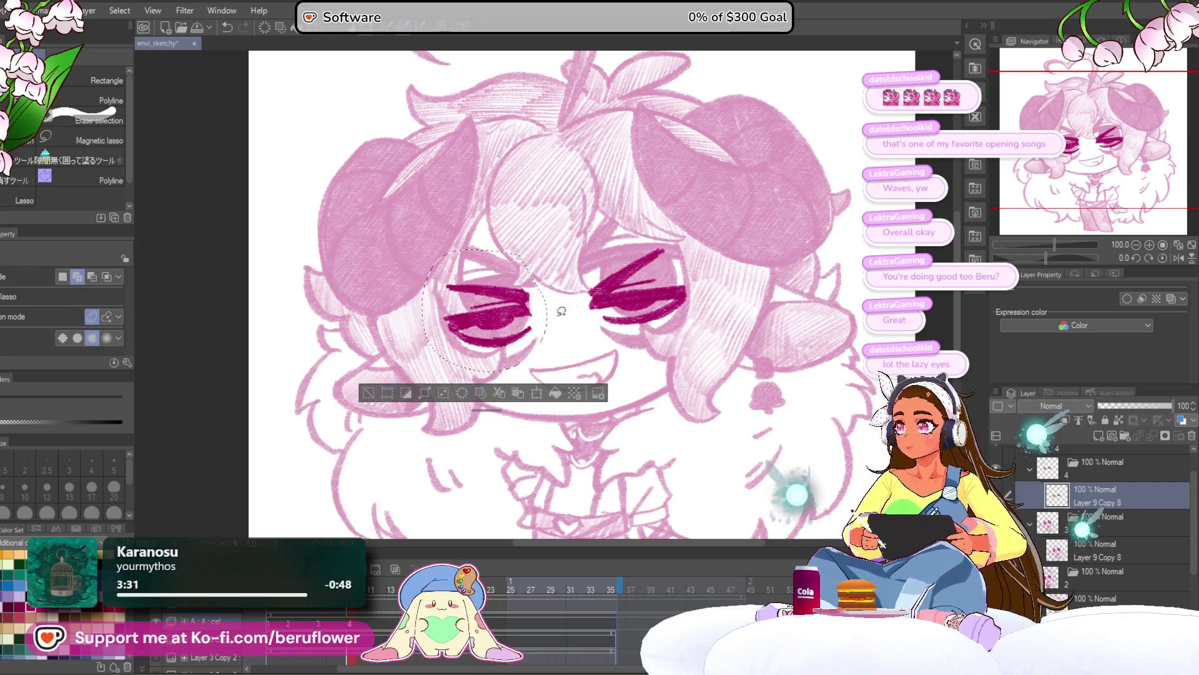
pyautogui.hotkey('ctrl', 'd')
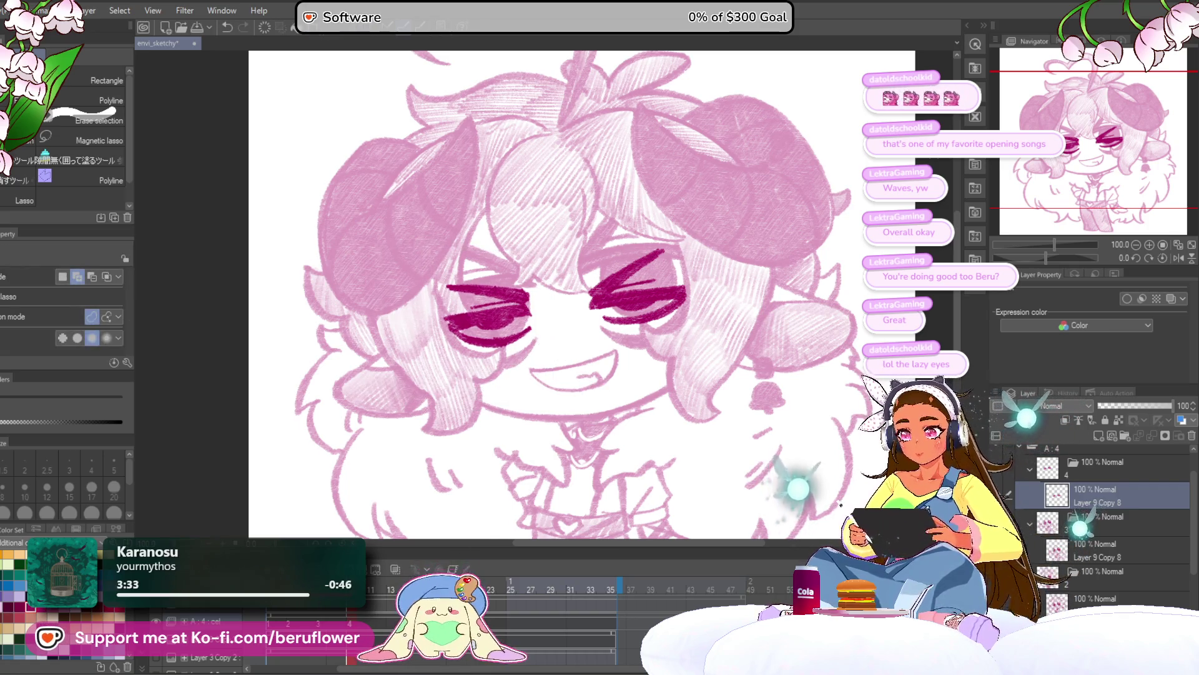
pyautogui.hotkey('ctrl', 'z')
pyautogui.hotkey('ctrl', 'z')
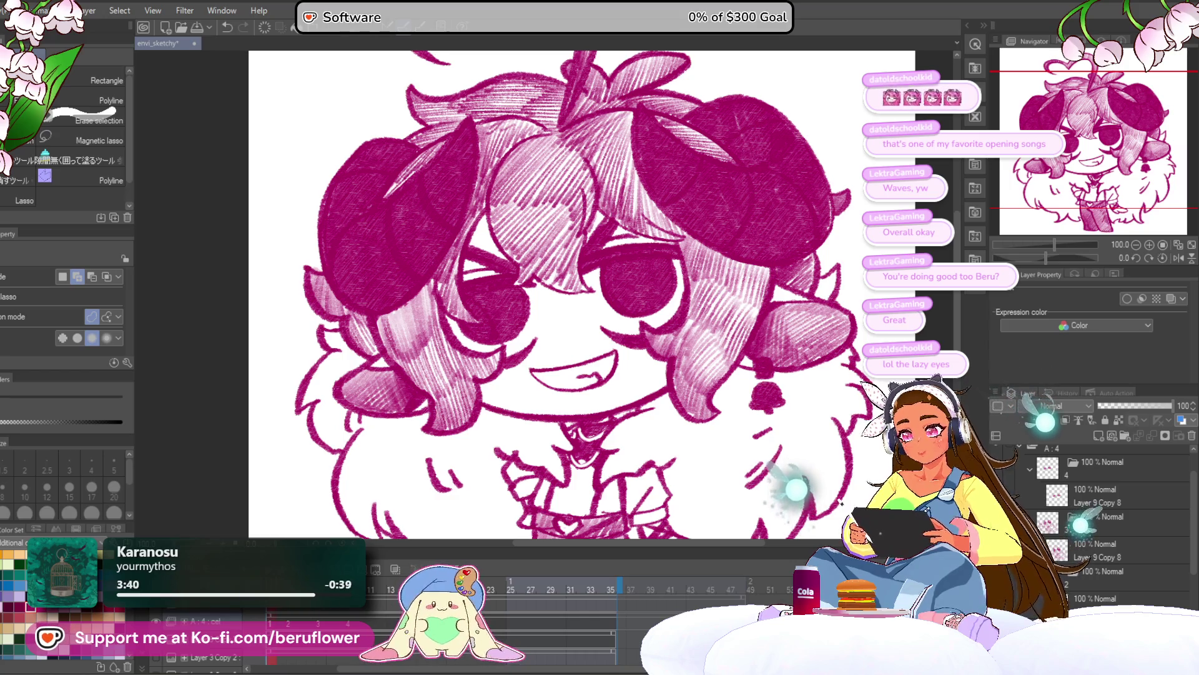
# Fit the canvas to the window, step two frames ahead and play the blink animation
pyautogui.scroll(1, 460, 294)
pyautogui.press('p')
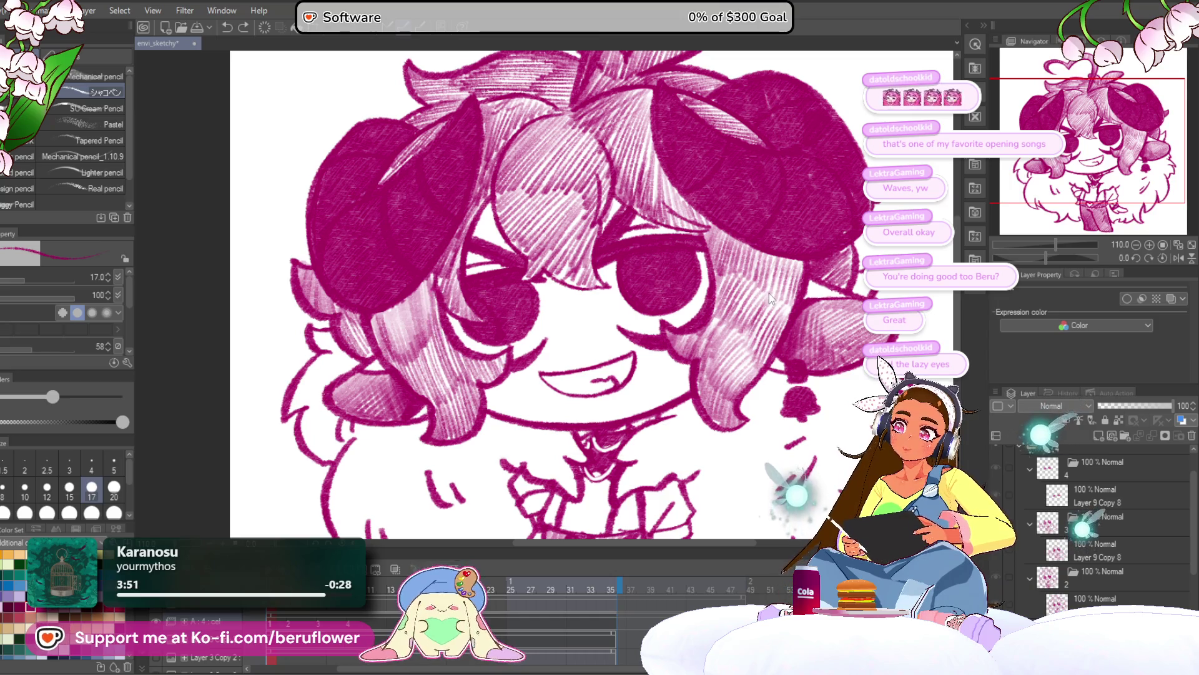
pyautogui.hotkey('ctrl', '0')
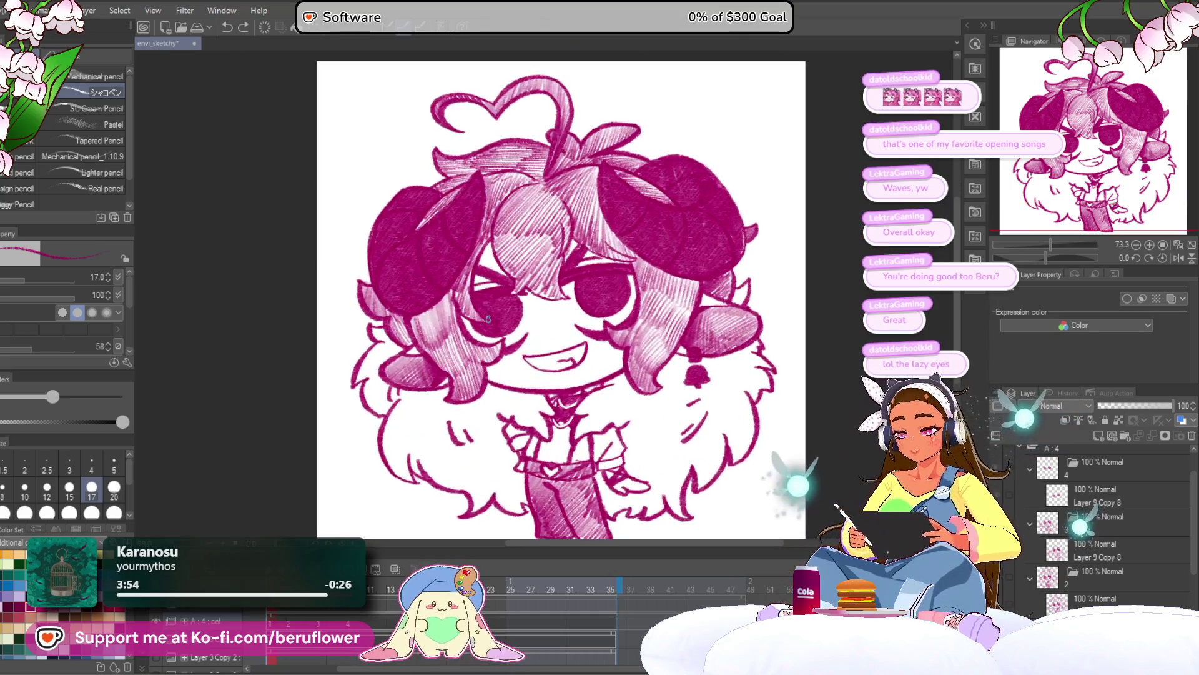
pyautogui.press('Right')
pyautogui.press('Right')
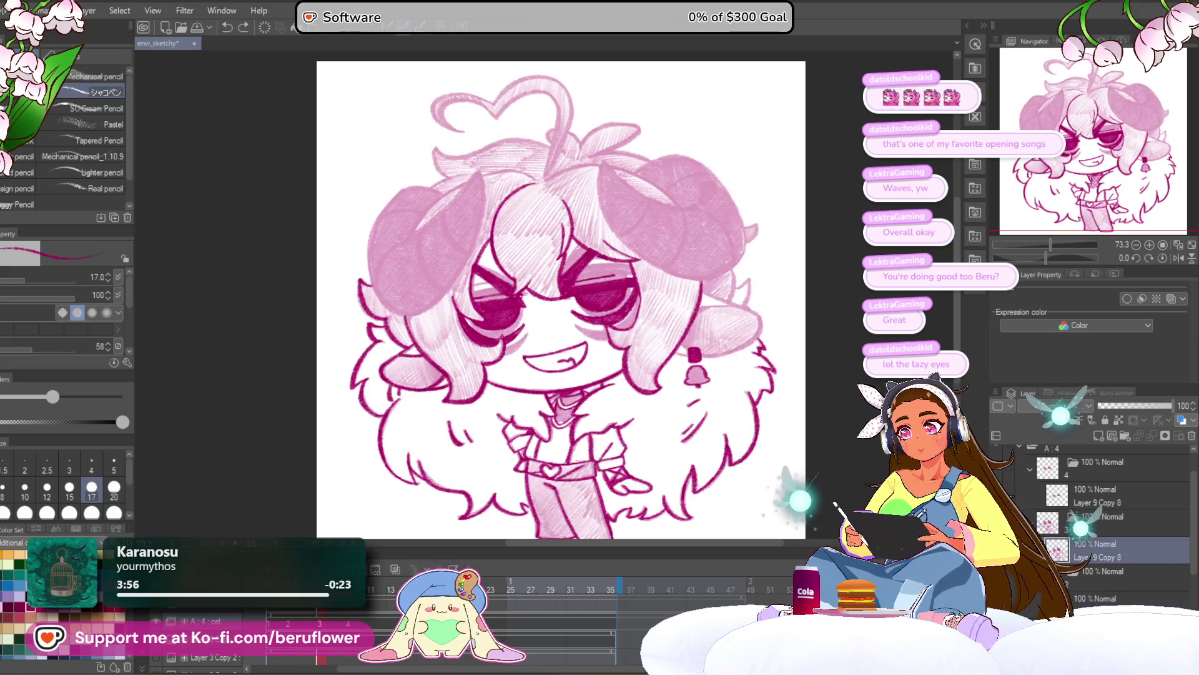
pyautogui.press('Right')
pyautogui.press('space')
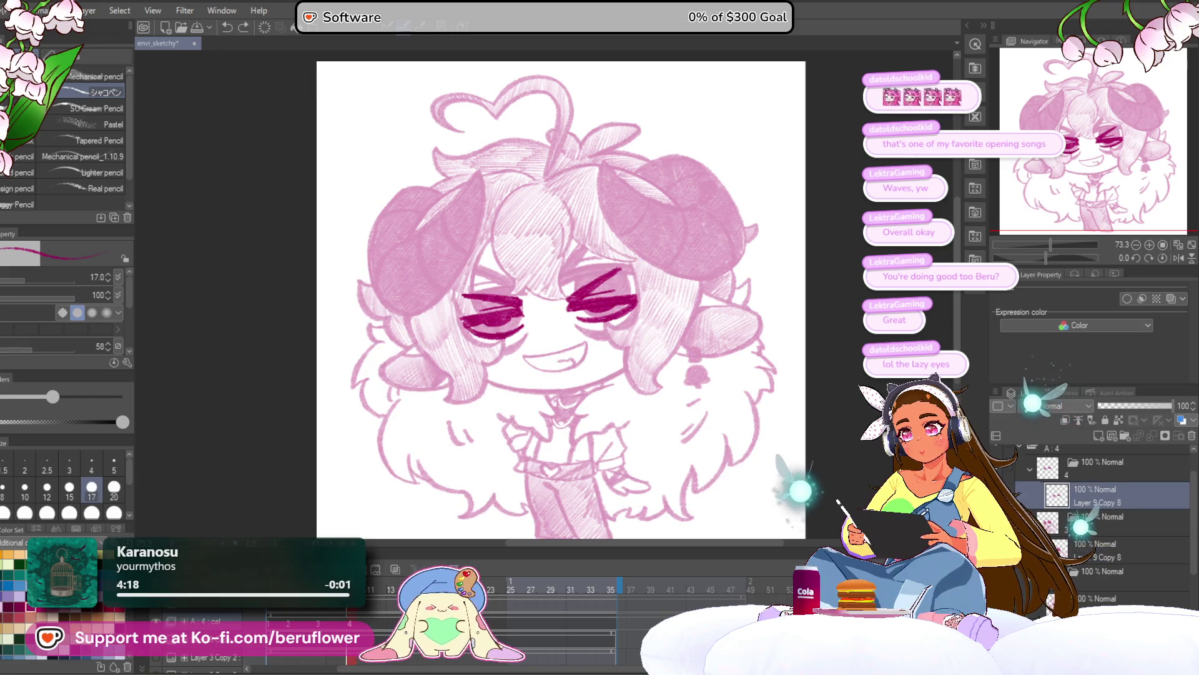
pyautogui.scroll(5, 532, 304)
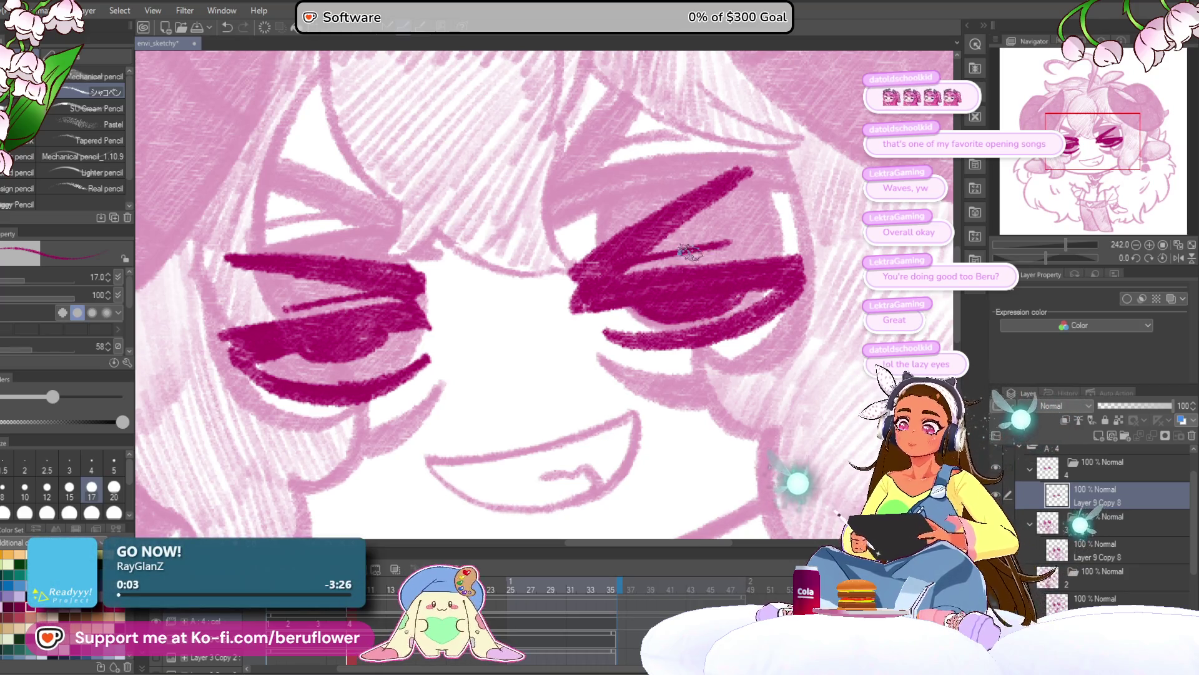
# Darken the lower and left parts of the squinting left eye in magenta
pyautogui.moveTo(286, 348)
pyautogui.mouseDown()
pyautogui.moveTo(344, 369)
pyautogui.moveTo(396, 328)
pyautogui.moveTo(364, 360)
pyautogui.mouseUp()
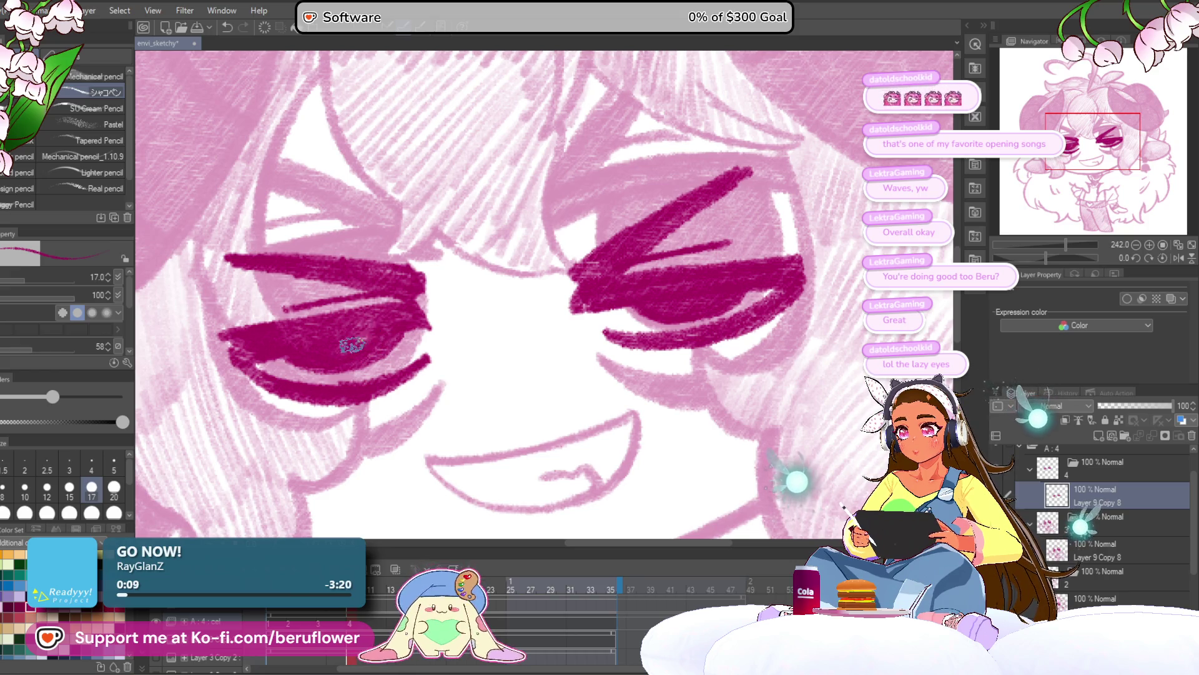
pyautogui.scroll(-5, 392, 323)
pyautogui.scroll(3, 392, 323)
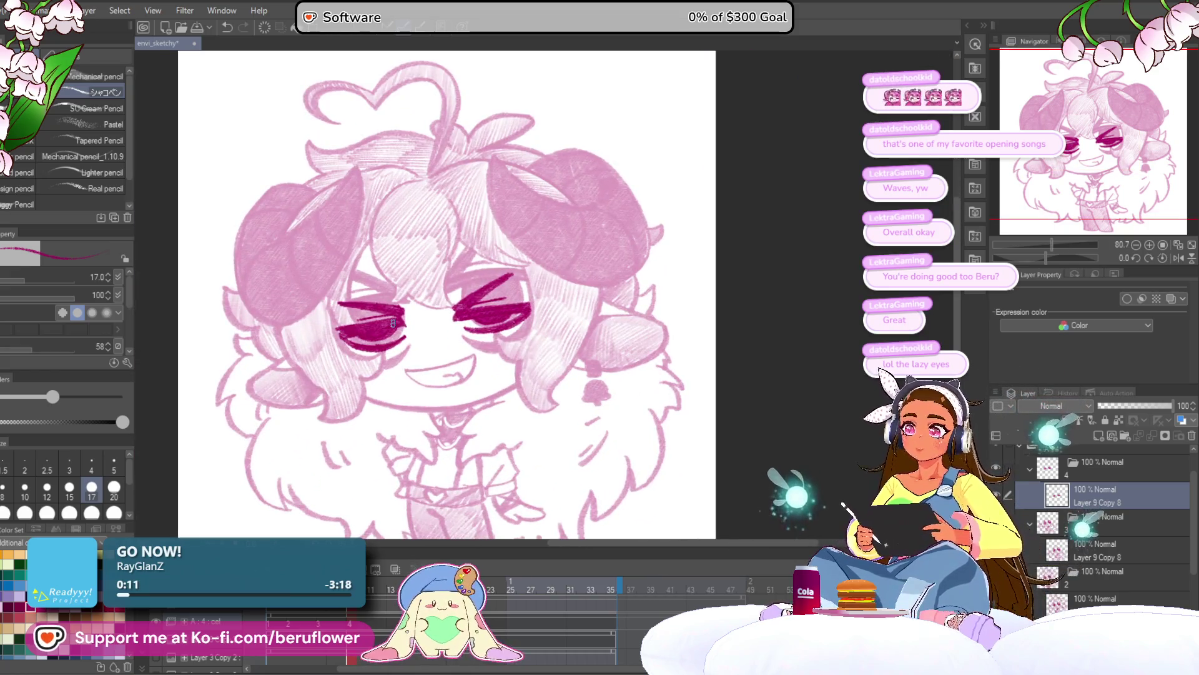
pyautogui.scroll(4, 512, 340)
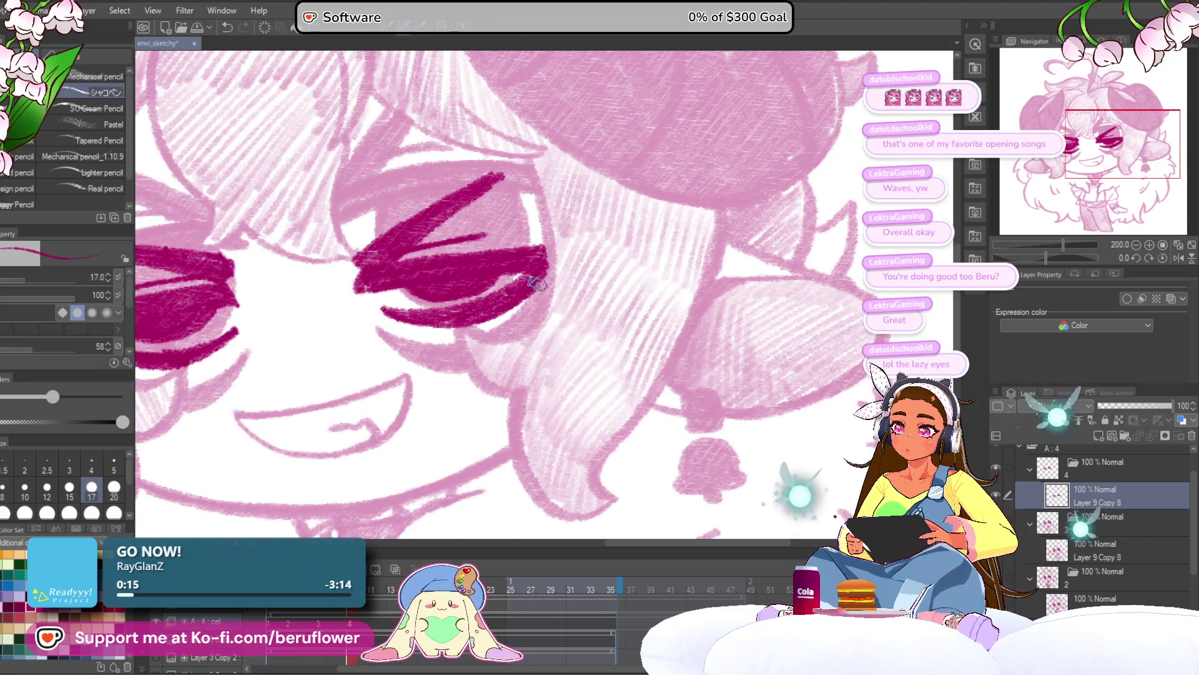
pyautogui.scroll(-4, 544, 278)
pyautogui.scroll(4, 539, 250)
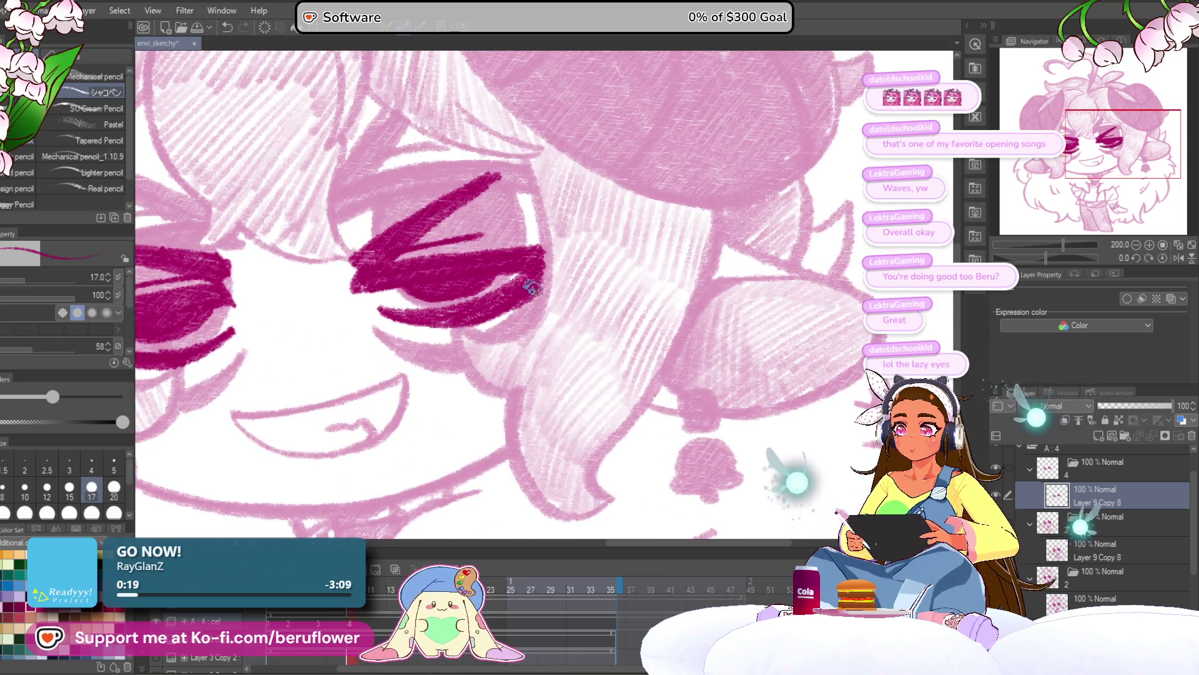
pyautogui.scroll(-4, 540, 259)
pyautogui.scroll(3, 542, 267)
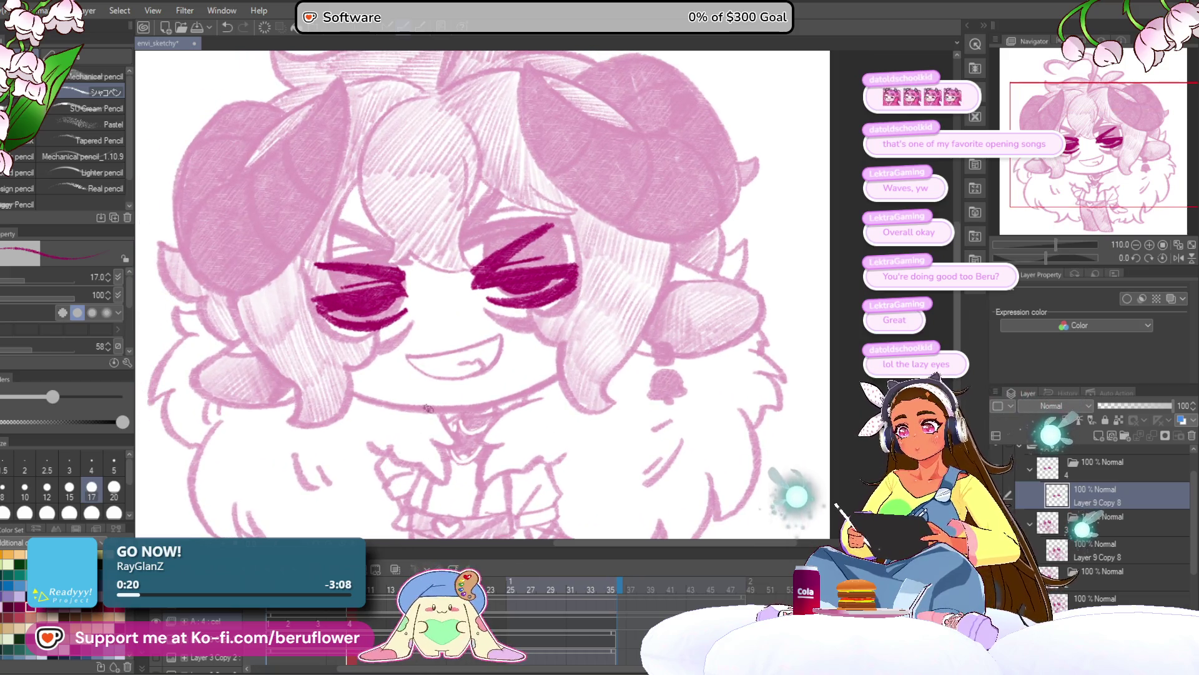
pyautogui.moveTo(1046, 257); pyautogui.dragTo(1066, 257)
pyautogui.scroll(5, 439, 208)
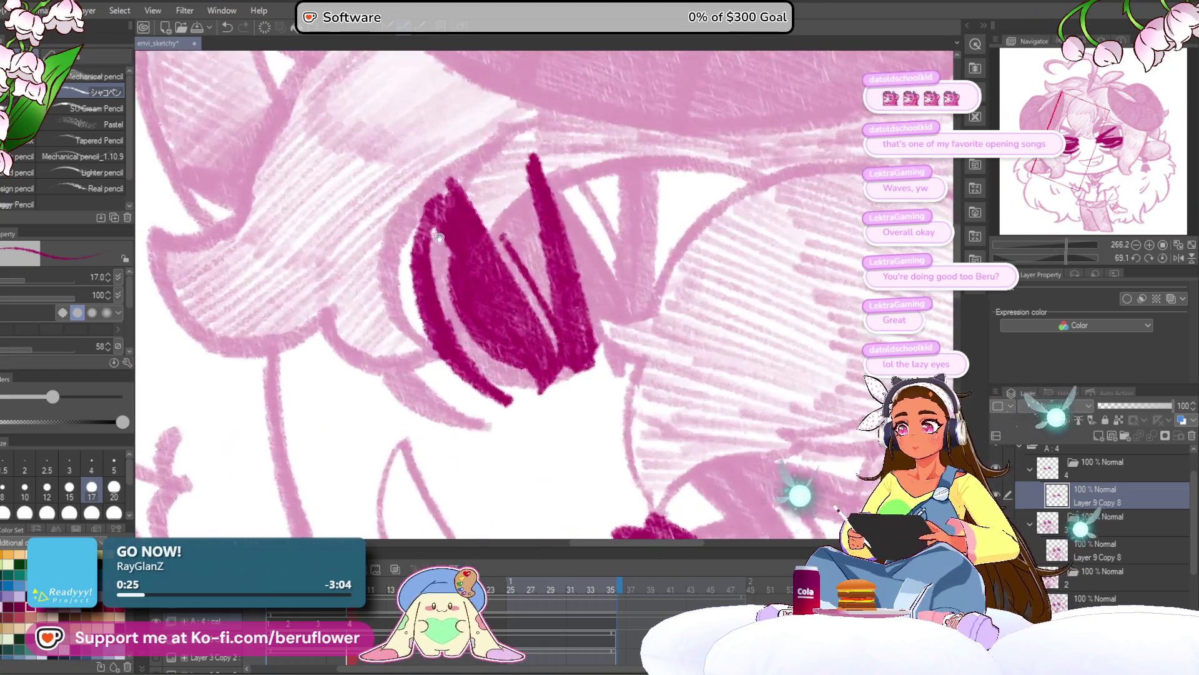
pyautogui.moveTo(439, 208)
pyautogui.mouseDown()
pyautogui.moveTo(414, 245)
pyautogui.moveTo(407, 300)
pyautogui.moveTo(445, 341)
pyautogui.moveTo(405, 250)
pyautogui.mouseUp()
pyautogui.scroll(-5, 404, 250)
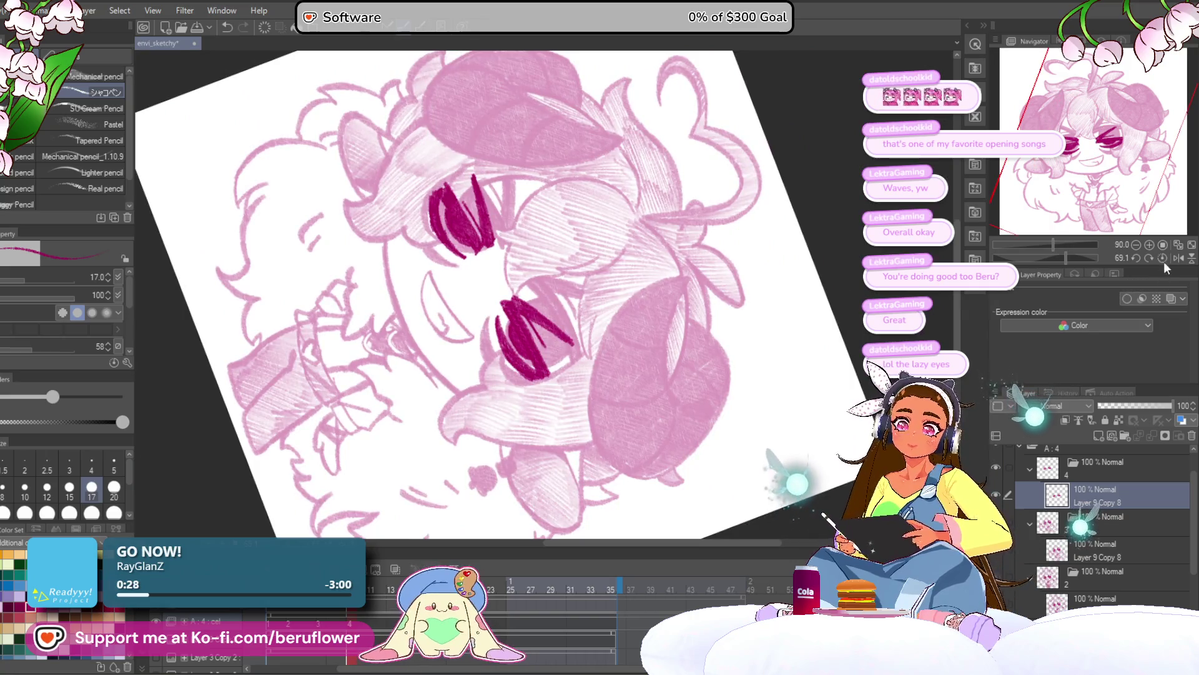
# Straighten the view and create new cel 5 at frame 12 of the timeline
pyautogui.click(1163, 257)
pyautogui.scroll(-4, 531, 294)
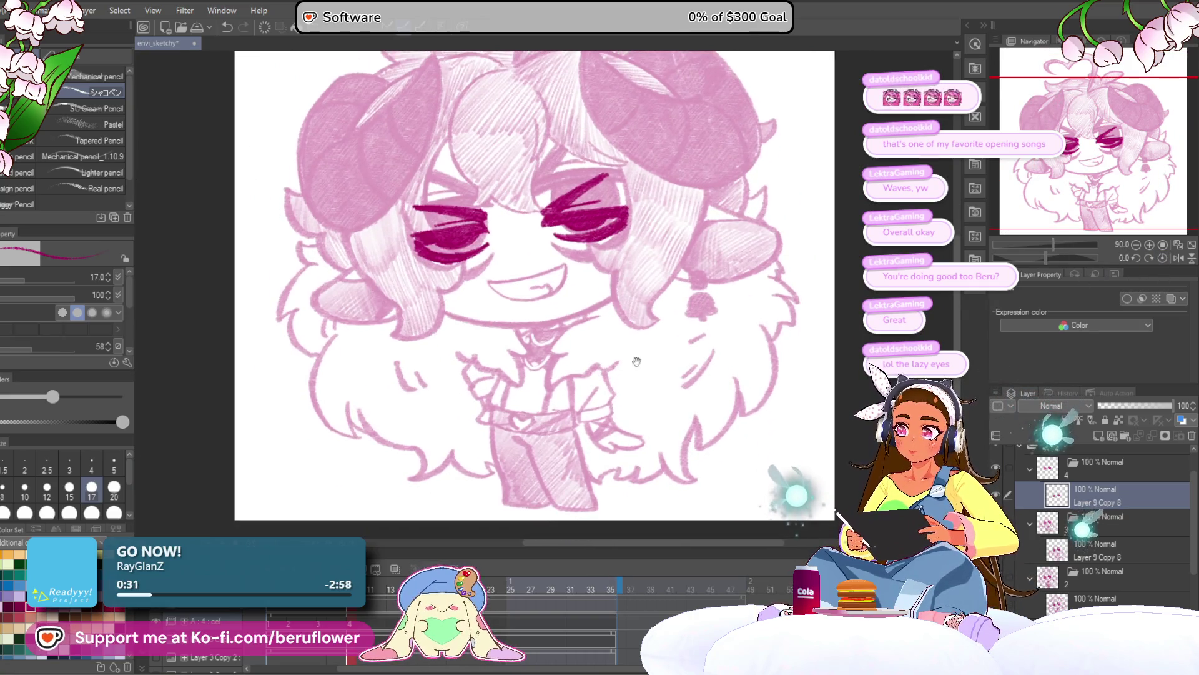
pyautogui.click(380, 587)
pyautogui.press('5')
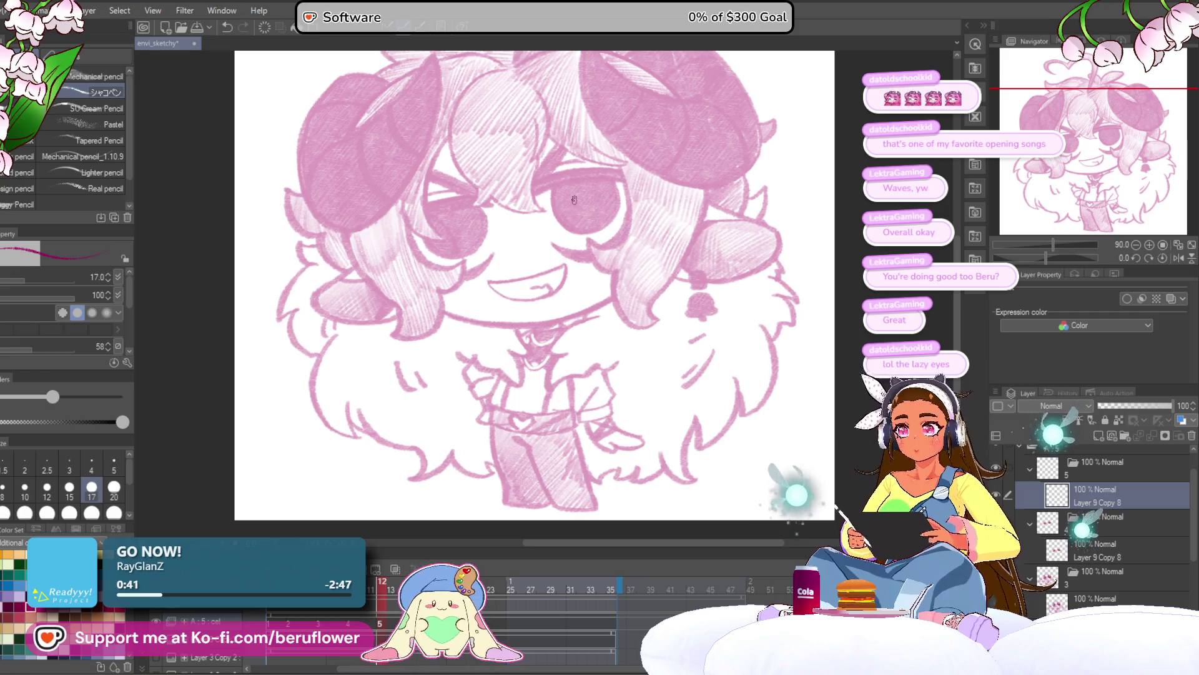
# Draw a magenta-filled closed-eye shape and turn on onion skin
pyautogui.scroll(4, 574, 200)
pyautogui.moveTo(514, 268); pyautogui.dragTo(704, 214)
pyautogui.moveTo(514, 273); pyautogui.dragTo(701, 233)
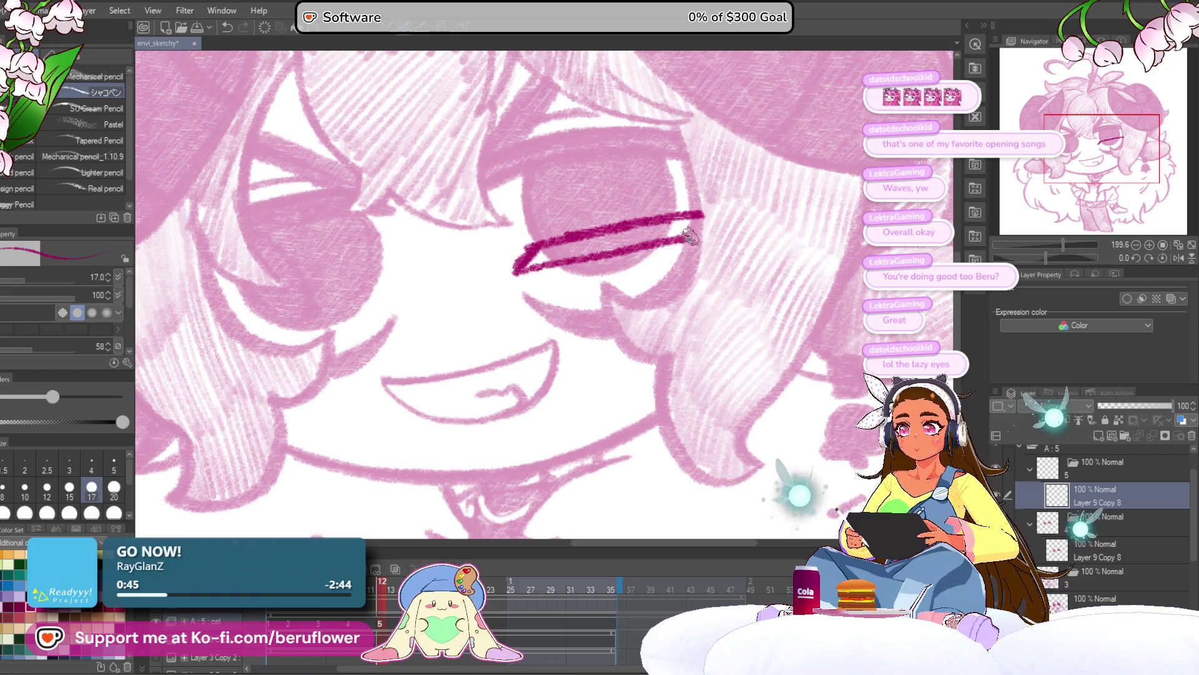
pyautogui.moveTo(531, 266)
pyautogui.mouseDown()
pyautogui.moveTo(687, 218)
pyautogui.moveTo(693, 233)
pyautogui.mouseUp()
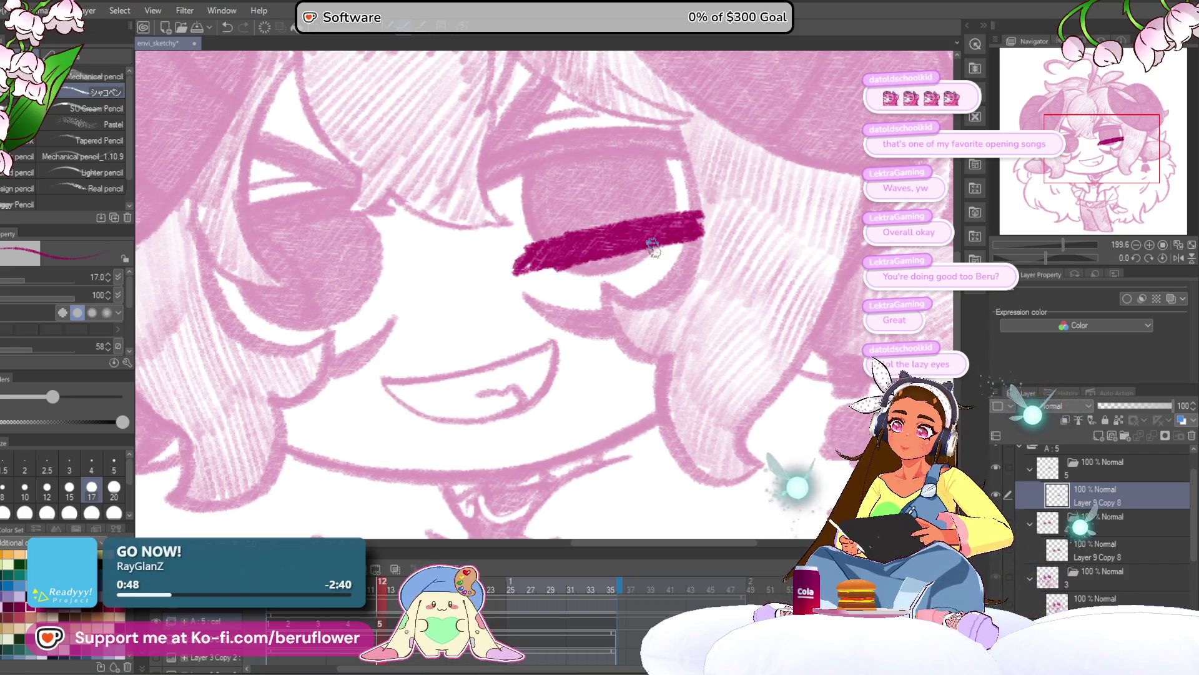
pyautogui.click(395, 568)
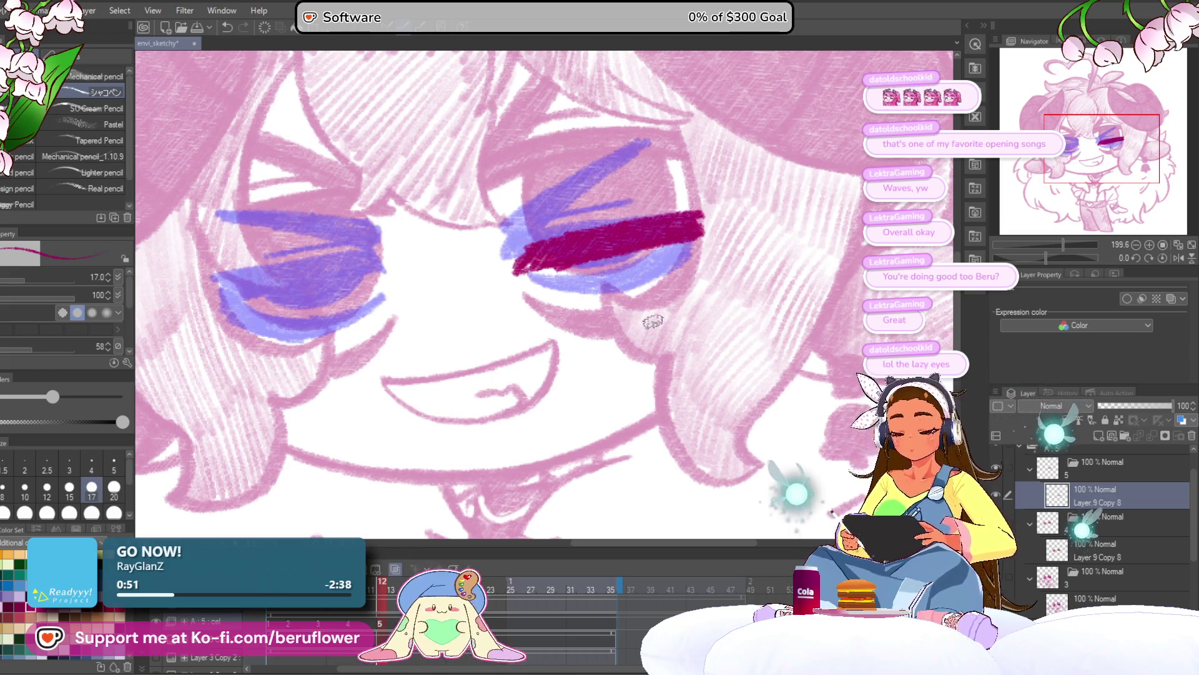
# Rotate the magenta eye stroke clockwise and move it down with a transform
pyautogui.hotkey('ctrl', 't')
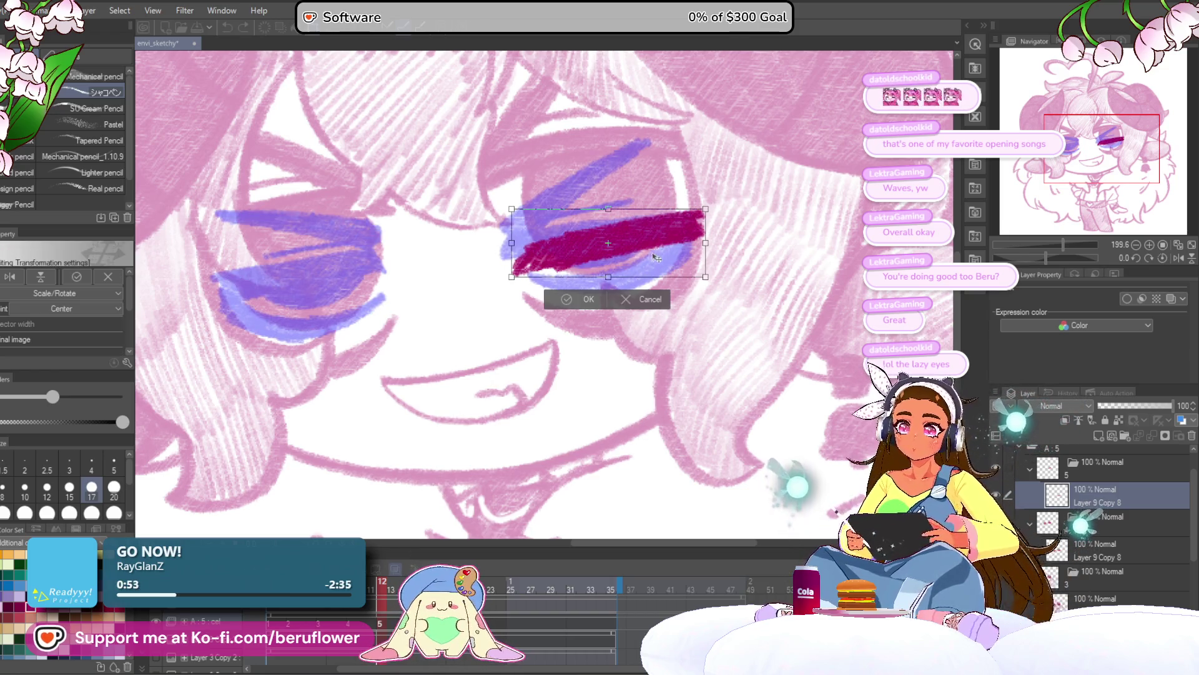
pyautogui.moveTo(731, 236); pyautogui.dragTo(729, 251)
pyautogui.moveTo(653, 263); pyautogui.dragTo(650, 278)
pyautogui.press('Return')
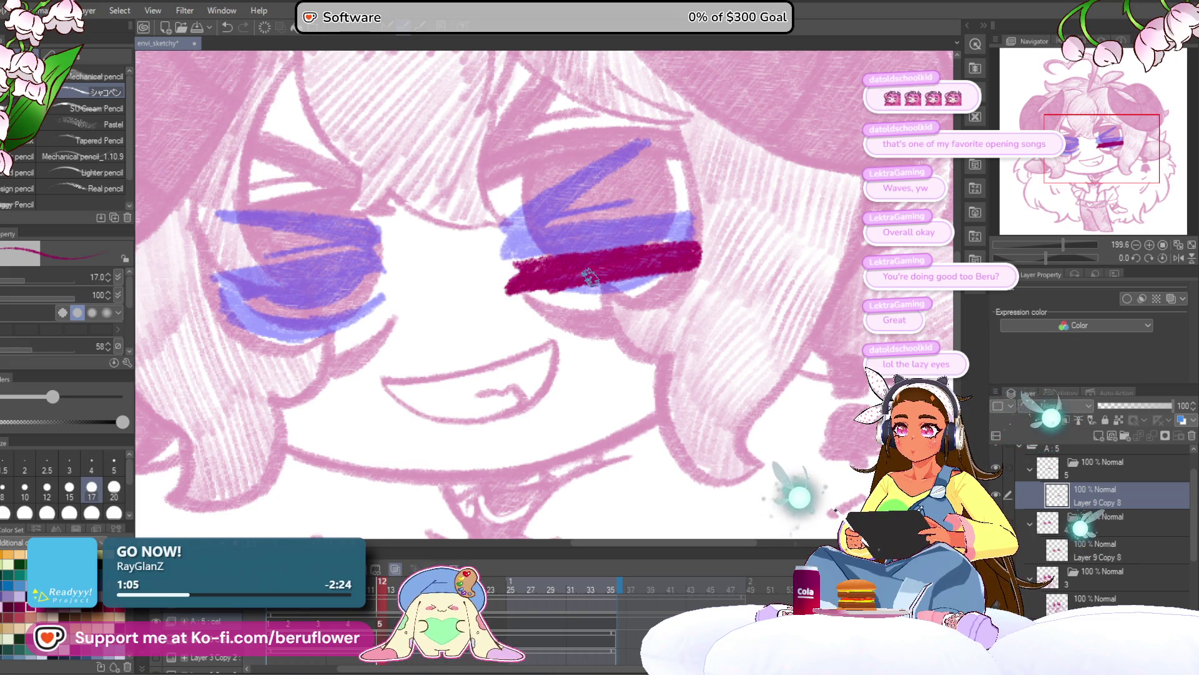
# Draw the left closed eye with a long magenta stroke and hatching
pyautogui.moveTo(645, 250); pyautogui.dragTo(706, 253)
pyautogui.moveTo(818, 355)
pyautogui.mouseDown()
pyautogui.moveTo(821, 249)
pyautogui.moveTo(883, 216)
pyautogui.mouseUp()
pyautogui.moveTo(513, 288)
pyautogui.mouseDown()
pyautogui.moveTo(409, 362)
pyautogui.moveTo(528, 289)
pyautogui.mouseUp()
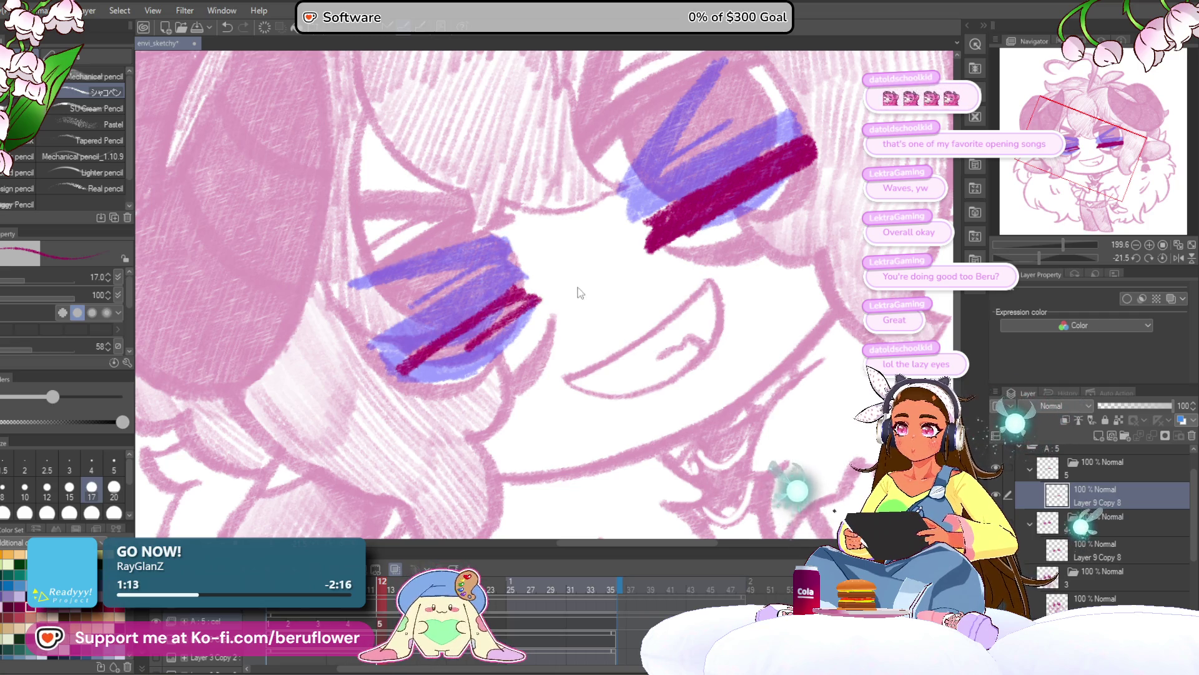
pyautogui.hotkey('ctrl', 'z')
pyautogui.hotkey('ctrl', 'z')
pyautogui.moveTo(484, 314)
pyautogui.mouseDown()
pyautogui.moveTo(409, 371)
pyautogui.moveTo(509, 303)
pyautogui.moveTo(475, 331)
pyautogui.moveTo(555, 301)
pyautogui.moveTo(546, 294)
pyautogui.mouseUp()
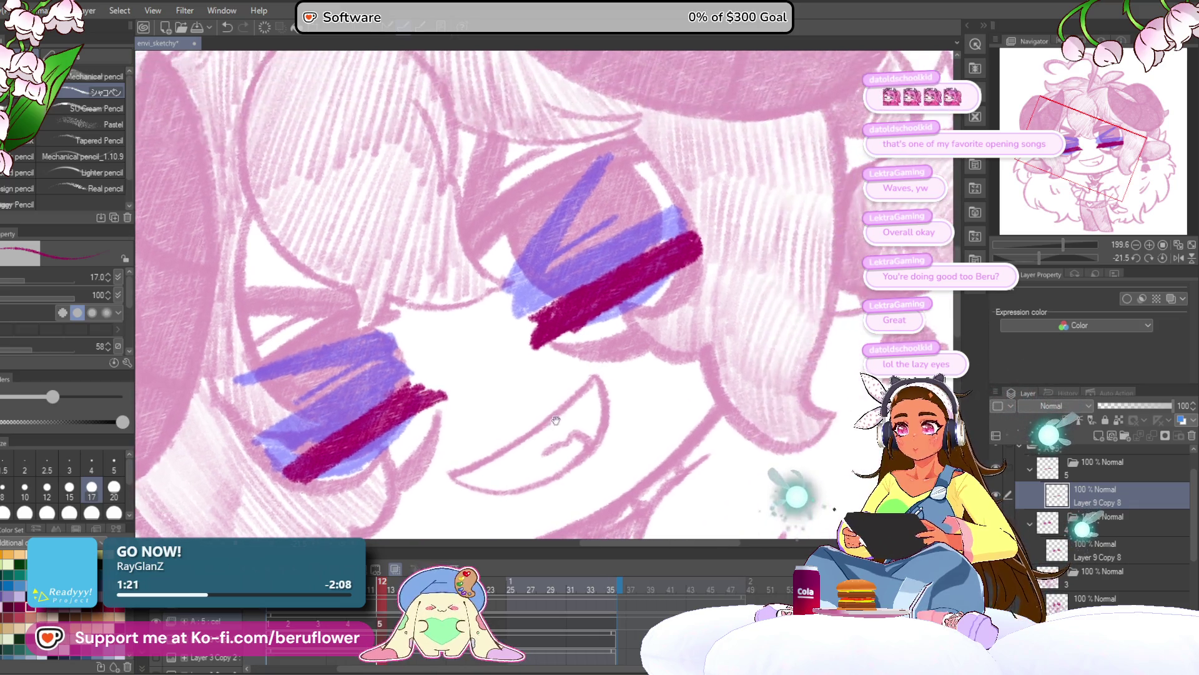
pyautogui.moveTo(560, 290); pyautogui.dragTo(436, 397)
pyautogui.moveTo(612, 320)
pyautogui.mouseDown()
pyautogui.moveTo(571, 348)
pyautogui.moveTo(591, 275)
pyautogui.moveTo(540, 303)
pyautogui.mouseUp()
pyautogui.moveTo(484, 343)
pyautogui.mouseDown()
pyautogui.moveTo(551, 231)
pyautogui.moveTo(463, 331)
pyautogui.mouseUp()
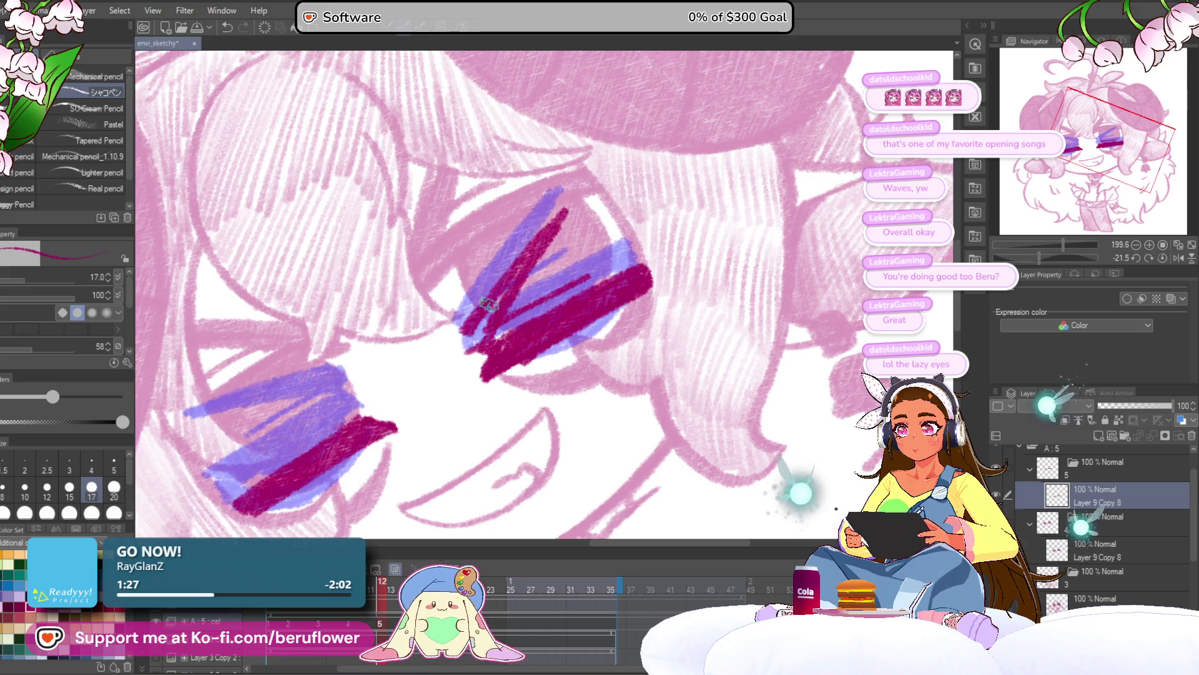
pyautogui.moveTo(566, 212)
pyautogui.mouseDown()
pyautogui.moveTo(506, 312)
pyautogui.moveTo(522, 280)
pyautogui.mouseUp()
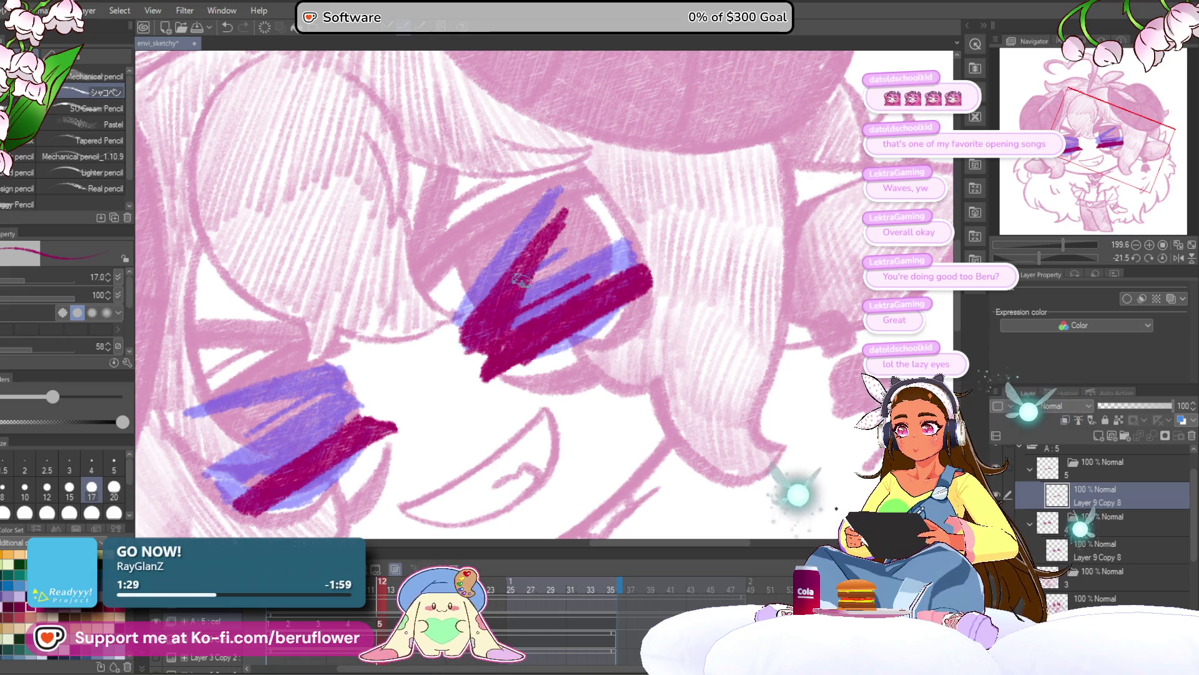
pyautogui.moveTo(573, 195); pyautogui.dragTo(534, 259)
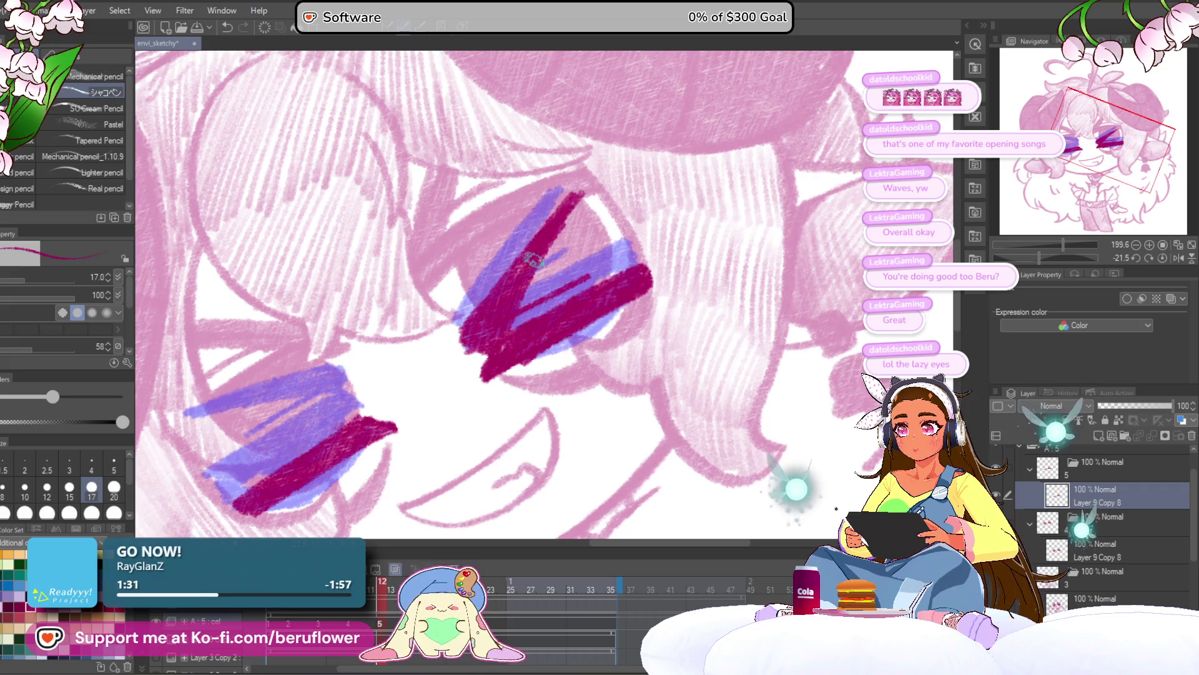
pyautogui.moveTo(584, 199)
pyautogui.mouseDown()
pyautogui.moveTo(539, 262)
pyautogui.moveTo(667, 212)
pyautogui.mouseUp()
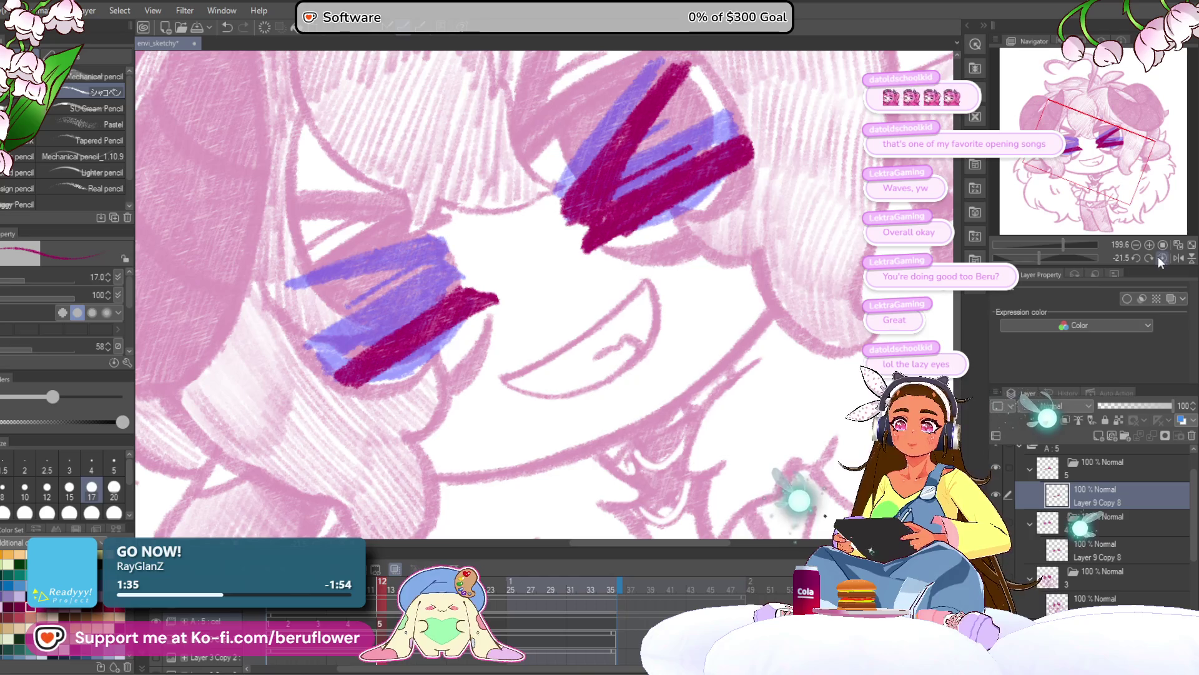
# Hatch the left eye's inner corner and draw diagonal strokes down from it
pyautogui.click(1161, 257)
pyautogui.moveTo(646, 269); pyautogui.dragTo(639, 302)
pyautogui.moveTo(458, 278)
pyautogui.mouseDown()
pyautogui.moveTo(430, 300)
pyautogui.moveTo(466, 288)
pyautogui.mouseUp()
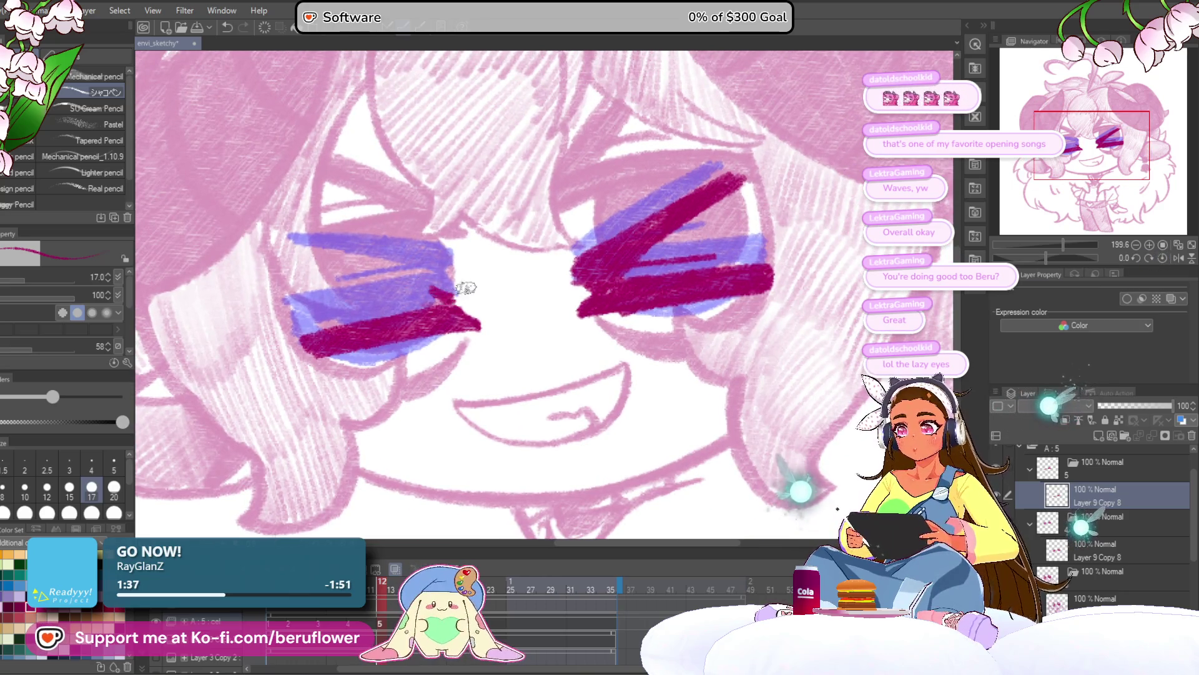
pyautogui.moveTo(1034, 261); pyautogui.dragTo(1019, 258)
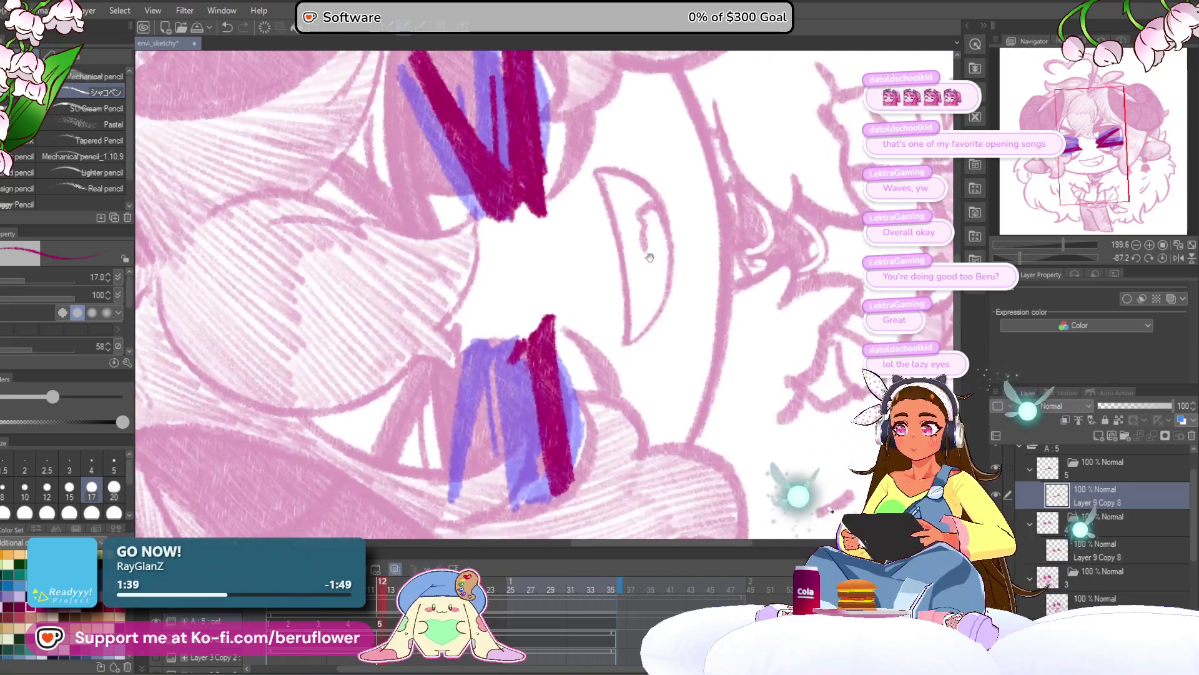
pyautogui.moveTo(530, 336)
pyautogui.mouseDown()
pyautogui.moveTo(497, 390)
pyautogui.moveTo(500, 365)
pyautogui.mouseUp()
pyautogui.moveTo(525, 343); pyautogui.dragTo(468, 418)
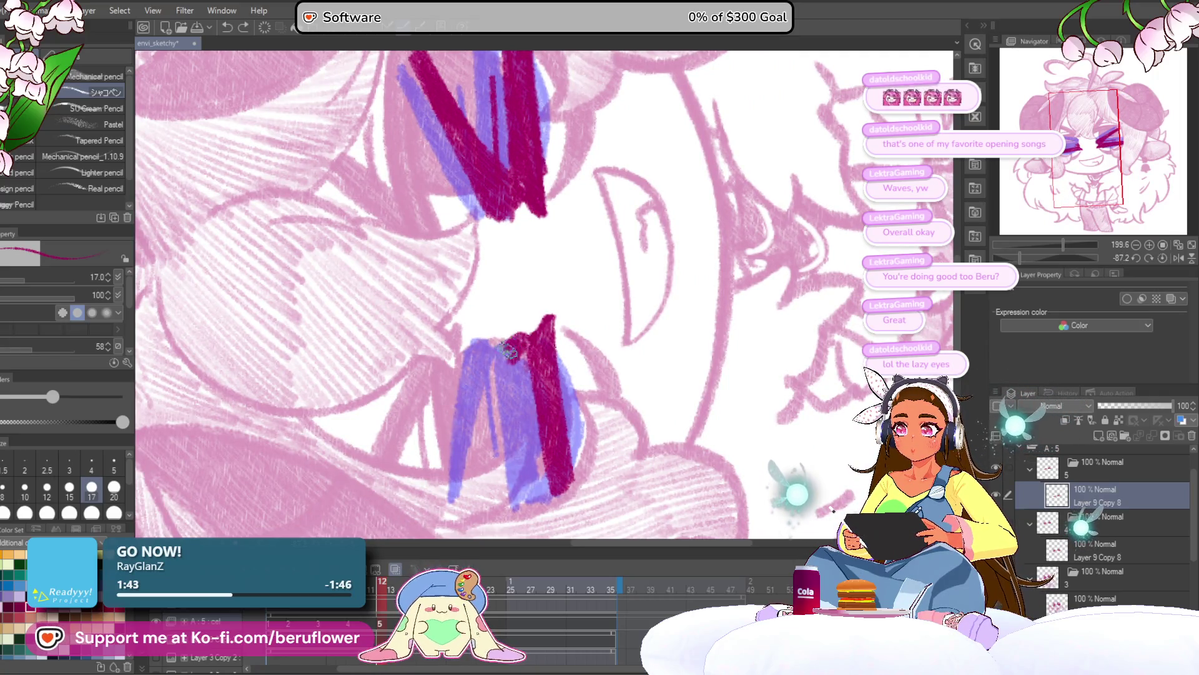
pyautogui.moveTo(533, 366)
pyautogui.mouseDown()
pyautogui.moveTo(448, 506)
pyautogui.moveTo(459, 499)
pyautogui.mouseUp()
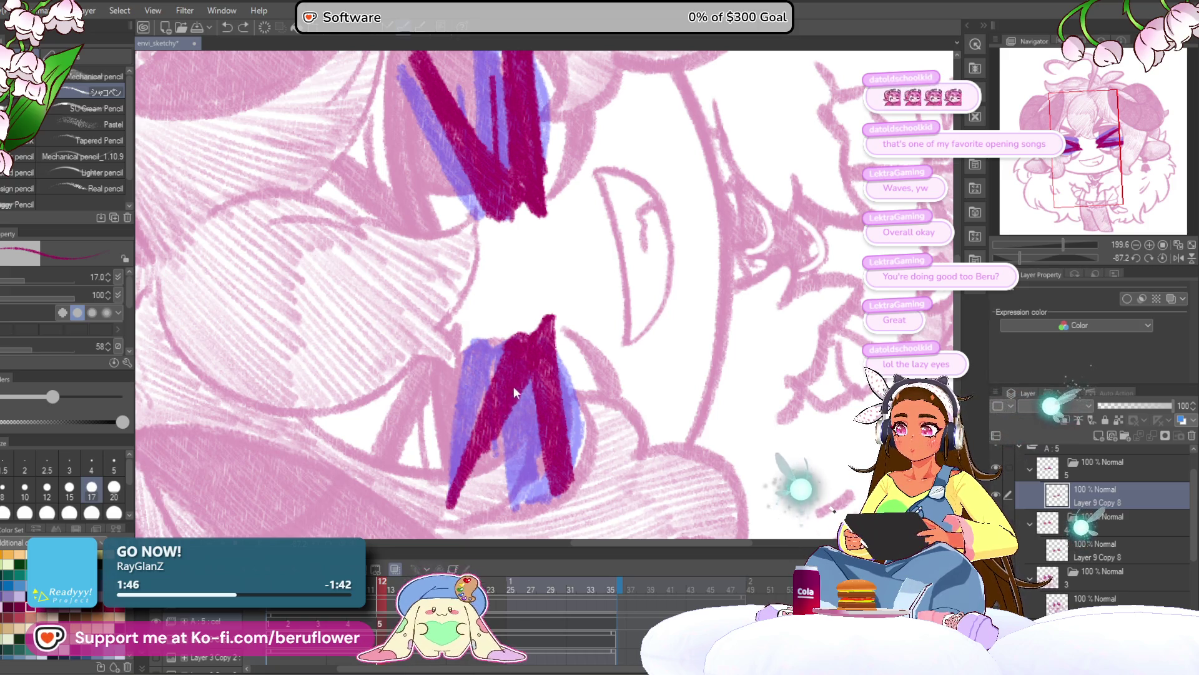
# Redraw the long diagonal magenta strokes from the eye corner and straighten the view
pyautogui.hotkey('ctrl', 'z')
pyautogui.hotkey('ctrl', 'z')
pyautogui.hotkey('ctrl', 'z')
pyautogui.moveTo(528, 334)
pyautogui.mouseDown()
pyautogui.moveTo(482, 409)
pyautogui.moveTo(472, 472)
pyautogui.mouseUp()
pyautogui.moveTo(518, 350); pyautogui.dragTo(467, 494)
pyautogui.moveTo(500, 375); pyautogui.dragTo(466, 505)
pyautogui.moveTo(534, 328)
pyautogui.mouseDown()
pyautogui.moveTo(503, 417)
pyautogui.moveTo(503, 387)
pyautogui.moveTo(479, 500)
pyautogui.mouseUp()
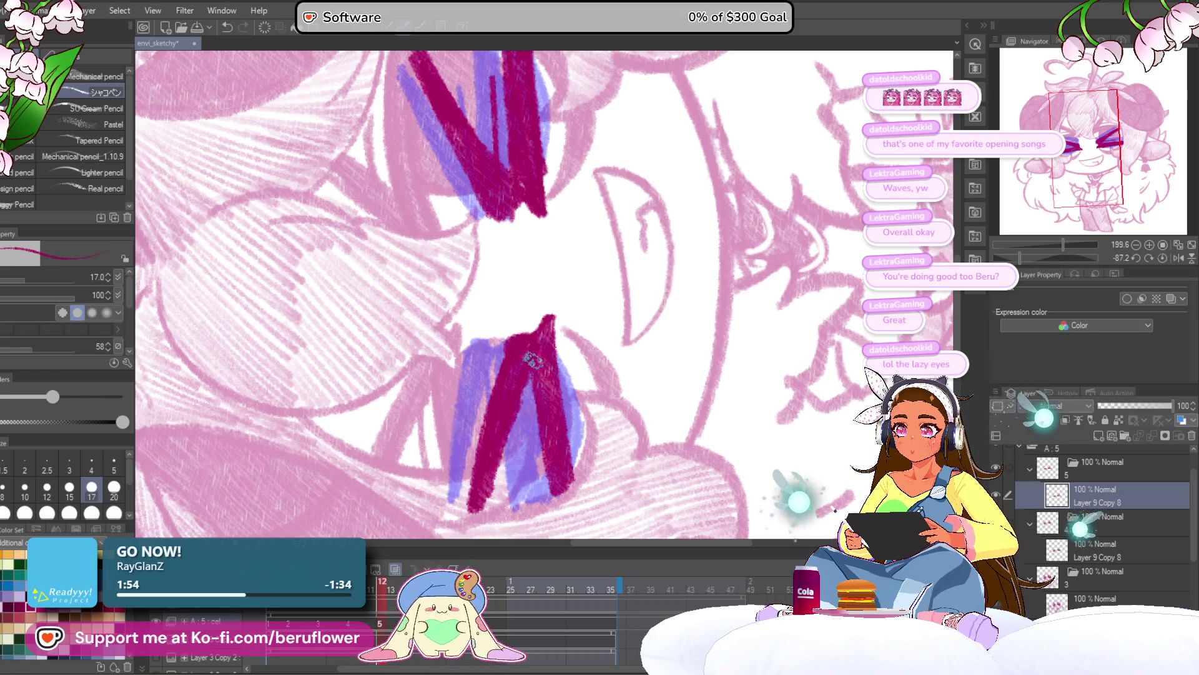
pyautogui.moveTo(502, 449); pyautogui.dragTo(480, 501)
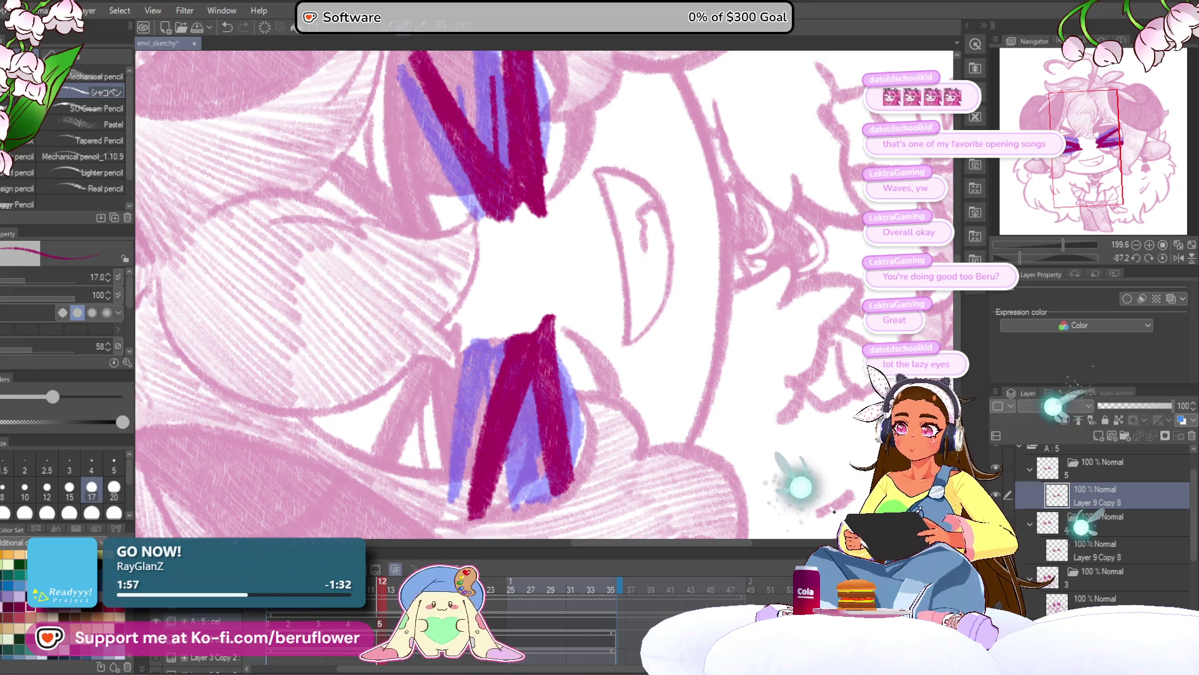
pyautogui.click(1162, 258)
pyautogui.scroll(-5, 593, 352)
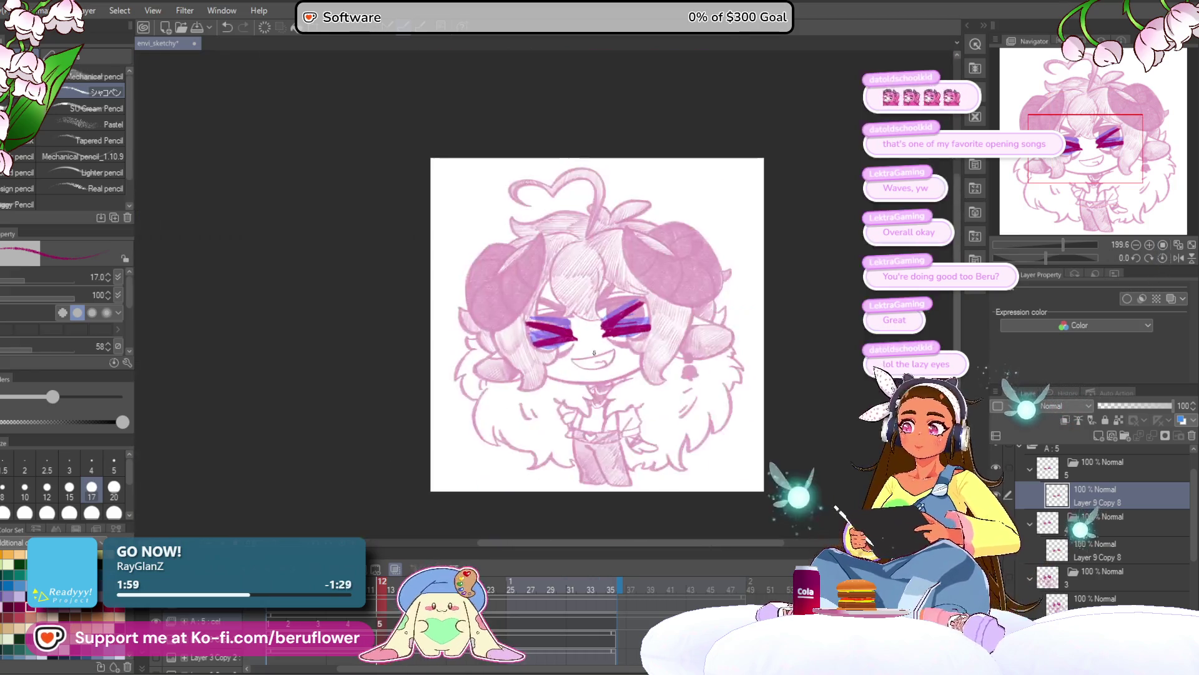
# Play the blink animation, then jump to frame 13 and scrub through neighbouring frames
pyautogui.scroll(2, 594, 352)
pyautogui.press('space')
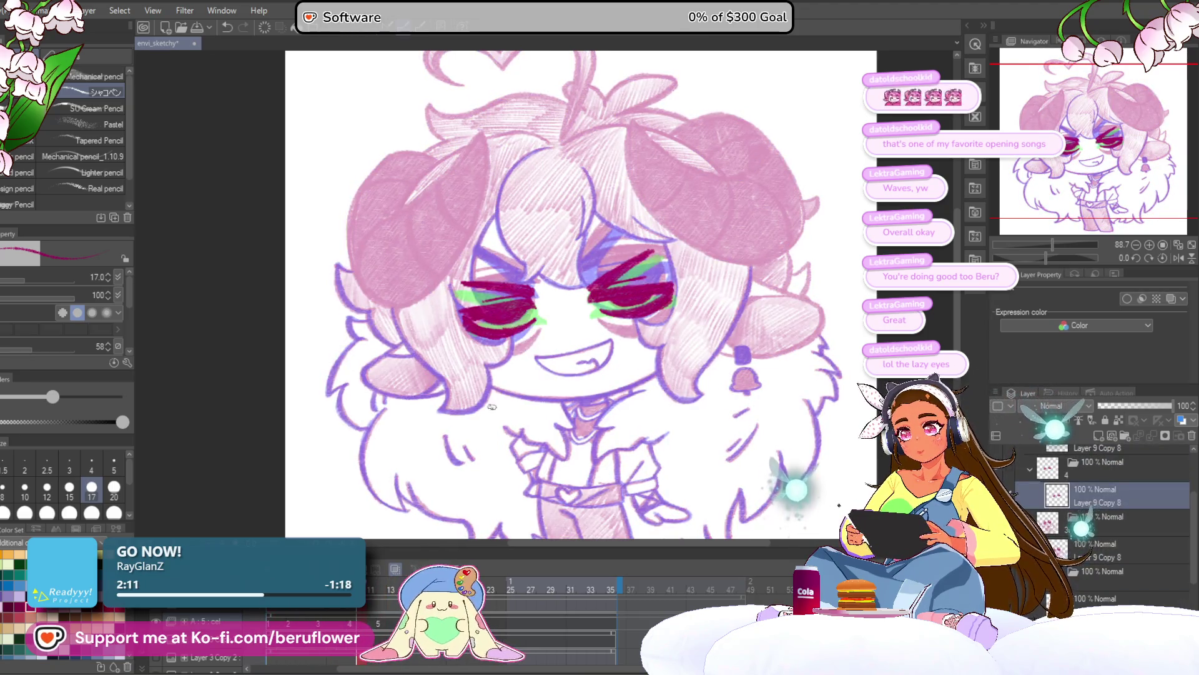
pyautogui.scroll(-5, 492, 406)
pyautogui.scroll(3, 463, 405)
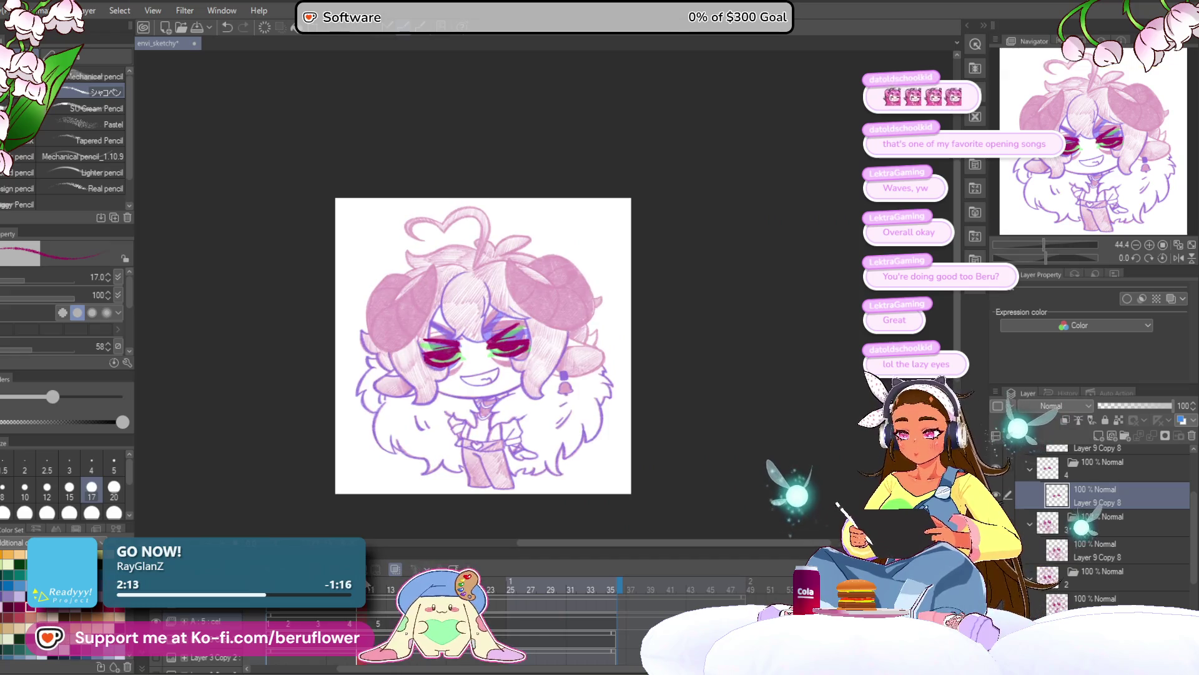
pyautogui.click(392, 587)
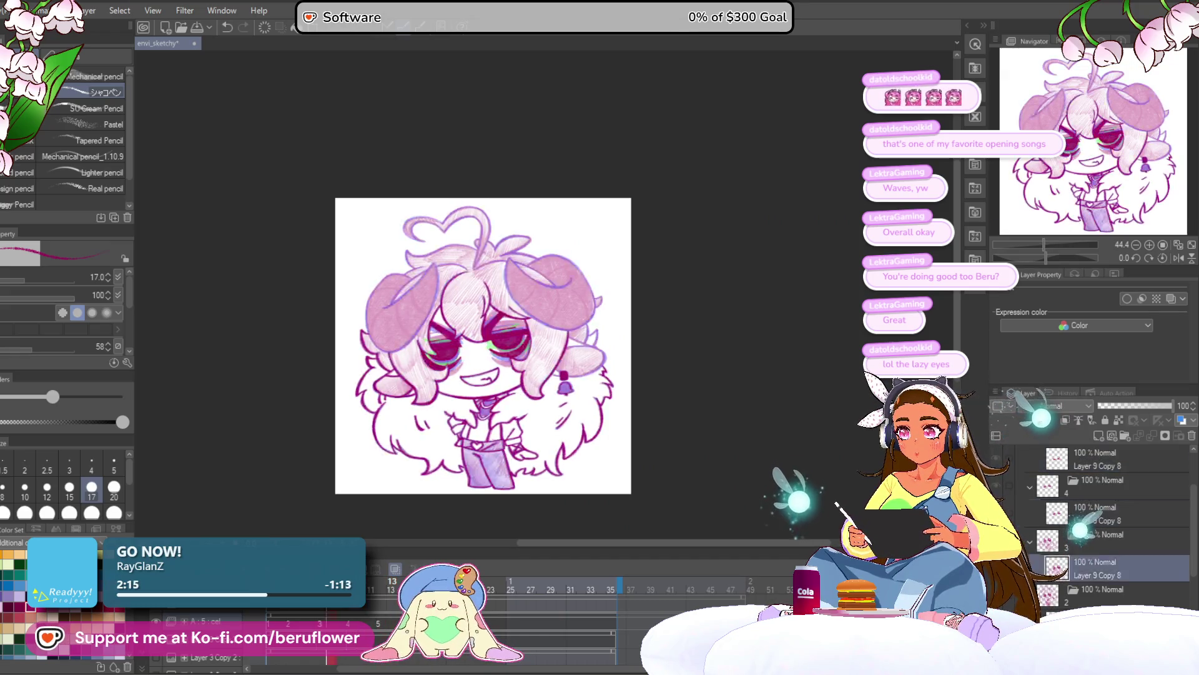
pyautogui.moveTo(273, 616); pyautogui.dragTo(279, 621)
pyautogui.scroll(5, 451, 406)
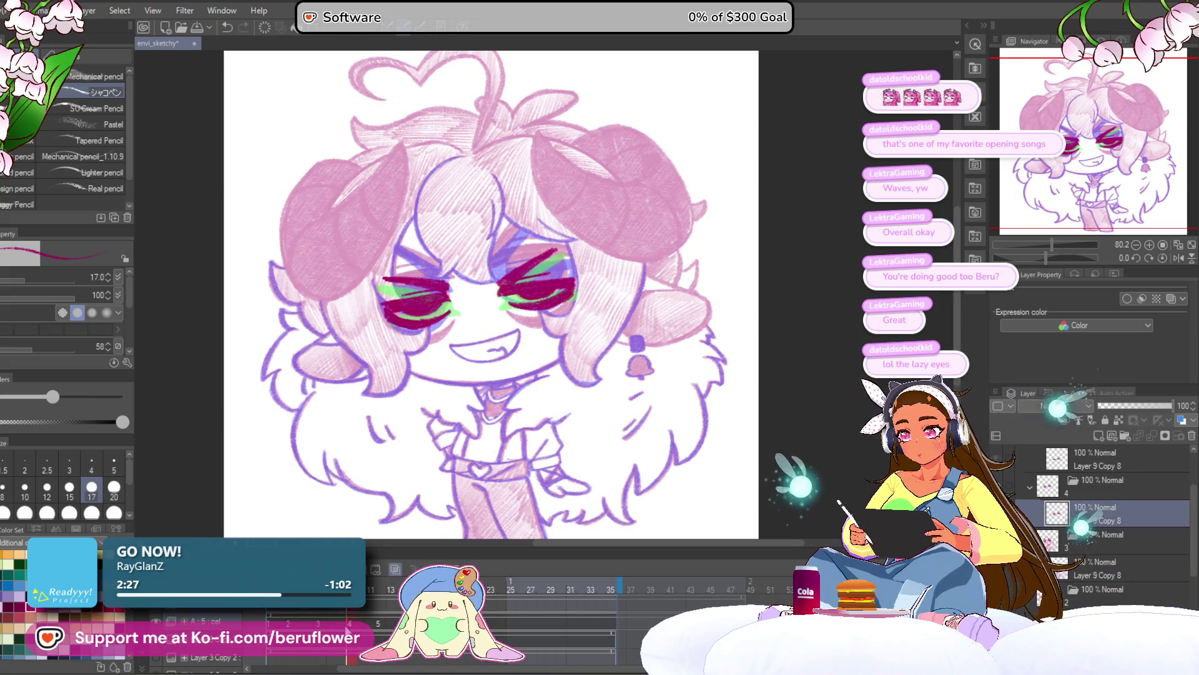
# Delete the cel 4 layer folder from the animation
pyautogui.rightClick(348, 627)
pyautogui.click(489, 436)
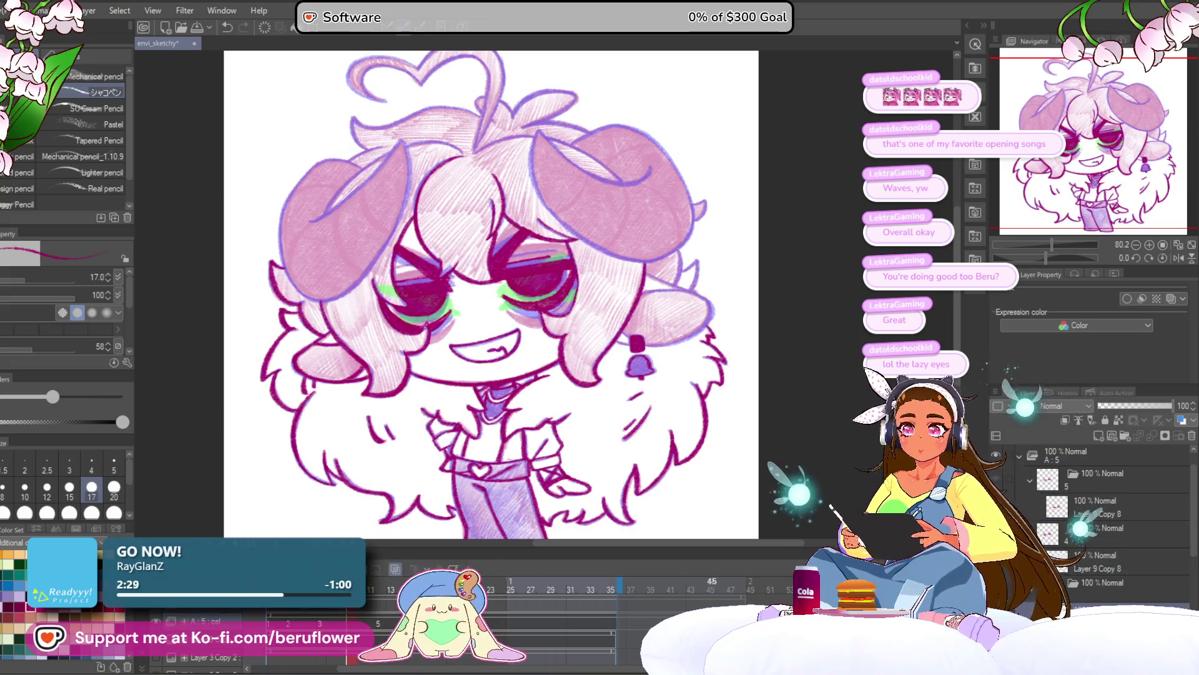
pyautogui.click(1143, 534)
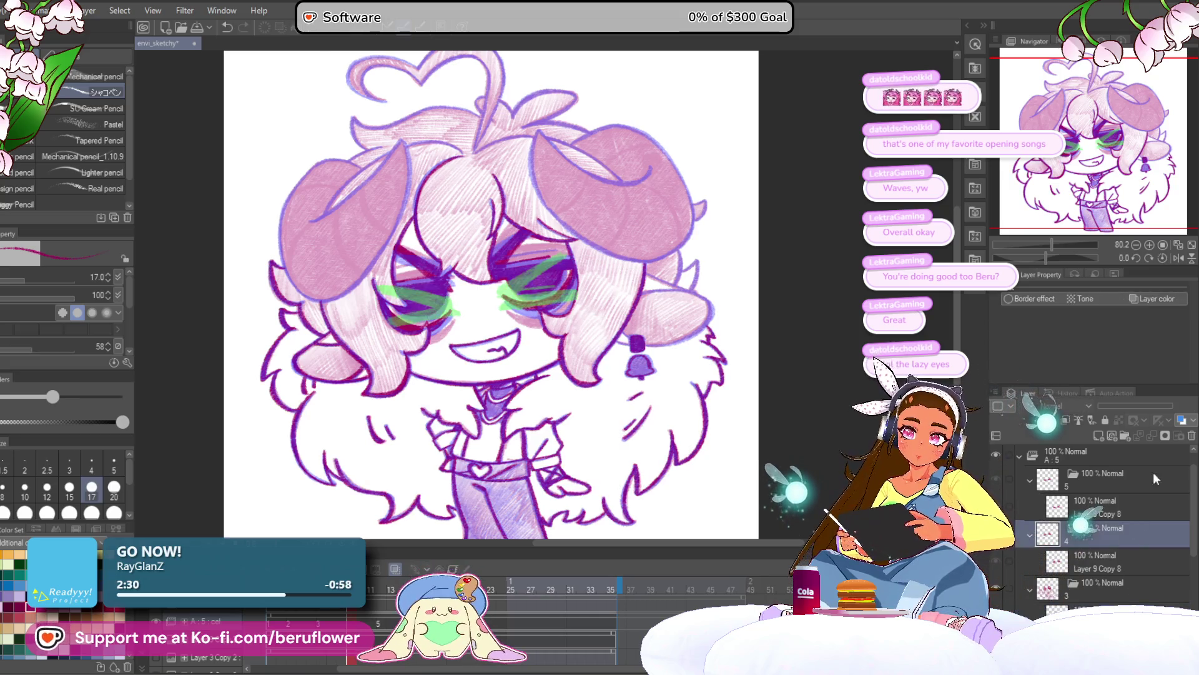
pyautogui.click(1192, 436)
# Rename the cel layers in timeline order and scrub to preview the blink
pyautogui.rightClick(216, 622)
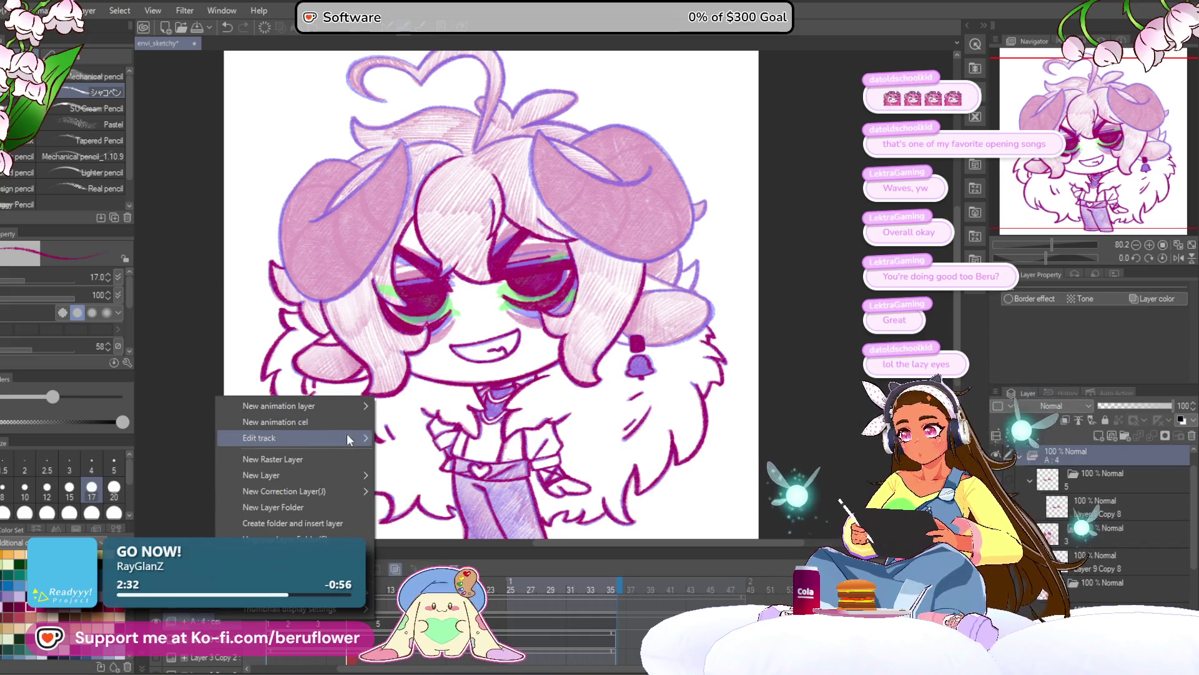
pyautogui.moveTo(312, 438)
pyautogui.click(491, 527)
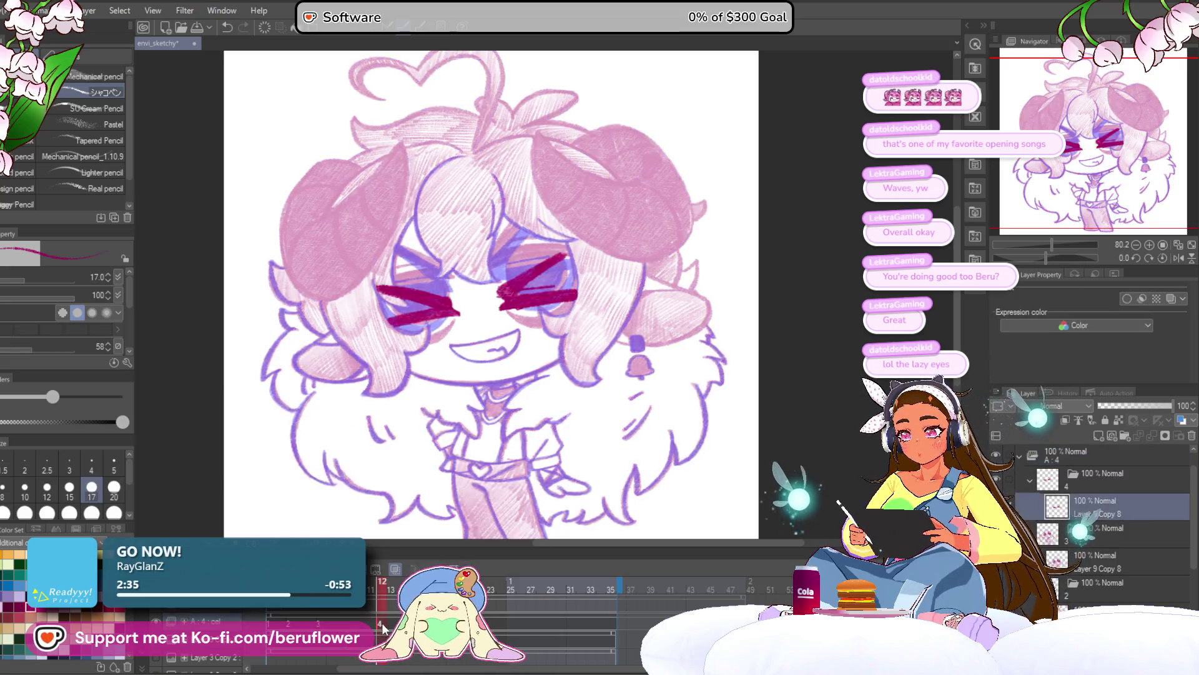
pyautogui.moveTo(350, 627); pyautogui.dragTo(339, 622)
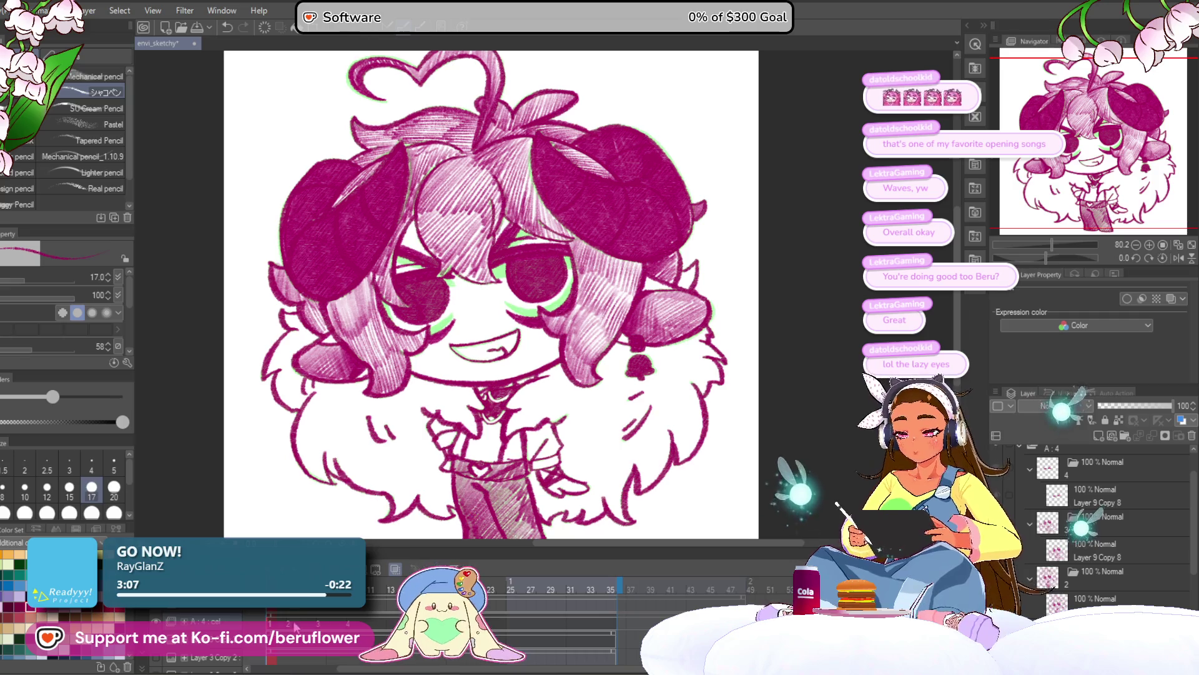
# Select the closed-eye Layer 9 Copy 8 cel, turn off onion skin and zoom to the mouth
pyautogui.click(1118, 598)
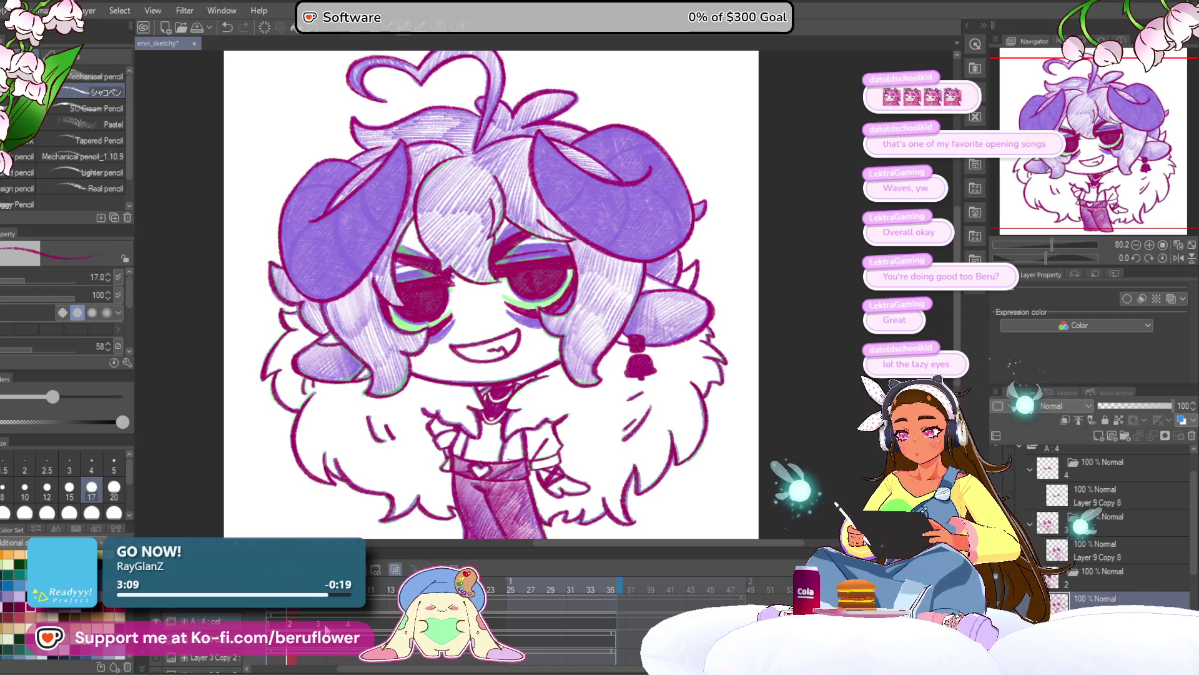
pyautogui.click(1099, 495)
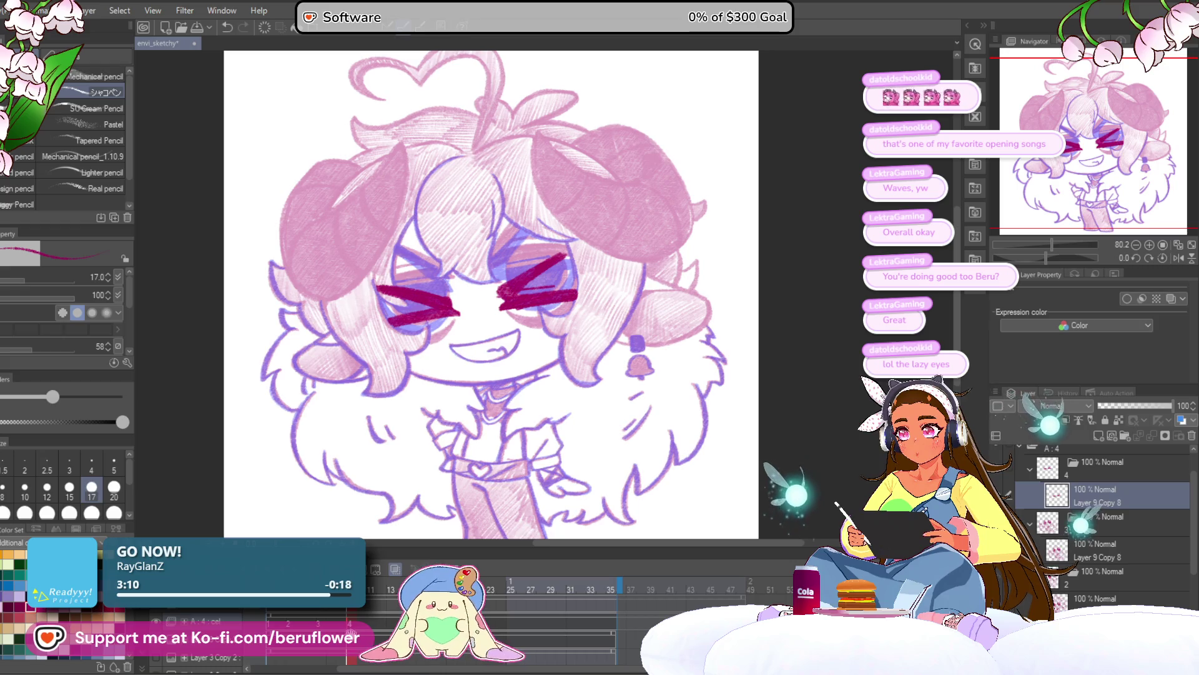
pyautogui.click(393, 568)
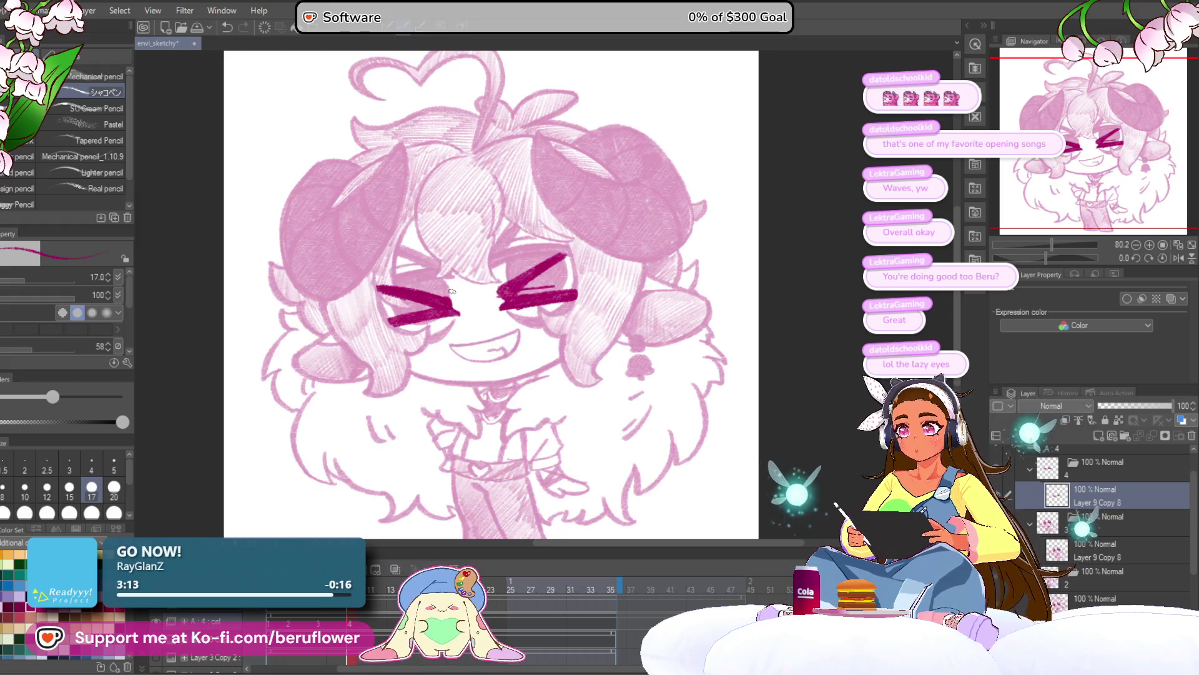
pyautogui.scroll(5, 451, 291)
pyautogui.moveTo(452, 292); pyautogui.dragTo(414, 54)
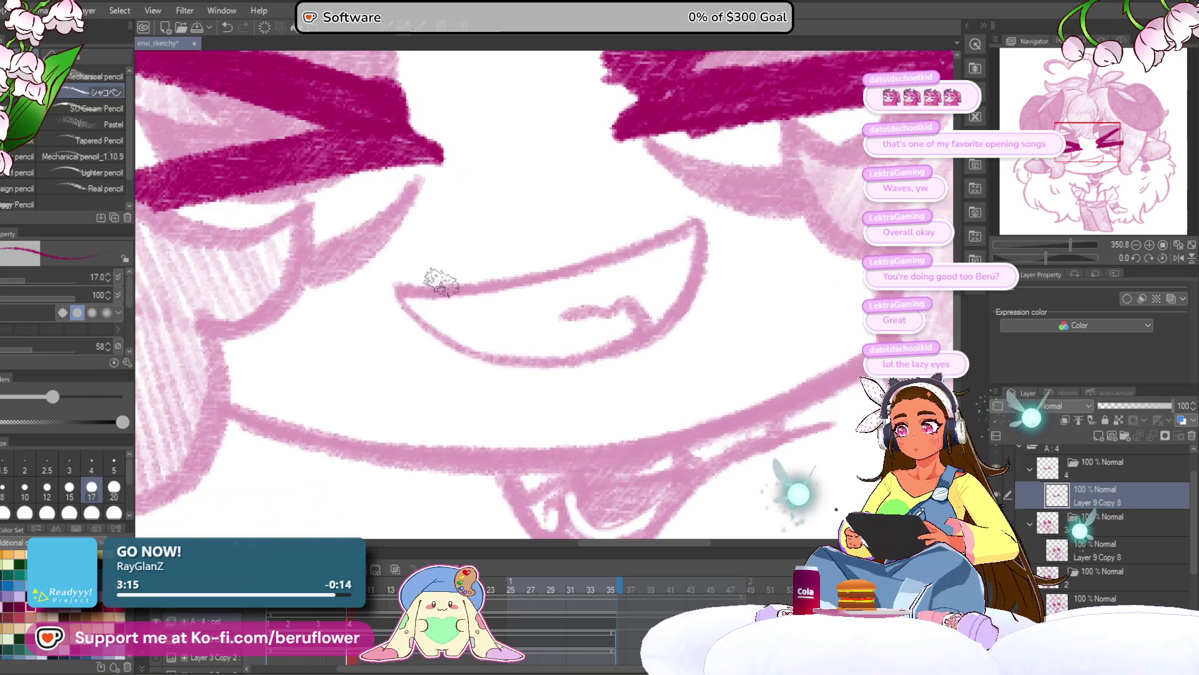
# Ink the mouth line and the tongue in dark magenta
pyautogui.moveTo(399, 291)
pyautogui.mouseDown()
pyautogui.moveTo(477, 288)
pyautogui.moveTo(693, 226)
pyautogui.mouseUp()
pyautogui.moveTo(715, 252)
pyautogui.mouseDown()
pyautogui.moveTo(685, 268)
pyautogui.moveTo(650, 332)
pyautogui.moveTo(598, 368)
pyautogui.moveTo(503, 383)
pyautogui.moveTo(420, 359)
pyautogui.moveTo(384, 328)
pyautogui.moveTo(381, 267)
pyautogui.mouseUp()
pyautogui.moveTo(609, 340)
pyautogui.mouseDown()
pyautogui.moveTo(587, 312)
pyautogui.moveTo(515, 328)
pyautogui.mouseUp()
pyautogui.scroll(-5, 496, 329)
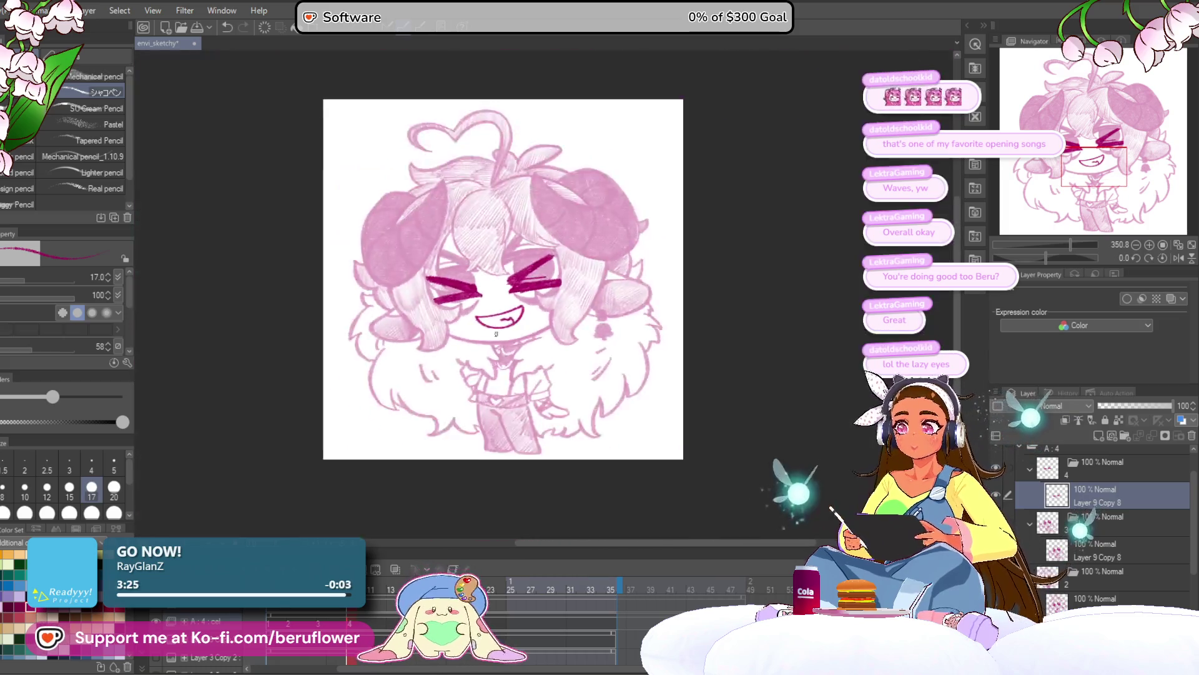
pyautogui.scroll(2, 499, 336)
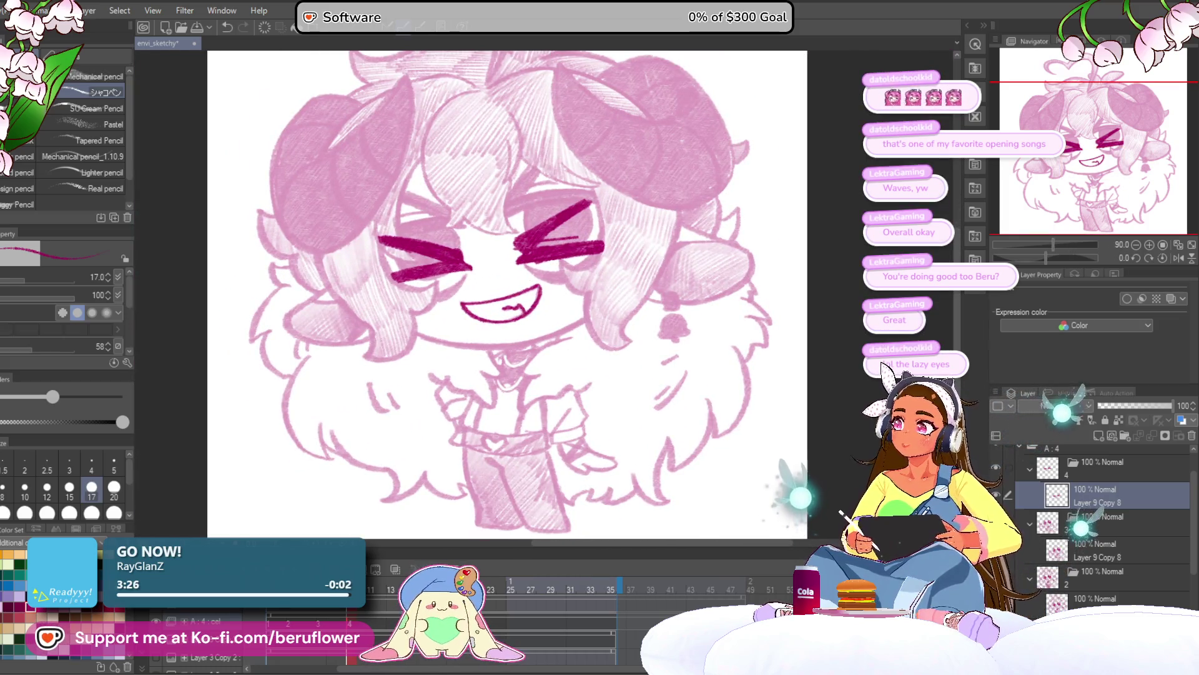
pyautogui.hotkey('alt', 'f')
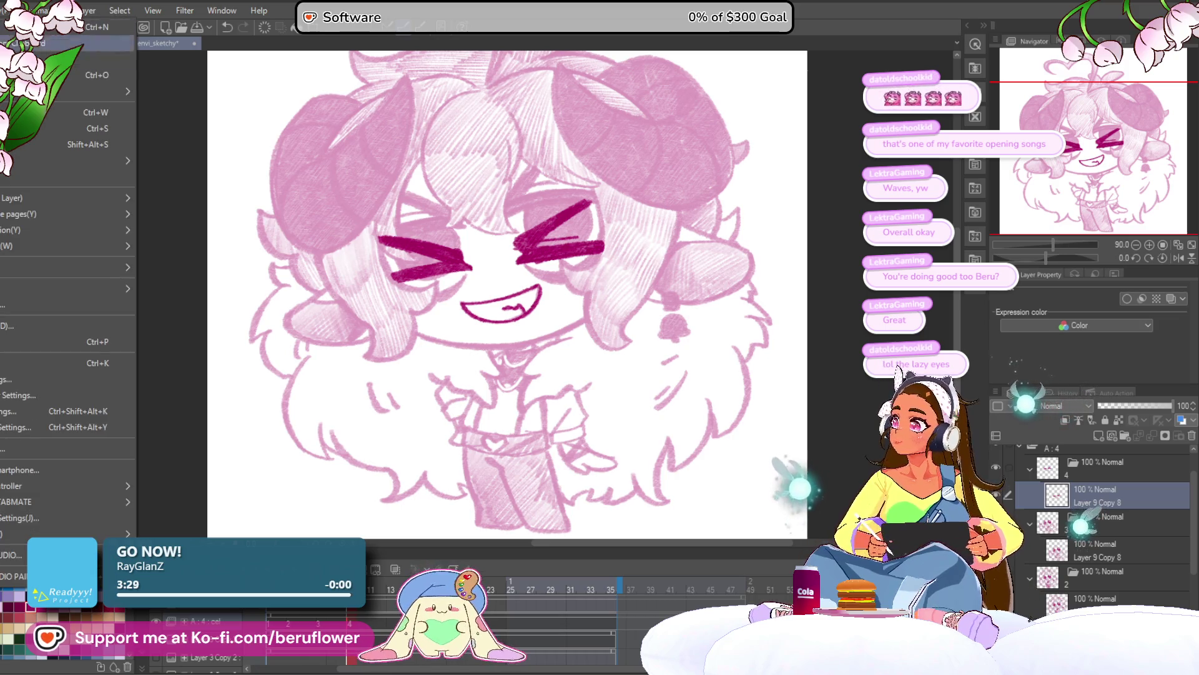
# Open the recent hasher_fugi.clip and dock it beside the envi_sketchy canvas
pyautogui.moveTo(100, 92)
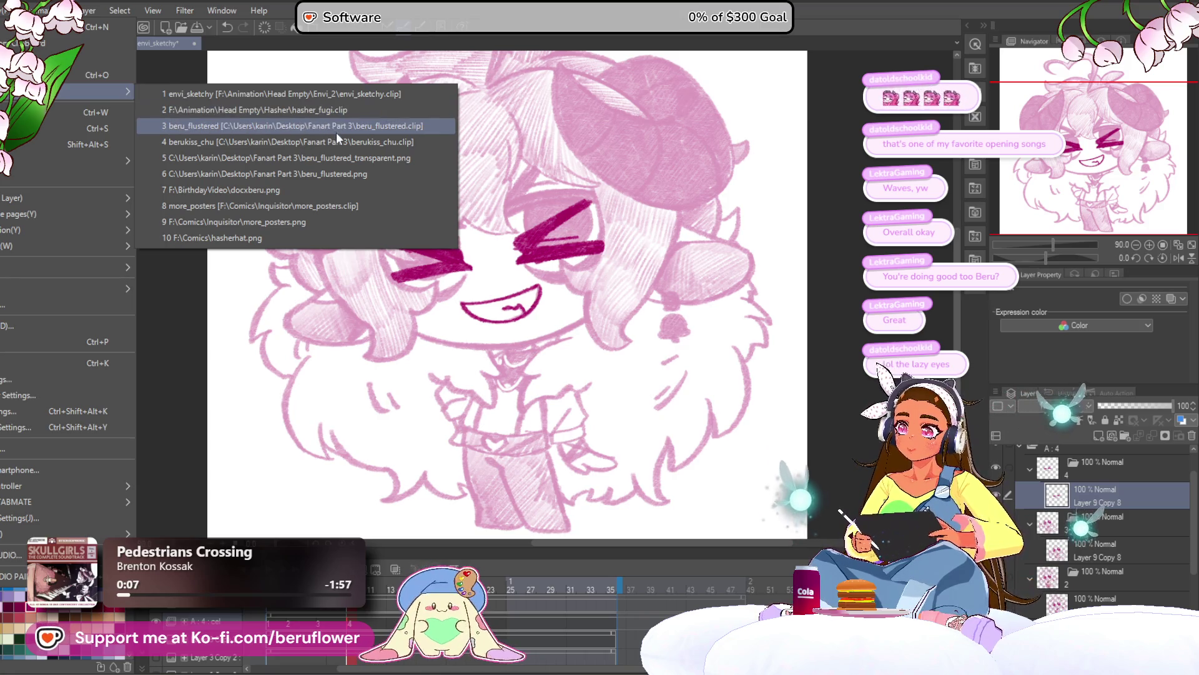
pyautogui.click(332, 112)
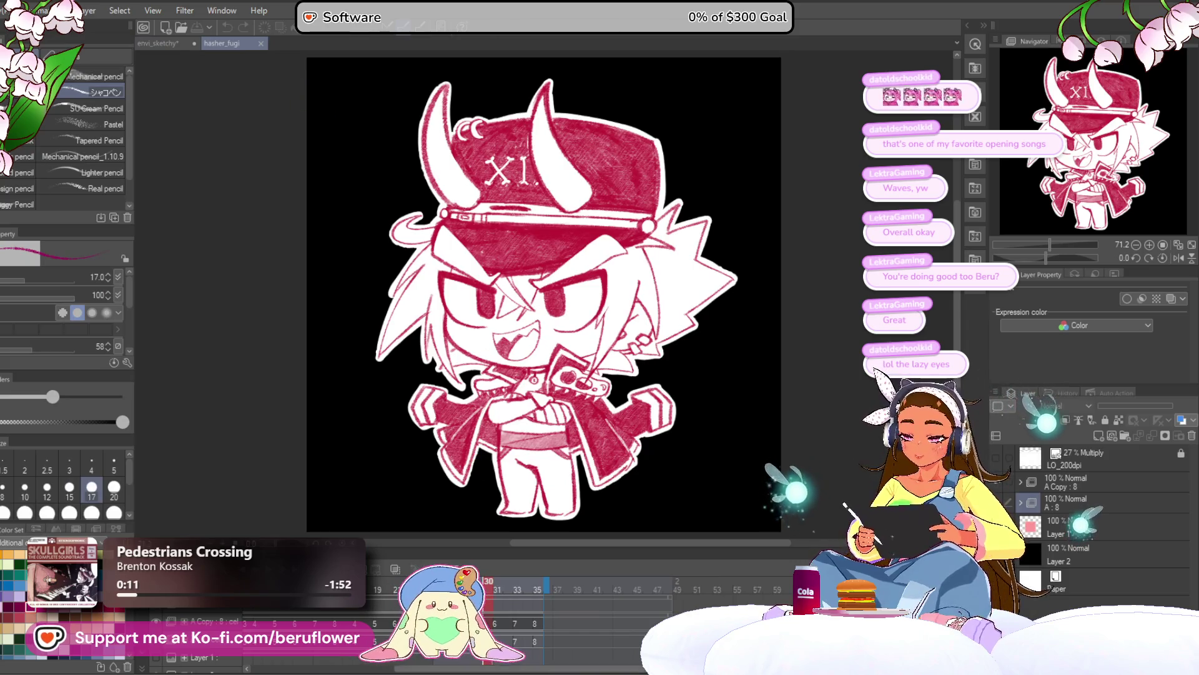
pyautogui.moveTo(509, 673); pyautogui.dragTo(415, 667)
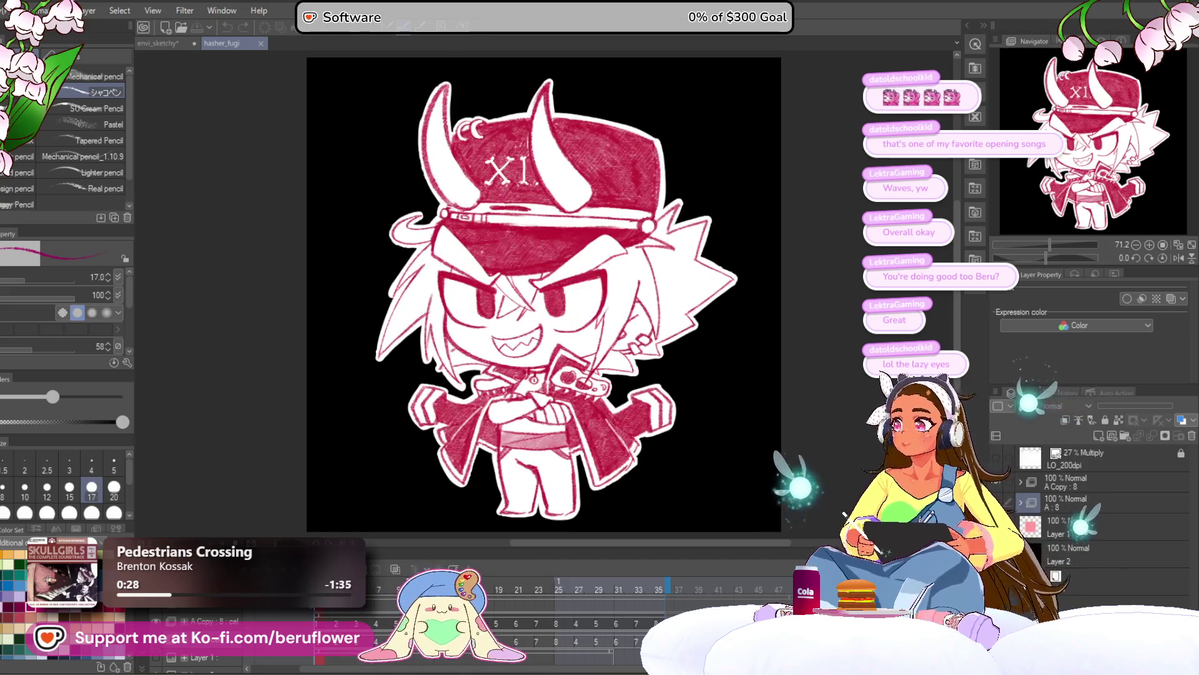
pyautogui.moveTo(240, 49); pyautogui.dragTo(329, 232)
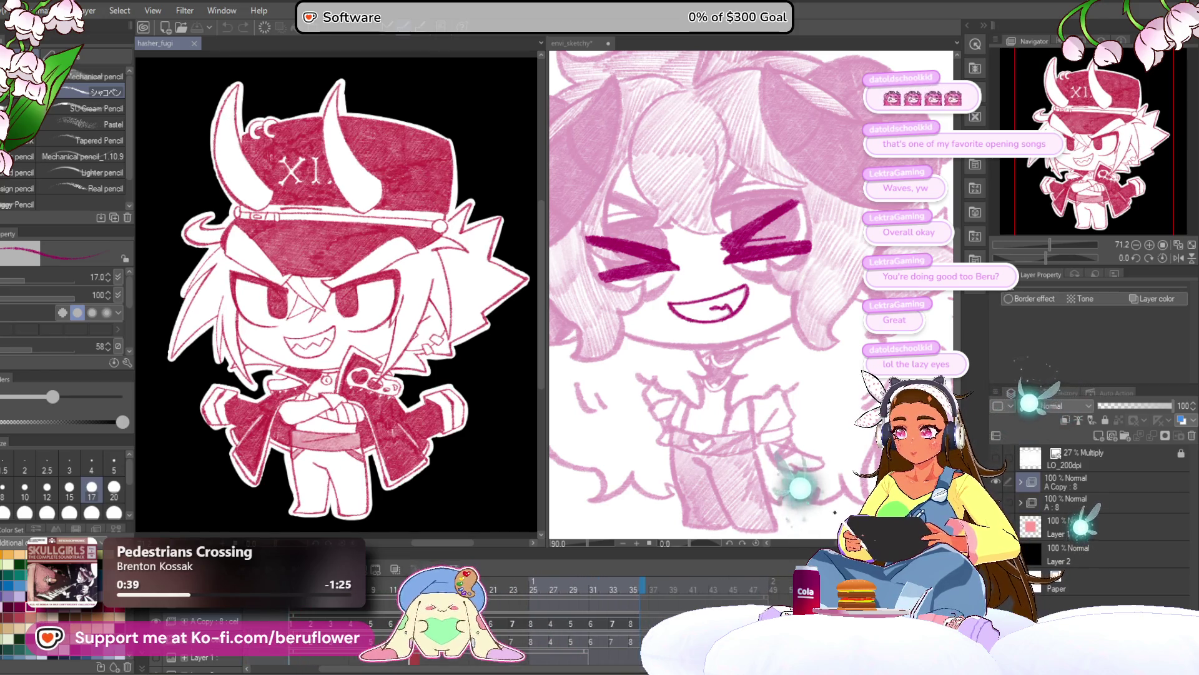
# Scrub the hasher_fugi animation to frames 29 and 21, then widen the envi_sketchy pane beside it
pyautogui.click(393, 589)
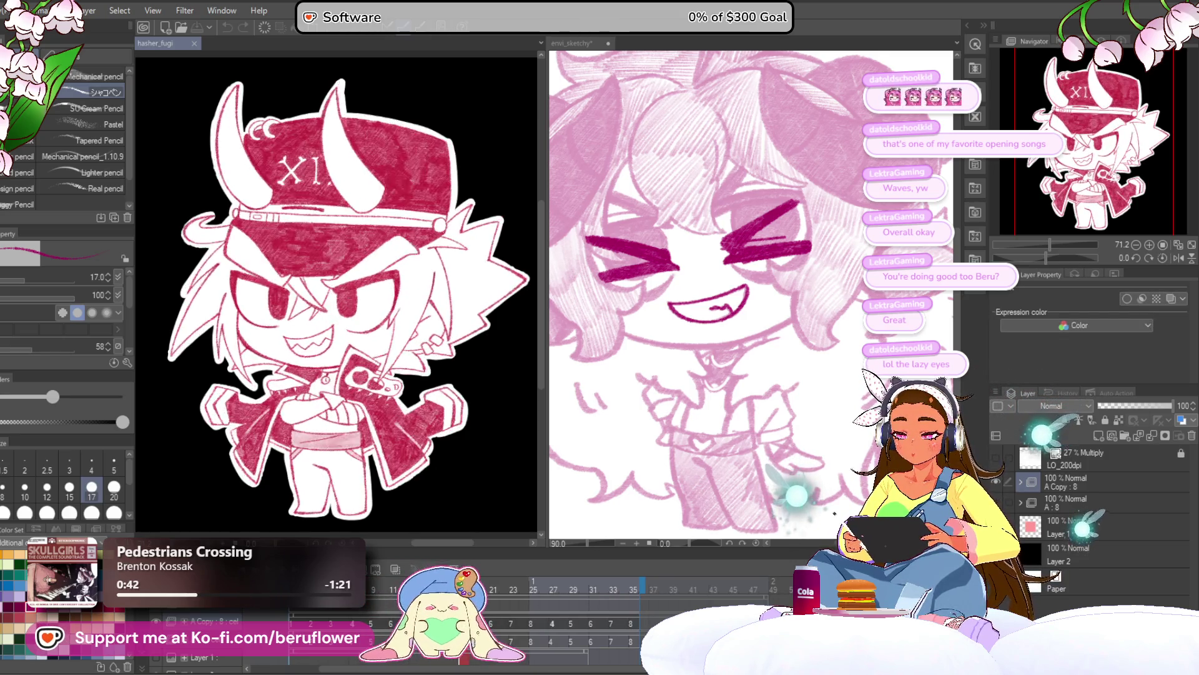
pyautogui.click(574, 590)
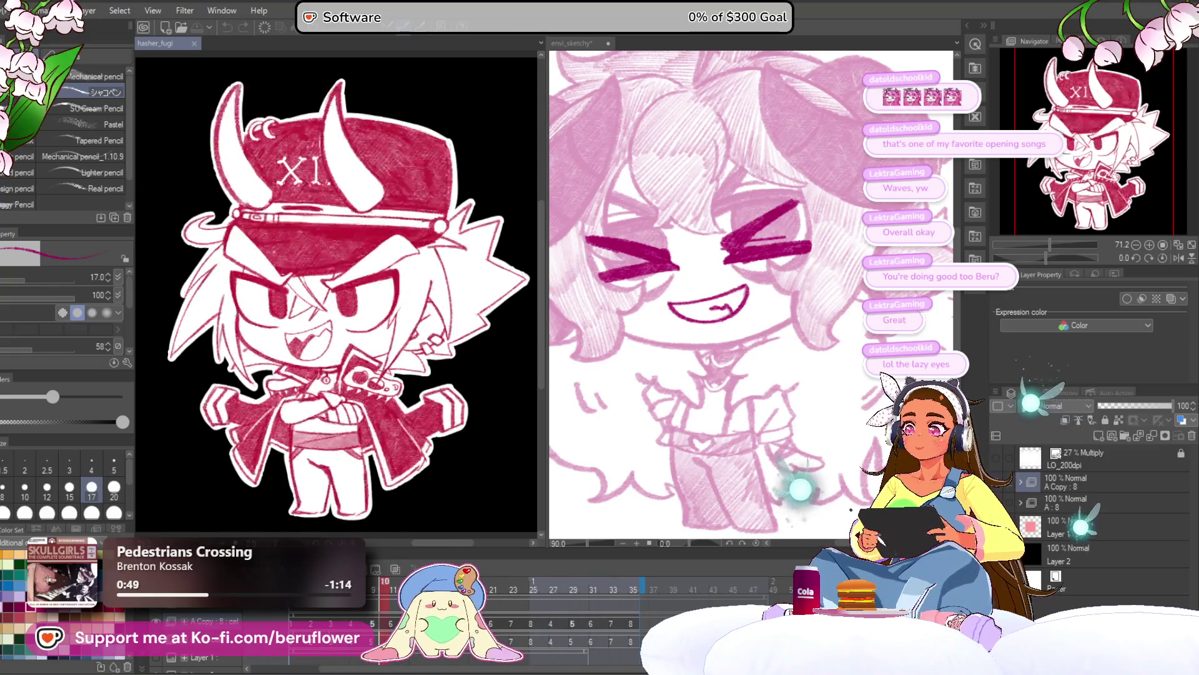
pyautogui.click(496, 578)
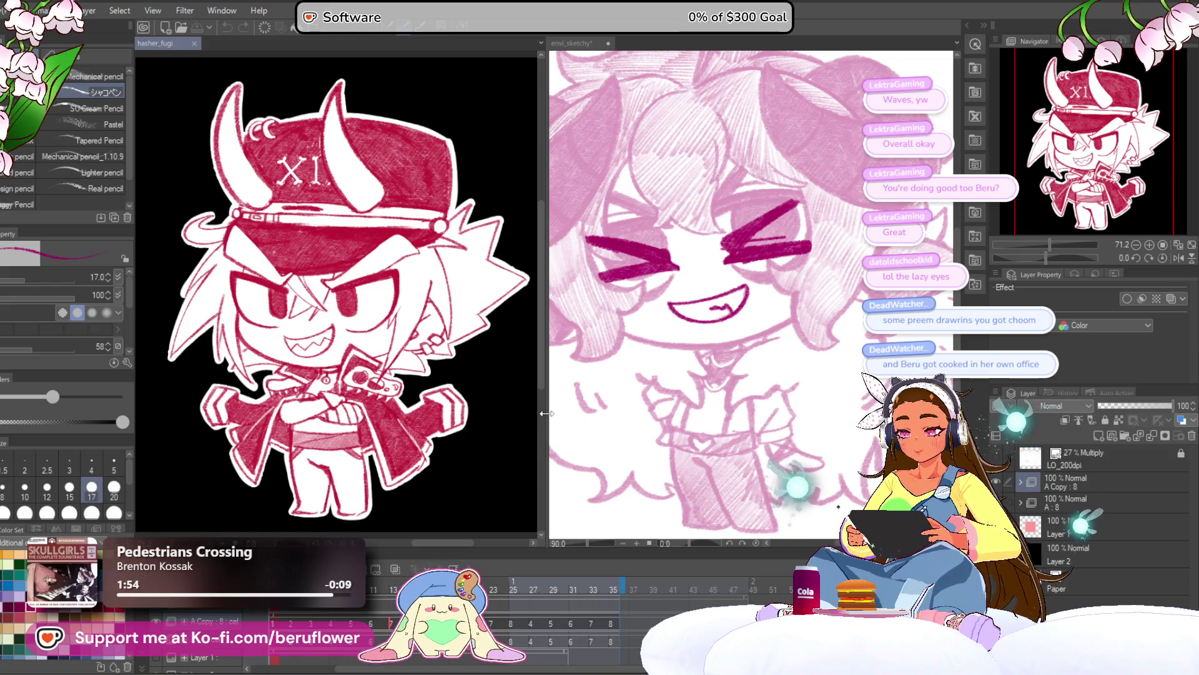
pyautogui.moveTo(546, 413); pyautogui.dragTo(346, 413)
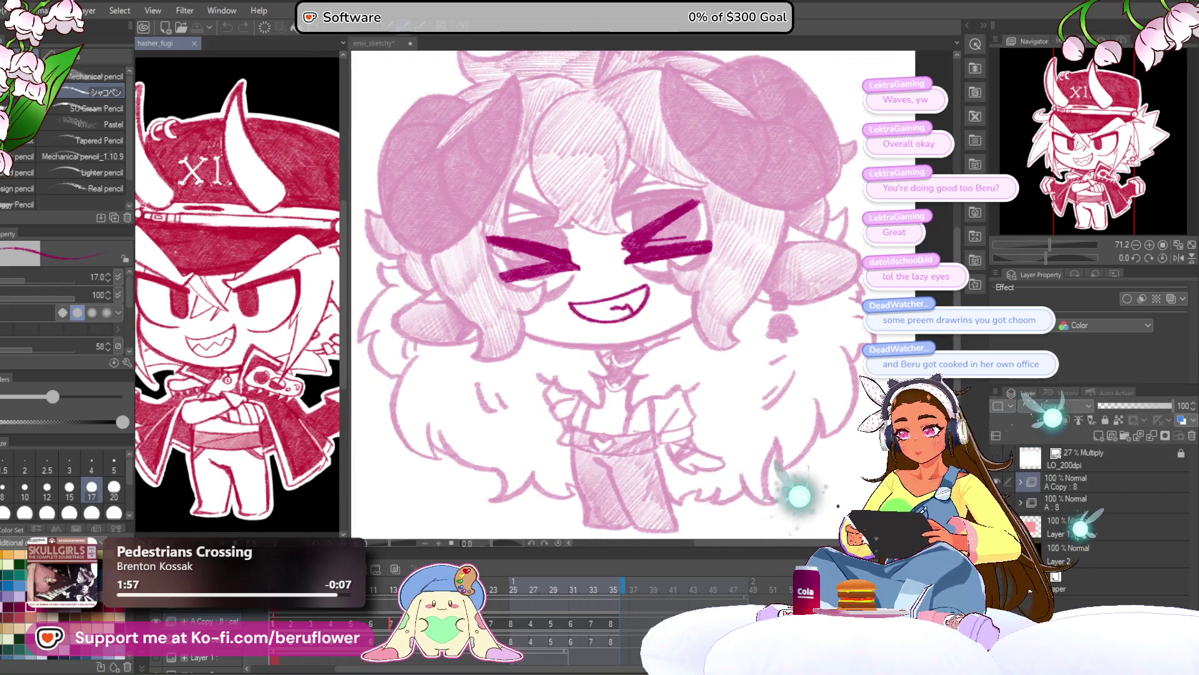
# Back on envi_sketchy, tilt and zoom in, then ink the first dark magenta lines over the sketch
pyautogui.click(374, 43)
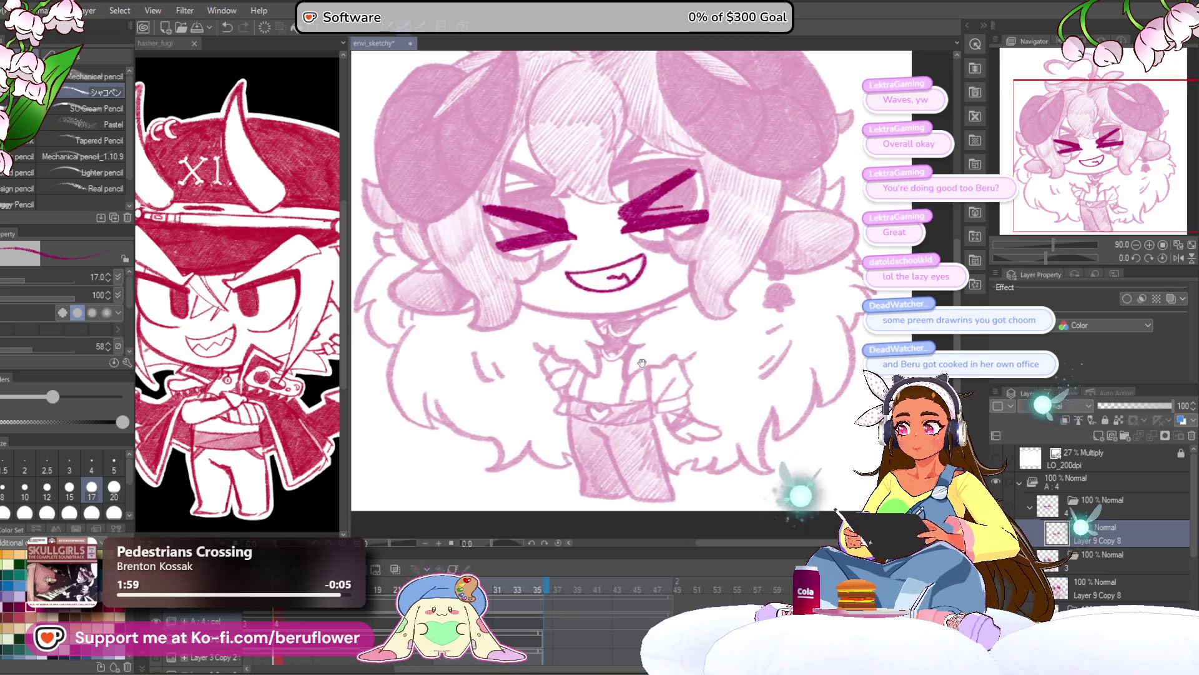
pyautogui.moveTo(1054, 256); pyautogui.dragTo(1084, 257)
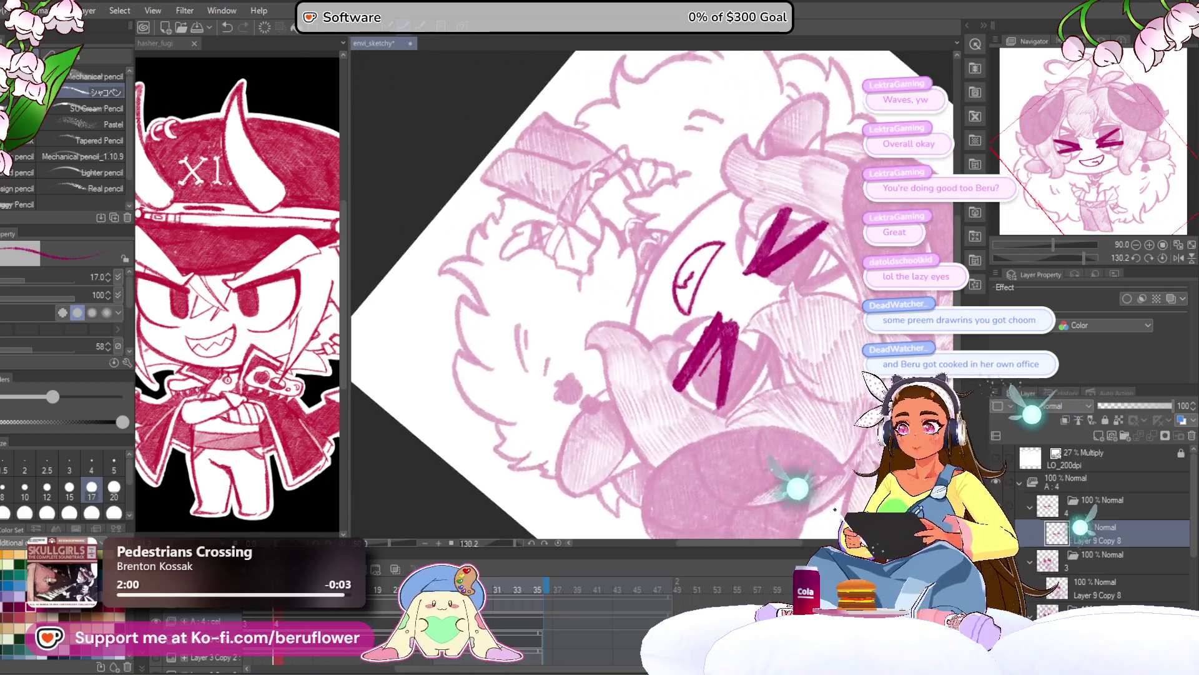
pyautogui.scroll(5, 682, 232)
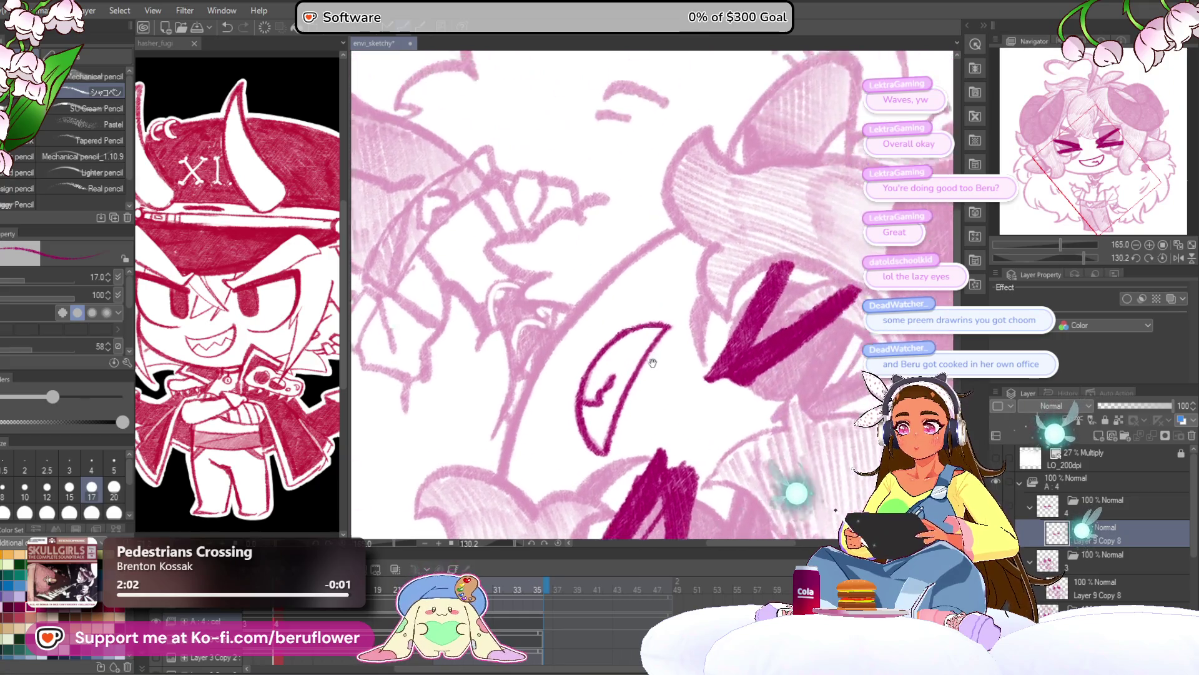
pyautogui.scroll(4, 658, 242)
pyautogui.moveTo(698, 175)
pyautogui.mouseDown()
pyautogui.moveTo(600, 240)
pyautogui.moveTo(521, 316)
pyautogui.moveTo(465, 394)
pyautogui.mouseUp()
pyautogui.moveTo(518, 218); pyautogui.dragTo(474, 382)
pyautogui.hotkey('ctrl', '@')
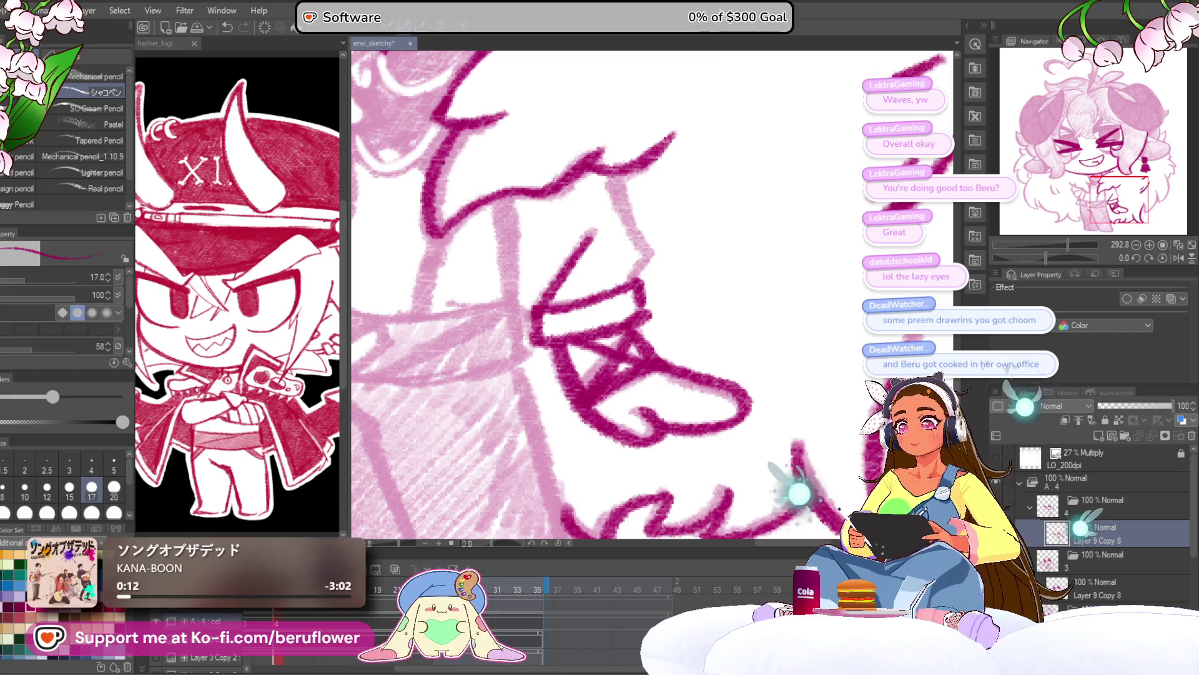
pyautogui.moveTo(626, 348); pyautogui.dragTo(614, 376)
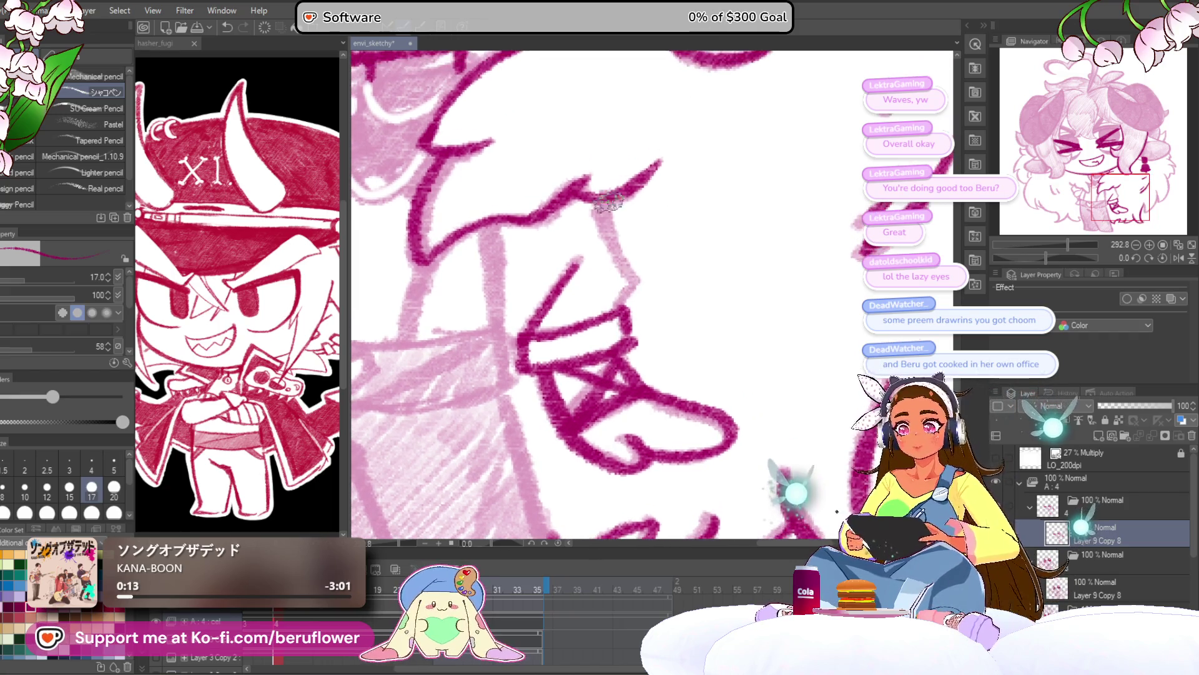
pyautogui.moveTo(633, 279); pyautogui.dragTo(655, 301)
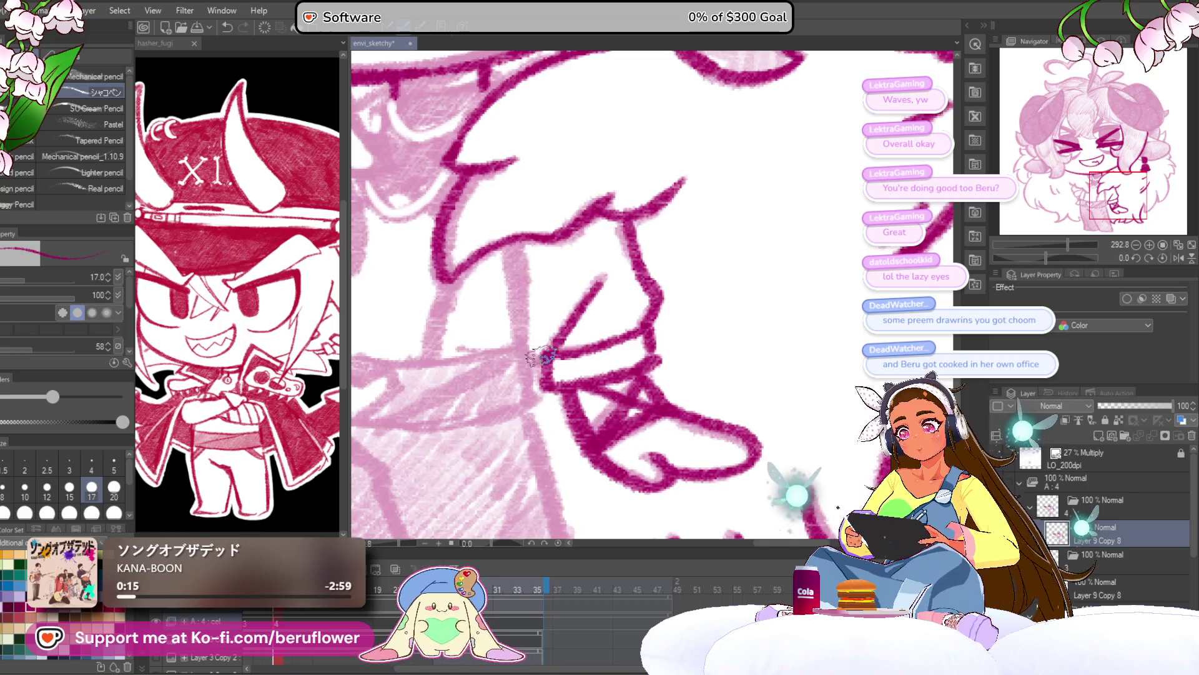
# Ink the long skirt lines and its right edge down from the heart waistband
pyautogui.moveTo(512, 245); pyautogui.dragTo(529, 357)
pyautogui.moveTo(465, 281)
pyautogui.mouseDown()
pyautogui.moveTo(590, 287)
pyautogui.moveTo(562, 360)
pyautogui.mouseUp()
pyautogui.moveTo(645, 352); pyautogui.dragTo(674, 284)
pyautogui.moveTo(554, 291); pyautogui.dragTo(617, 280)
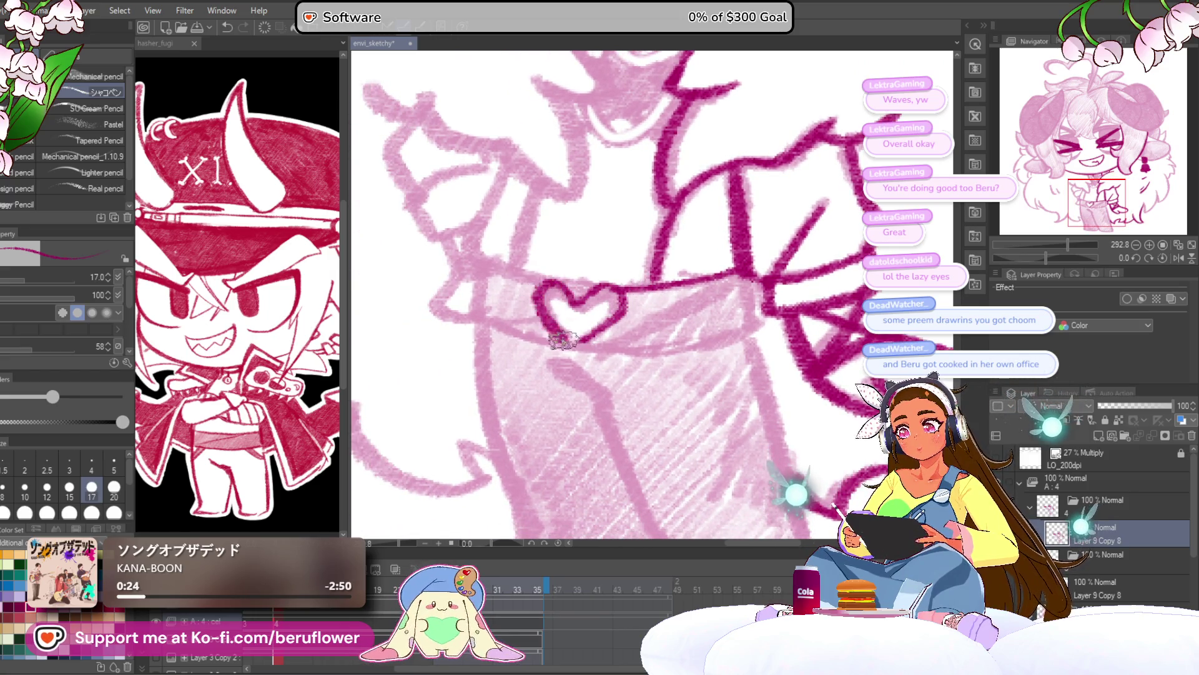
pyautogui.moveTo(580, 305)
pyautogui.mouseDown()
pyautogui.moveTo(591, 325)
pyautogui.moveTo(615, 309)
pyautogui.moveTo(599, 282)
pyautogui.mouseUp()
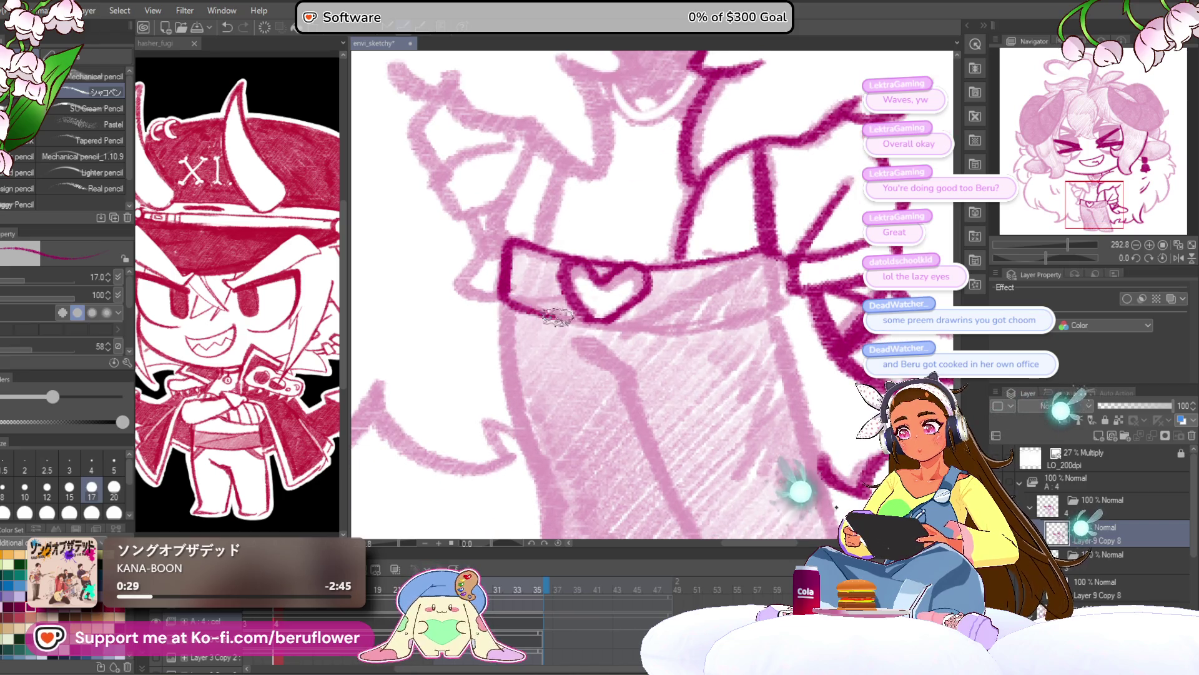
pyautogui.moveTo(679, 302); pyautogui.dragTo(650, 263)
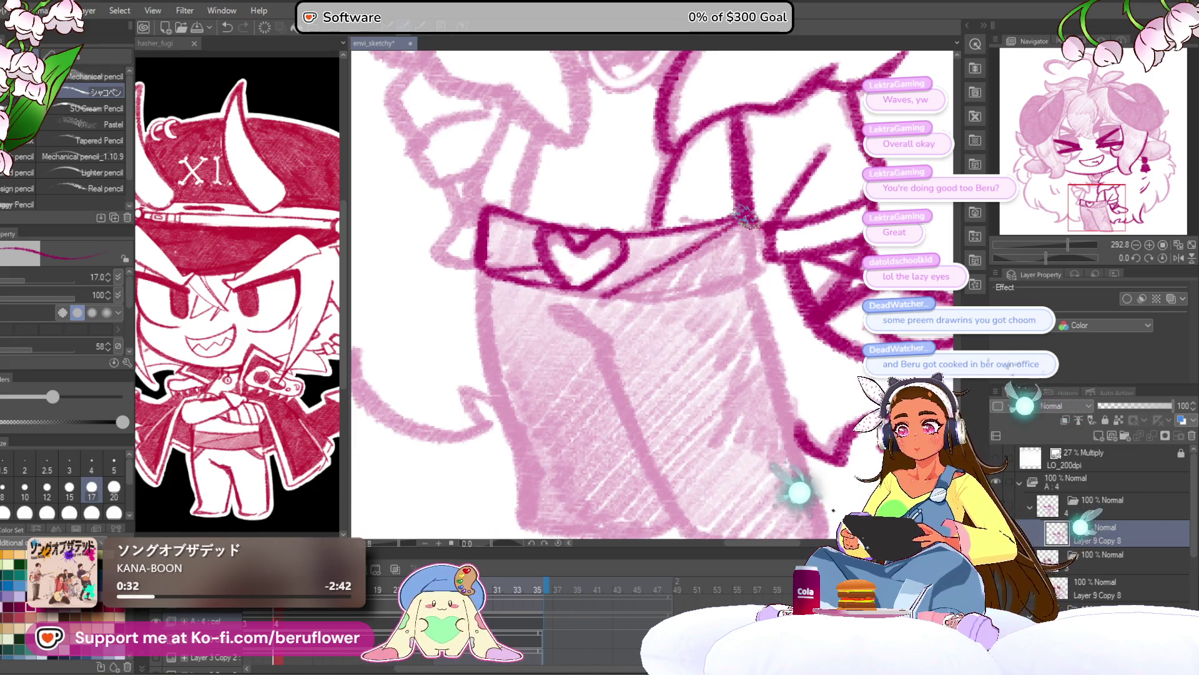
pyautogui.moveTo(732, 234); pyautogui.dragTo(725, 232)
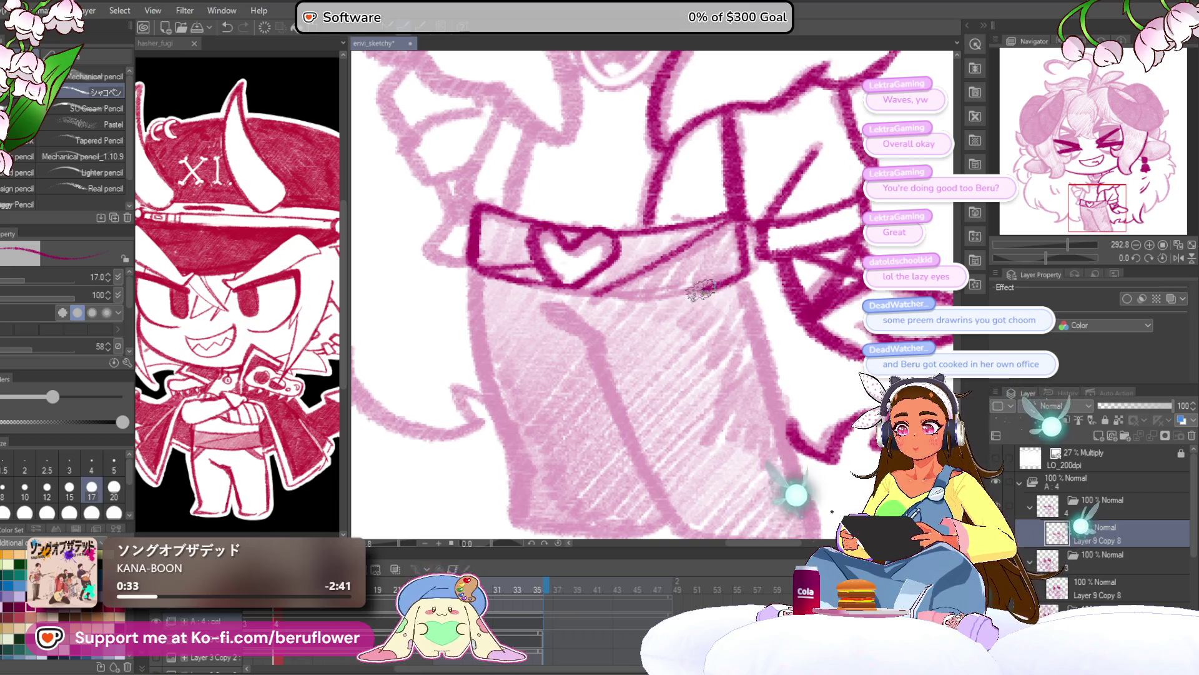
pyautogui.moveTo(666, 293); pyautogui.dragTo(610, 240)
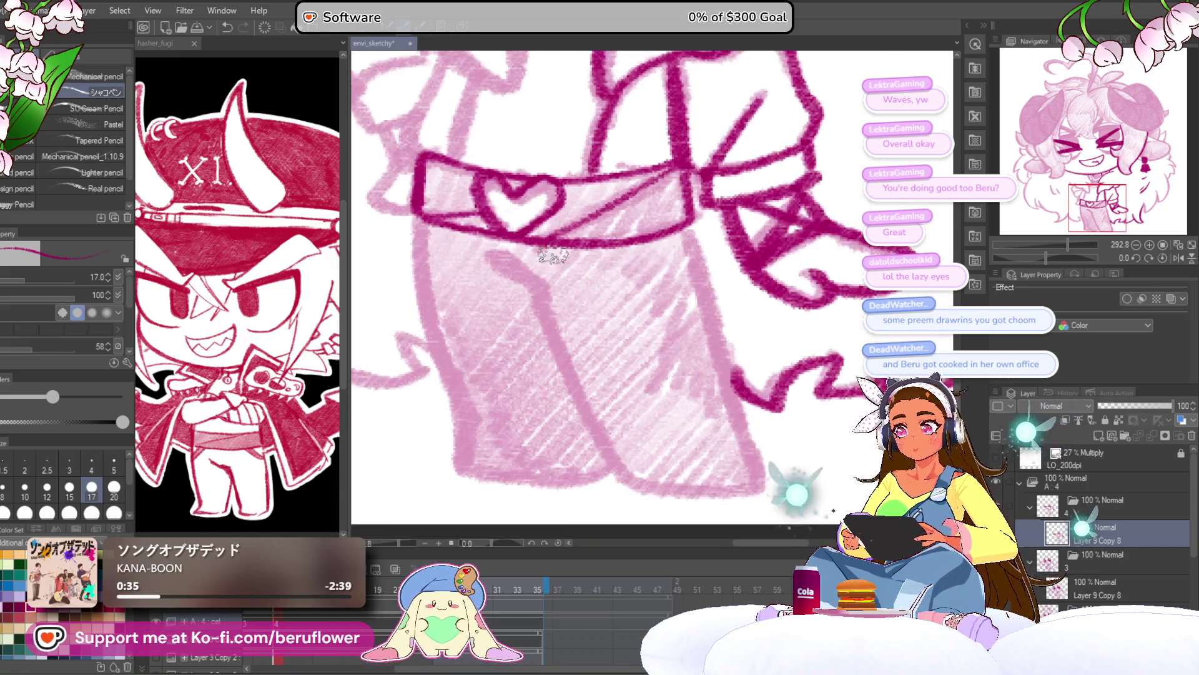
pyautogui.moveTo(536, 284)
pyautogui.mouseDown()
pyautogui.moveTo(506, 240)
pyautogui.moveTo(600, 450)
pyautogui.mouseUp()
pyautogui.moveTo(668, 187)
pyautogui.mouseDown()
pyautogui.moveTo(620, 170)
pyautogui.moveTo(669, 355)
pyautogui.mouseUp()
pyautogui.moveTo(669, 355); pyautogui.dragTo(648, 263)
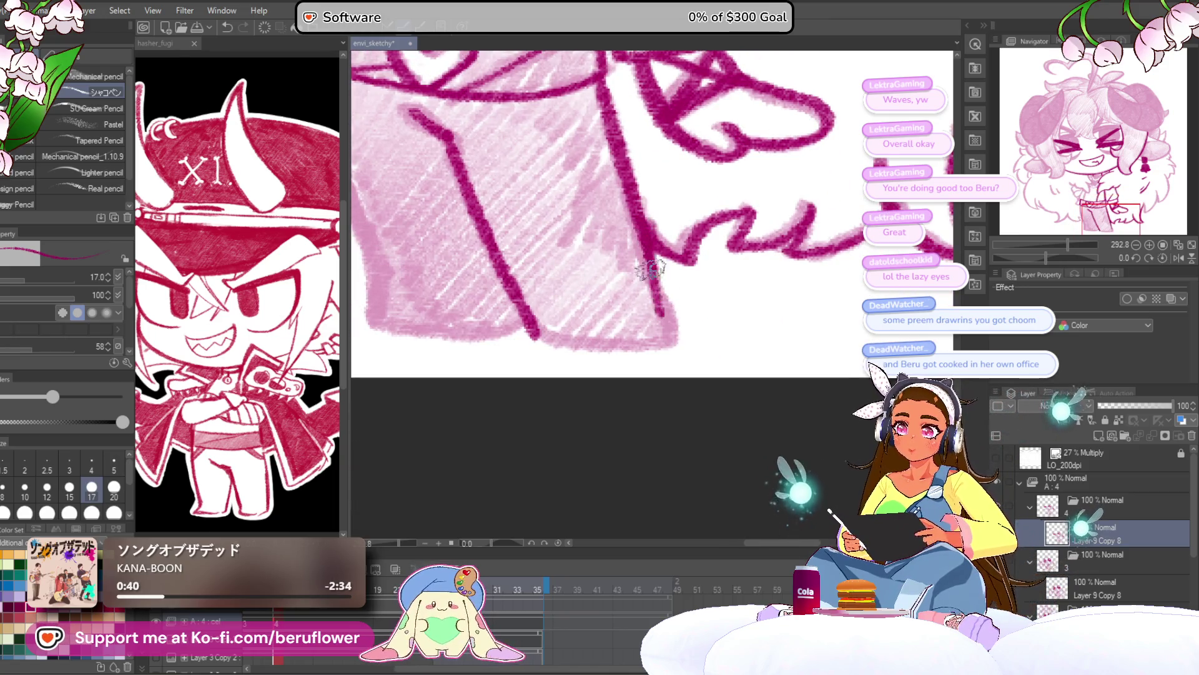
# Trace the skirt's hooked hem and left curve in dark magenta, then zoom back out
pyautogui.moveTo(574, 343); pyautogui.dragTo(571, 233)
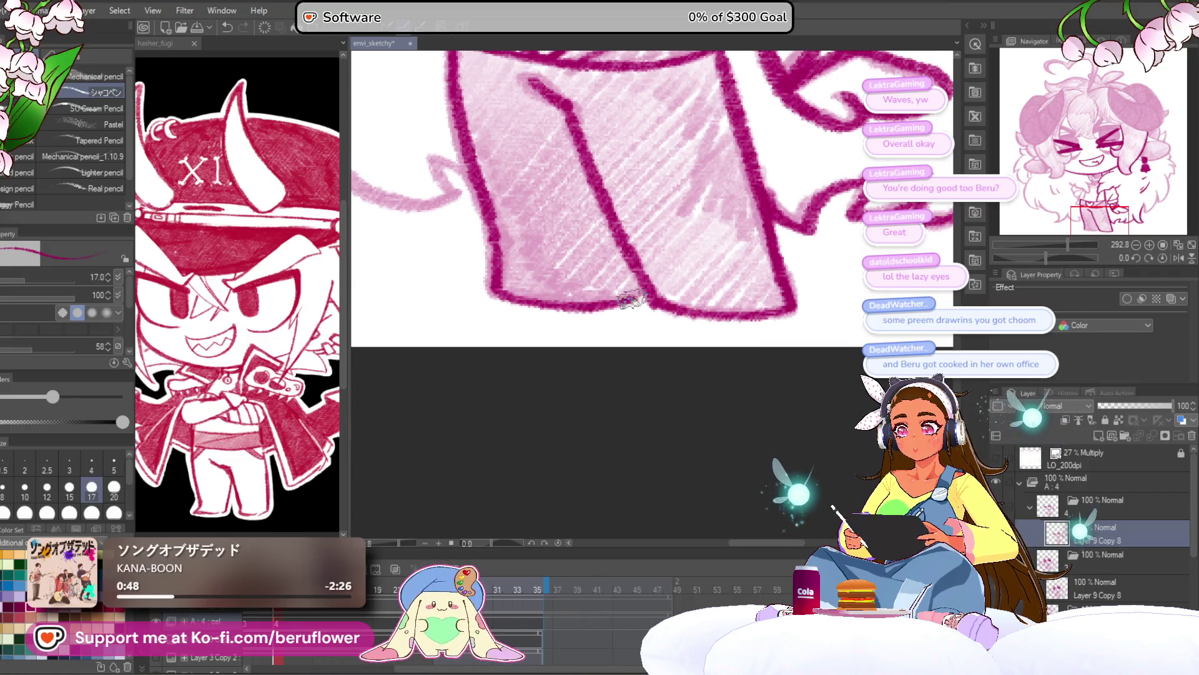
pyautogui.scroll(-4, 648, 291)
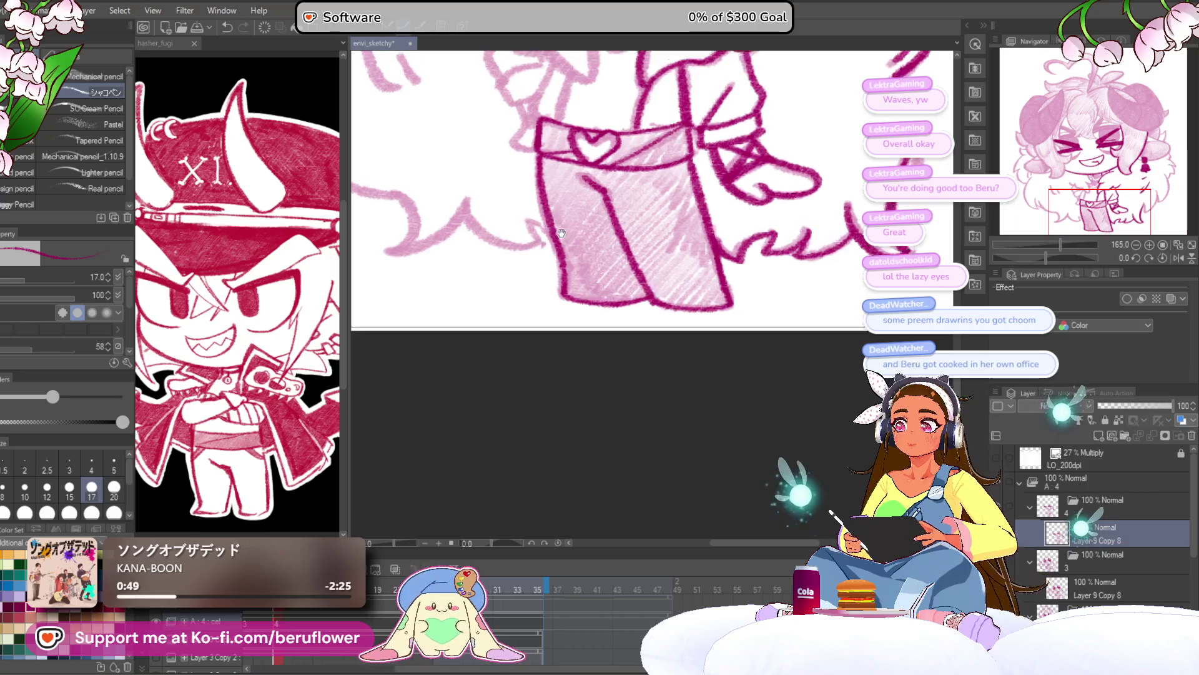
pyautogui.scroll(5, 573, 319)
pyautogui.moveTo(584, 331)
pyautogui.mouseDown()
pyautogui.moveTo(562, 394)
pyautogui.moveTo(634, 318)
pyautogui.moveTo(603, 343)
pyautogui.moveTo(448, 251)
pyautogui.moveTo(646, 218)
pyautogui.moveTo(673, 196)
pyautogui.moveTo(572, 281)
pyautogui.moveTo(471, 303)
pyautogui.mouseUp()
pyautogui.moveTo(540, 222)
pyautogui.mouseDown()
pyautogui.moveTo(549, 203)
pyautogui.moveTo(600, 337)
pyautogui.moveTo(504, 356)
pyautogui.mouseUp()
pyautogui.scroll(-8, 509, 356)
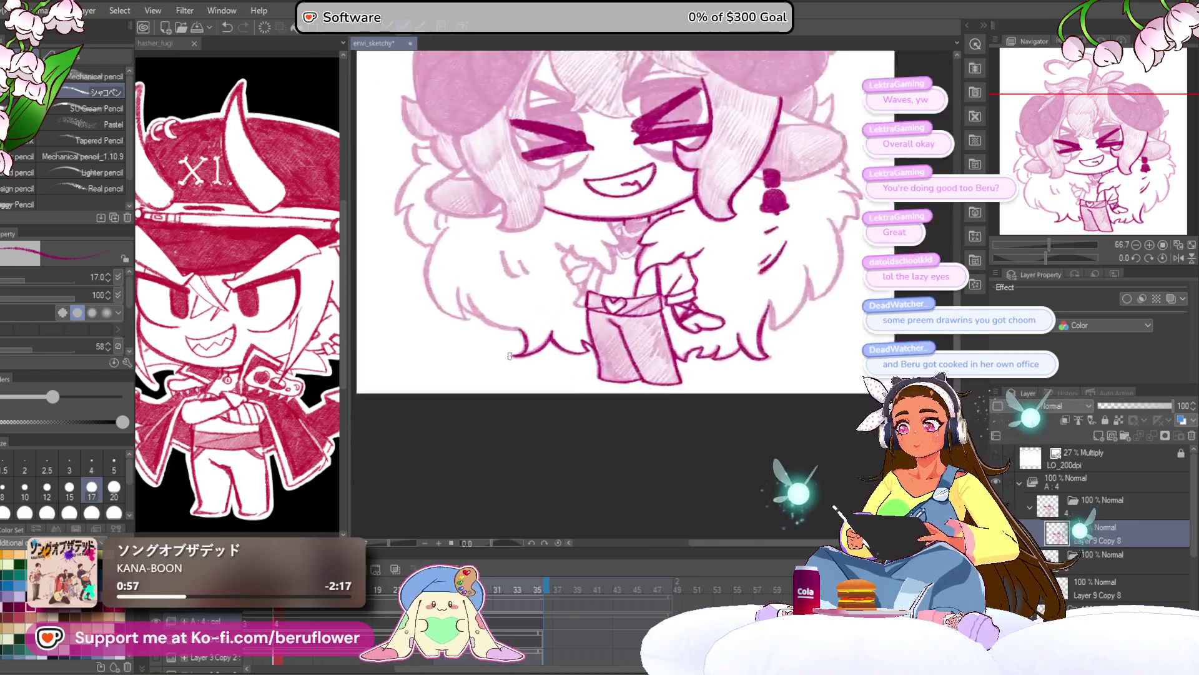
# Tilt and zoom toward the head, then trace dark outlines over the sketched head and hair
pyautogui.scroll(4, 509, 355)
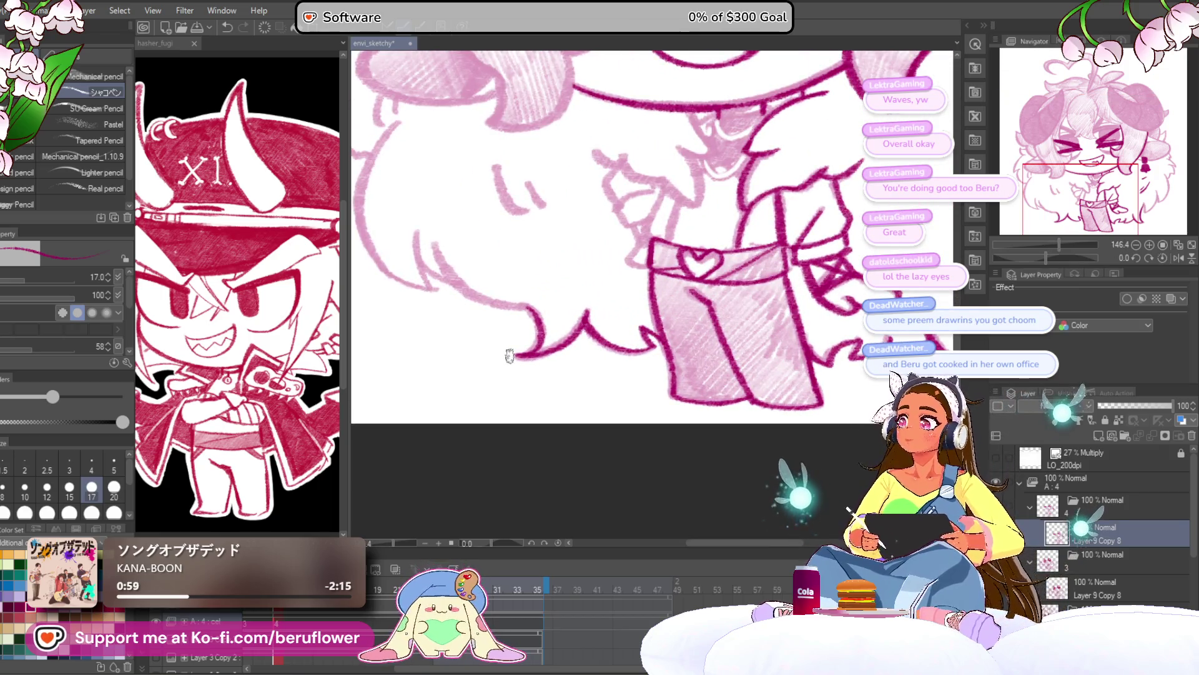
pyautogui.moveTo(509, 355); pyautogui.dragTo(453, 414)
pyautogui.moveTo(1045, 257); pyautogui.dragTo(1064, 257)
pyautogui.scroll(4, 618, 265)
pyautogui.moveTo(663, 162)
pyautogui.mouseDown()
pyautogui.moveTo(631, 181)
pyautogui.moveTo(584, 268)
pyautogui.mouseUp()
pyautogui.moveTo(659, 246)
pyautogui.mouseDown()
pyautogui.moveTo(635, 274)
pyautogui.moveTo(664, 279)
pyautogui.mouseUp()
pyautogui.moveTo(601, 176)
pyautogui.mouseDown()
pyautogui.moveTo(527, 268)
pyautogui.moveTo(560, 445)
pyautogui.moveTo(592, 501)
pyautogui.mouseUp()
pyautogui.moveTo(558, 364)
pyautogui.mouseDown()
pyautogui.moveTo(602, 249)
pyautogui.moveTo(640, 311)
pyautogui.mouseUp()
pyautogui.moveTo(675, 231)
pyautogui.mouseDown()
pyautogui.moveTo(573, 344)
pyautogui.moveTo(561, 420)
pyautogui.moveTo(543, 294)
pyautogui.moveTo(759, 136)
pyautogui.mouseUp()
# Ink the head's left outline, short hair details and the hair lock beside the horn
pyautogui.moveTo(1065, 258); pyautogui.dragTo(1054, 257)
pyautogui.moveTo(534, 357); pyautogui.dragTo(754, 182)
pyautogui.moveTo(681, 223); pyautogui.dragTo(628, 281)
pyautogui.moveTo(706, 250); pyautogui.dragTo(682, 291)
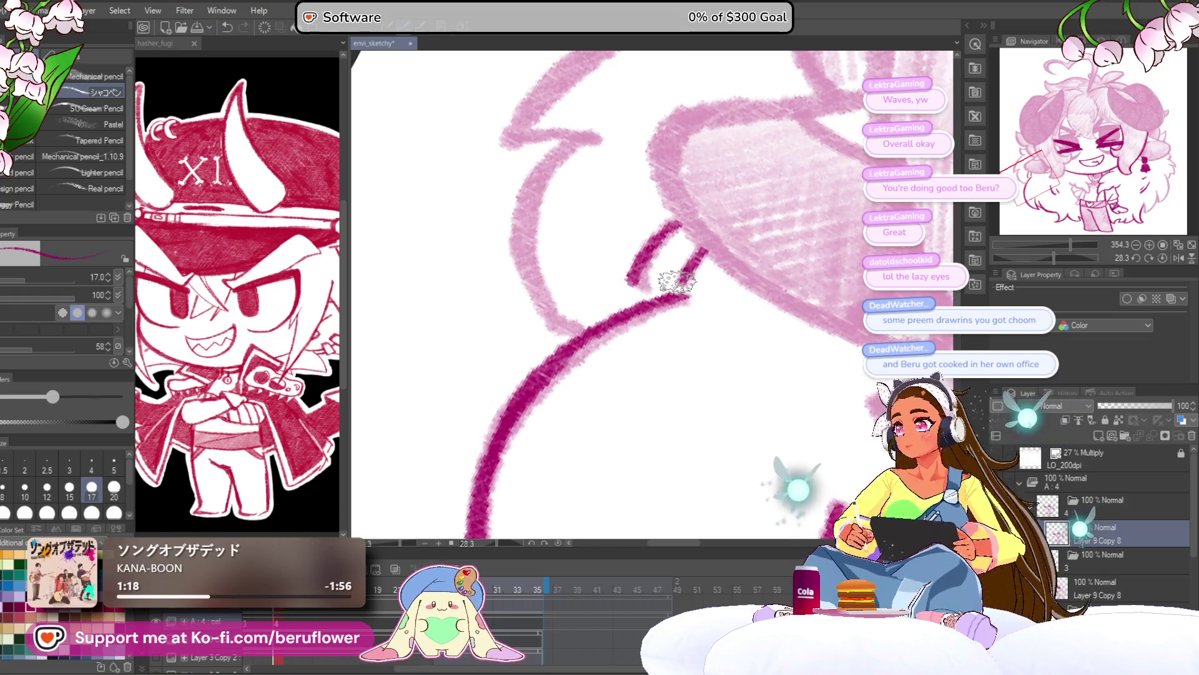
pyautogui.moveTo(582, 273); pyautogui.dragTo(558, 313)
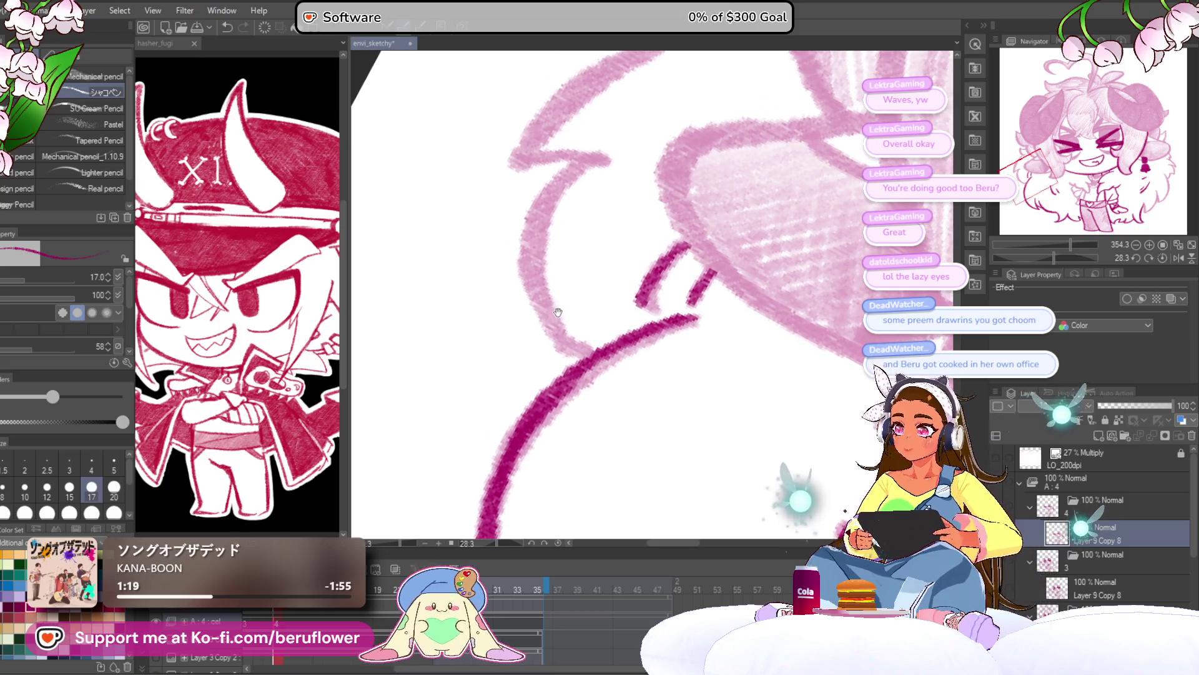
pyautogui.moveTo(572, 178)
pyautogui.mouseDown()
pyautogui.moveTo(533, 236)
pyautogui.moveTo(594, 369)
pyautogui.mouseUp()
pyautogui.moveTo(594, 369); pyautogui.dragTo(605, 407)
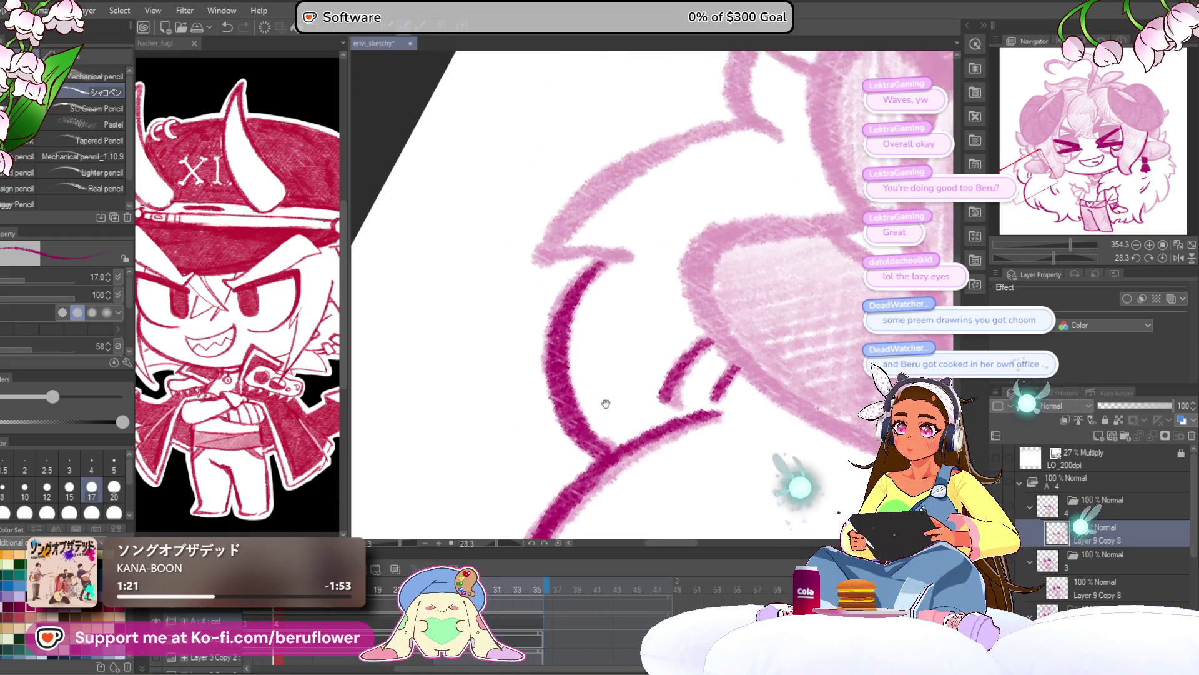
pyautogui.moveTo(626, 254)
pyautogui.mouseDown()
pyautogui.moveTo(537, 263)
pyautogui.moveTo(768, 115)
pyautogui.moveTo(608, 341)
pyautogui.moveTo(604, 224)
pyautogui.mouseUp()
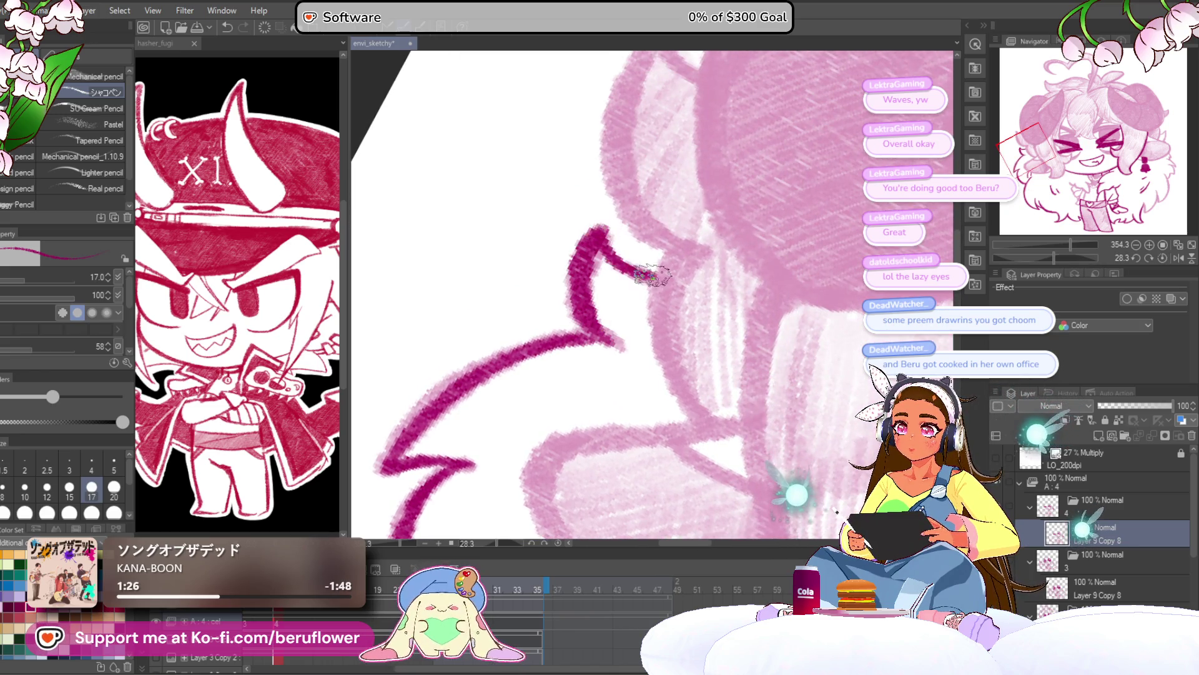
pyautogui.moveTo(729, 296)
pyautogui.mouseDown()
pyautogui.moveTo(675, 206)
pyautogui.moveTo(649, 403)
pyautogui.mouseUp()
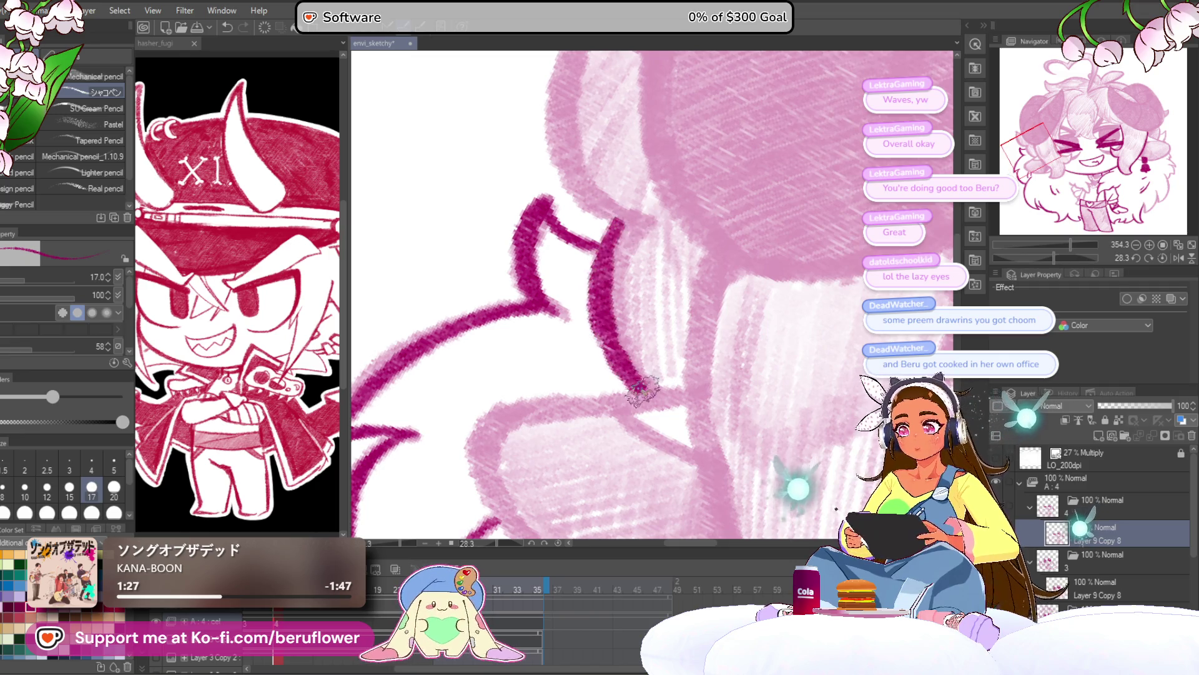
pyautogui.moveTo(690, 338); pyautogui.dragTo(715, 176)
pyautogui.moveTo(687, 228)
pyautogui.mouseDown()
pyautogui.moveTo(527, 246)
pyautogui.moveTo(491, 294)
pyautogui.moveTo(493, 338)
pyautogui.moveTo(634, 449)
pyautogui.moveTo(578, 352)
pyautogui.mouseUp()
# Ink the horn's left edge and inner strokes, plus a long diagonal outline
pyautogui.moveTo(1054, 255); pyautogui.dragTo(1070, 255)
pyautogui.moveTo(511, 183)
pyautogui.mouseDown()
pyautogui.moveTo(498, 283)
pyautogui.moveTo(540, 398)
pyautogui.mouseUp()
pyautogui.moveTo(524, 331); pyautogui.dragTo(591, 390)
pyautogui.moveTo(687, 259); pyautogui.dragTo(619, 281)
pyautogui.moveTo(618, 191)
pyautogui.mouseDown()
pyautogui.moveTo(622, 278)
pyautogui.moveTo(673, 238)
pyautogui.mouseUp()
pyautogui.moveTo(788, 135)
pyautogui.mouseDown()
pyautogui.moveTo(584, 269)
pyautogui.moveTo(490, 382)
pyautogui.moveTo(406, 338)
pyautogui.moveTo(496, 215)
pyautogui.moveTo(517, 348)
pyautogui.moveTo(652, 419)
pyautogui.mouseUp()
# Ink the shape's lower edges and the V-shaped strokes of the squinting eye
pyautogui.moveTo(710, 369); pyautogui.dragTo(636, 288)
pyautogui.moveTo(475, 357); pyautogui.dragTo(562, 348)
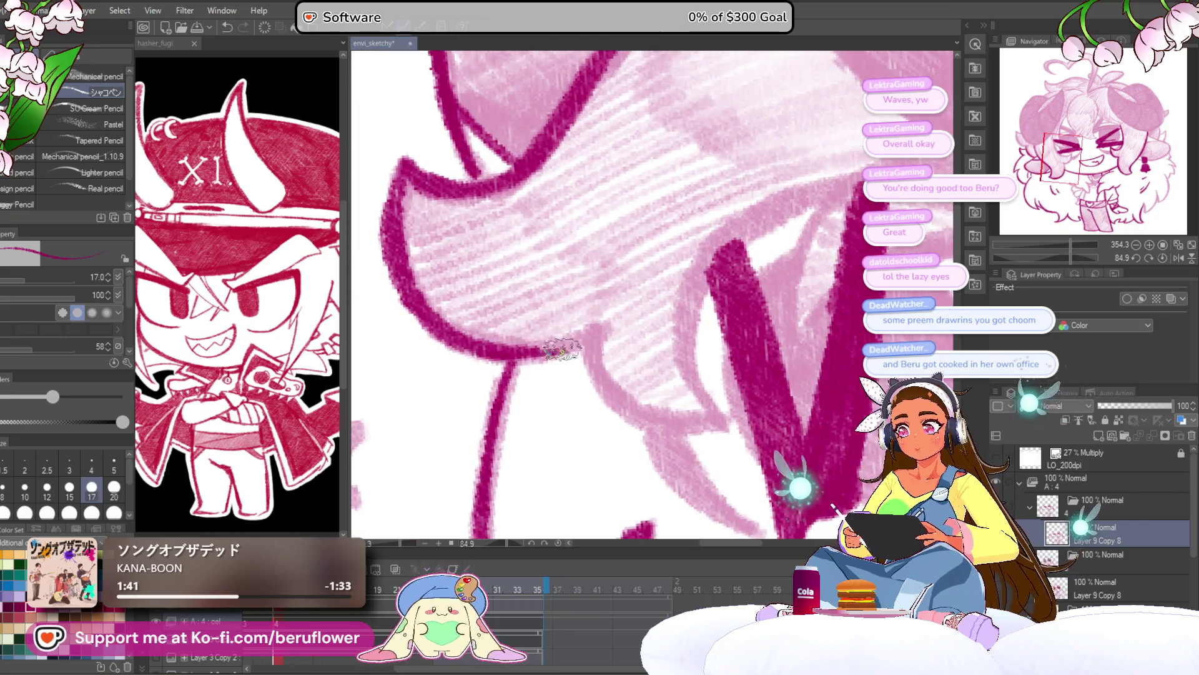
pyautogui.moveTo(644, 331); pyautogui.dragTo(535, 325)
pyautogui.moveTo(700, 499)
pyautogui.mouseDown()
pyautogui.moveTo(775, 172)
pyautogui.moveTo(678, 337)
pyautogui.mouseUp()
pyautogui.moveTo(748, 279); pyautogui.dragTo(576, 291)
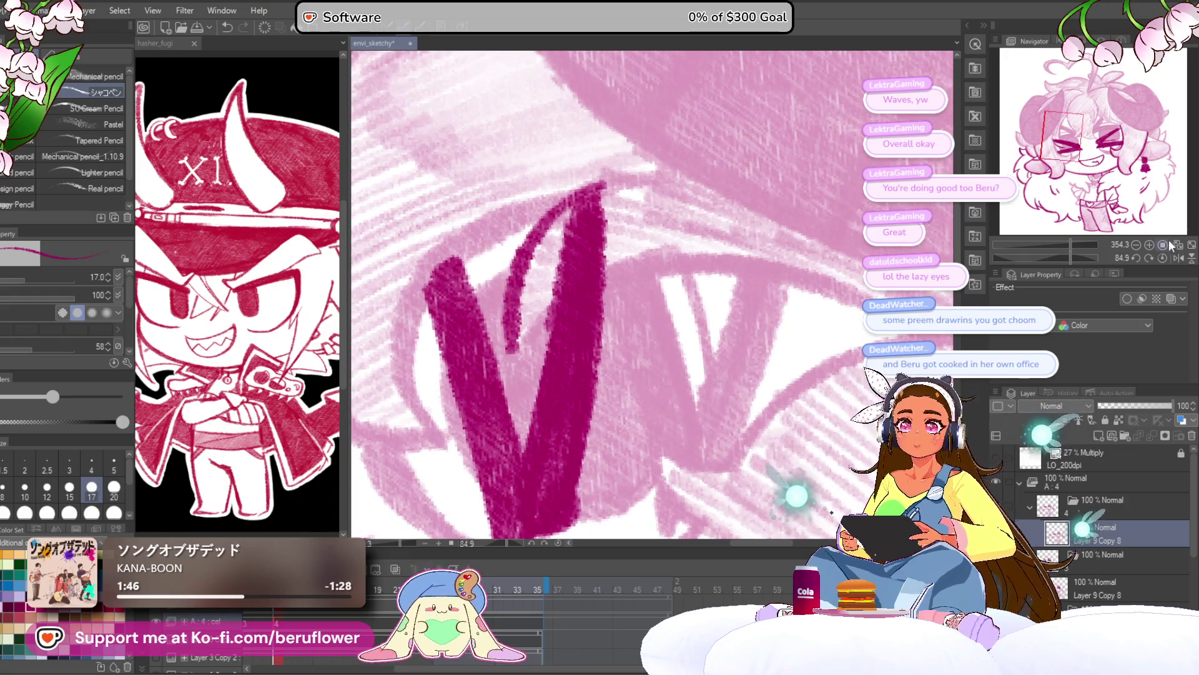
pyautogui.moveTo(1096, 256)
pyautogui.mouseDown()
pyautogui.moveTo(1082, 249)
pyautogui.moveTo(1167, 257)
pyautogui.moveTo(1020, 258)
pyautogui.mouseUp()
pyautogui.scroll(-4, 616, 235)
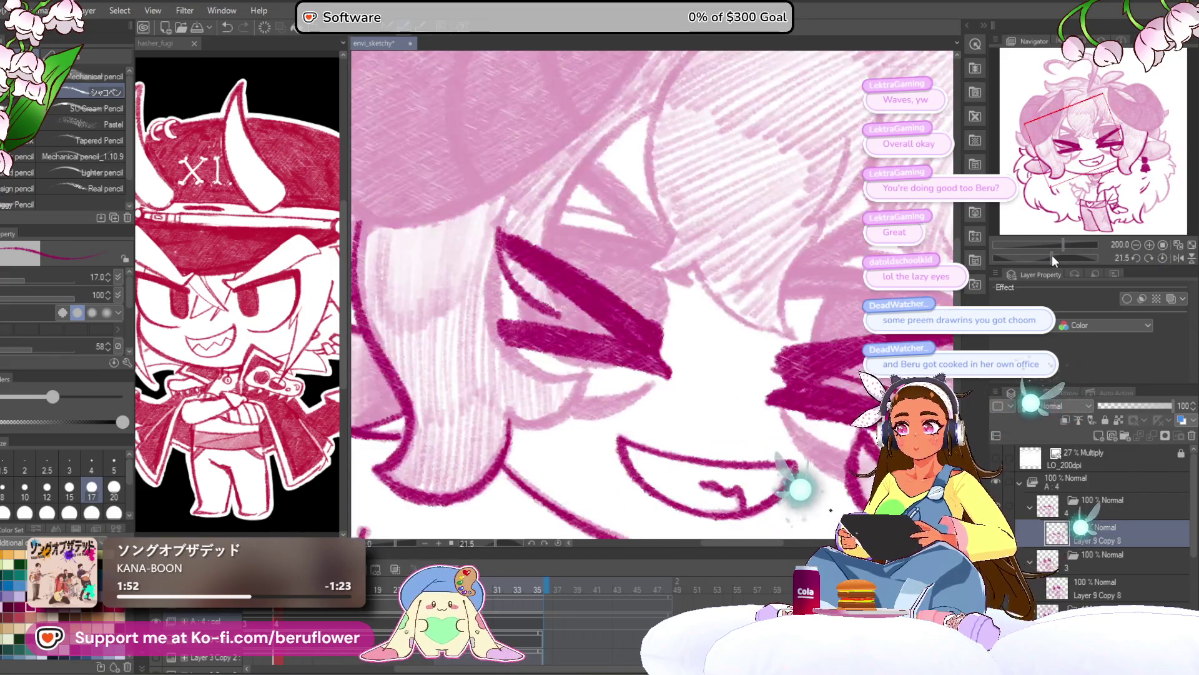
# Draw a curved hair line, erase the excess near the eye, and ink strokes below it
pyautogui.moveTo(675, 90)
pyautogui.mouseDown()
pyautogui.moveTo(537, 215)
pyautogui.moveTo(478, 350)
pyautogui.moveTo(475, 493)
pyautogui.mouseUp()
pyautogui.moveTo(489, 335); pyautogui.dragTo(621, 301)
pyautogui.moveTo(528, 337)
pyautogui.mouseDown()
pyautogui.moveTo(539, 284)
pyautogui.moveTo(556, 356)
pyautogui.moveTo(578, 380)
pyautogui.mouseUp()
pyautogui.moveTo(575, 226); pyautogui.dragTo(547, 164)
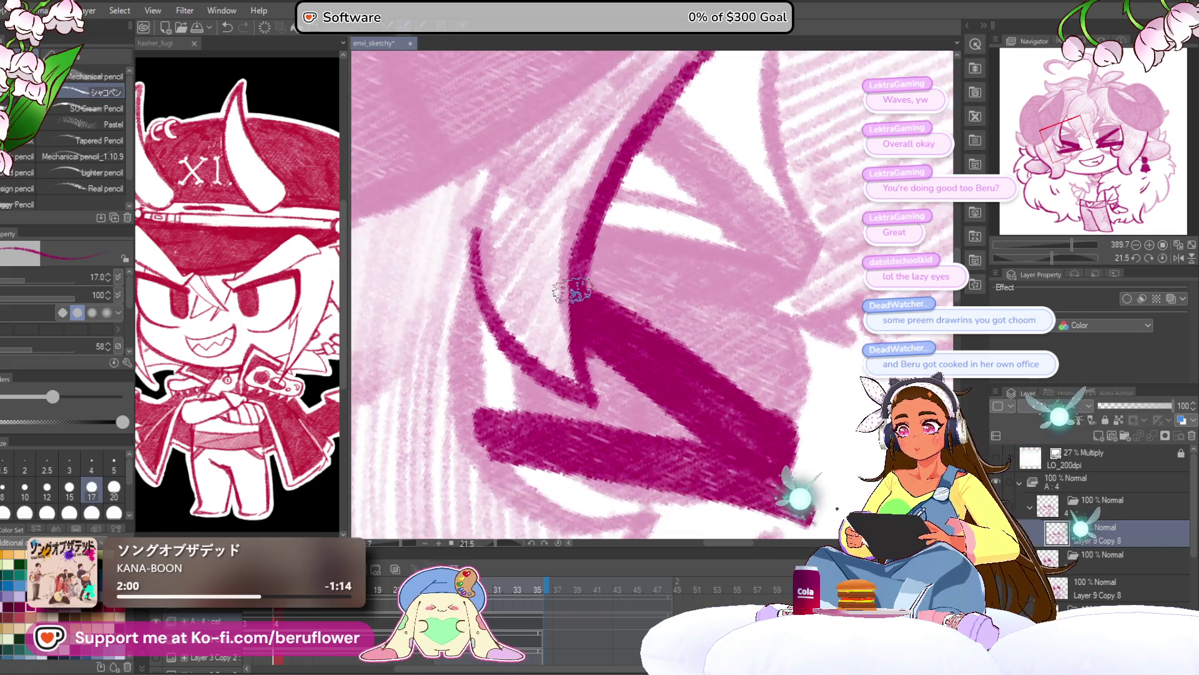
pyautogui.moveTo(572, 250); pyautogui.dragTo(570, 202)
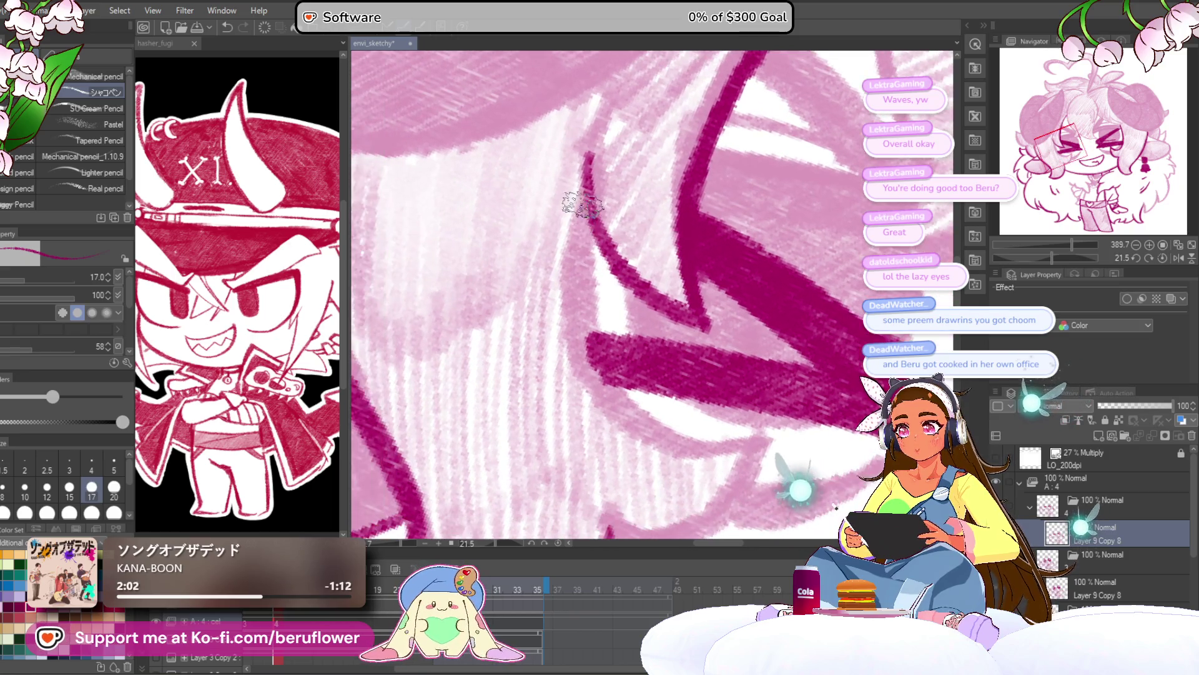
pyautogui.moveTo(586, 321)
pyautogui.mouseDown()
pyautogui.moveTo(622, 399)
pyautogui.moveTo(662, 443)
pyautogui.mouseUp()
pyautogui.moveTo(642, 400); pyautogui.dragTo(523, 294)
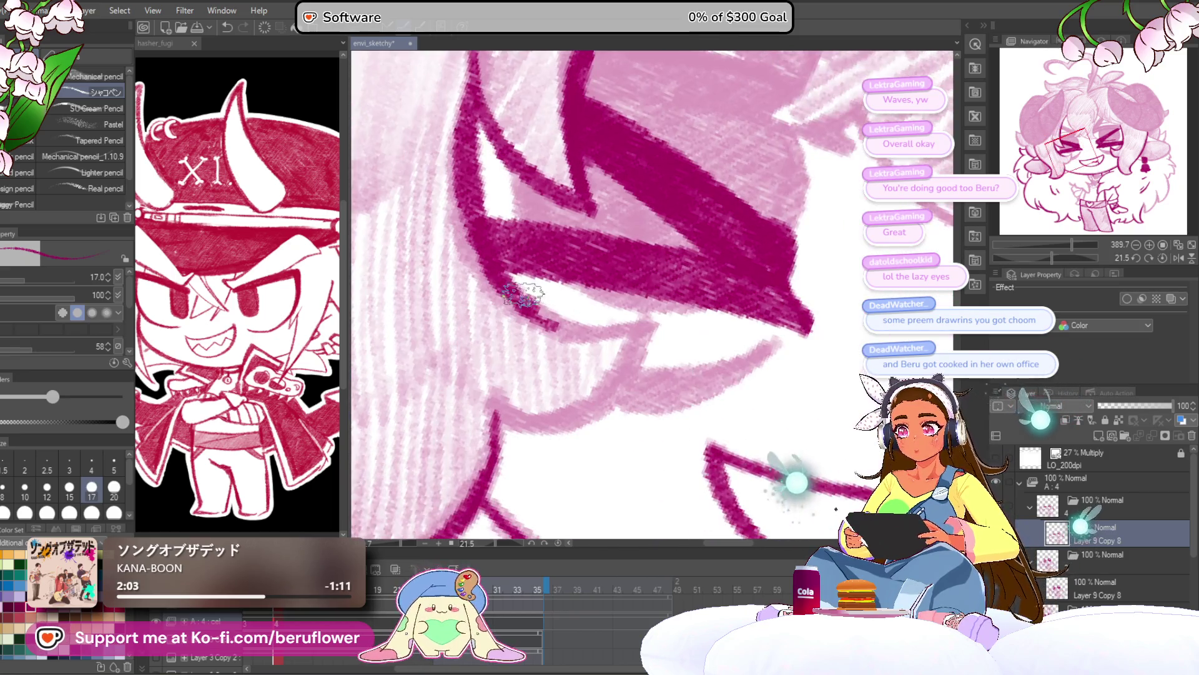
pyautogui.moveTo(640, 317)
pyautogui.mouseDown()
pyautogui.moveTo(609, 375)
pyautogui.moveTo(534, 438)
pyautogui.moveTo(476, 434)
pyautogui.moveTo(537, 292)
pyautogui.mouseUp()
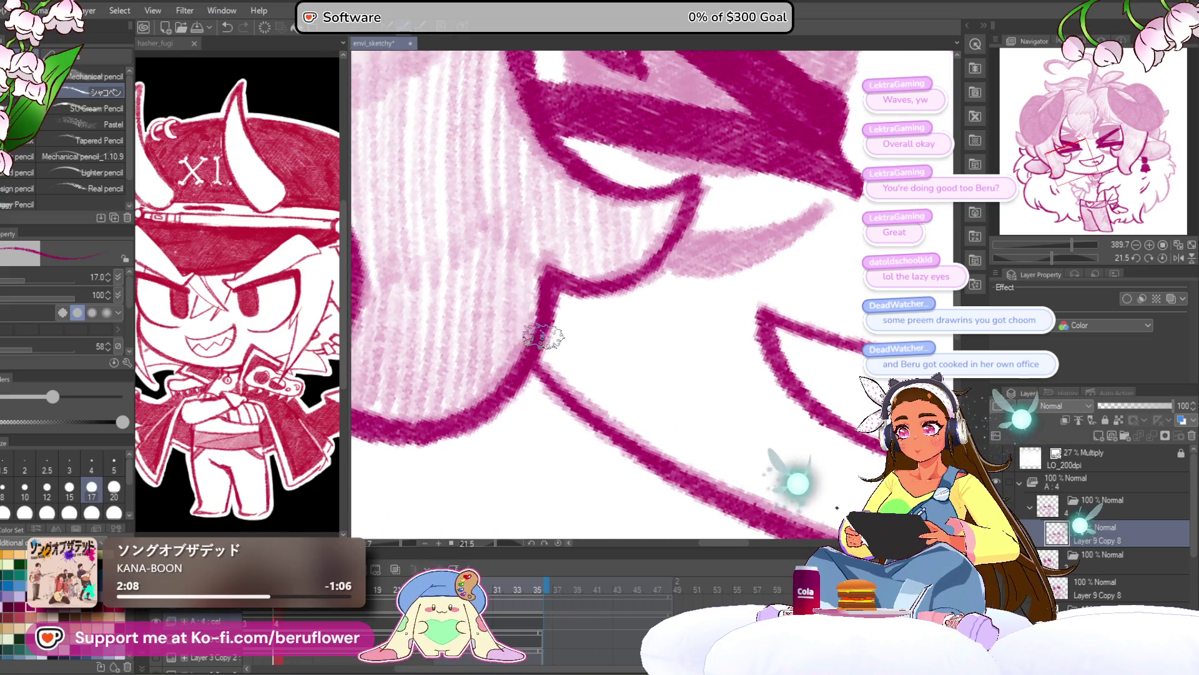
pyautogui.scroll(-5, 542, 269)
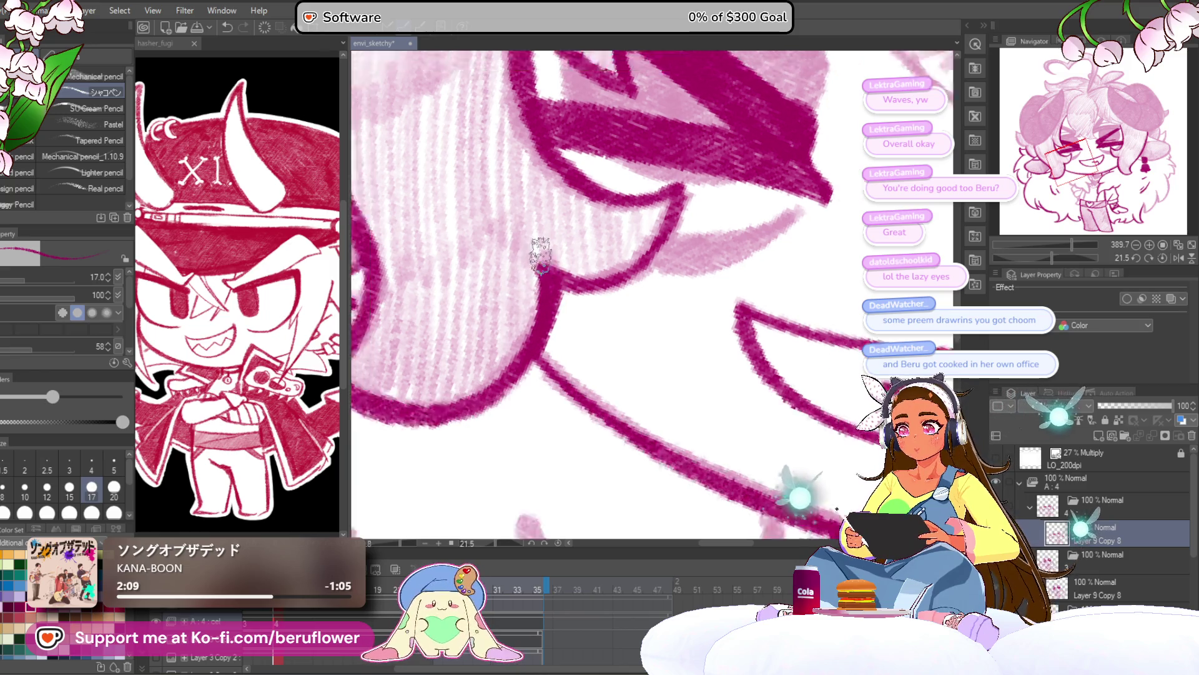
pyautogui.scroll(2, 846, 221)
pyautogui.moveTo(846, 221); pyautogui.dragTo(681, 406)
pyautogui.moveTo(1060, 256); pyautogui.dragTo(1056, 257)
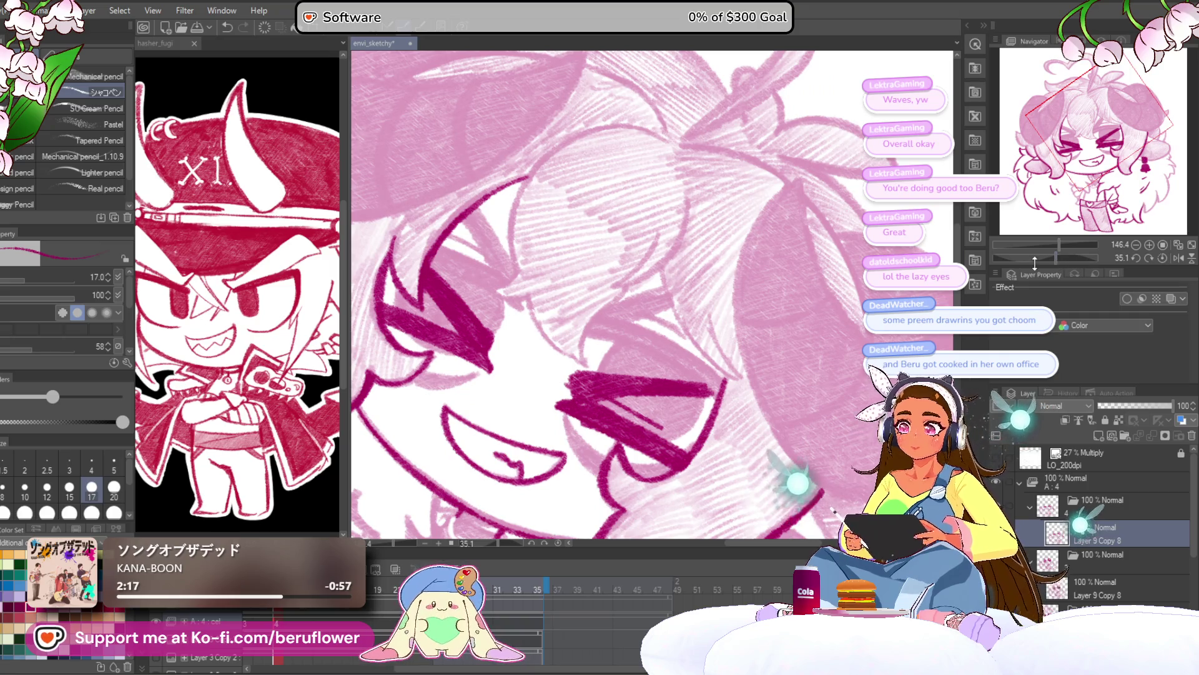
# Ink and thicken the curved hair strands across the top of the head
pyautogui.scroll(7, 543, 182)
pyautogui.moveTo(544, 182); pyautogui.dragTo(476, 348)
pyautogui.moveTo(521, 194); pyautogui.dragTo(487, 300)
pyautogui.moveTo(437, 440)
pyautogui.mouseDown()
pyautogui.moveTo(431, 399)
pyautogui.moveTo(652, 75)
pyautogui.mouseUp()
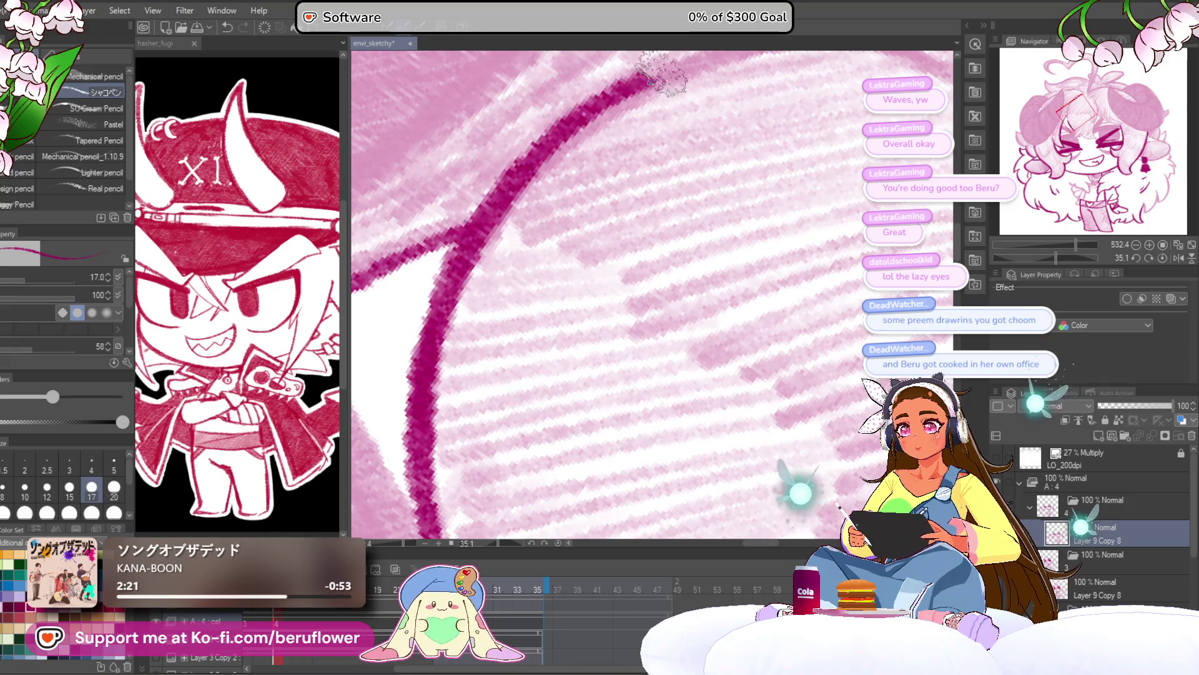
pyautogui.scroll(-8, 596, 253)
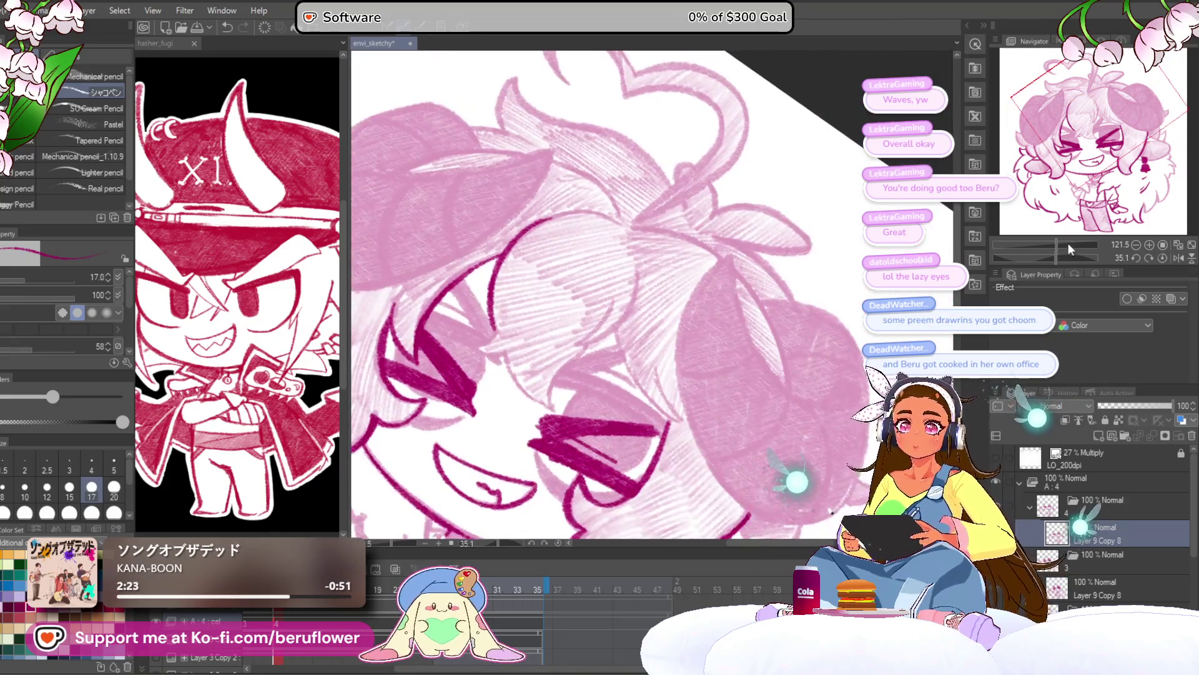
pyautogui.moveTo(1054, 253); pyautogui.dragTo(1047, 255)
pyautogui.scroll(6, 448, 374)
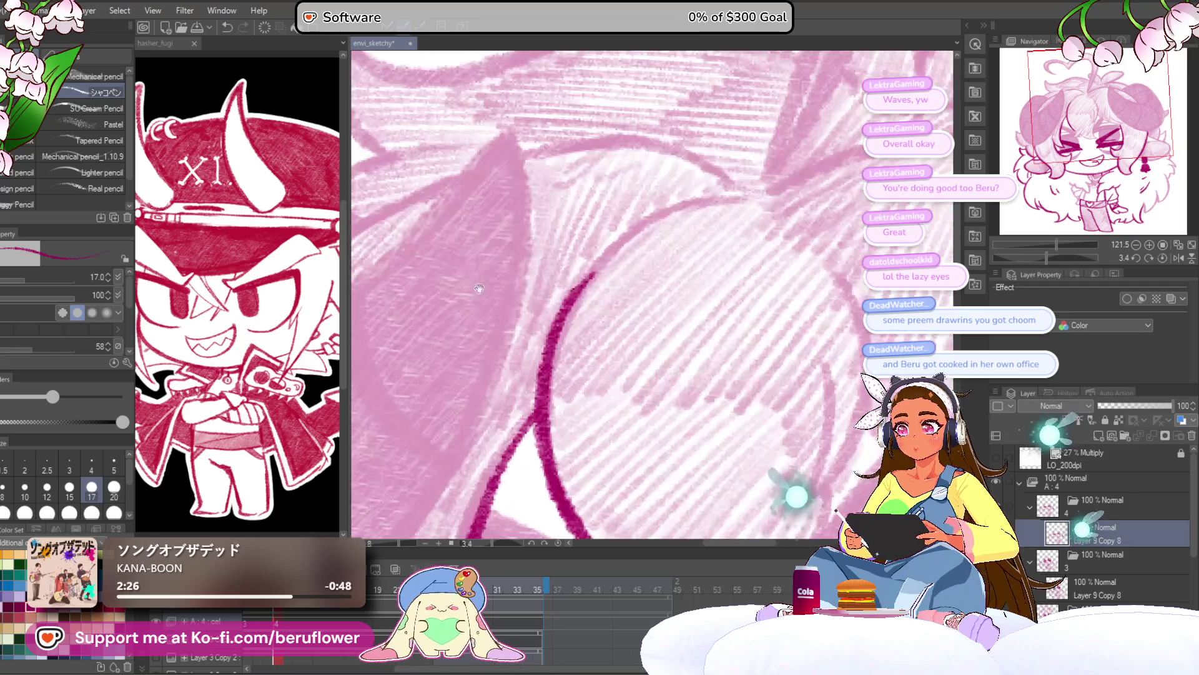
pyautogui.moveTo(448, 374)
pyautogui.mouseDown()
pyautogui.moveTo(567, 182)
pyautogui.moveTo(782, 112)
pyautogui.moveTo(453, 338)
pyautogui.mouseUp()
# Ink hooked hair strand lines and thicken their curves in dark magenta
pyautogui.scroll(-5, 427, 437)
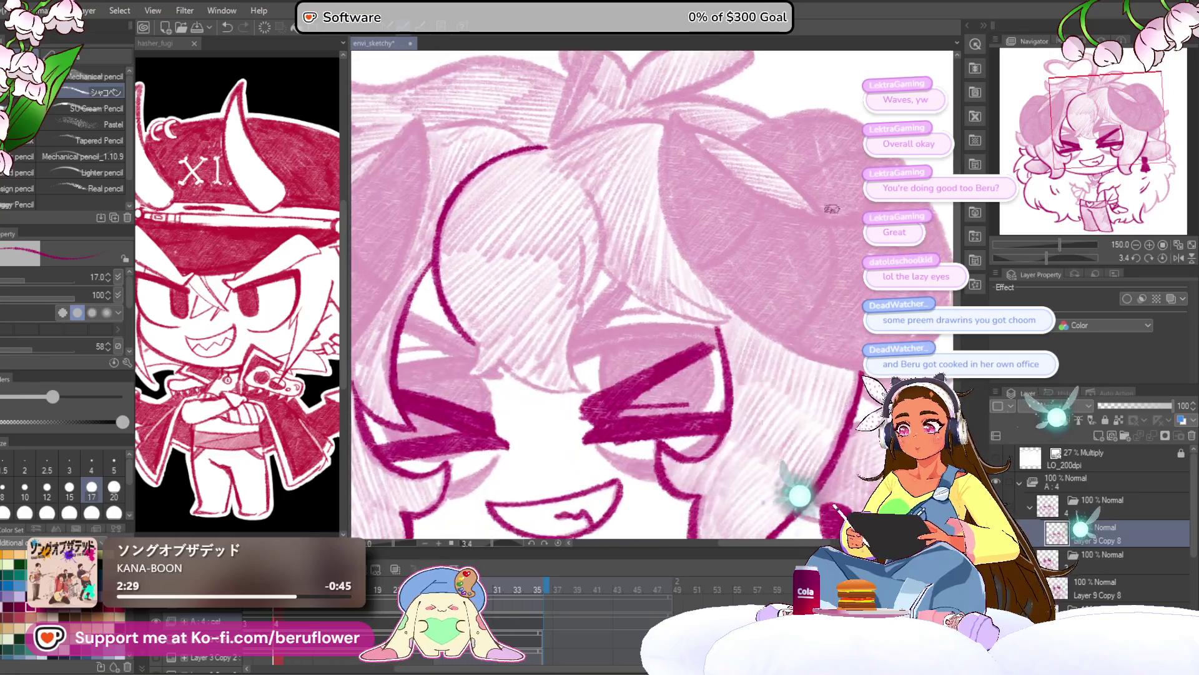
pyautogui.moveTo(1049, 262); pyautogui.dragTo(1051, 256)
pyautogui.scroll(5, 490, 306)
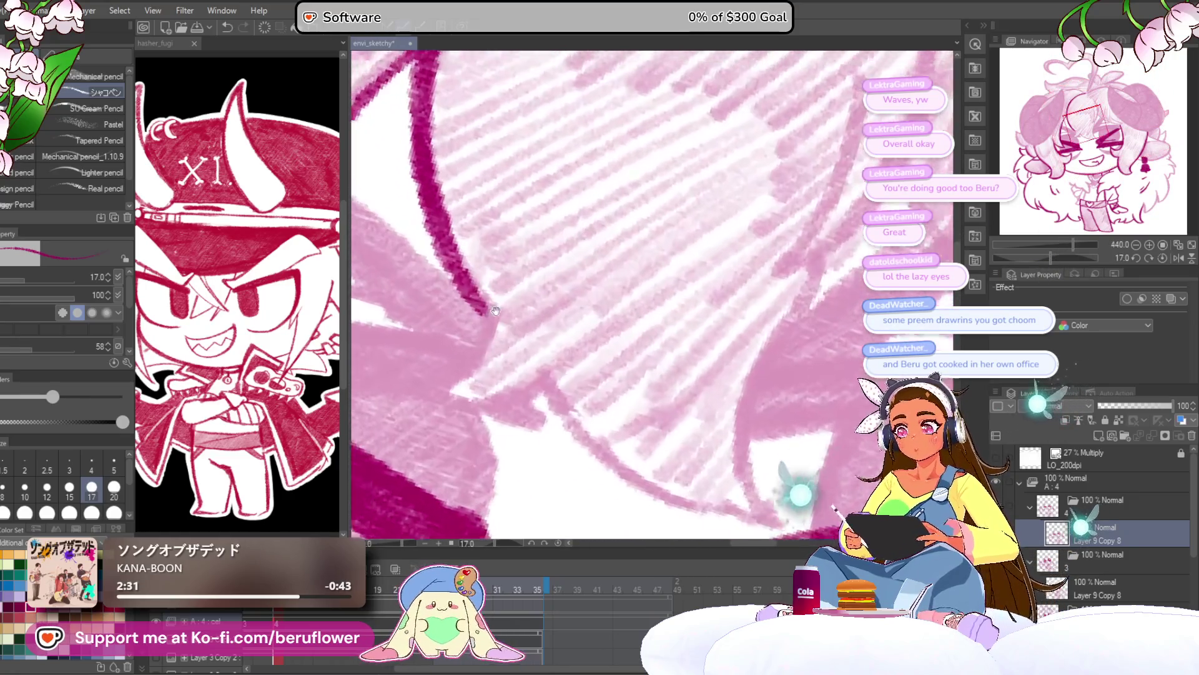
pyautogui.moveTo(490, 306)
pyautogui.mouseDown()
pyautogui.moveTo(441, 375)
pyautogui.moveTo(493, 394)
pyautogui.moveTo(556, 350)
pyautogui.mouseUp()
pyautogui.moveTo(884, 306); pyautogui.dragTo(822, 213)
pyautogui.click(1076, 255)
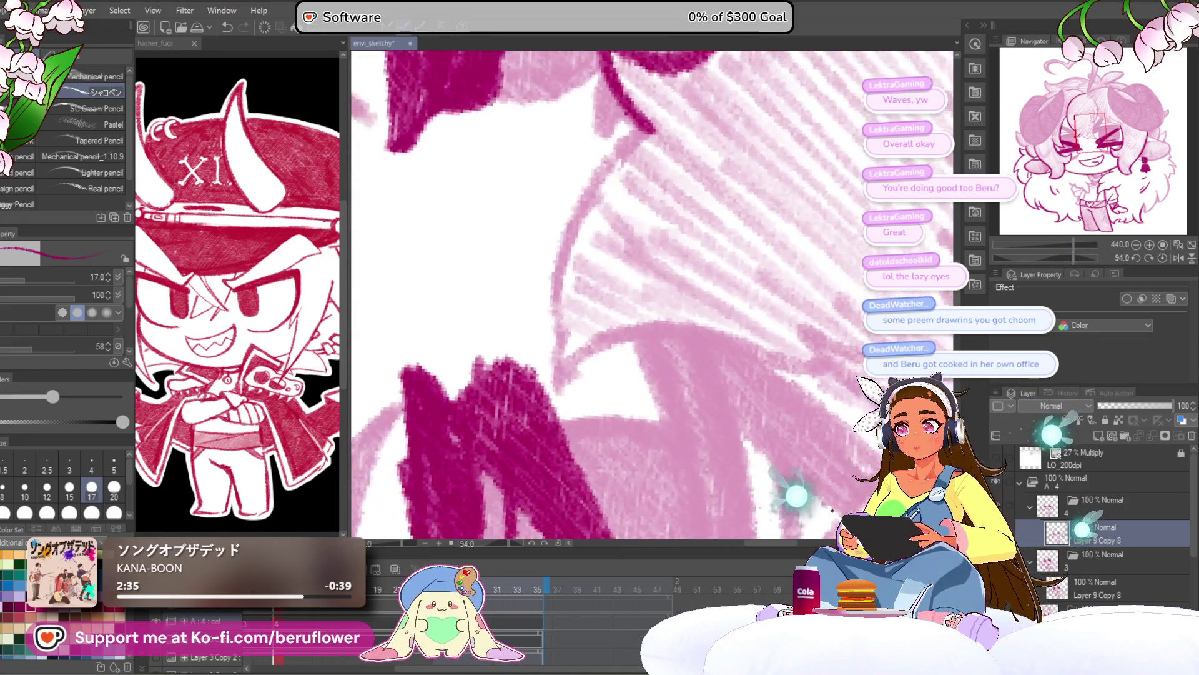
pyautogui.moveTo(625, 121)
pyautogui.mouseDown()
pyautogui.moveTo(549, 237)
pyautogui.moveTo(544, 334)
pyautogui.mouseUp()
pyautogui.moveTo(1066, 257); pyautogui.dragTo(1055, 257)
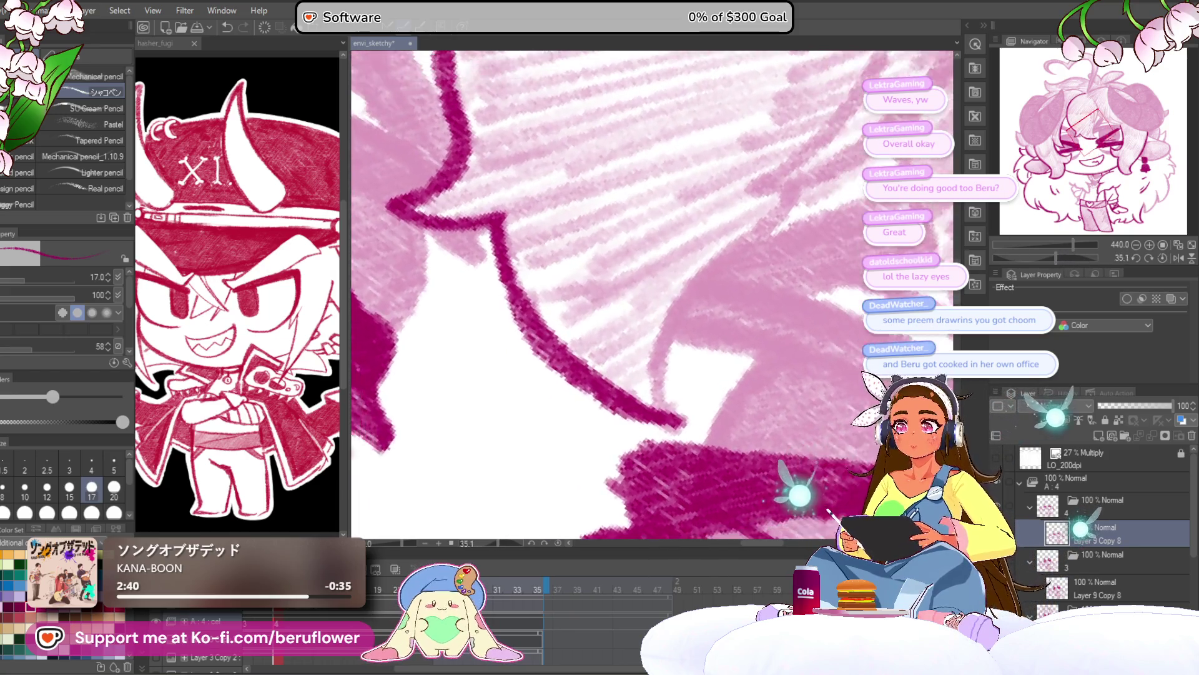
pyautogui.moveTo(691, 234); pyautogui.dragTo(650, 301)
pyautogui.moveTo(690, 147)
pyautogui.mouseDown()
pyautogui.moveTo(692, 178)
pyautogui.moveTo(610, 375)
pyautogui.moveTo(456, 430)
pyautogui.moveTo(609, 275)
pyautogui.moveTo(631, 187)
pyautogui.mouseUp()
pyautogui.moveTo(671, 122)
pyautogui.mouseDown()
pyautogui.moveTo(665, 156)
pyautogui.moveTo(550, 256)
pyautogui.moveTo(513, 328)
pyautogui.mouseUp()
# Ink the remaining hair strand lines near the horn in dark magenta
pyautogui.scroll(-5, 513, 328)
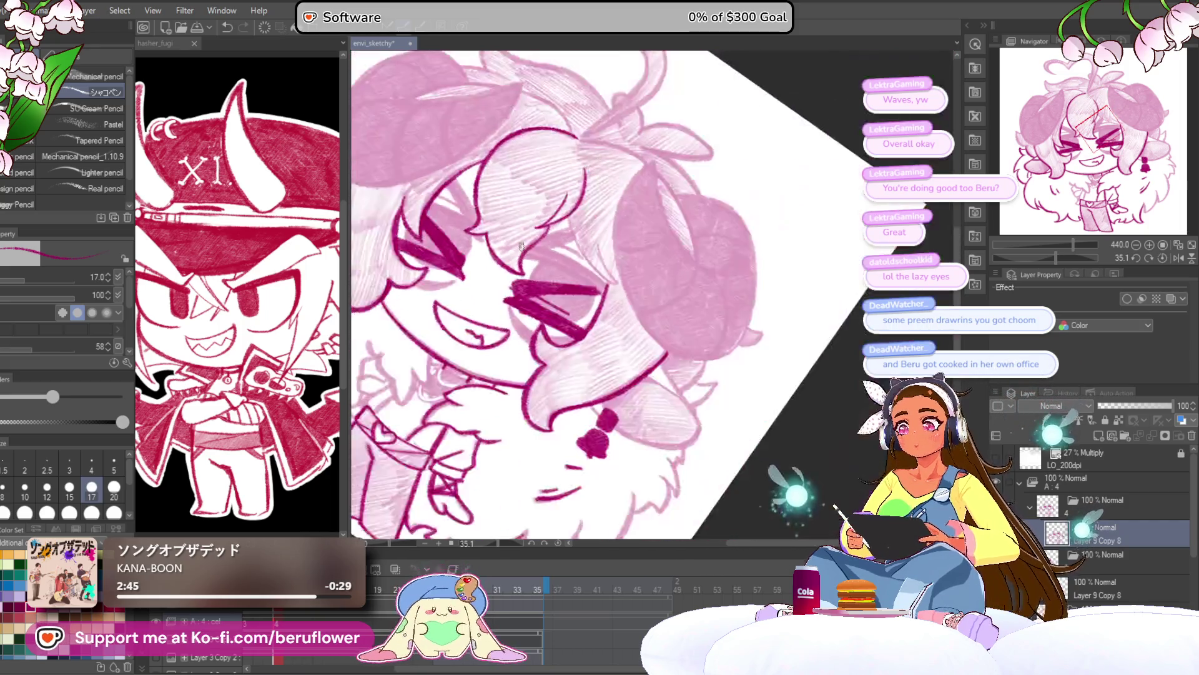
pyautogui.scroll(3, 531, 227)
pyautogui.scroll(1, 531, 226)
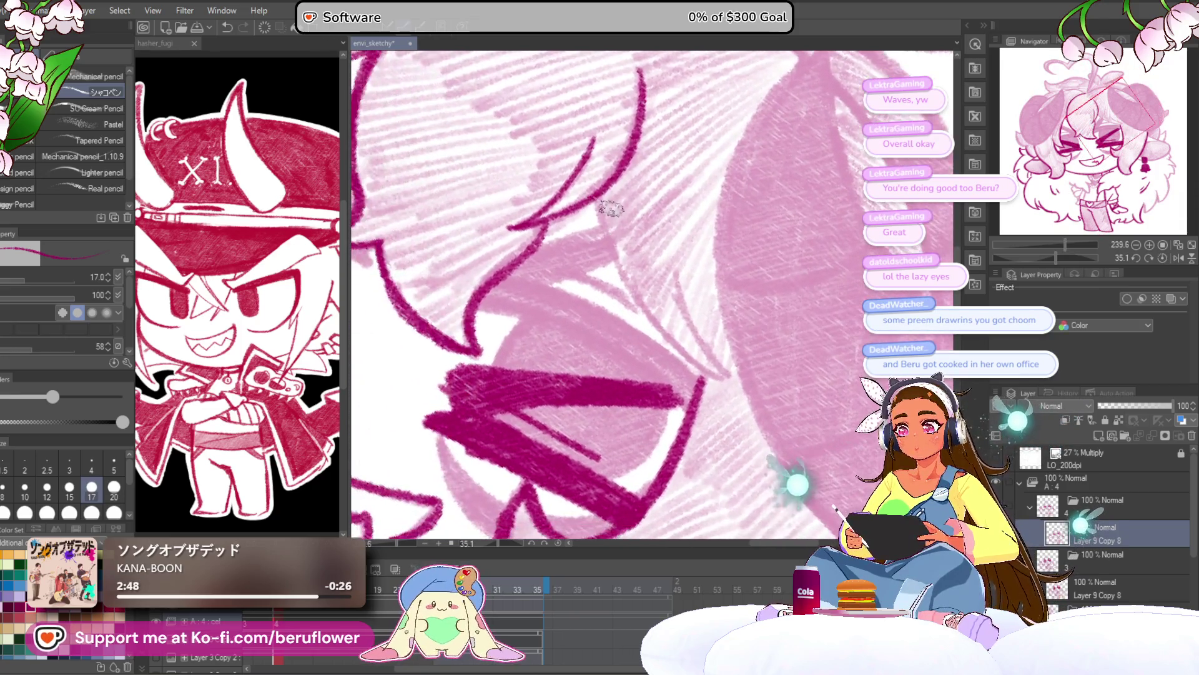
pyautogui.moveTo(556, 287); pyautogui.dragTo(652, 417)
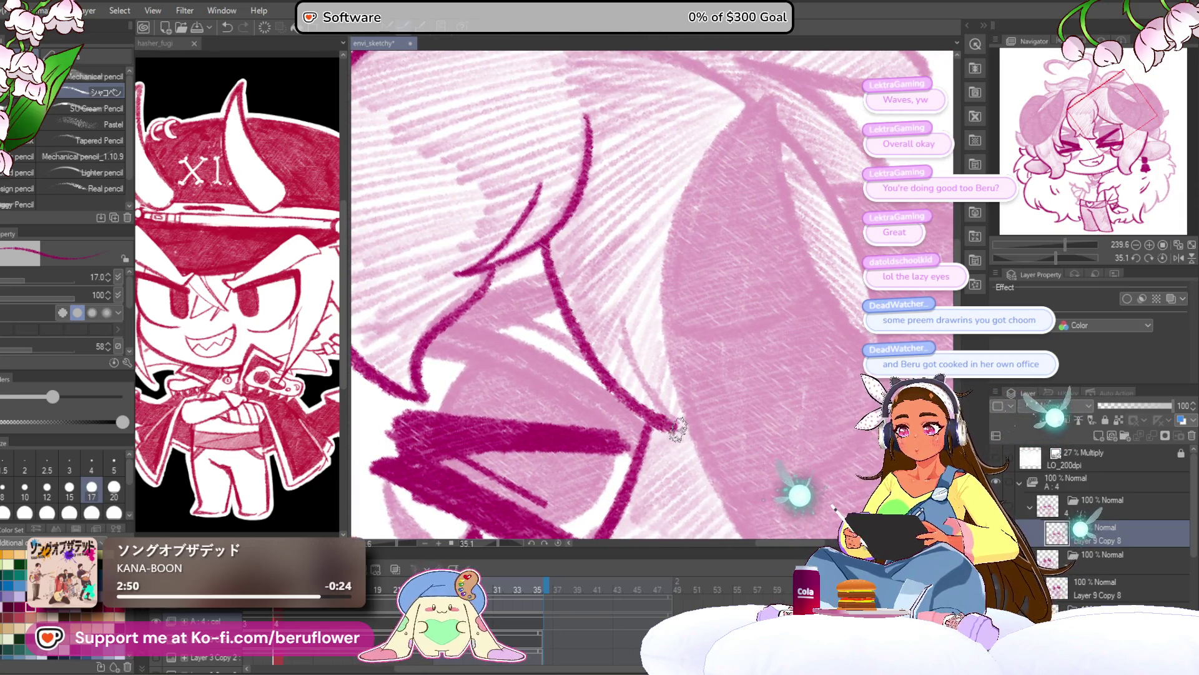
pyautogui.scroll(3, 812, 224)
pyautogui.moveTo(1077, 254); pyautogui.dragTo(1039, 253)
pyautogui.moveTo(539, 355)
pyautogui.mouseDown()
pyautogui.moveTo(646, 251)
pyautogui.moveTo(778, 214)
pyautogui.moveTo(625, 226)
pyautogui.moveTo(587, 262)
pyautogui.mouseUp()
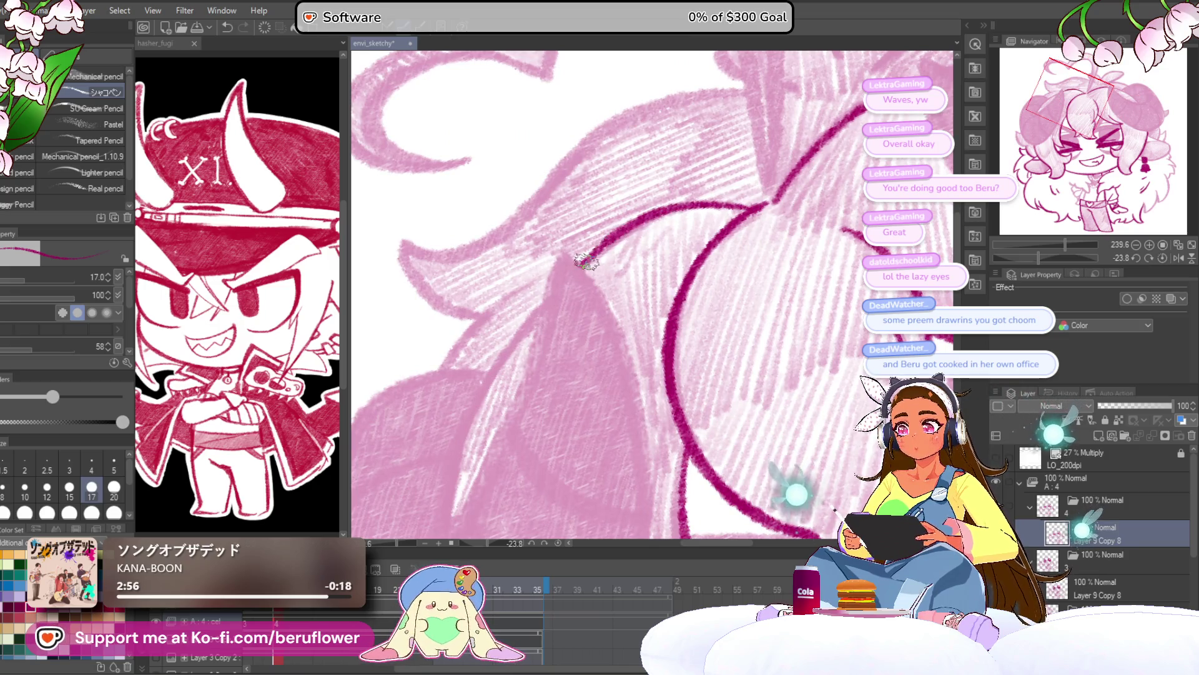
pyautogui.scroll(-8, 586, 261)
pyautogui.scroll(6, 721, 177)
pyautogui.moveTo(1054, 250); pyautogui.dragTo(1033, 246)
pyautogui.scroll(4, 581, 253)
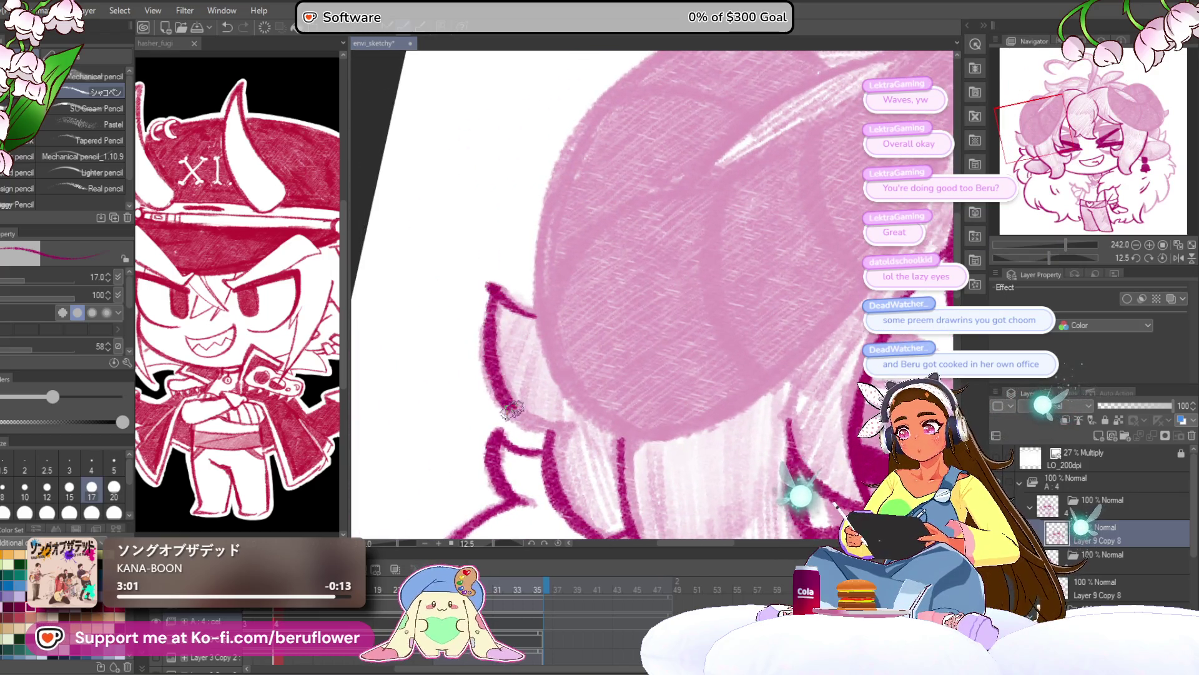
# Ink dark magenta lines along the first horn's lower and upper-left edges
pyautogui.moveTo(632, 228)
pyautogui.mouseDown()
pyautogui.moveTo(546, 223)
pyautogui.moveTo(662, 175)
pyautogui.moveTo(806, 62)
pyautogui.moveTo(680, 147)
pyautogui.mouseUp()
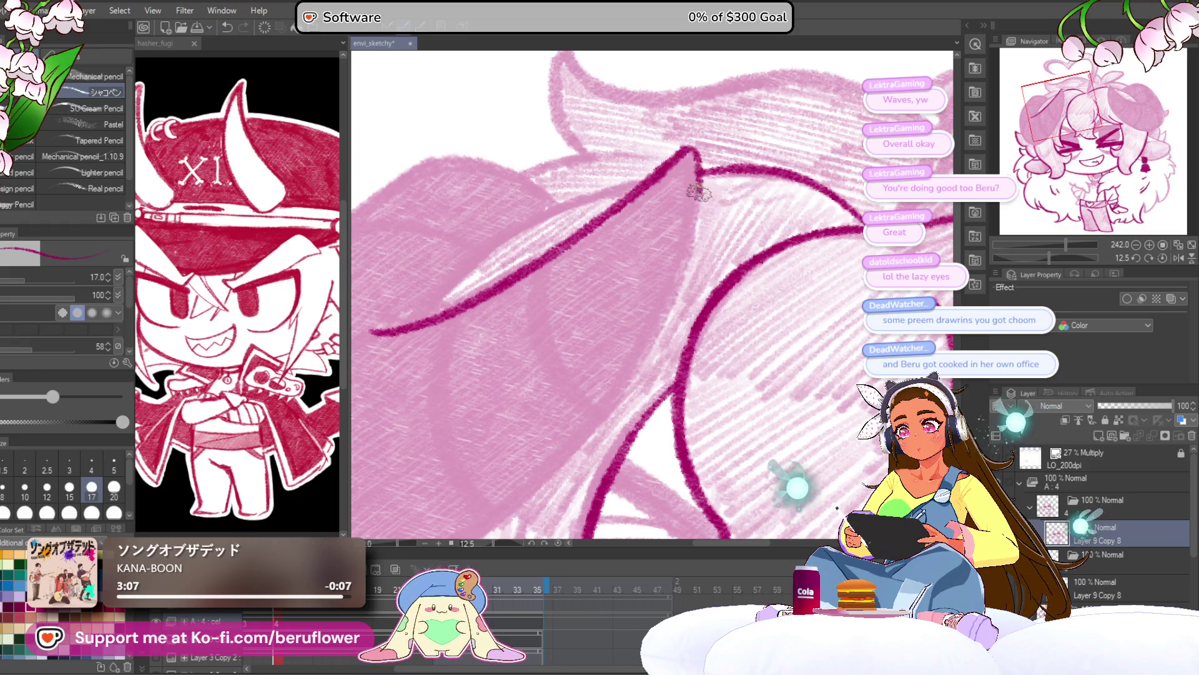
pyautogui.moveTo(686, 251)
pyautogui.mouseDown()
pyautogui.moveTo(681, 163)
pyautogui.moveTo(625, 287)
pyautogui.moveTo(550, 393)
pyautogui.mouseUp()
pyautogui.moveTo(550, 394); pyautogui.dragTo(693, 152)
pyautogui.moveTo(668, 194)
pyautogui.mouseDown()
pyautogui.moveTo(556, 288)
pyautogui.moveTo(430, 312)
pyautogui.mouseUp()
pyautogui.moveTo(703, 147)
pyautogui.mouseDown()
pyautogui.moveTo(1107, 259)
pyautogui.moveTo(1066, 256)
pyautogui.mouseUp()
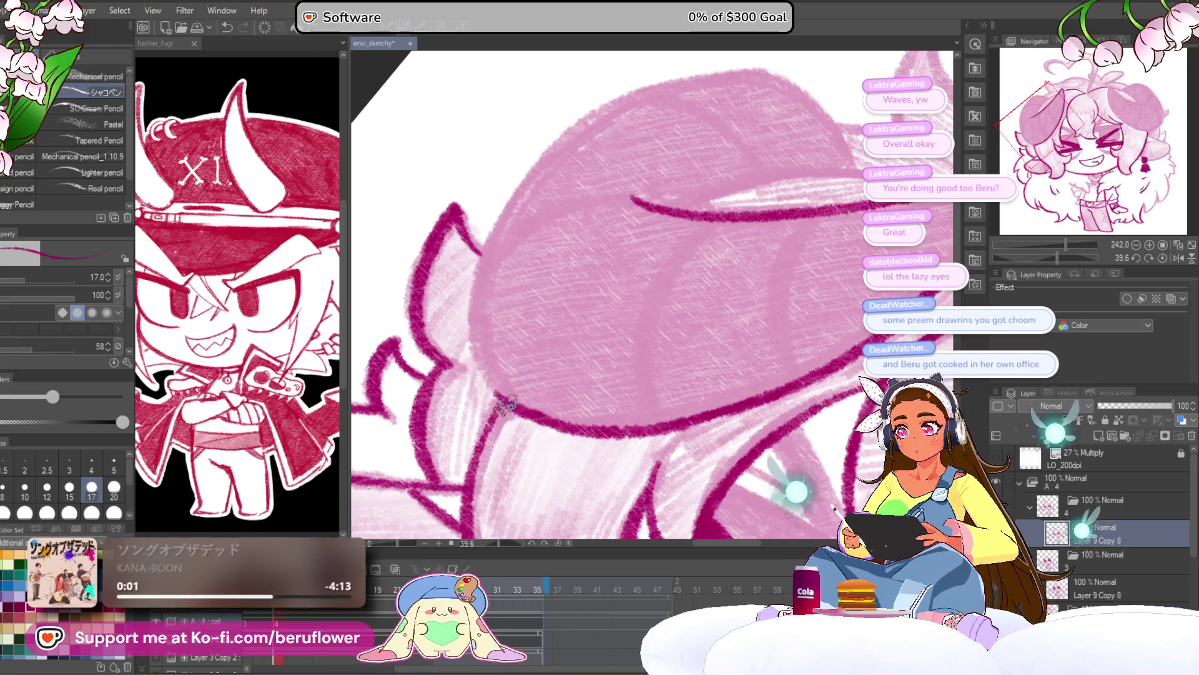
pyautogui.moveTo(481, 266); pyautogui.dragTo(472, 356)
pyautogui.moveTo(466, 369)
pyautogui.mouseDown()
pyautogui.moveTo(476, 334)
pyautogui.moveTo(631, 177)
pyautogui.mouseUp()
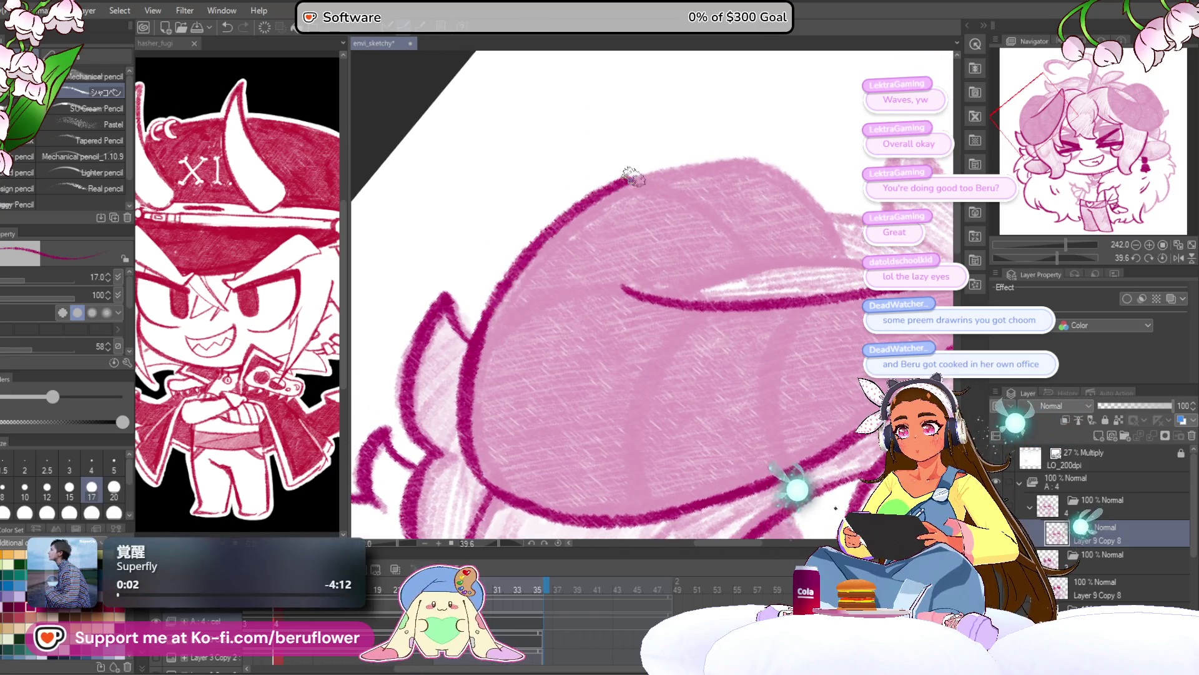
pyautogui.moveTo(1057, 253); pyautogui.dragTo(1048, 255)
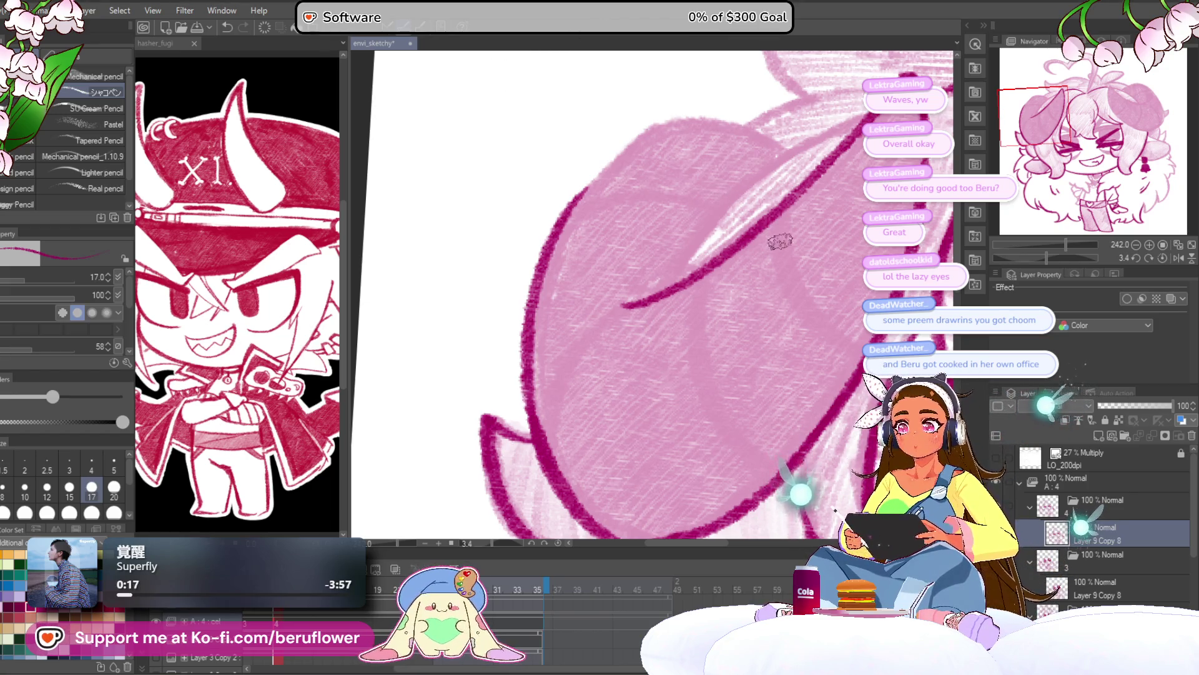
# Add a dark stroke above the horn's white highlight and extend the outline down-left
pyautogui.scroll(3, 524, 370)
pyautogui.scroll(2, 525, 370)
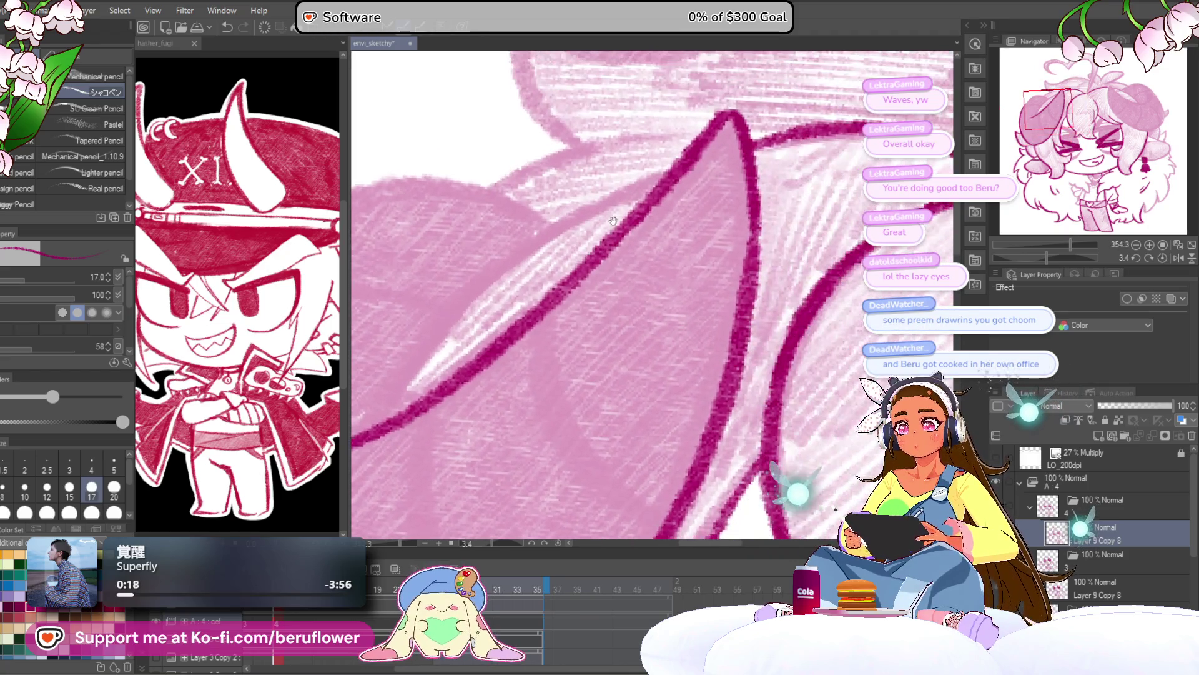
pyautogui.moveTo(690, 150); pyautogui.dragTo(375, 384)
pyautogui.scroll(2, 568, 293)
pyautogui.moveTo(567, 295); pyautogui.dragTo(531, 369)
pyautogui.scroll(2, 672, 212)
pyautogui.moveTo(673, 213); pyautogui.dragTo(556, 191)
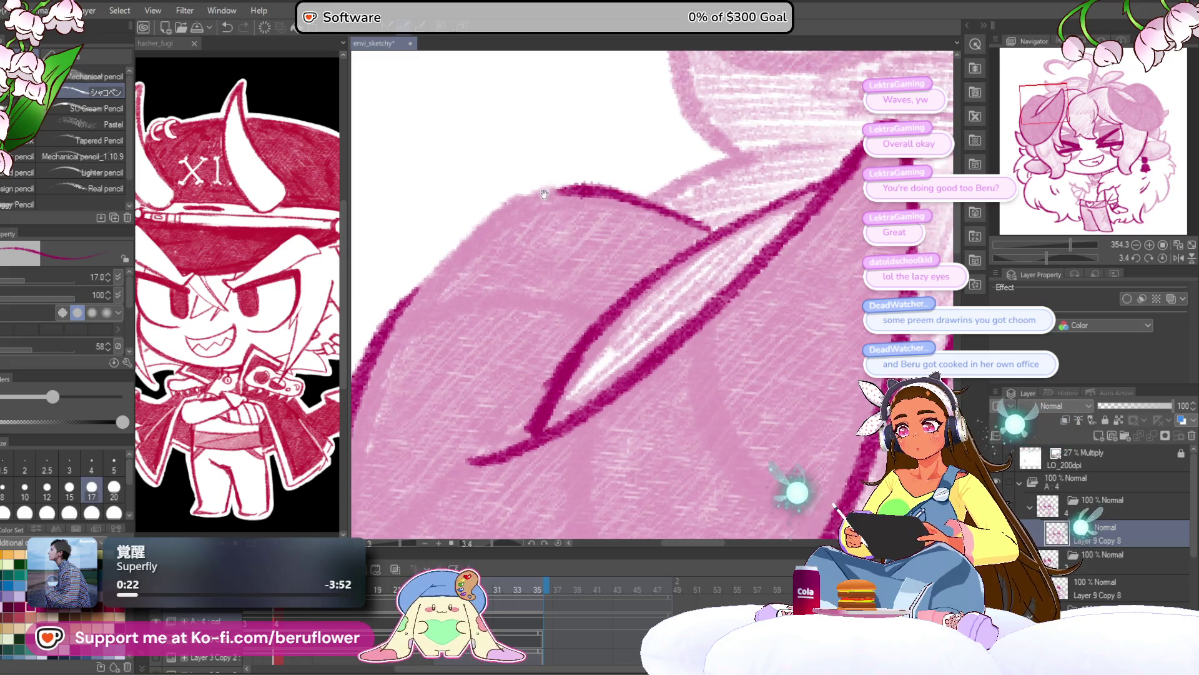
pyautogui.hscroll(-3, 556, 191)
pyautogui.moveTo(728, 216)
pyautogui.mouseDown()
pyautogui.moveTo(634, 209)
pyautogui.moveTo(504, 327)
pyautogui.mouseUp()
pyautogui.moveTo(625, 215); pyautogui.dragTo(476, 356)
pyautogui.scroll(-7, 476, 356)
# On the right horn, redraw the stroke along its top and thicken the left edge outline
pyautogui.moveTo(786, 361); pyautogui.dragTo(741, 284)
pyautogui.moveTo(573, 294); pyautogui.dragTo(562, 257)
pyautogui.scroll(5, 638, 248)
pyautogui.moveTo(1048, 256)
pyautogui.mouseDown()
pyautogui.moveTo(1070, 258)
pyautogui.moveTo(1064, 244)
pyautogui.mouseUp()
pyautogui.moveTo(549, 463)
pyautogui.mouseDown()
pyautogui.moveTo(556, 375)
pyautogui.moveTo(627, 244)
pyautogui.moveTo(687, 178)
pyautogui.mouseUp()
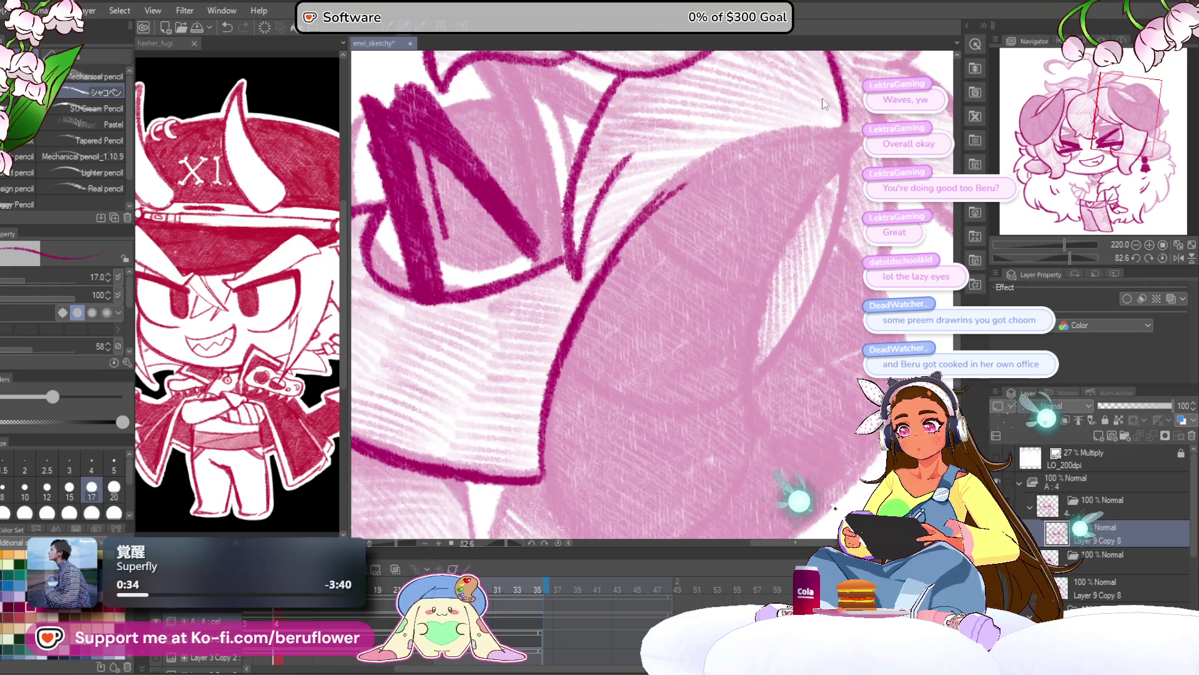
pyautogui.hotkey('ctrl', 'z')
pyautogui.hotkey('ctrl', 'z')
pyautogui.hotkey('ctrl', 'z')
pyautogui.moveTo(848, 133); pyautogui.dragTo(656, 191)
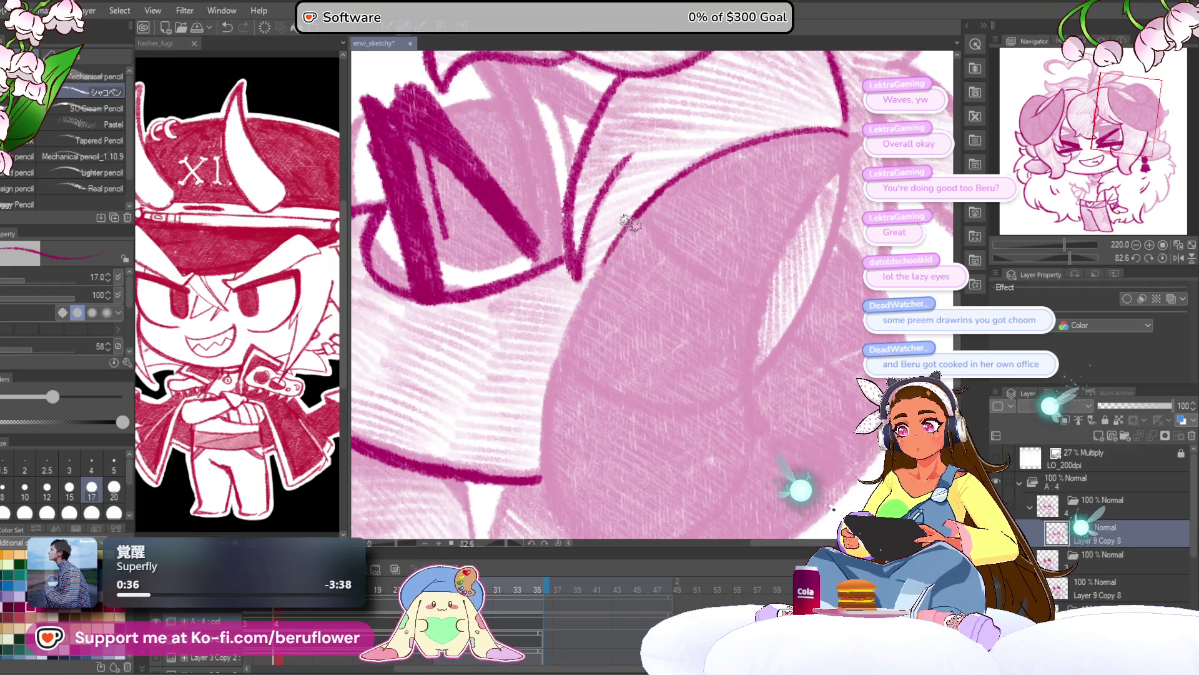
pyautogui.scroll(-2, 631, 223)
pyautogui.moveTo(581, 250); pyautogui.dragTo(578, 416)
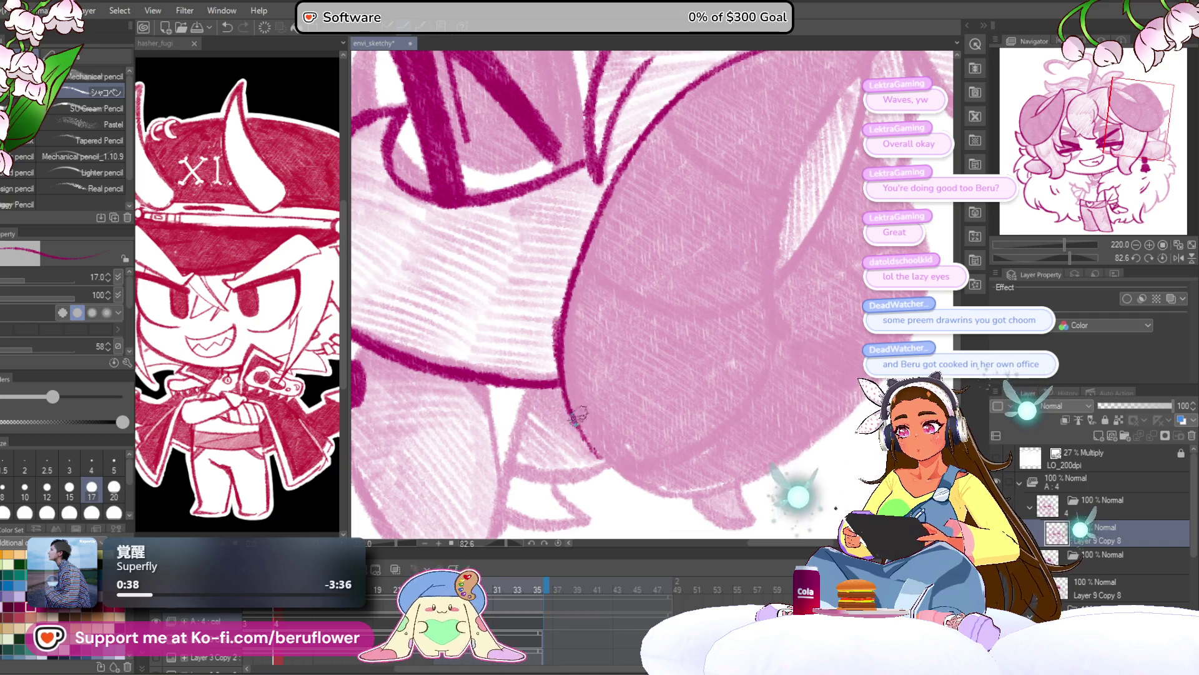
pyautogui.moveTo(583, 266)
pyautogui.mouseDown()
pyautogui.moveTo(553, 356)
pyautogui.moveTo(599, 454)
pyautogui.mouseUp()
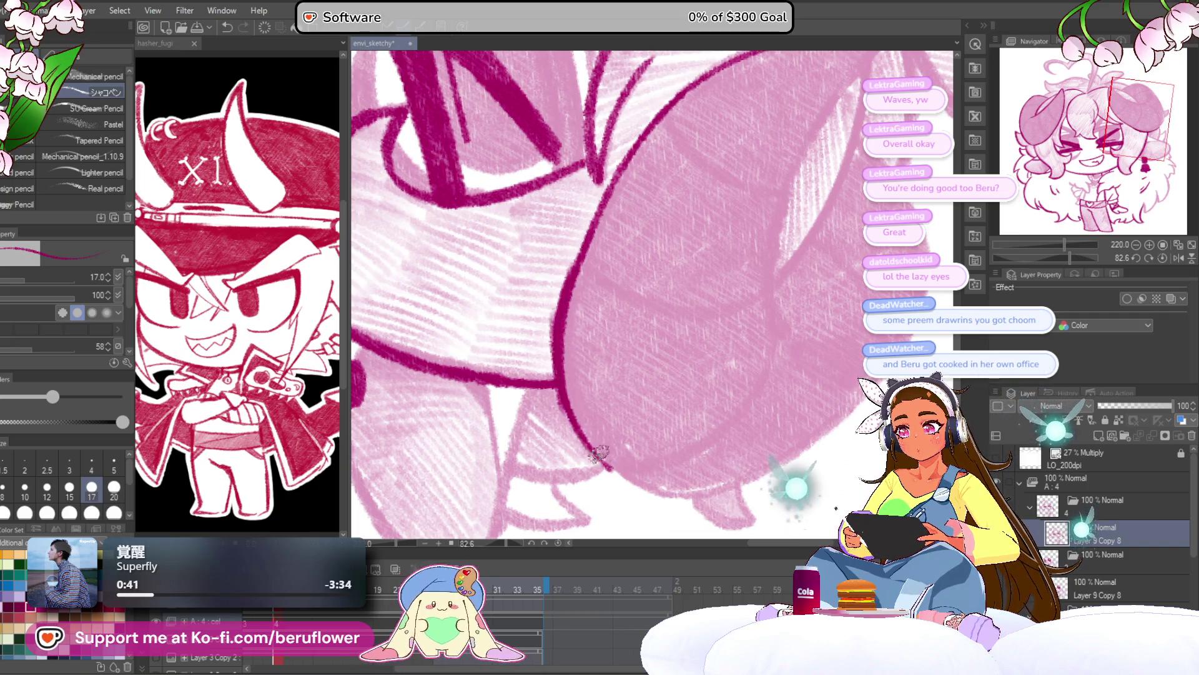
# Trace the right horn's curving outline, top edge and right edge in dark magenta
pyautogui.scroll(3, 629, 382)
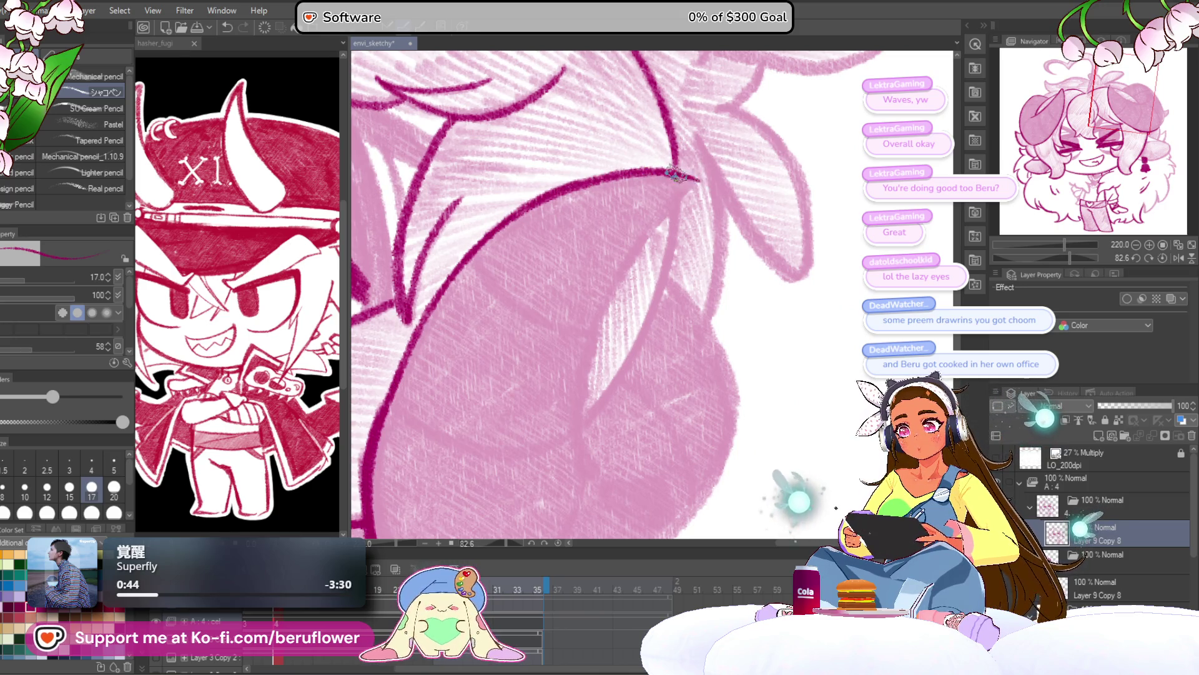
pyautogui.scroll(-2, 695, 182)
pyautogui.moveTo(650, 178)
pyautogui.mouseDown()
pyautogui.moveTo(578, 312)
pyautogui.moveTo(607, 422)
pyautogui.mouseUp()
pyautogui.scroll(-3, 605, 425)
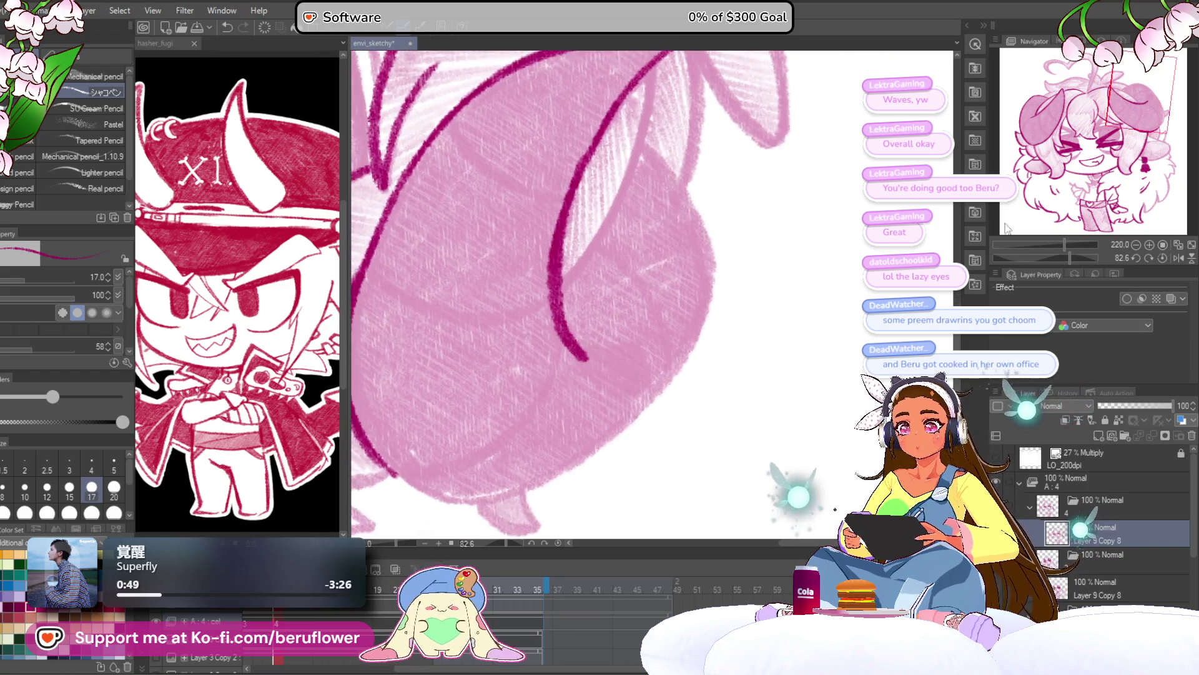
pyautogui.moveTo(1069, 255); pyautogui.dragTo(1031, 256)
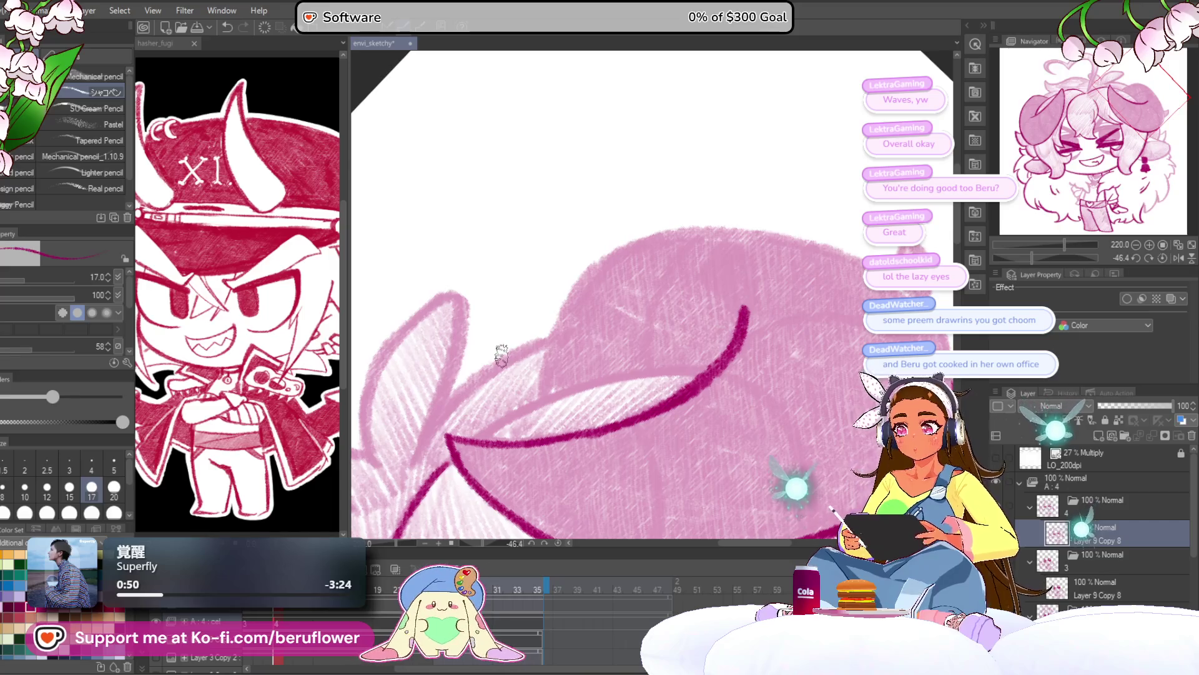
pyautogui.scroll(3, 654, 229)
pyautogui.moveTo(484, 451)
pyautogui.mouseDown()
pyautogui.moveTo(549, 260)
pyautogui.moveTo(651, 199)
pyautogui.mouseUp()
pyautogui.moveTo(586, 226); pyautogui.dragTo(706, 186)
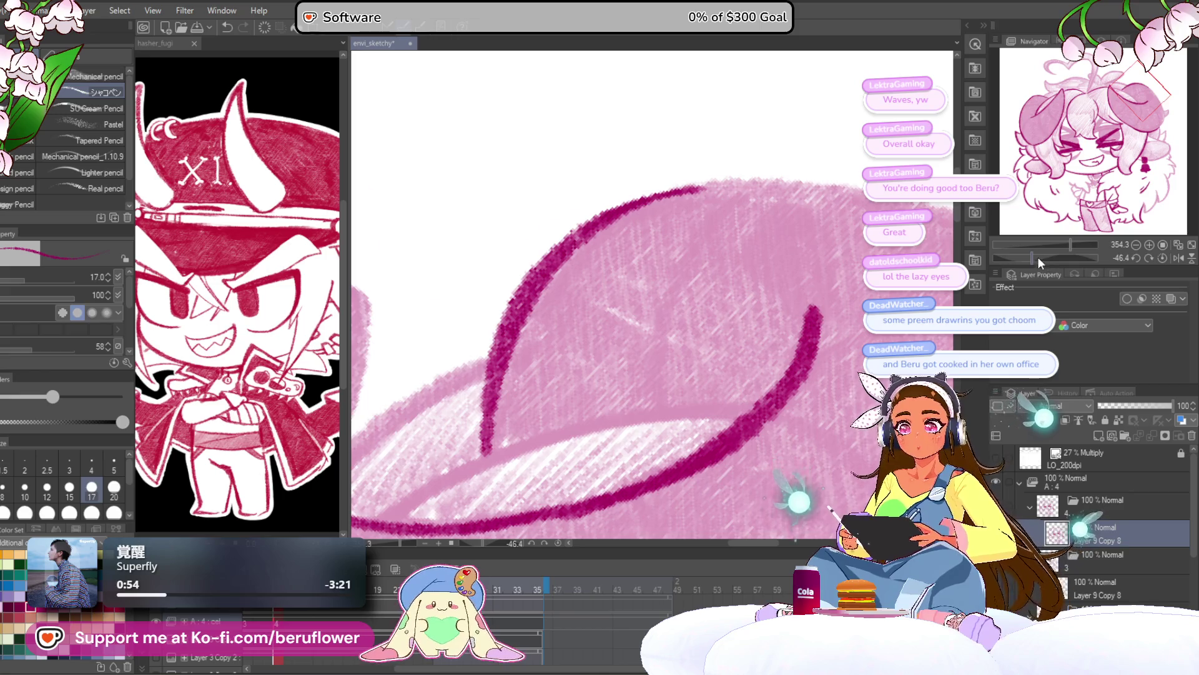
pyautogui.moveTo(1038, 262); pyautogui.dragTo(1016, 256)
pyautogui.moveTo(481, 412)
pyautogui.mouseDown()
pyautogui.moveTo(569, 270)
pyautogui.moveTo(855, 115)
pyautogui.moveTo(896, 110)
pyautogui.mouseUp()
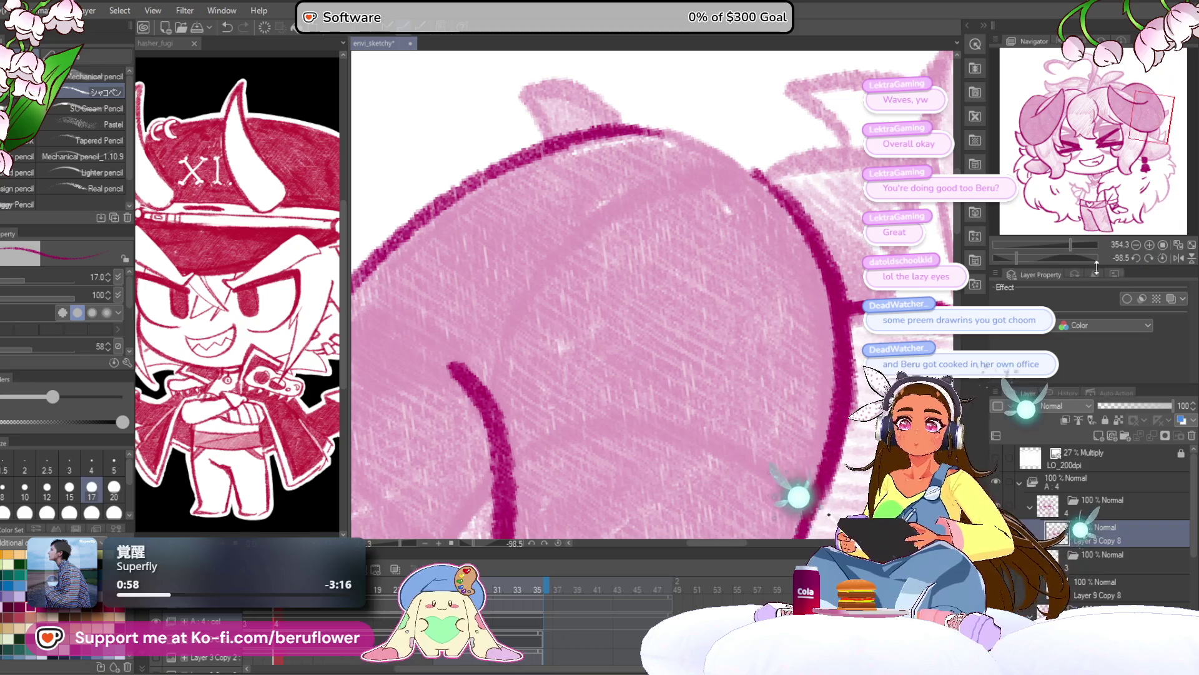
pyautogui.moveTo(1017, 256); pyautogui.dragTo(1038, 258)
pyautogui.moveTo(662, 194)
pyautogui.mouseDown()
pyautogui.moveTo(688, 250)
pyautogui.moveTo(667, 346)
pyautogui.mouseUp()
# Ink the closed eye's upper eyelid in dark magenta, then zoom out and straighten the view
pyautogui.moveTo(1070, 244); pyautogui.dragTo(1031, 254)
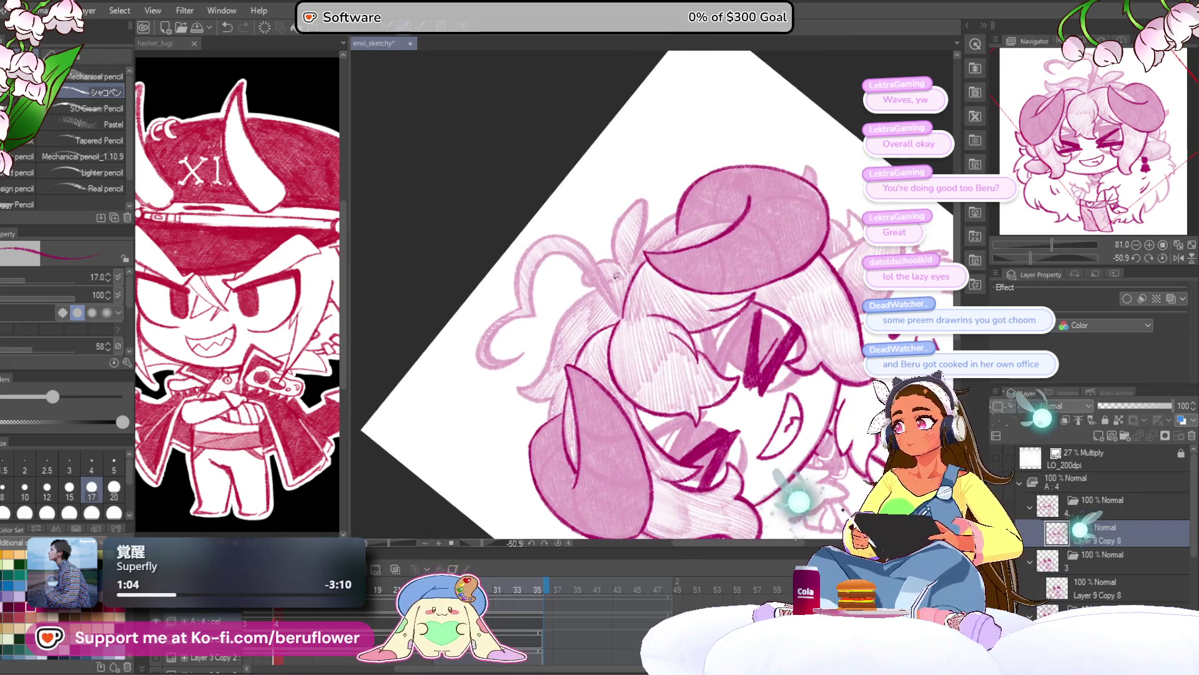
pyautogui.scroll(5, 615, 275)
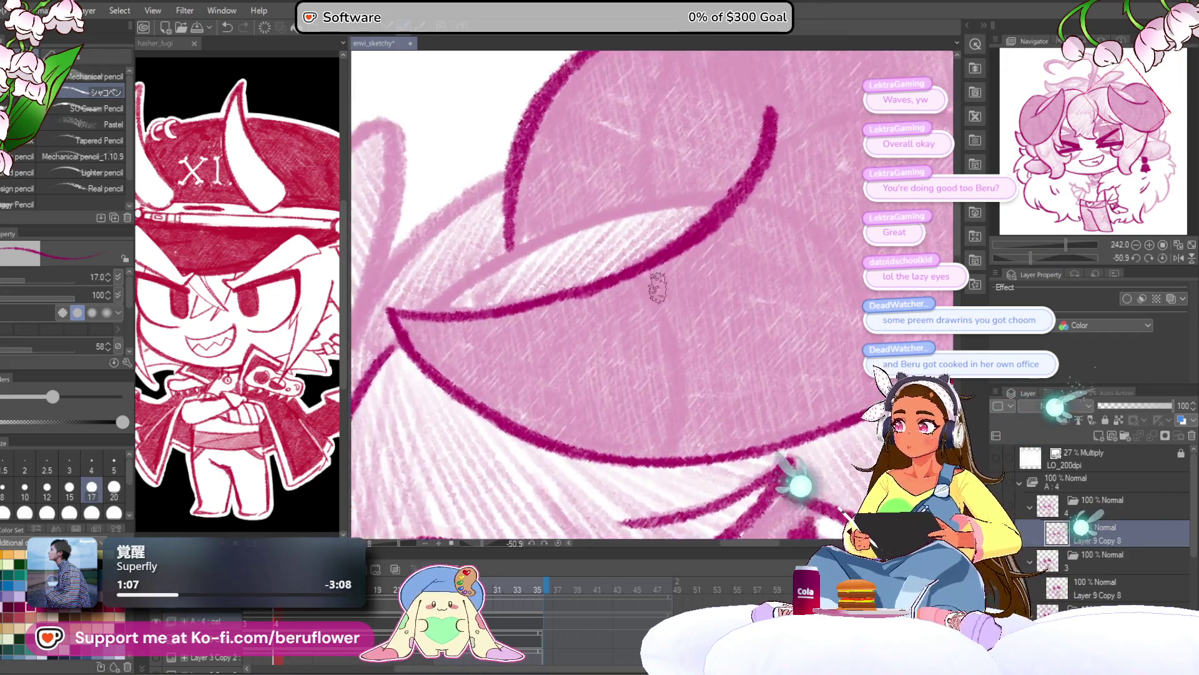
pyautogui.scroll(3, 658, 288)
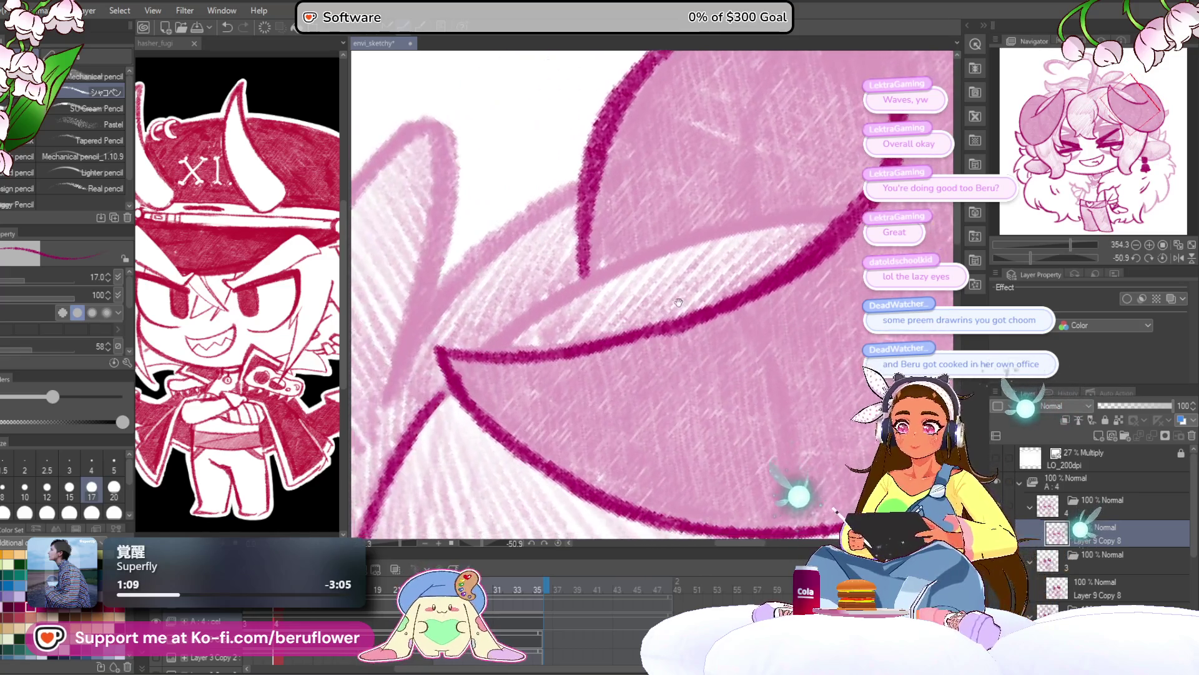
pyautogui.moveTo(859, 204); pyautogui.dragTo(621, 273)
pyautogui.moveTo(765, 209); pyautogui.dragTo(484, 345)
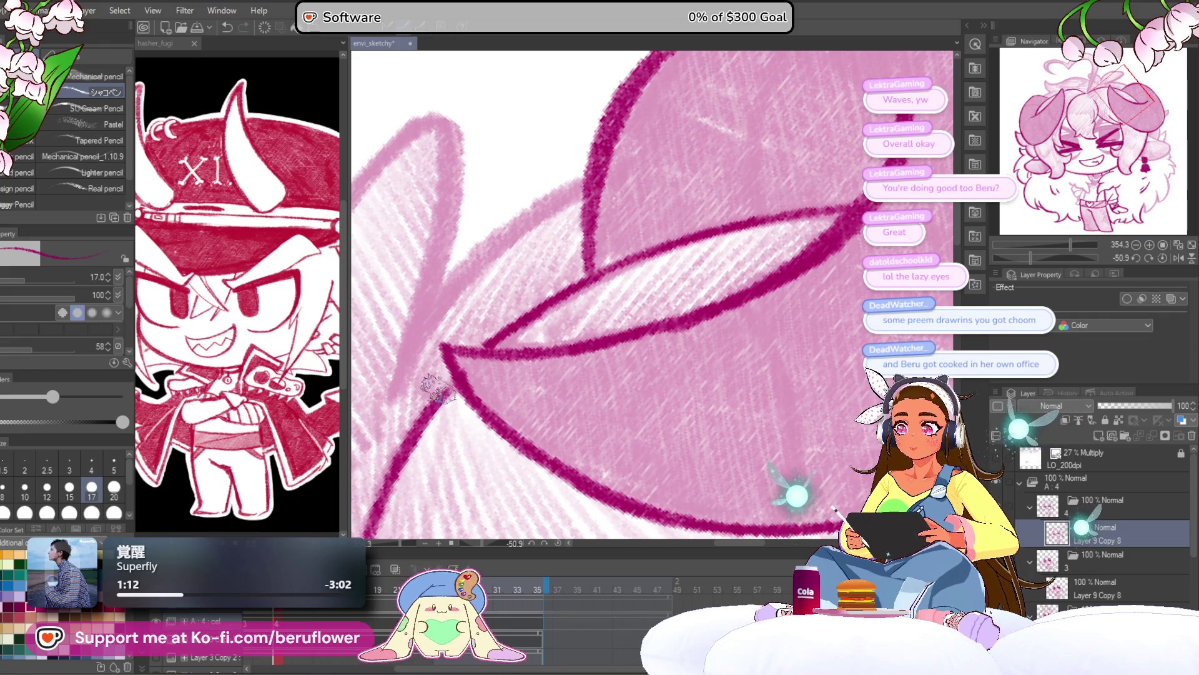
pyautogui.moveTo(618, 209)
pyautogui.mouseDown()
pyautogui.moveTo(496, 294)
pyautogui.moveTo(456, 348)
pyautogui.moveTo(440, 399)
pyautogui.mouseUp()
pyautogui.hotkey('ctrl', '-')
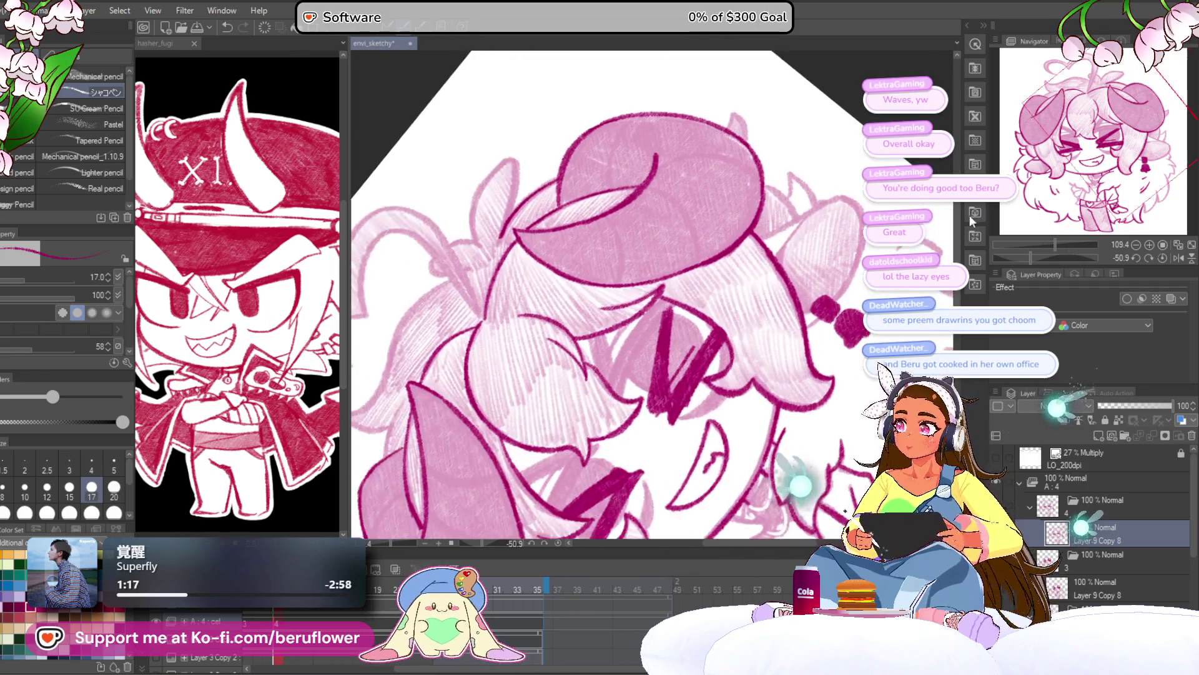
pyautogui.moveTo(1031, 257); pyautogui.dragTo(1045, 258)
# Zoom in below the bell earring and ink the fur outline and lower fur lines
pyautogui.scroll(3, 541, 330)
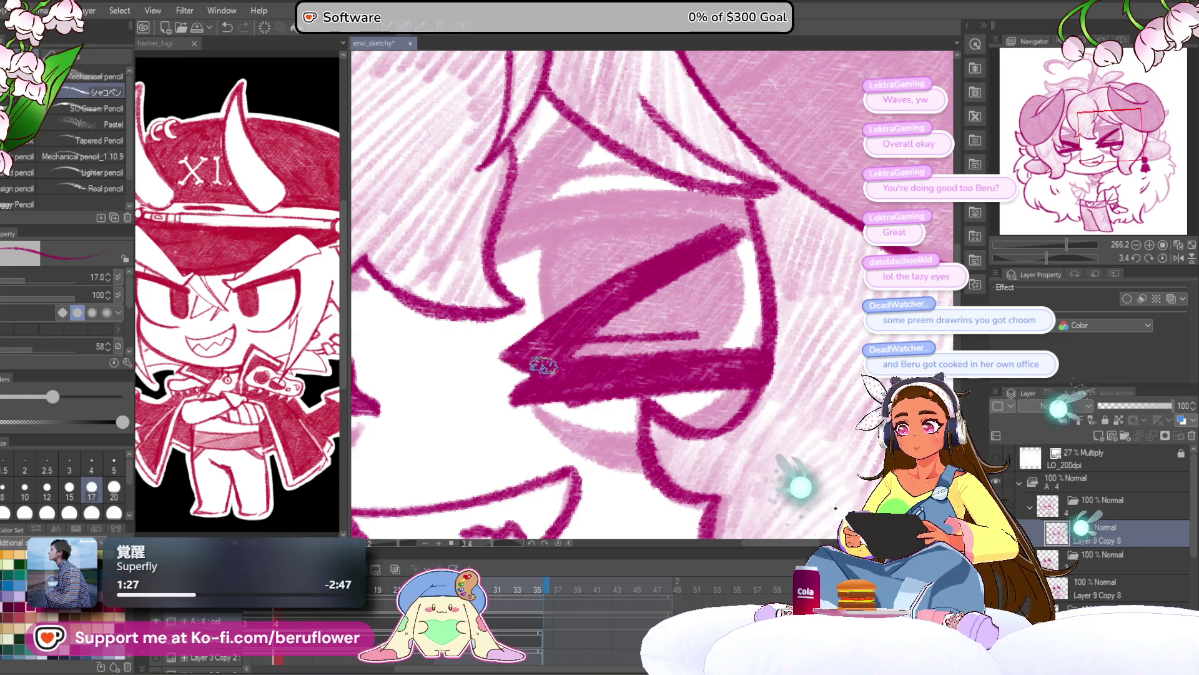
pyautogui.scroll(-4, 543, 366)
pyautogui.scroll(2, 543, 366)
pyautogui.scroll(-3, 544, 365)
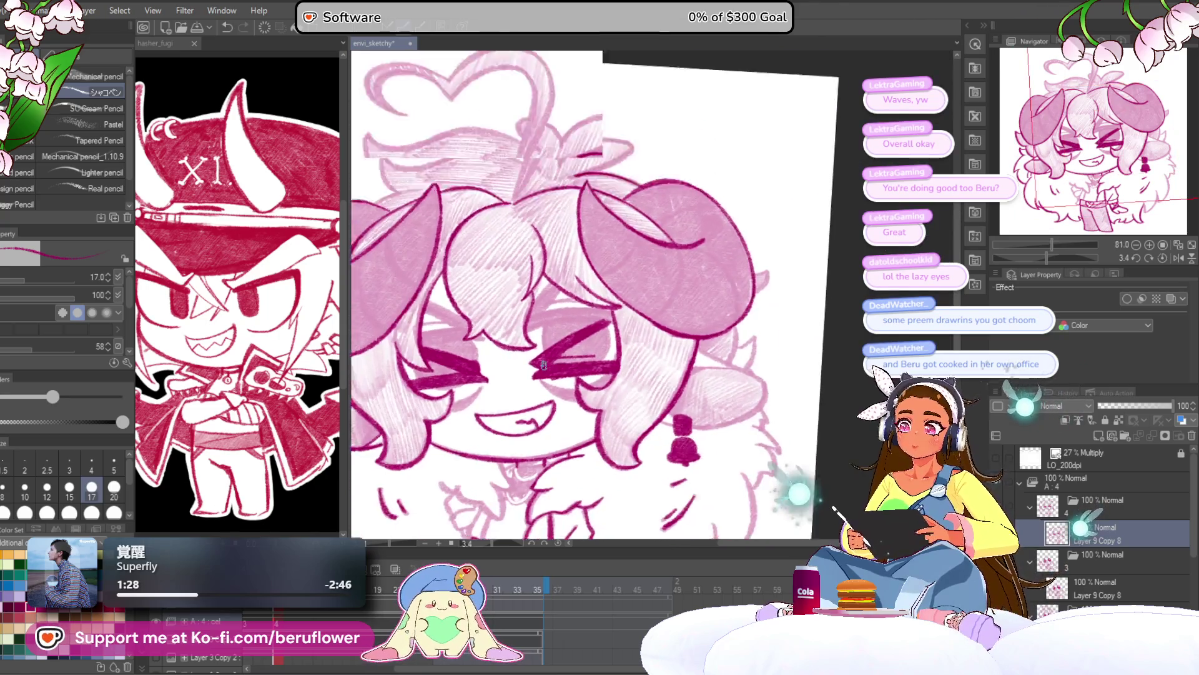
pyautogui.scroll(3, 544, 366)
pyautogui.scroll(-3, 507, 353)
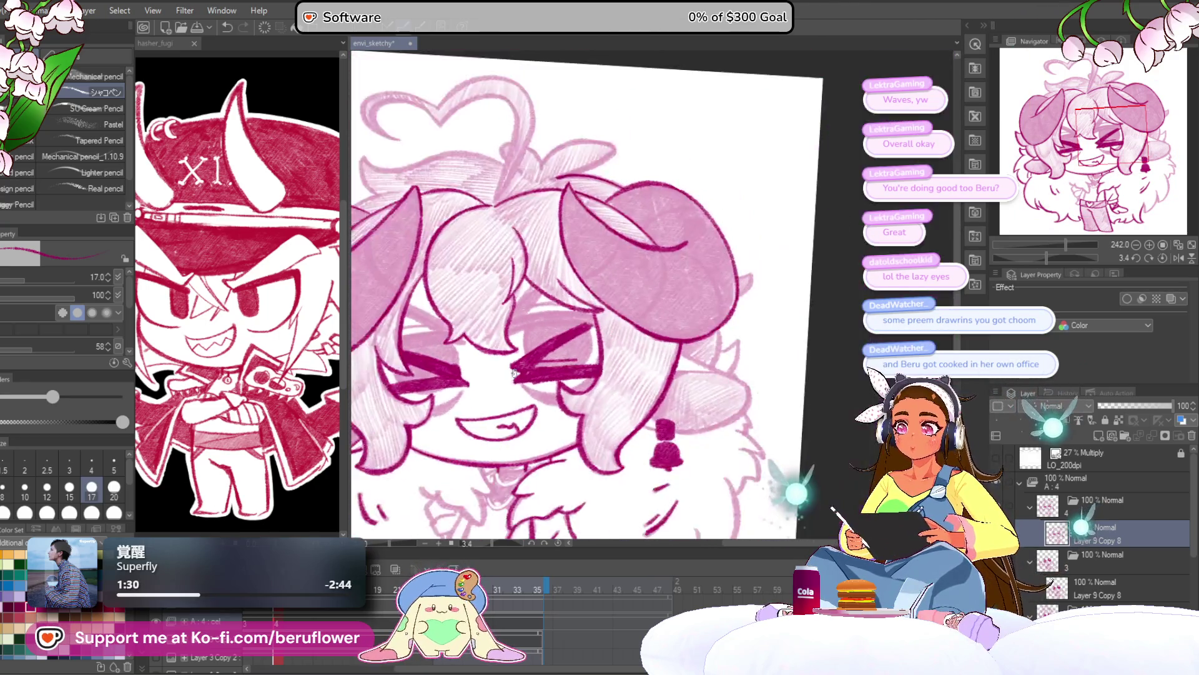
pyautogui.scroll(2, 514, 373)
pyautogui.moveTo(733, 406)
pyautogui.mouseDown()
pyautogui.moveTo(590, 375)
pyautogui.moveTo(733, 306)
pyautogui.moveTo(790, 399)
pyautogui.moveTo(769, 308)
pyautogui.moveTo(614, 316)
pyautogui.moveTo(625, 373)
pyautogui.mouseUp()
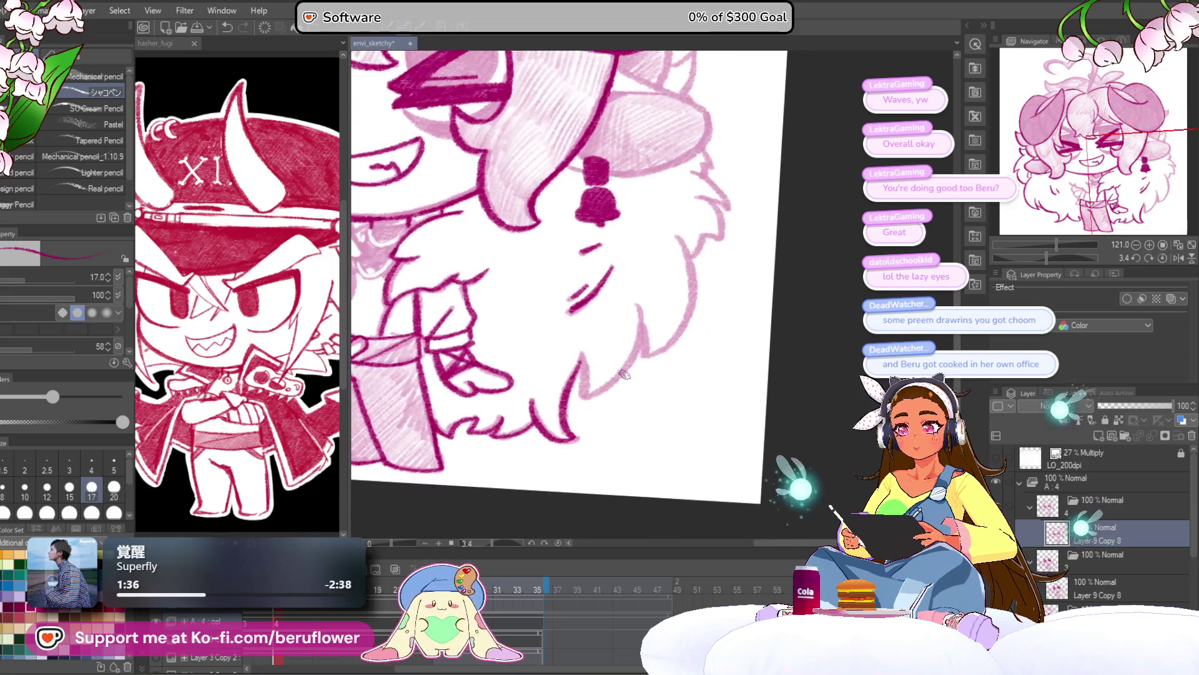
pyautogui.scroll(5, 625, 374)
pyautogui.moveTo(695, 139)
pyautogui.mouseDown()
pyautogui.moveTo(703, 232)
pyautogui.moveTo(597, 397)
pyautogui.moveTo(500, 350)
pyautogui.moveTo(494, 293)
pyautogui.mouseUp()
pyautogui.moveTo(522, 425); pyautogui.dragTo(494, 447)
pyautogui.moveTo(706, 202); pyautogui.dragTo(575, 298)
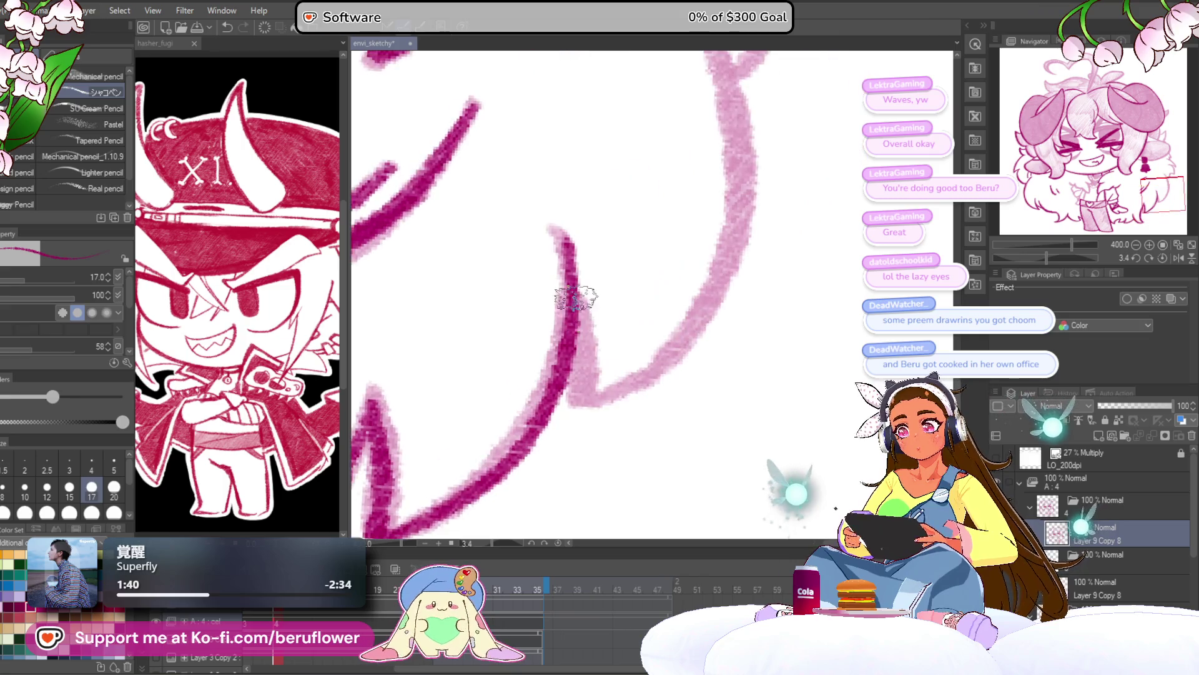
# Ink the right fur curve beside the bell and add short strokes along the fur edge
pyautogui.moveTo(621, 350); pyautogui.dragTo(527, 469)
pyautogui.moveTo(597, 150); pyautogui.dragTo(653, 296)
pyautogui.moveTo(653, 297)
pyautogui.mouseDown()
pyautogui.moveTo(678, 196)
pyautogui.moveTo(653, 300)
pyautogui.mouseUp()
pyautogui.scroll(-10, 550, 405)
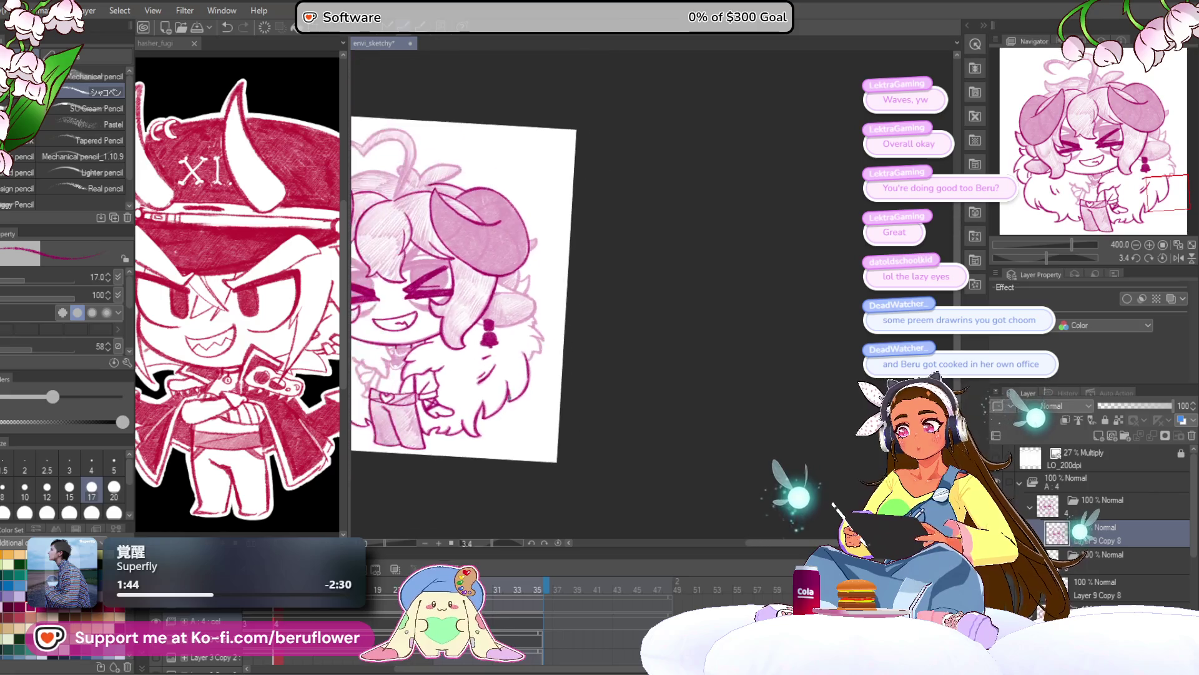
pyautogui.scroll(8, 570, 363)
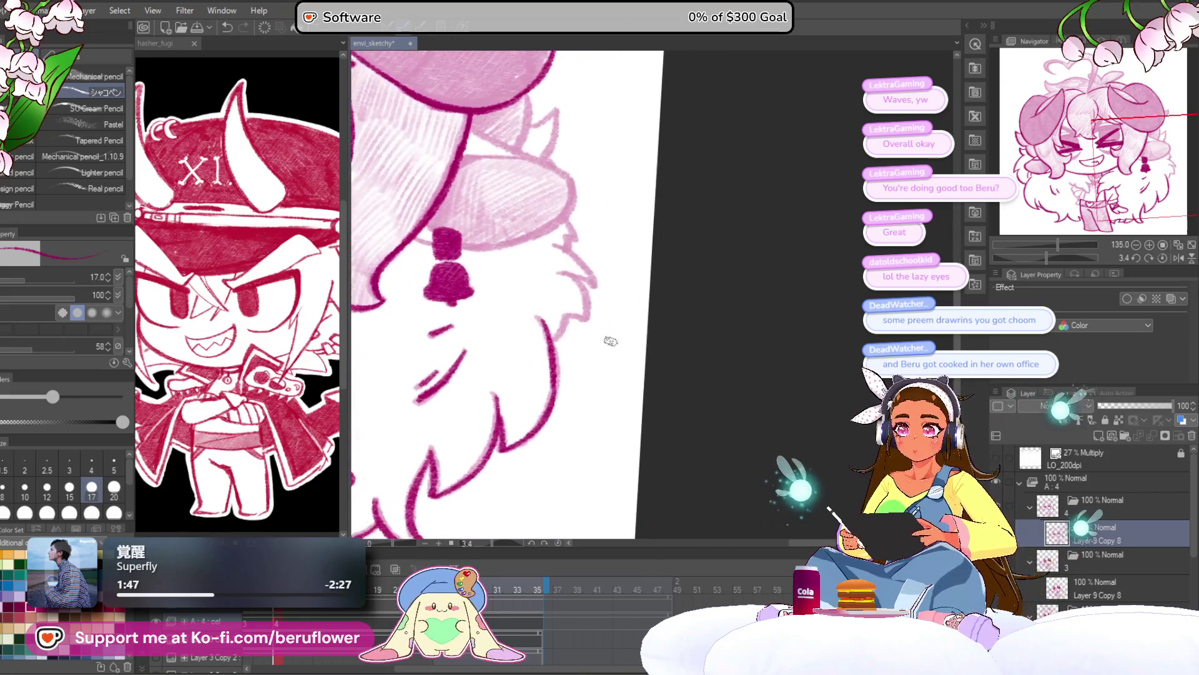
pyautogui.scroll(3, 607, 319)
pyautogui.moveTo(581, 266)
pyautogui.mouseDown()
pyautogui.moveTo(603, 389)
pyautogui.moveTo(524, 415)
pyautogui.moveTo(474, 487)
pyautogui.mouseUp()
pyautogui.scroll(3, 584, 368)
pyautogui.moveTo(500, 256); pyautogui.dragTo(632, 391)
pyautogui.moveTo(509, 353); pyautogui.dragTo(628, 389)
pyautogui.scroll(3, 631, 363)
pyautogui.moveTo(603, 275)
pyautogui.mouseDown()
pyautogui.moveTo(637, 340)
pyautogui.moveTo(596, 372)
pyautogui.mouseUp()
pyautogui.scroll(-6, 732, 291)
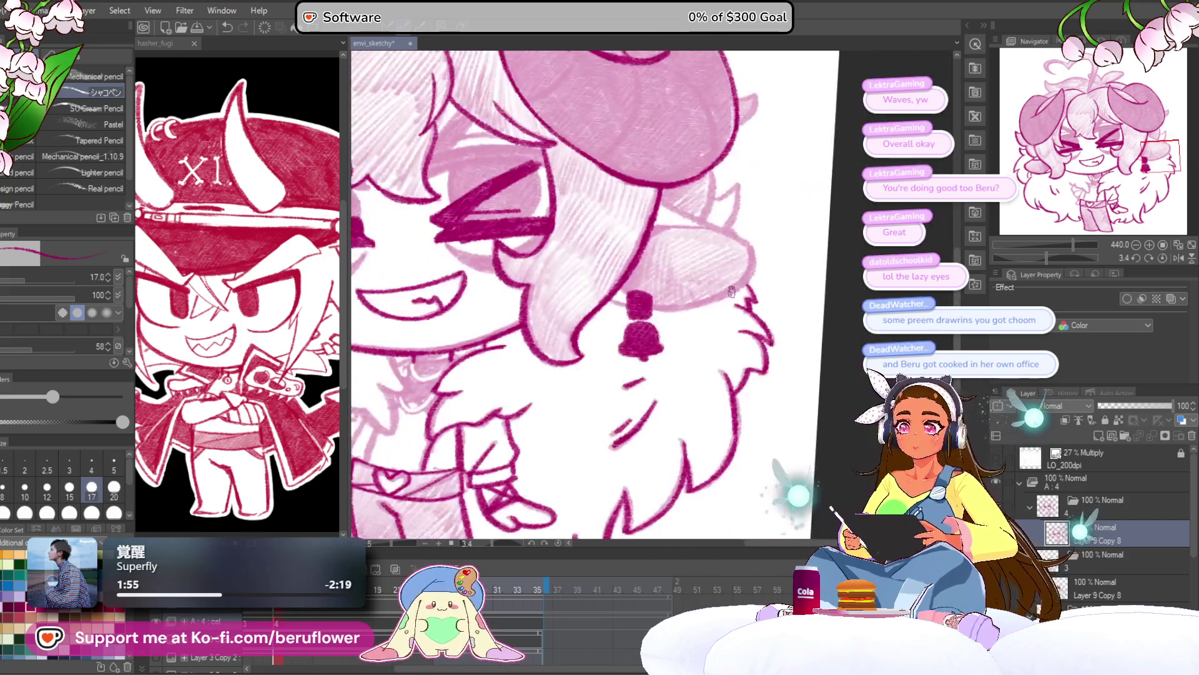
pyautogui.scroll(3, 732, 291)
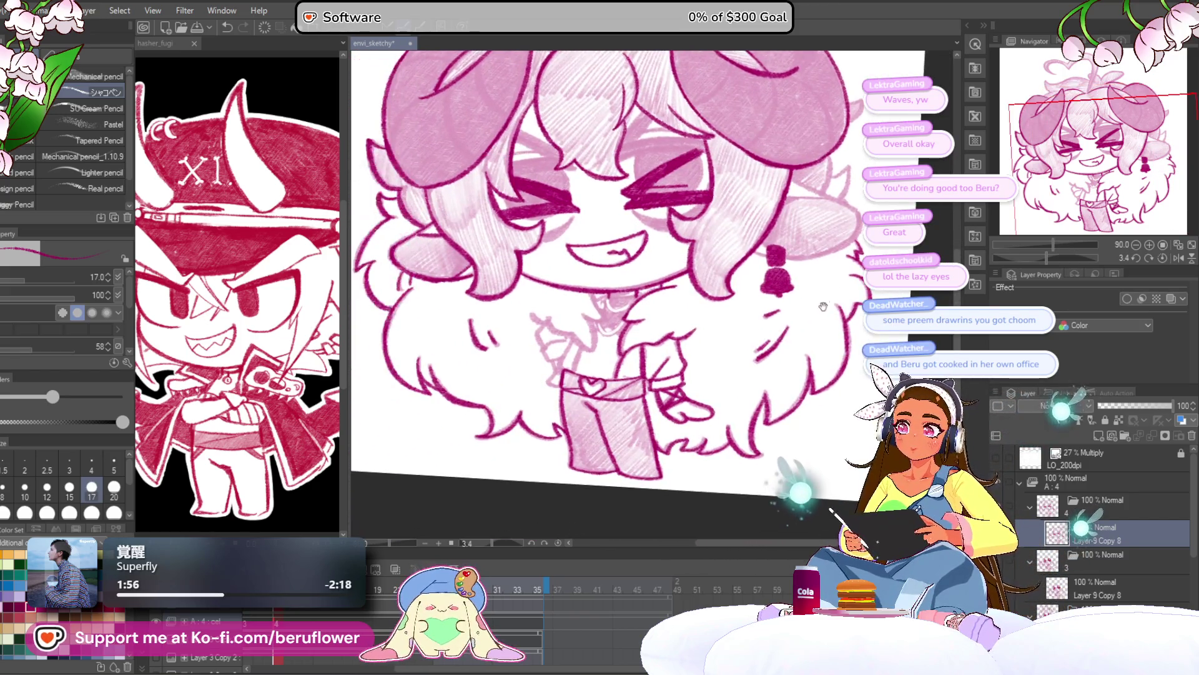
# Straighten the canvas and ink the arm lines running down-left from the collar
pyautogui.click(1162, 258)
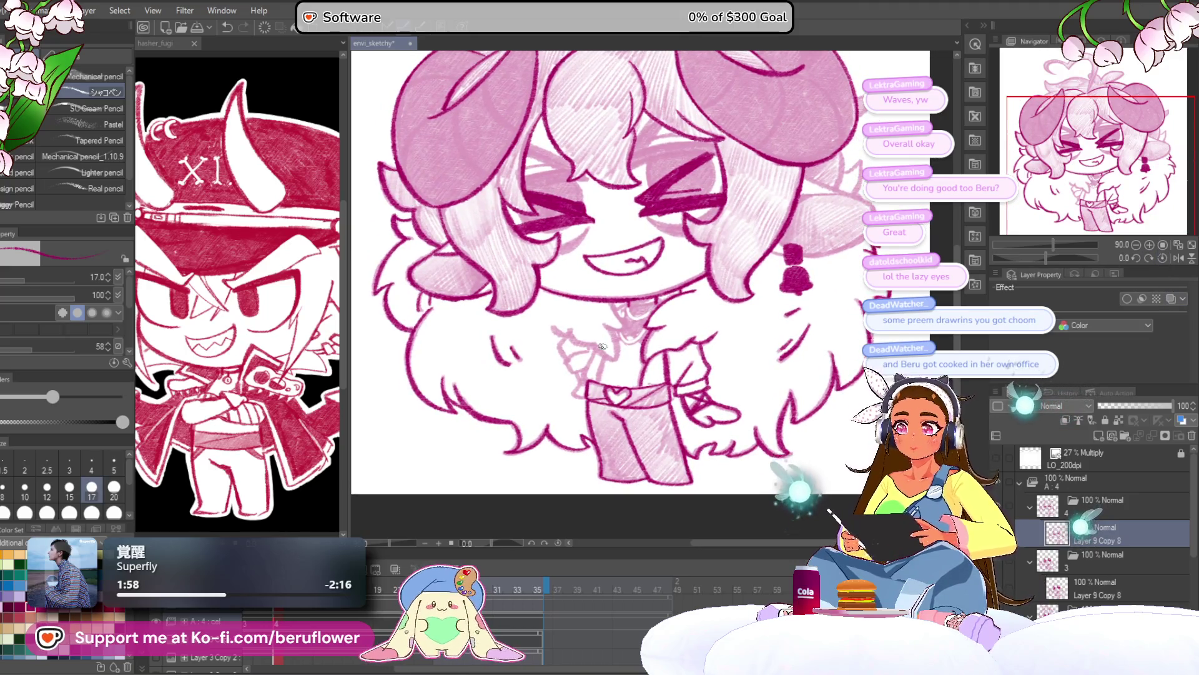
pyautogui.scroll(4, 602, 346)
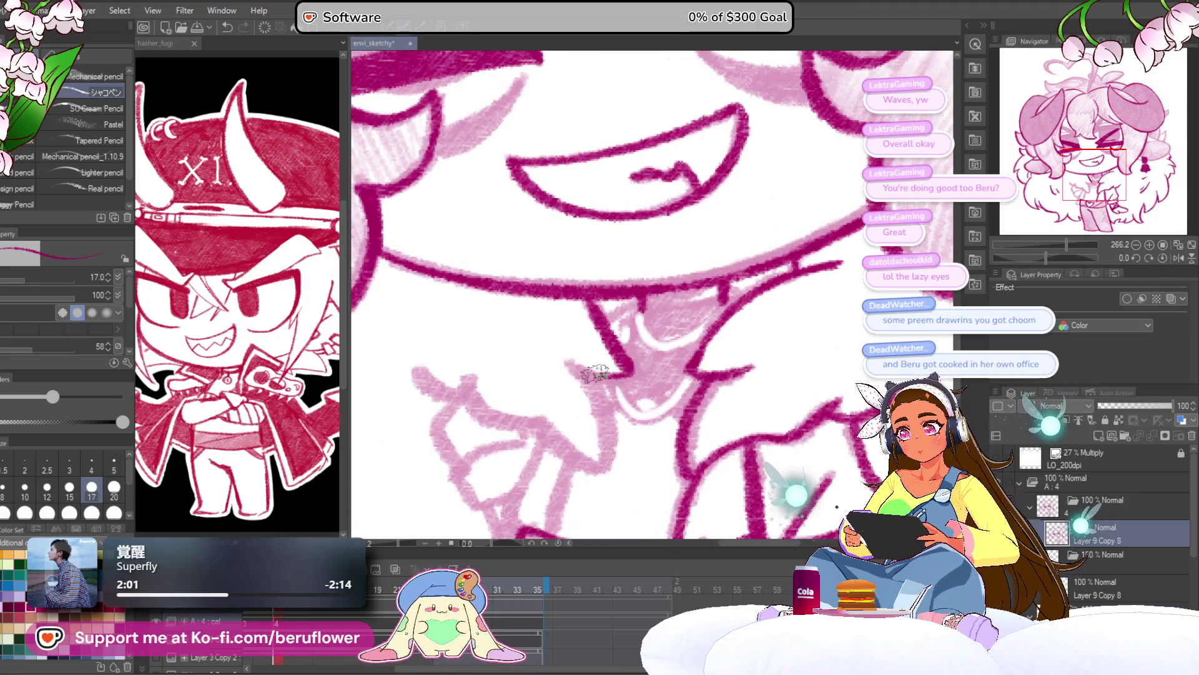
pyautogui.scroll(-1, 599, 425)
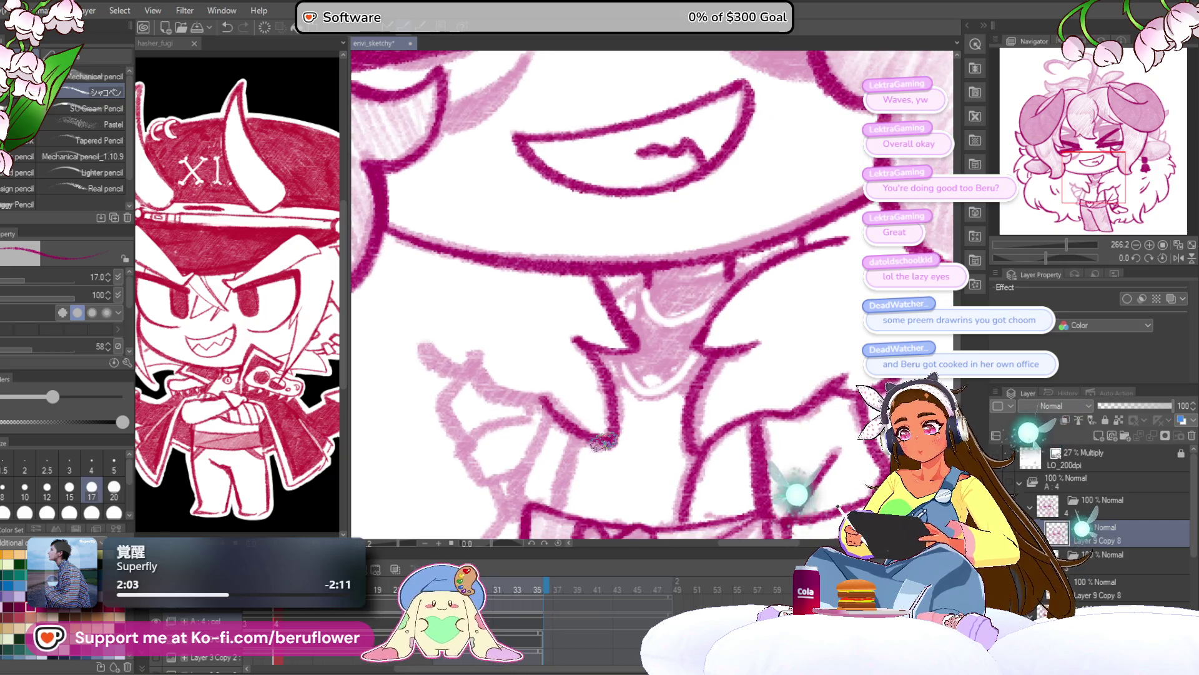
pyautogui.moveTo(564, 423)
pyautogui.mouseDown()
pyautogui.moveTo(495, 396)
pyautogui.moveTo(450, 340)
pyautogui.mouseUp()
pyautogui.hscroll(-2, 455, 343)
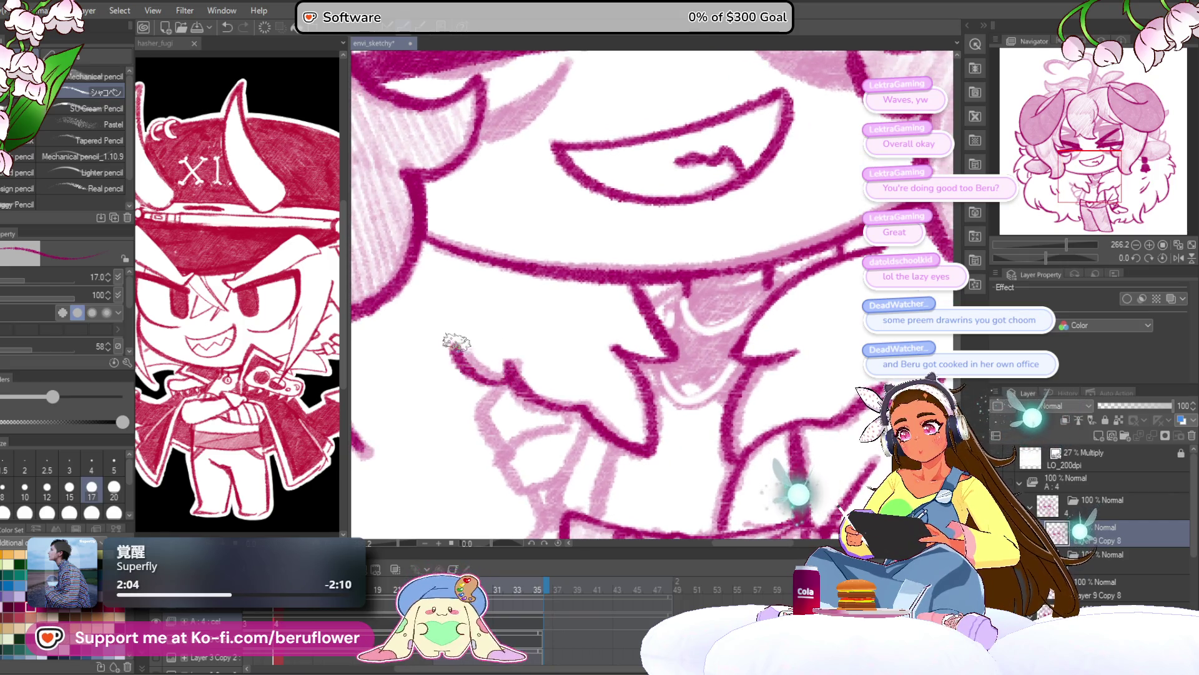
pyautogui.scroll(-1, 450, 340)
pyautogui.moveTo(517, 311); pyautogui.dragTo(500, 378)
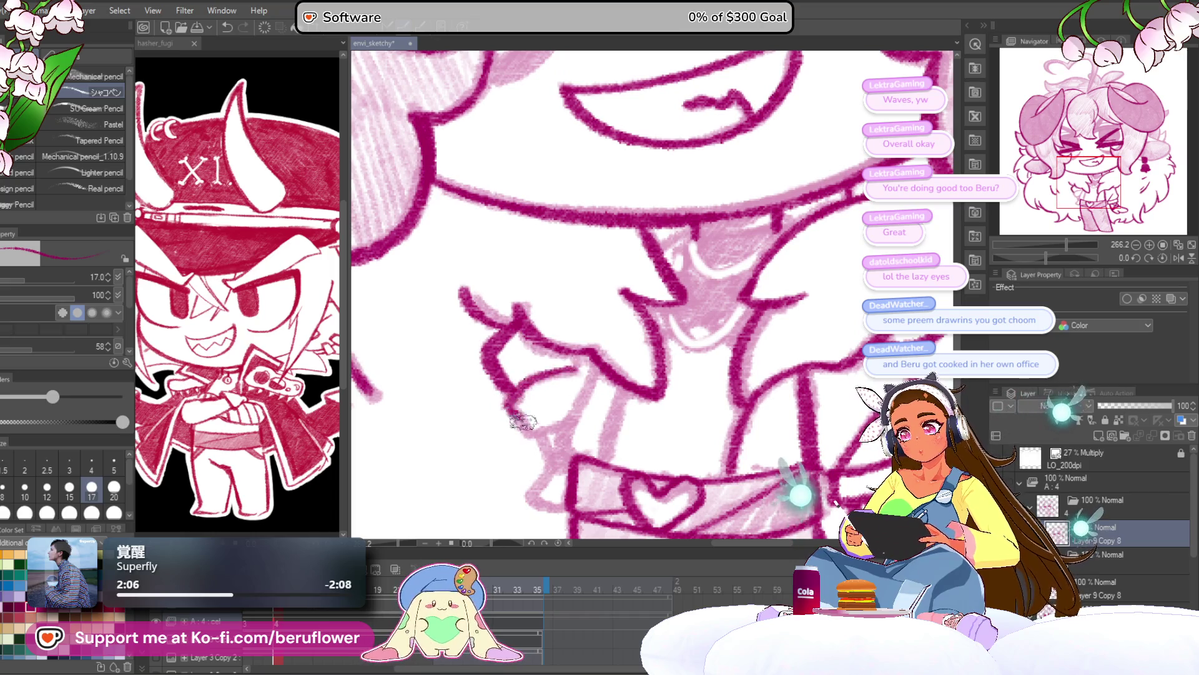
pyautogui.moveTo(592, 358)
pyautogui.mouseDown()
pyautogui.moveTo(562, 456)
pyautogui.moveTo(579, 401)
pyautogui.mouseUp()
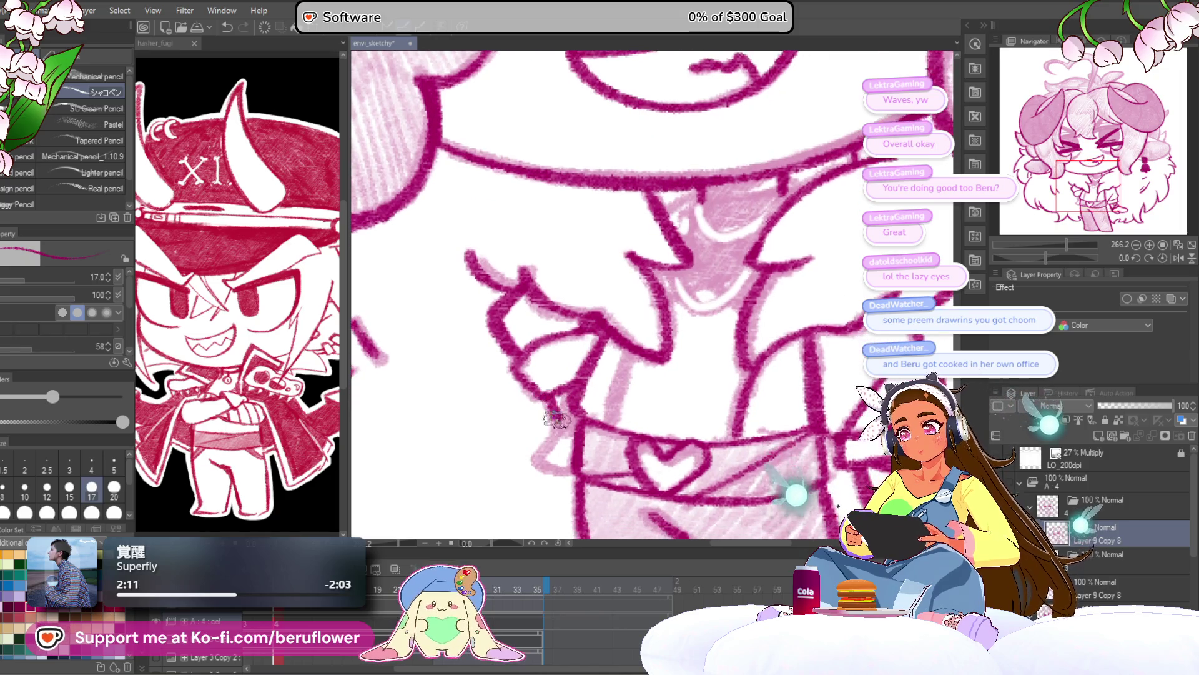
pyautogui.moveTo(793, 363); pyautogui.dragTo(687, 357)
pyautogui.moveTo(544, 331); pyautogui.dragTo(494, 428)
# Darken the short lines around the V-shaped collar, then zoom out
pyautogui.moveTo(593, 283); pyautogui.dragTo(568, 390)
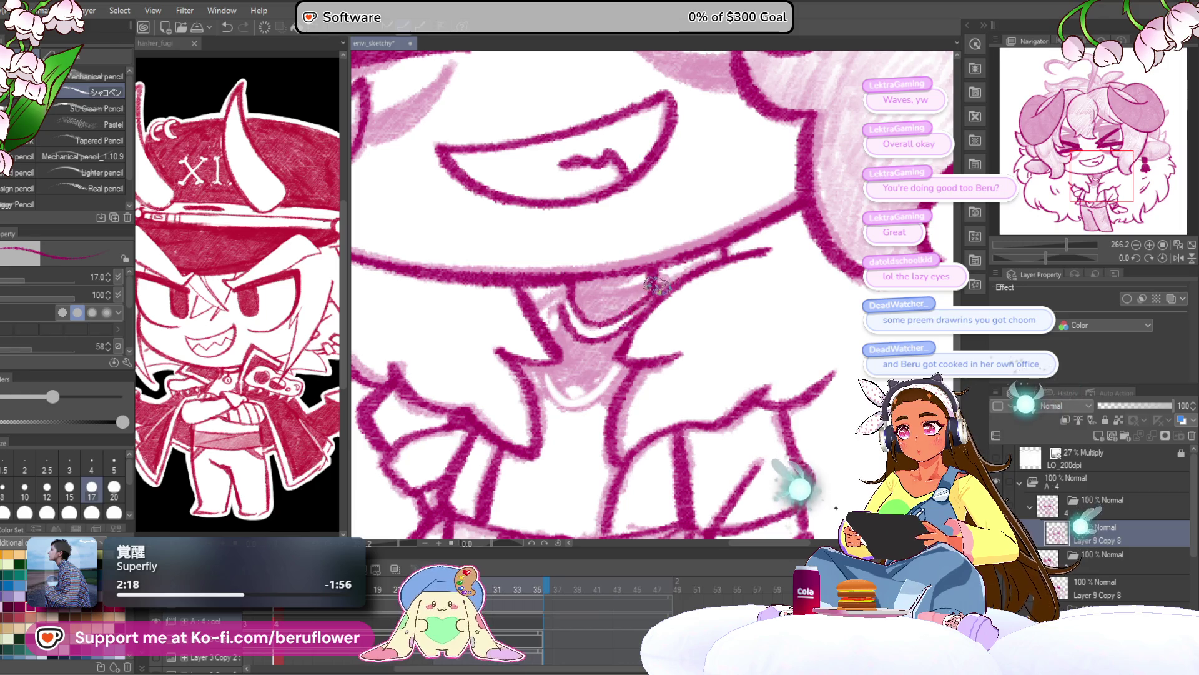
pyautogui.moveTo(561, 288); pyautogui.dragTo(542, 309)
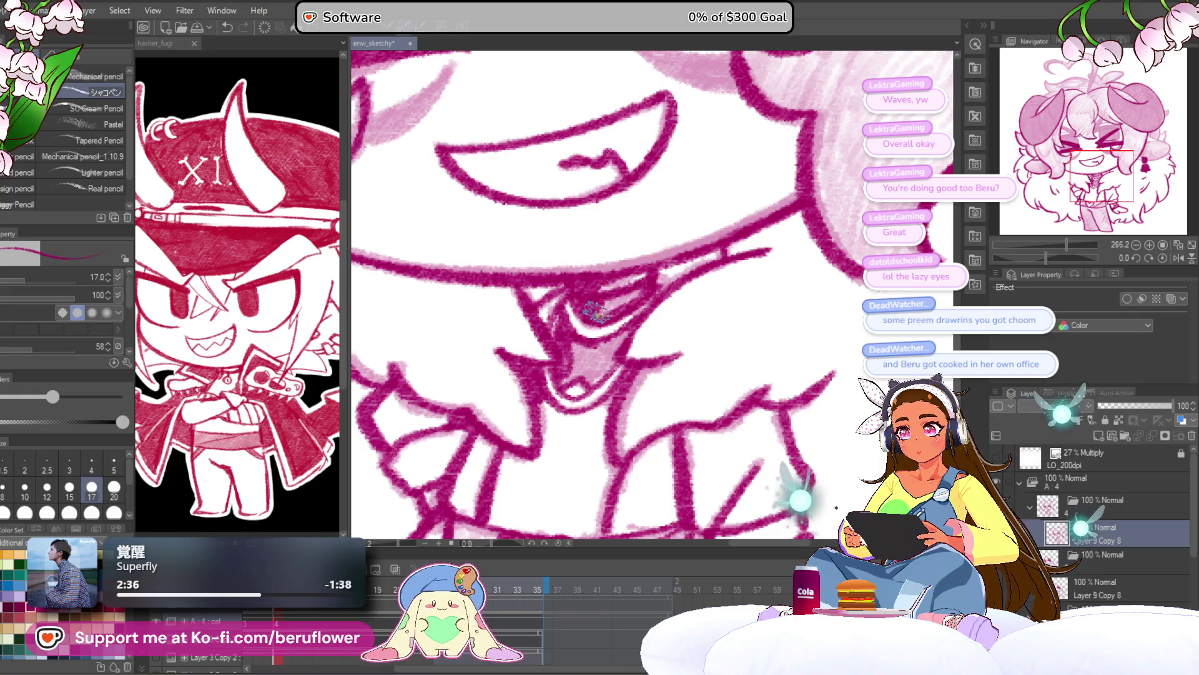
pyautogui.moveTo(584, 338)
pyautogui.mouseDown()
pyautogui.moveTo(624, 341)
pyautogui.moveTo(631, 356)
pyautogui.moveTo(593, 382)
pyautogui.moveTo(588, 353)
pyautogui.mouseUp()
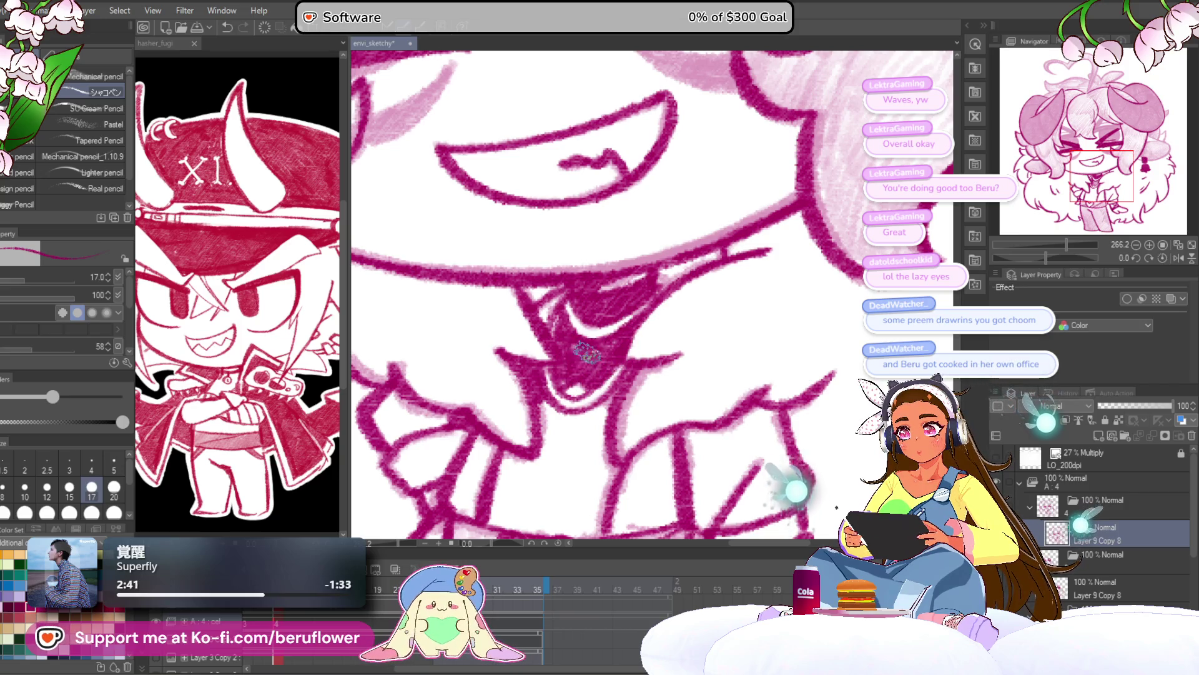
pyautogui.scroll(-3, 562, 382)
pyautogui.scroll(5, 621, 440)
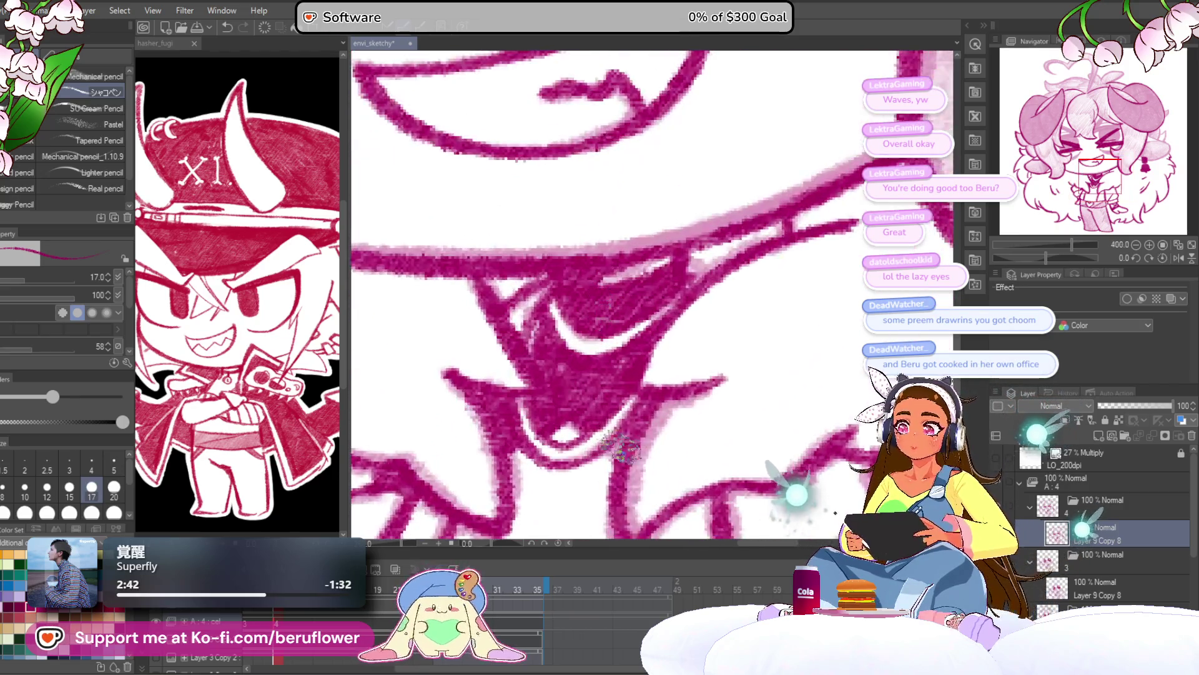
pyautogui.scroll(-6, 621, 440)
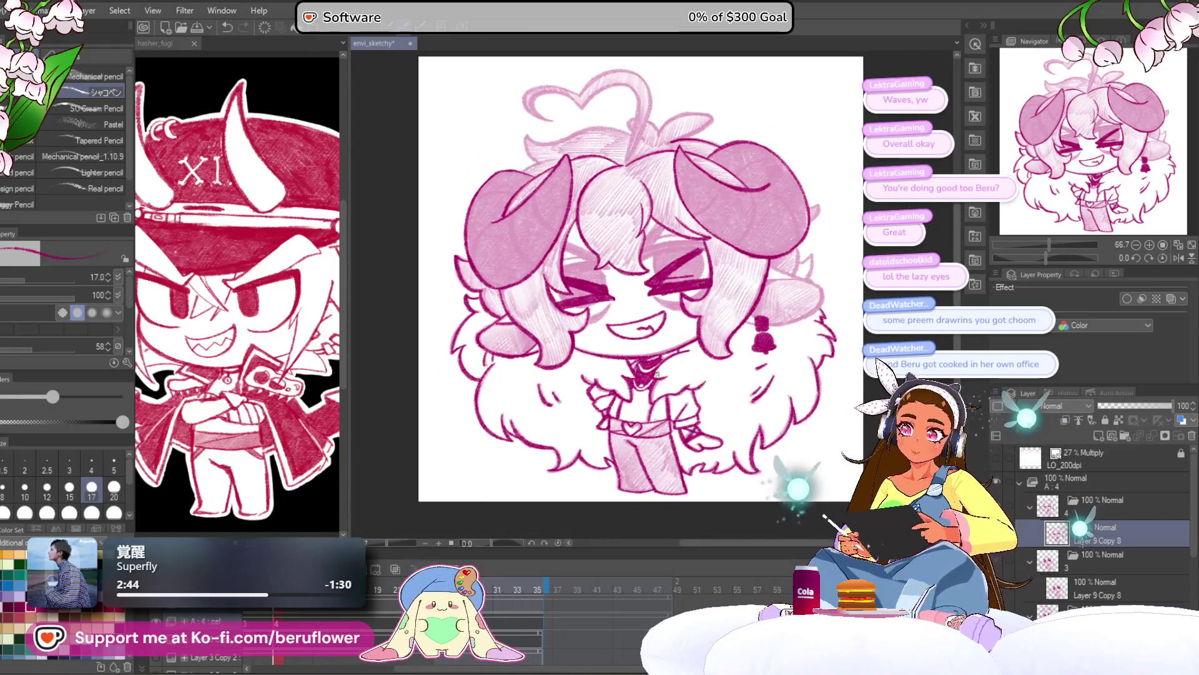
# Rotate the view and ink dark lines beside the bow with short strokes near the knot
pyautogui.moveTo(845, 246)
pyautogui.mouseDown()
pyautogui.moveTo(737, 250)
pyautogui.moveTo(707, 287)
pyautogui.mouseUp()
pyautogui.moveTo(1049, 257); pyautogui.dragTo(1067, 257)
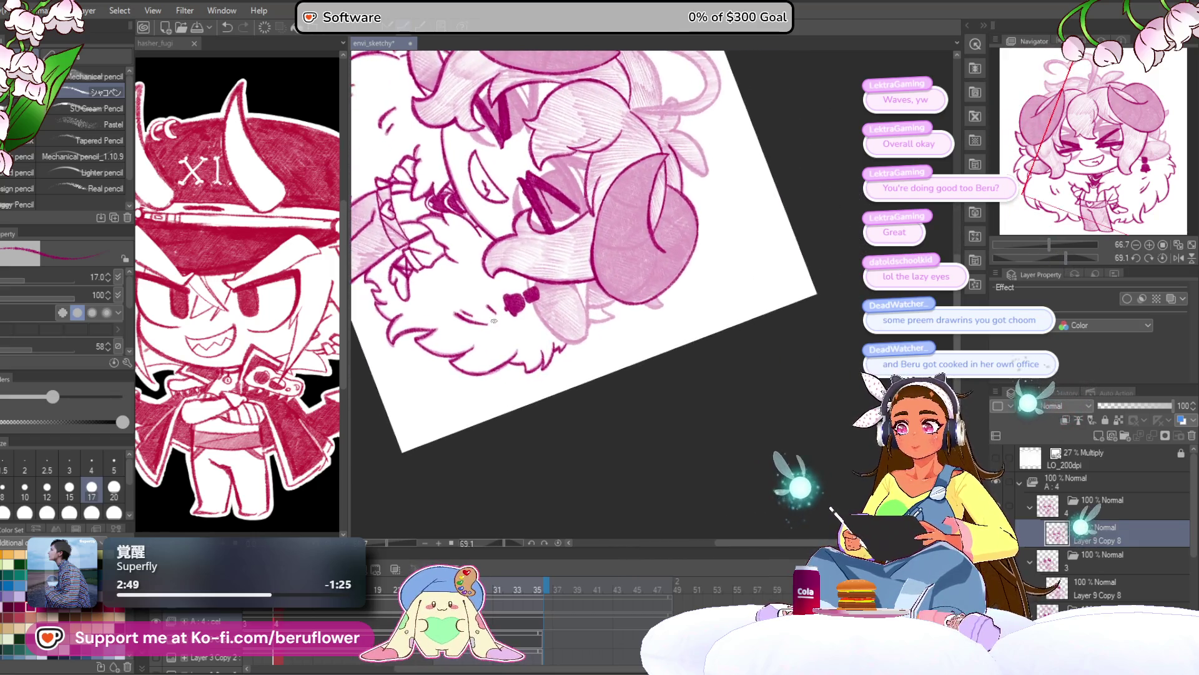
pyautogui.scroll(5, 493, 320)
pyautogui.moveTo(473, 241)
pyautogui.mouseDown()
pyautogui.moveTo(505, 375)
pyautogui.moveTo(593, 478)
pyautogui.moveTo(625, 493)
pyautogui.mouseUp()
pyautogui.moveTo(710, 256)
pyautogui.mouseDown()
pyautogui.moveTo(632, 228)
pyautogui.moveTo(635, 361)
pyautogui.mouseUp()
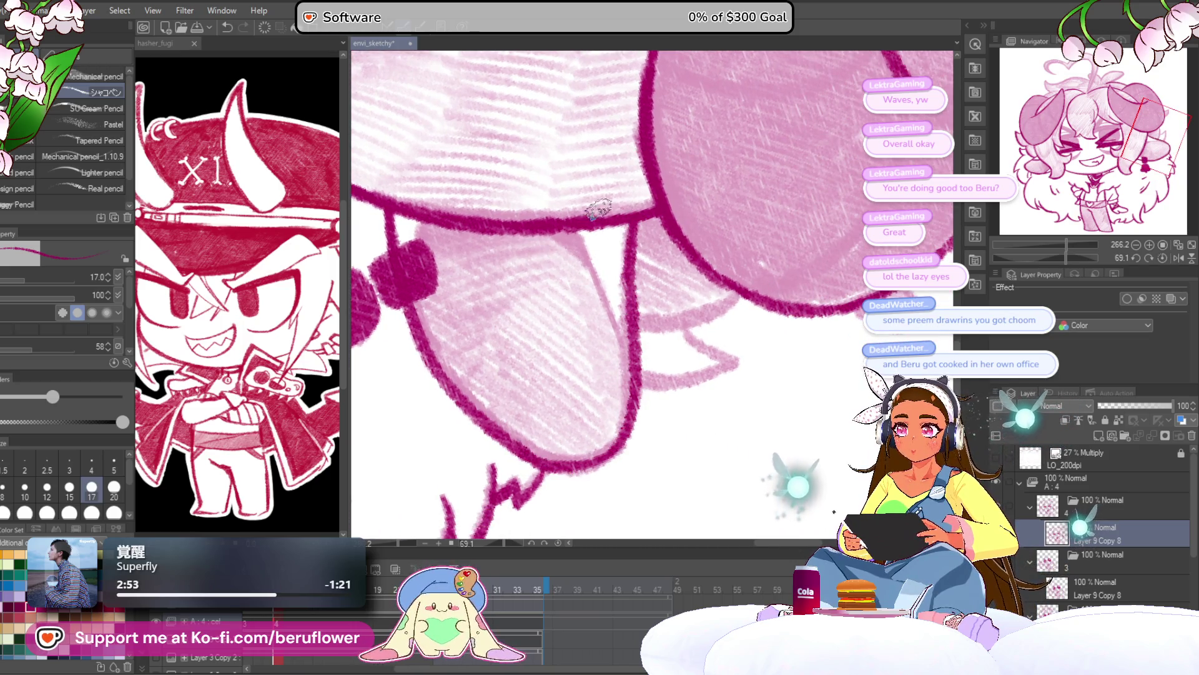
pyautogui.moveTo(573, 236); pyautogui.dragTo(634, 421)
pyautogui.moveTo(562, 312); pyautogui.dragTo(649, 371)
pyautogui.moveTo(490, 275)
pyautogui.mouseDown()
pyautogui.moveTo(500, 347)
pyautogui.moveTo(503, 306)
pyautogui.mouseUp()
# With the view upright, redraw the line below the ear and darken the ear outline
pyautogui.hotkey('ctrl', '-')
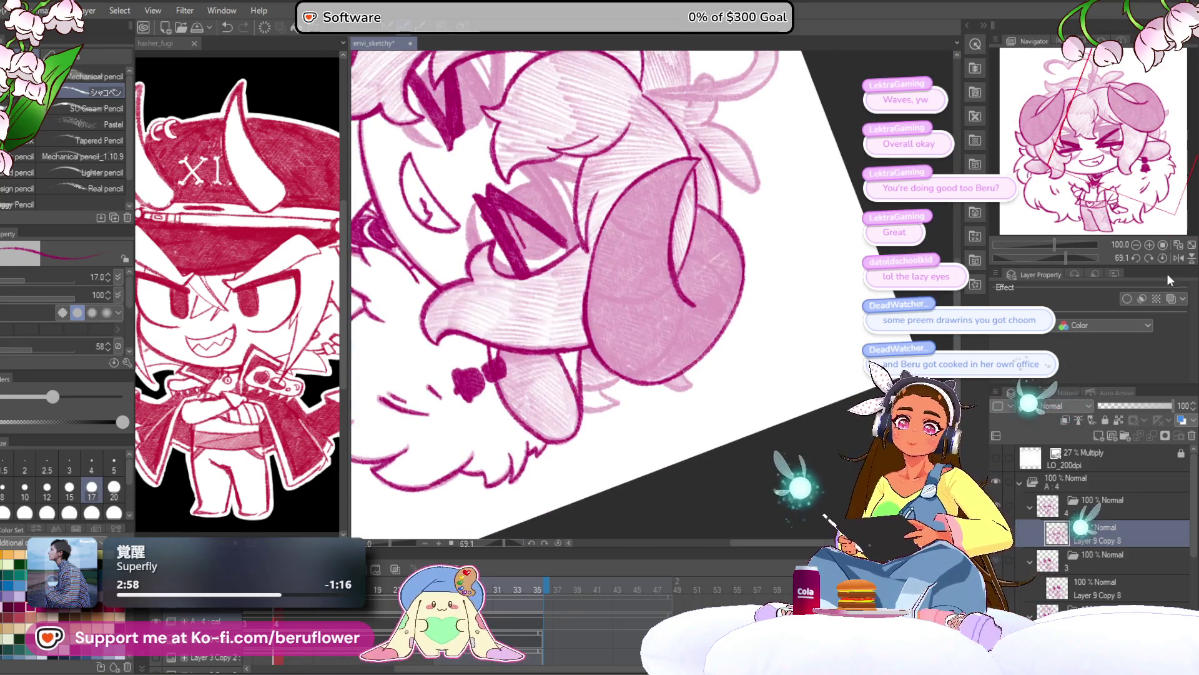
pyautogui.click(1119, 249)
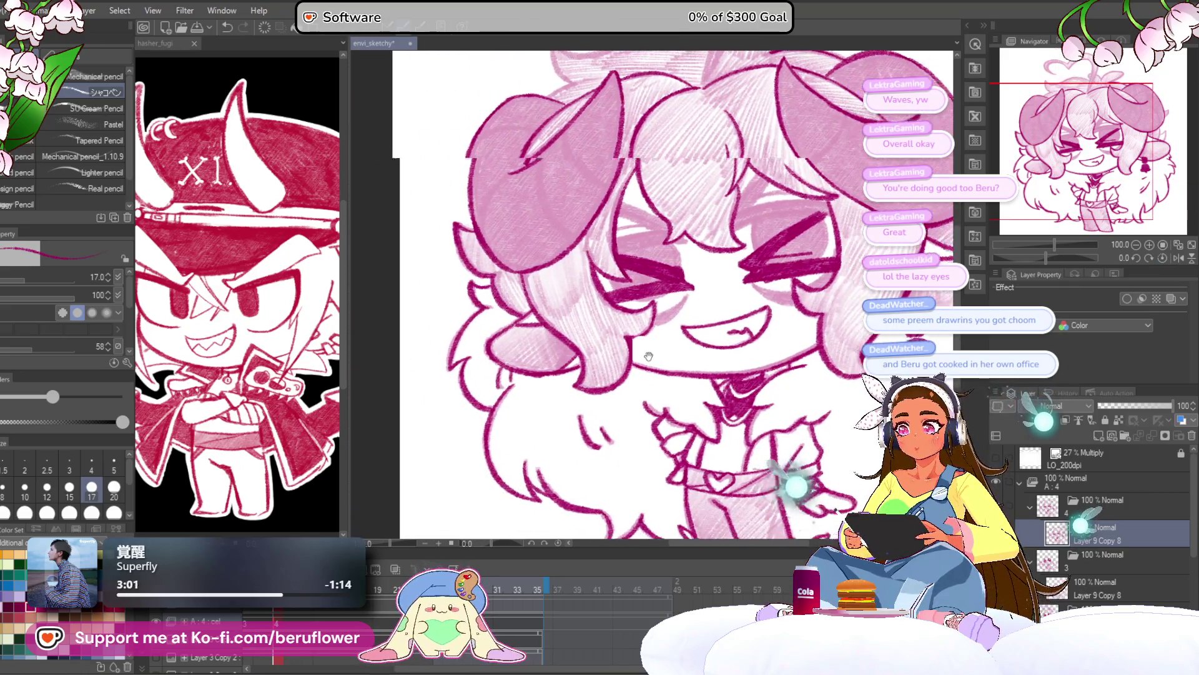
pyautogui.moveTo(562, 437); pyautogui.dragTo(485, 390)
pyautogui.scroll(6, 486, 389)
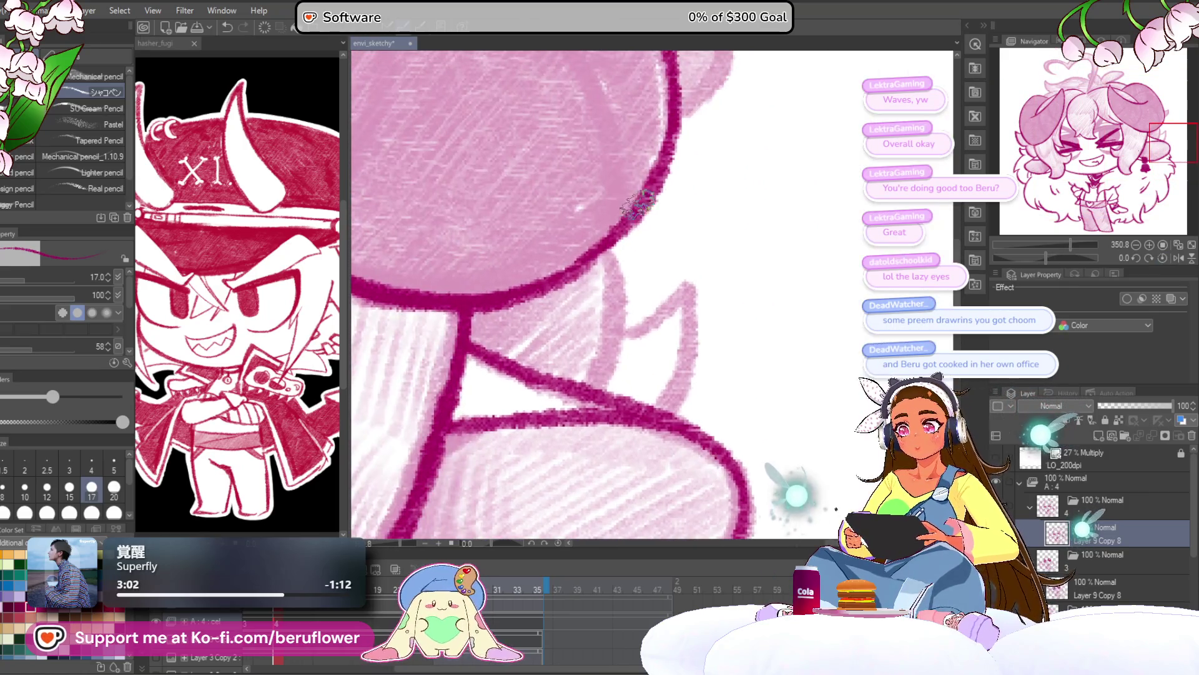
pyautogui.moveTo(612, 253)
pyautogui.mouseDown()
pyautogui.moveTo(615, 312)
pyautogui.moveTo(584, 400)
pyautogui.moveTo(562, 365)
pyautogui.mouseUp()
pyautogui.hotkey('ctrl', 'z')
pyautogui.moveTo(600, 232); pyautogui.dragTo(567, 360)
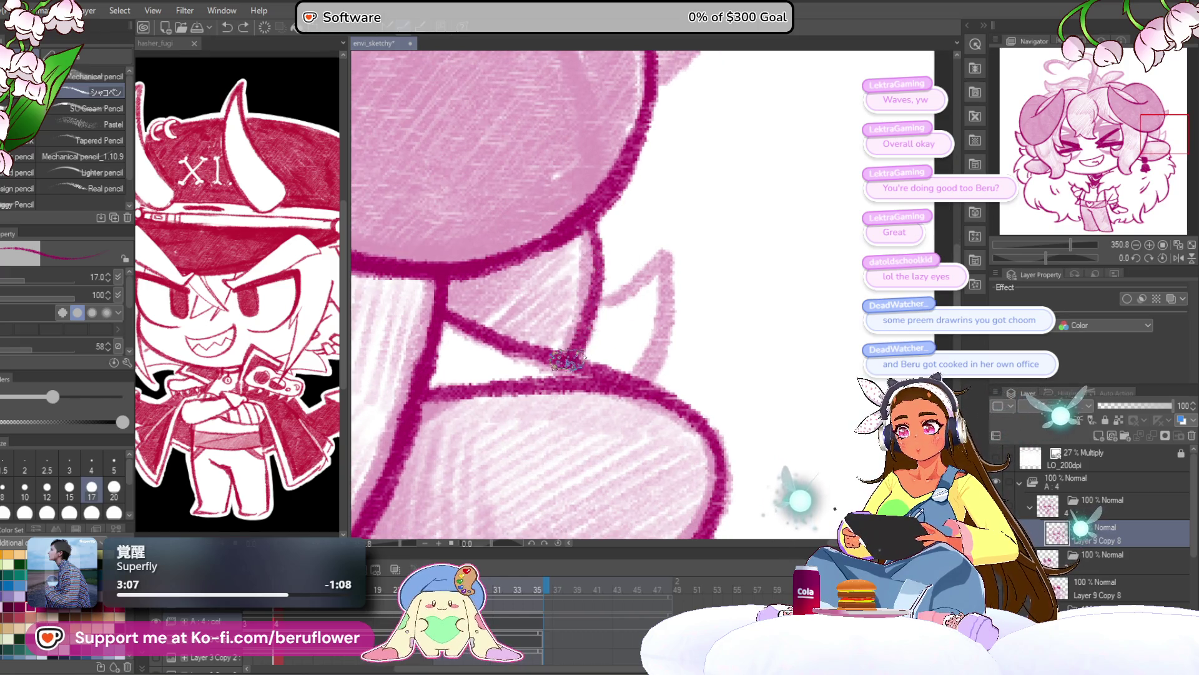
pyautogui.moveTo(631, 293)
pyautogui.mouseDown()
pyautogui.moveTo(656, 254)
pyautogui.moveTo(621, 366)
pyautogui.mouseUp()
# Close the leaf outline with a curved stroke and ink a line from its notch
pyautogui.hotkey('ctrl', '0')
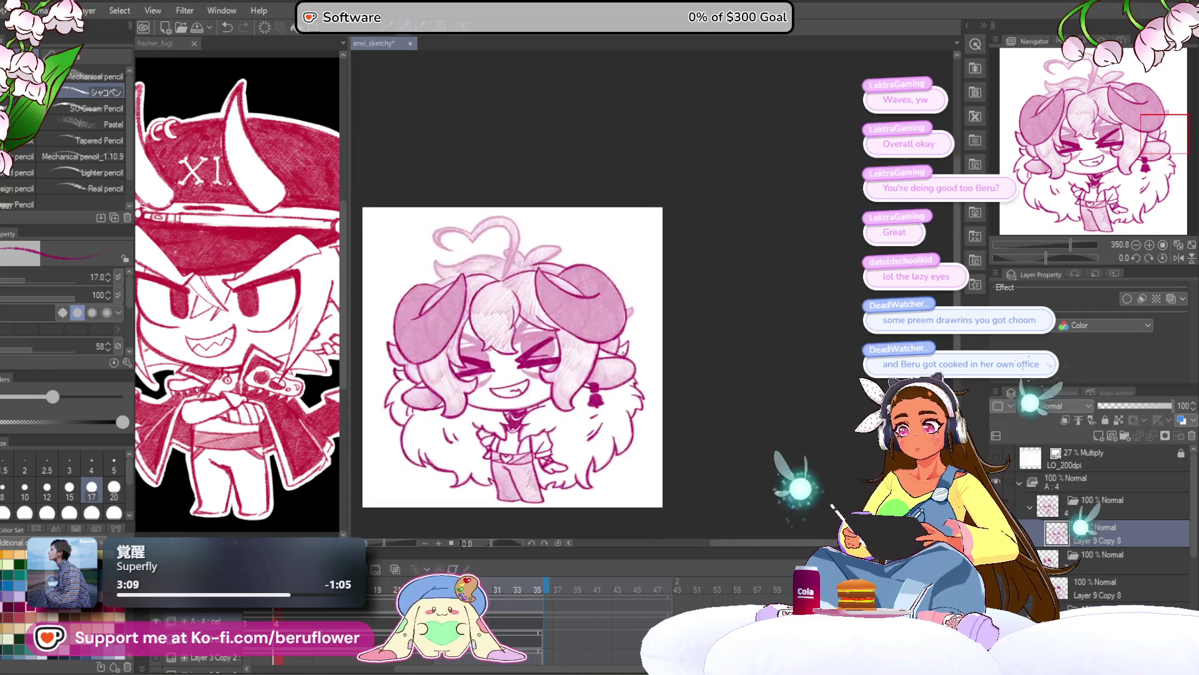
pyautogui.scroll(3, 622, 352)
pyautogui.scroll(5, 623, 352)
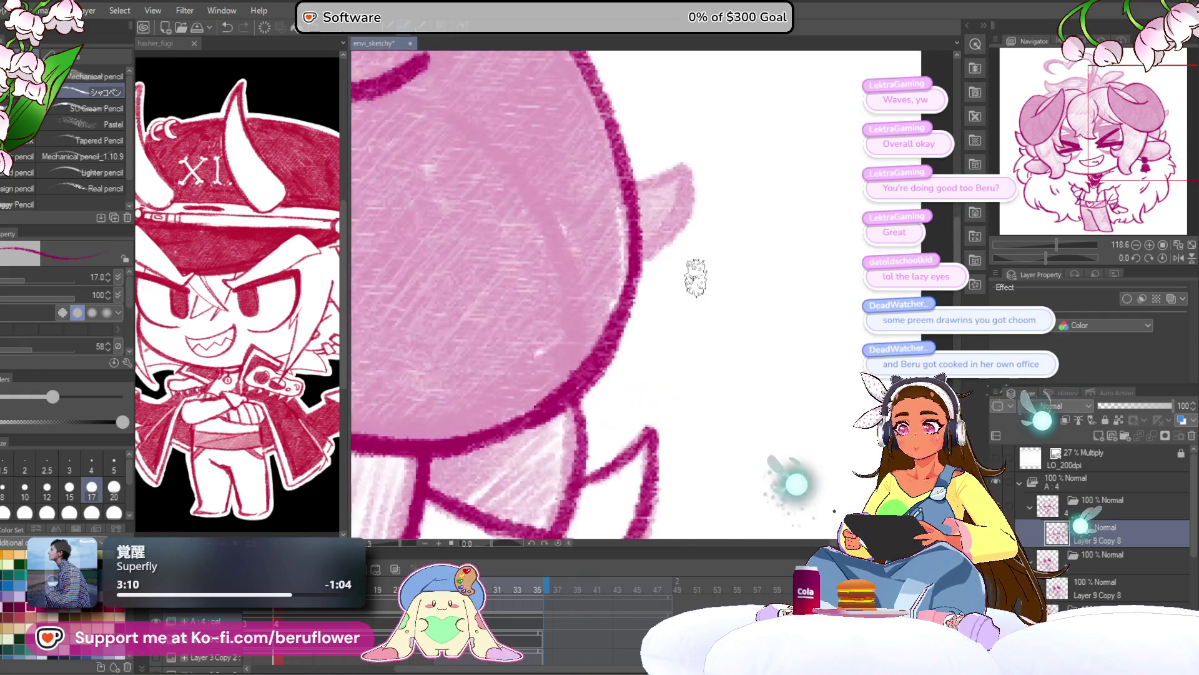
pyautogui.hotkey('ctrl', '0')
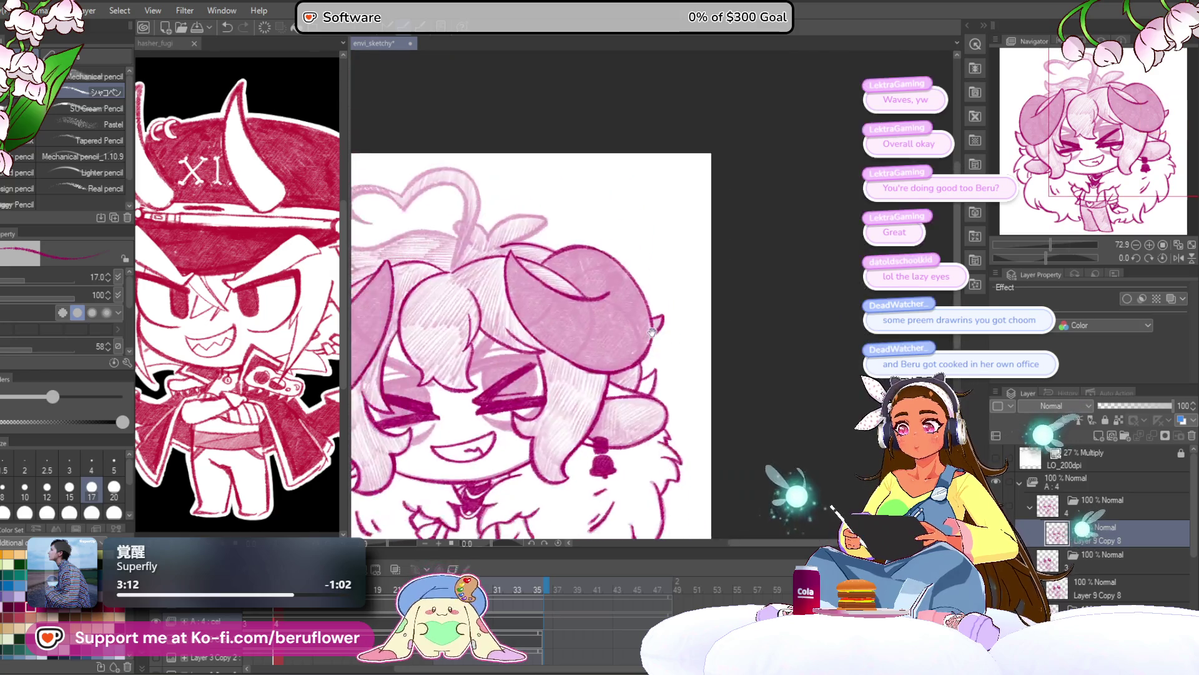
pyautogui.scroll(5, 594, 385)
pyautogui.scroll(4, 593, 385)
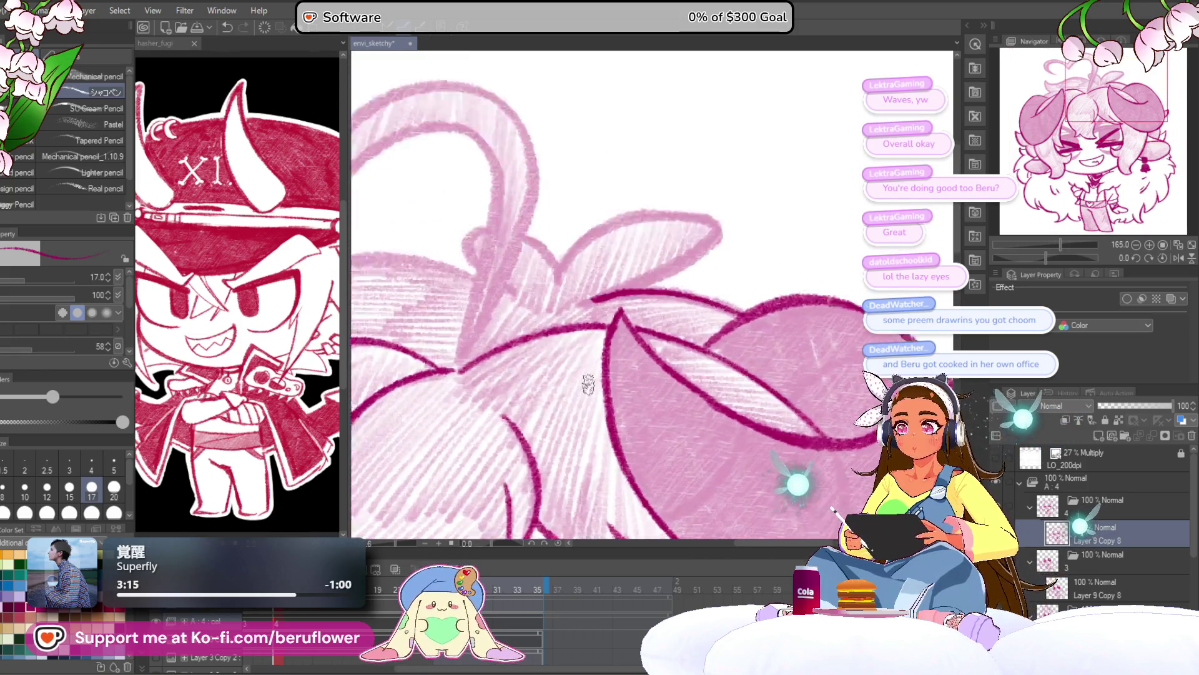
pyautogui.moveTo(753, 218); pyautogui.dragTo(662, 300)
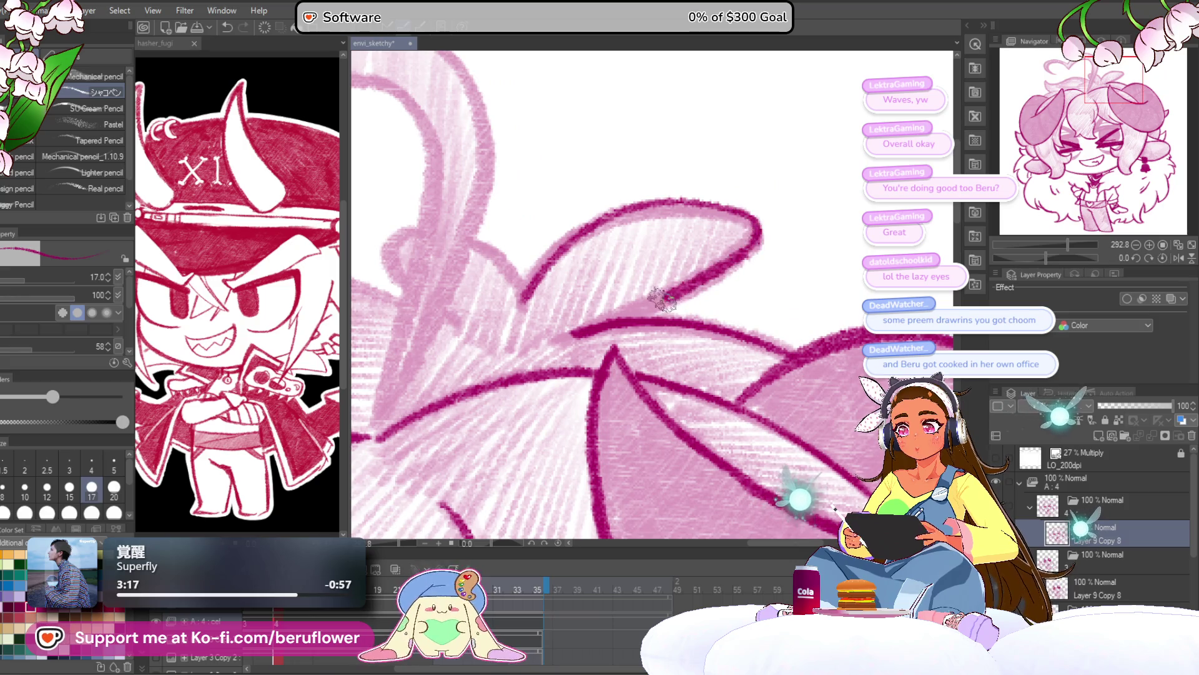
pyautogui.moveTo(525, 293)
pyautogui.mouseDown()
pyautogui.moveTo(644, 324)
pyautogui.moveTo(590, 270)
pyautogui.moveTo(541, 295)
pyautogui.mouseUp()
# Move and rotate the view to the head top, briefly checking hasher_fugi before returning to envi_sketchy
pyautogui.scroll(-5, 605, 362)
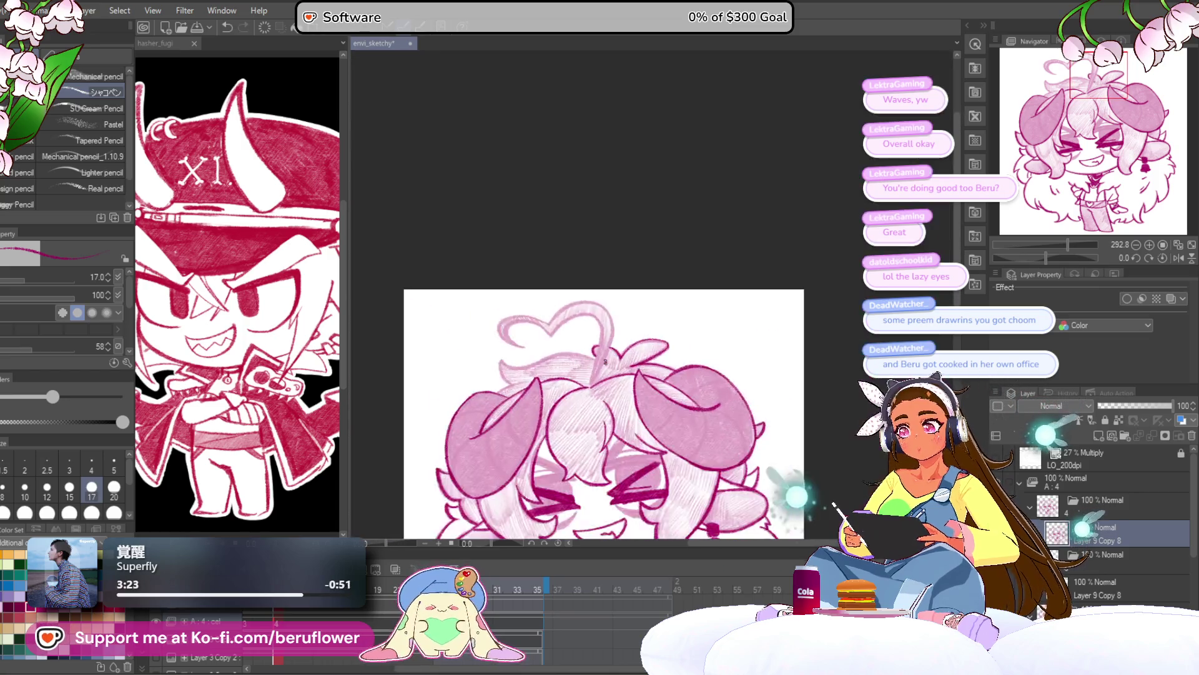
pyautogui.scroll(3, 605, 362)
pyautogui.moveTo(605, 362); pyautogui.dragTo(608, 304)
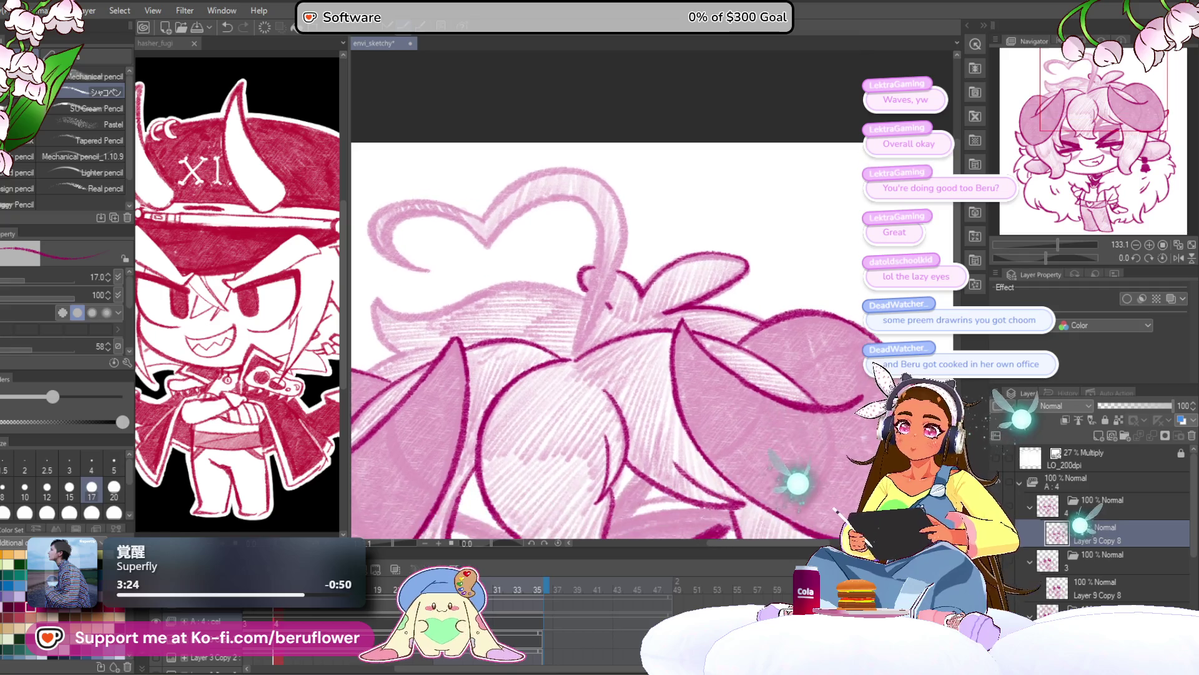
pyautogui.moveTo(1044, 260); pyautogui.dragTo(1017, 247)
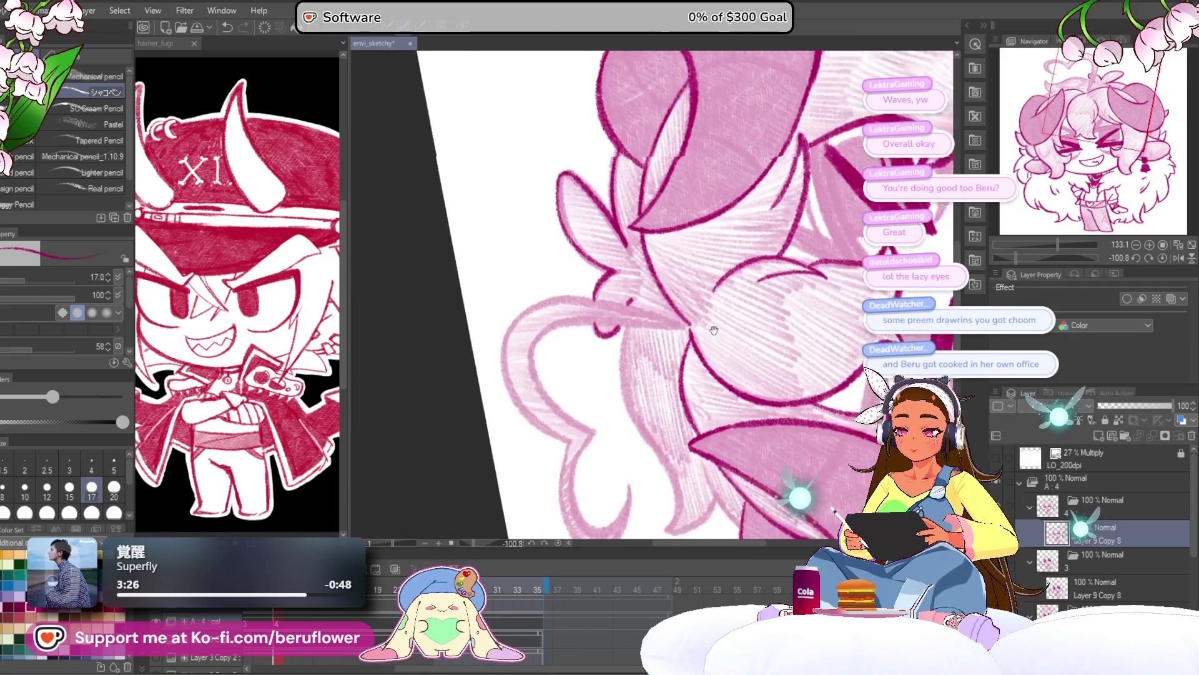
pyautogui.moveTo(648, 350); pyautogui.dragTo(641, 345)
pyautogui.hotkey('ctrl', 'Tab')
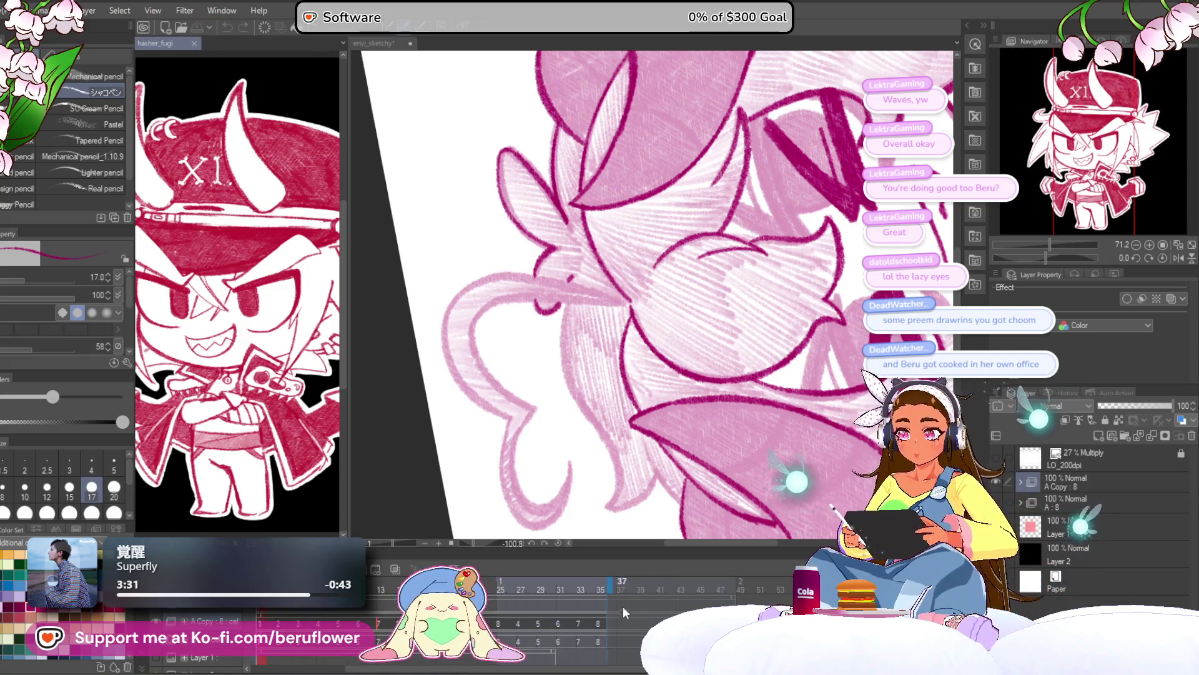
pyautogui.hotkey('ctrl', 'Tab')
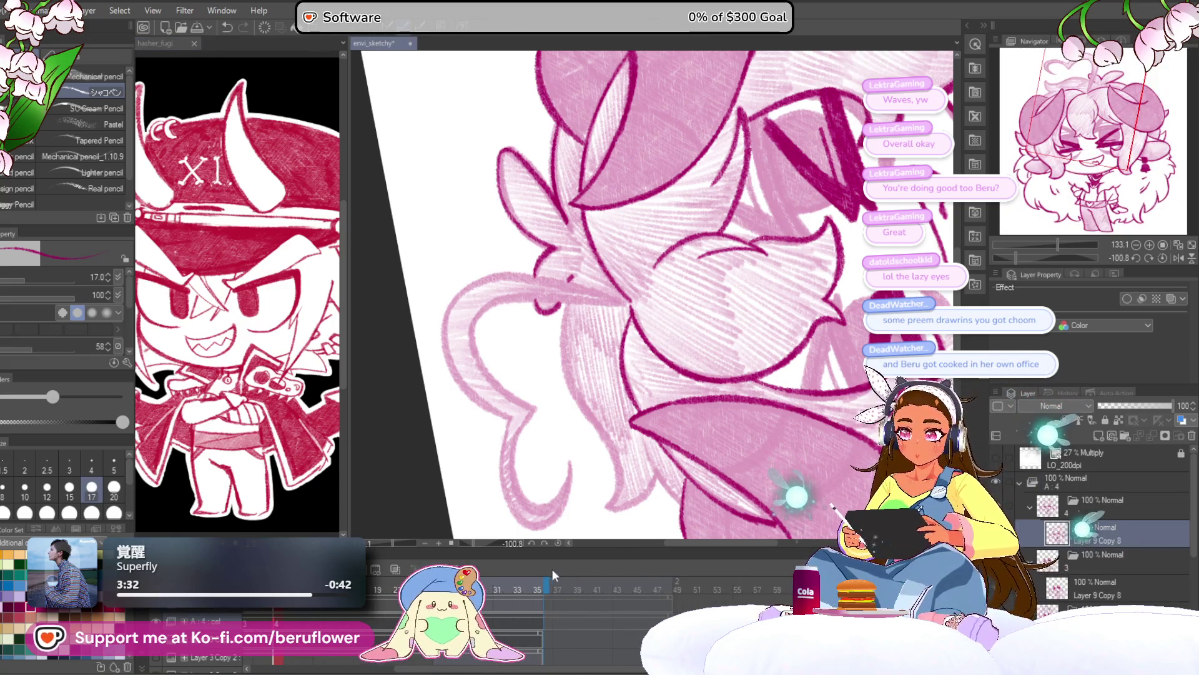
# Pan along the hair near the horn, rotating about -33 degrees and finally straightening the canvas
pyautogui.moveTo(959, 287); pyautogui.dragTo(941, 303)
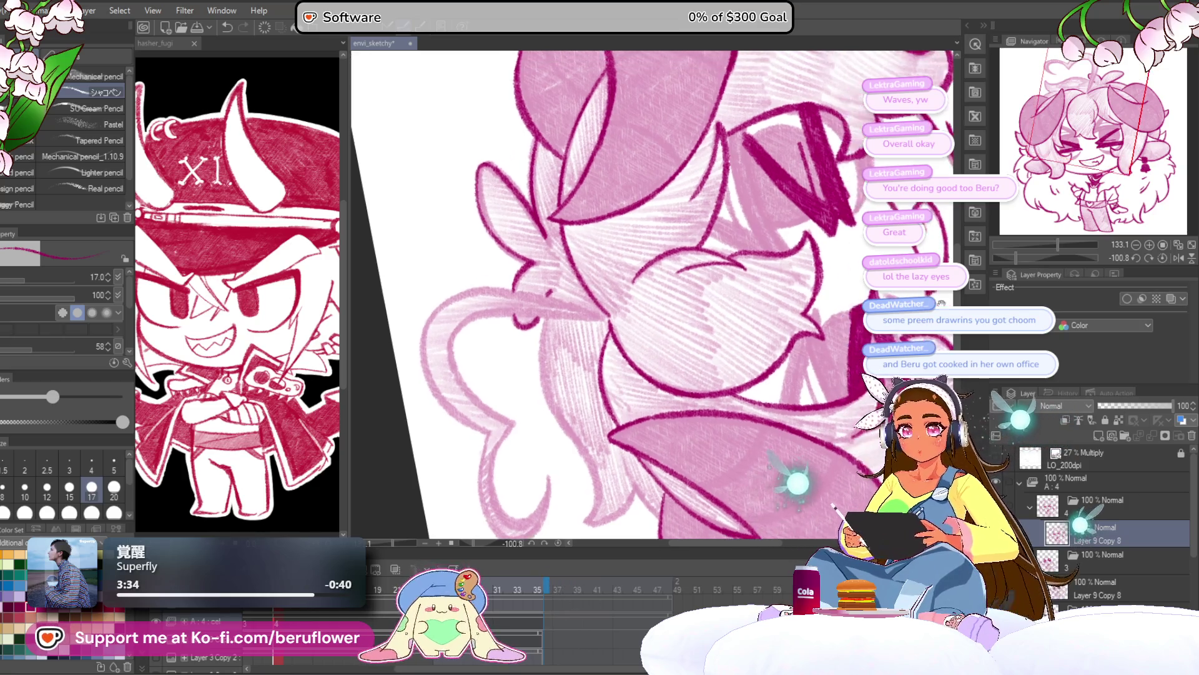
pyautogui.click(1162, 258)
pyautogui.moveTo(593, 403)
pyautogui.mouseDown()
pyautogui.moveTo(661, 427)
pyautogui.moveTo(635, 495)
pyautogui.mouseUp()
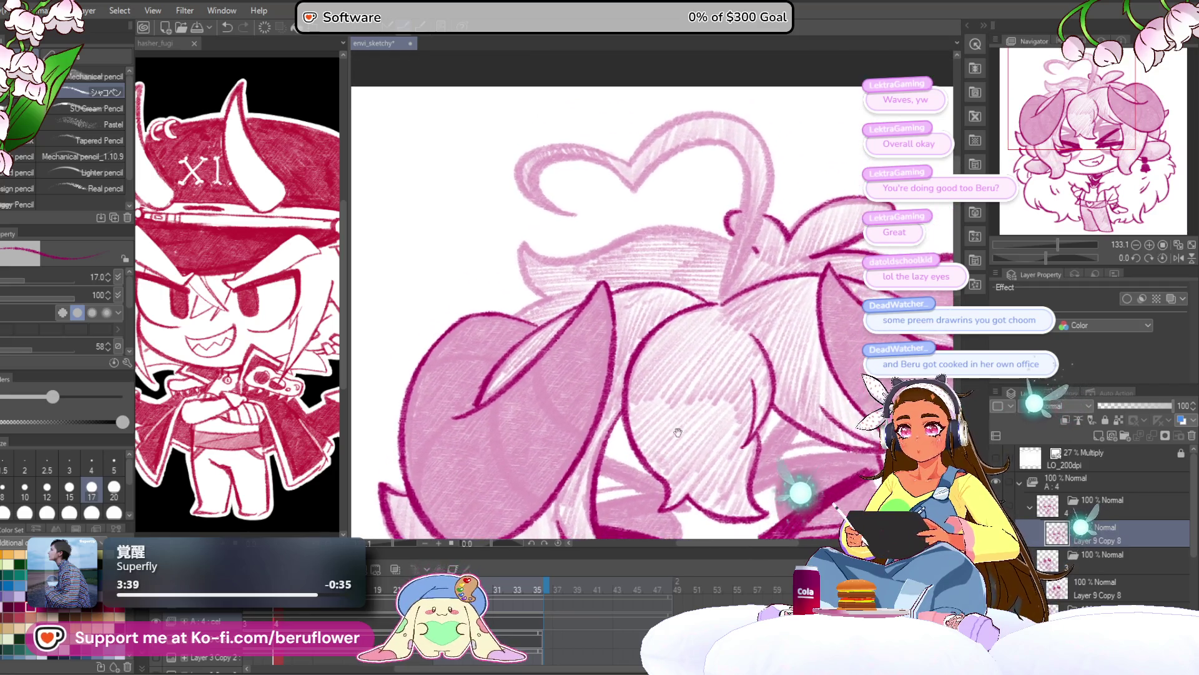
pyautogui.moveTo(1047, 258); pyautogui.dragTo(1036, 257)
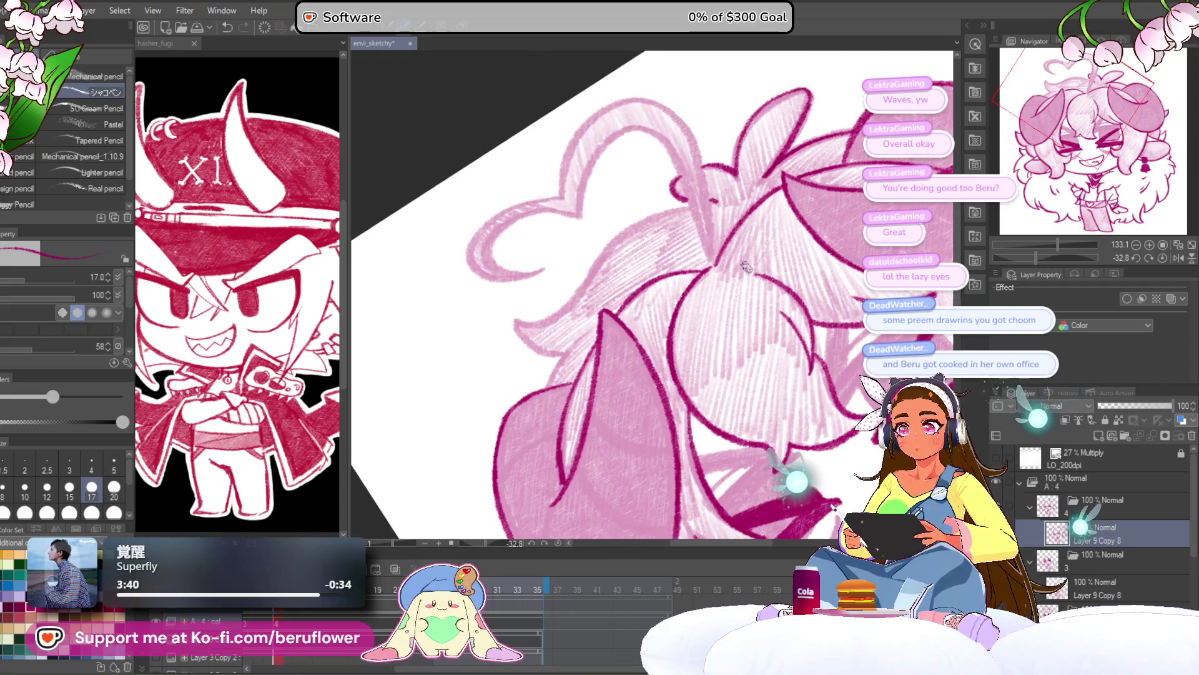
pyautogui.scroll(4, 648, 224)
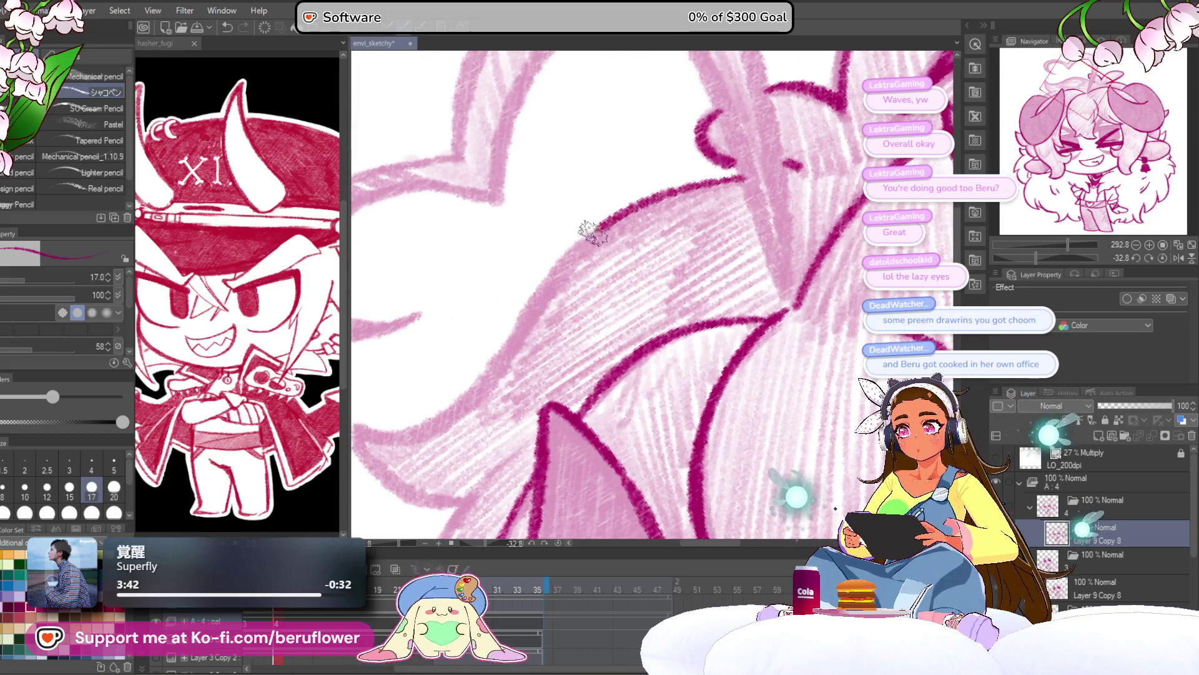
pyautogui.moveTo(478, 401); pyautogui.dragTo(616, 326)
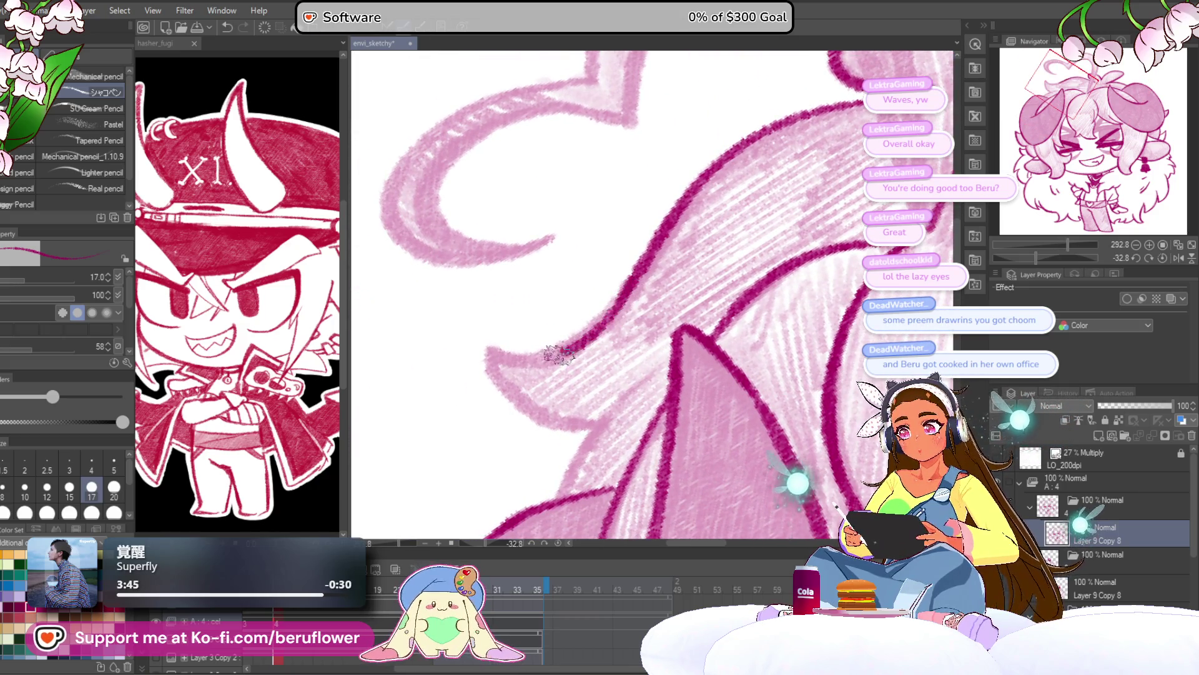
pyautogui.moveTo(584, 425); pyautogui.dragTo(624, 312)
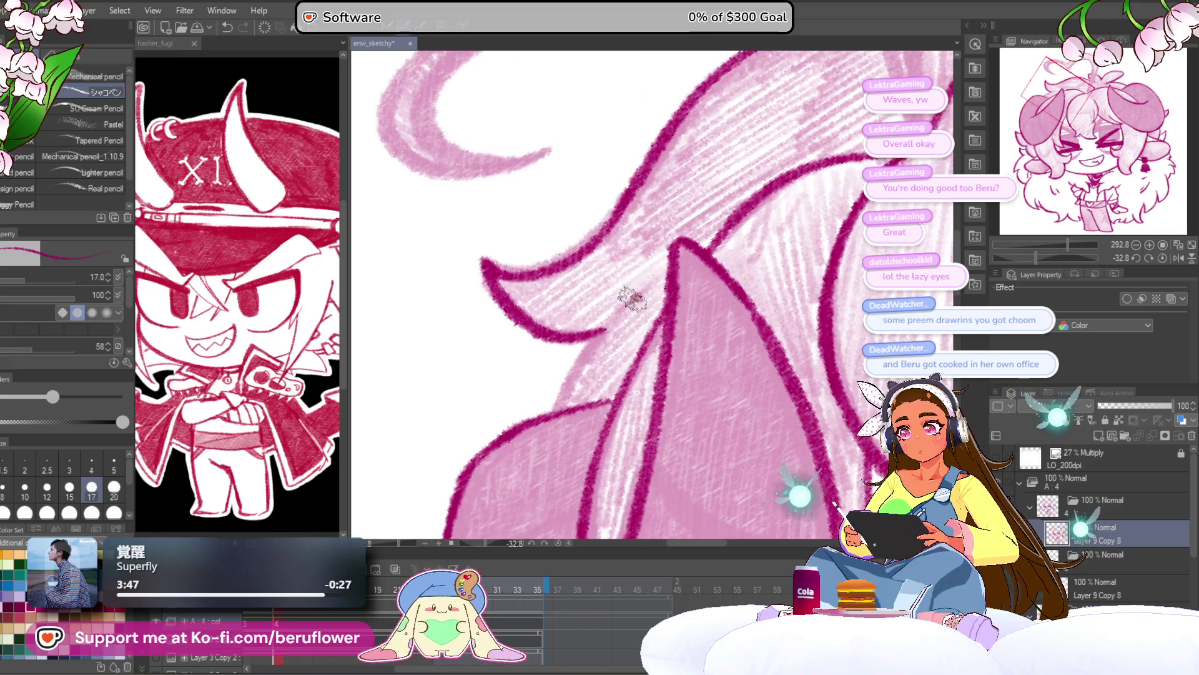
pyautogui.moveTo(564, 401); pyautogui.dragTo(538, 331)
pyautogui.scroll(-6, 537, 331)
pyautogui.scroll(2, 537, 331)
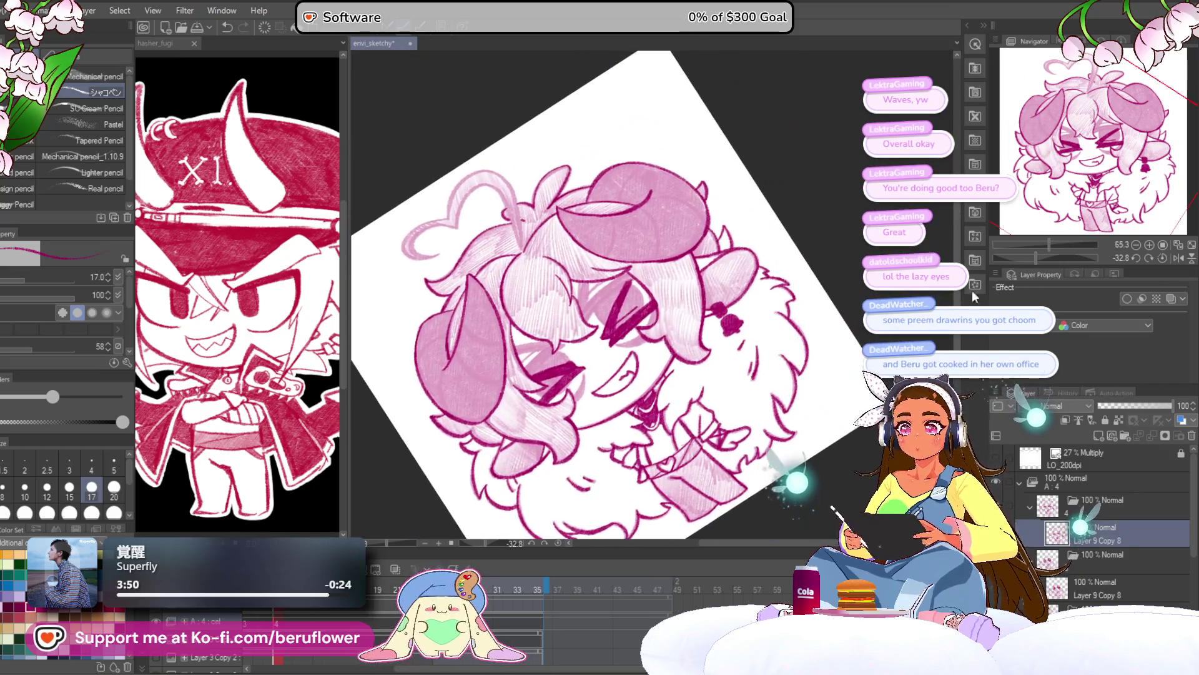
pyautogui.click(1163, 257)
# Ink darker magenta lines along the heart curl's left edge down toward its tip
pyautogui.scroll(4, 614, 197)
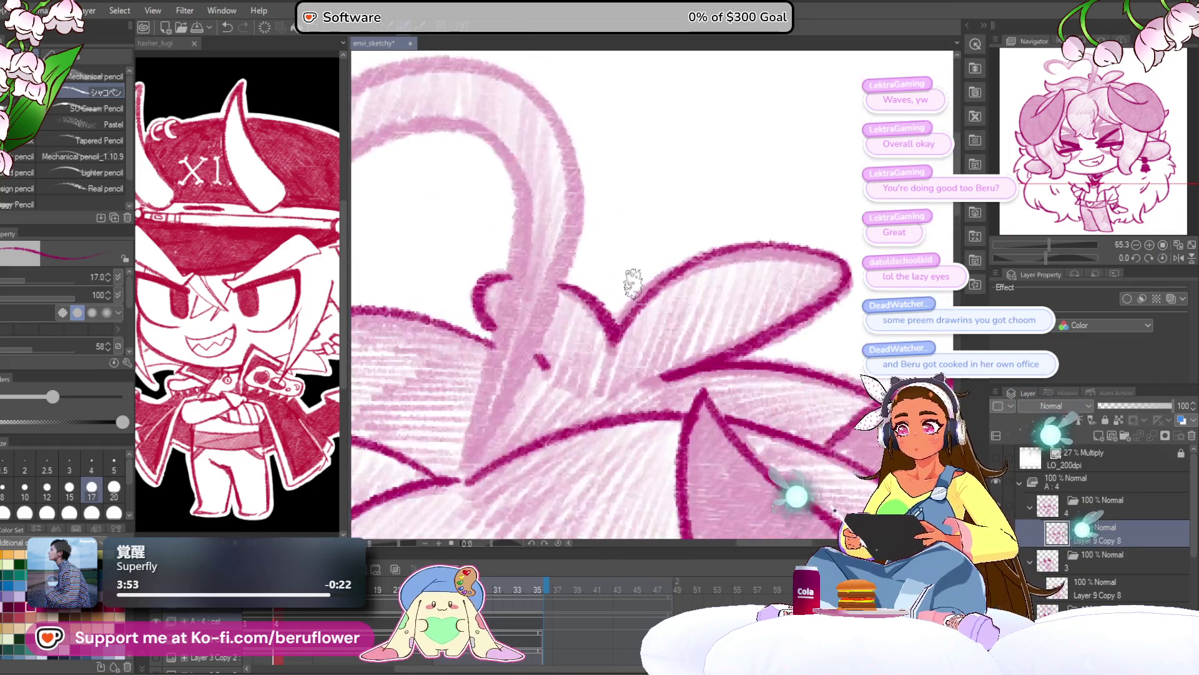
pyautogui.moveTo(614, 196)
pyautogui.mouseDown()
pyautogui.moveTo(613, 275)
pyautogui.moveTo(546, 431)
pyautogui.mouseUp()
pyautogui.moveTo(562, 360)
pyautogui.mouseDown()
pyautogui.moveTo(575, 268)
pyautogui.moveTo(525, 412)
pyautogui.mouseUp()
pyautogui.moveTo(571, 333); pyautogui.dragTo(500, 447)
pyautogui.moveTo(576, 159); pyautogui.dragTo(559, 294)
pyautogui.moveTo(578, 278)
pyautogui.mouseDown()
pyautogui.moveTo(511, 481)
pyautogui.moveTo(513, 432)
pyautogui.mouseUp()
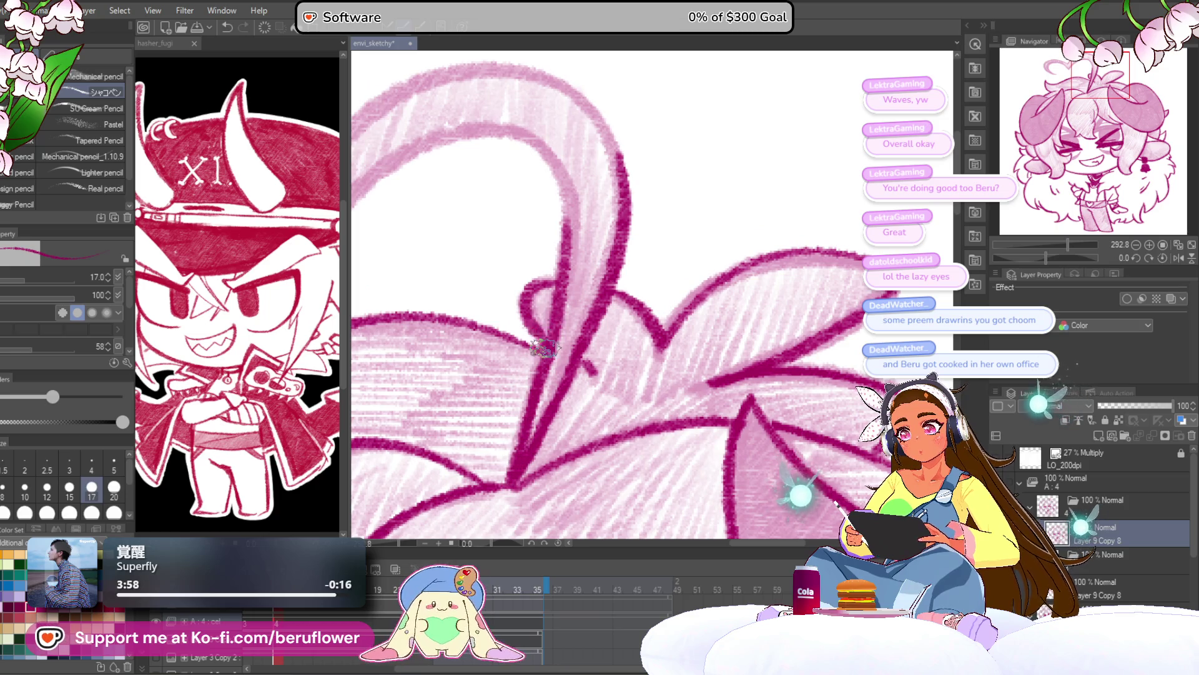
# Tilt and straighten the canvas, then undo the last outline strokes on the heart
pyautogui.scroll(-4, 550, 283)
pyautogui.scroll(2, 549, 283)
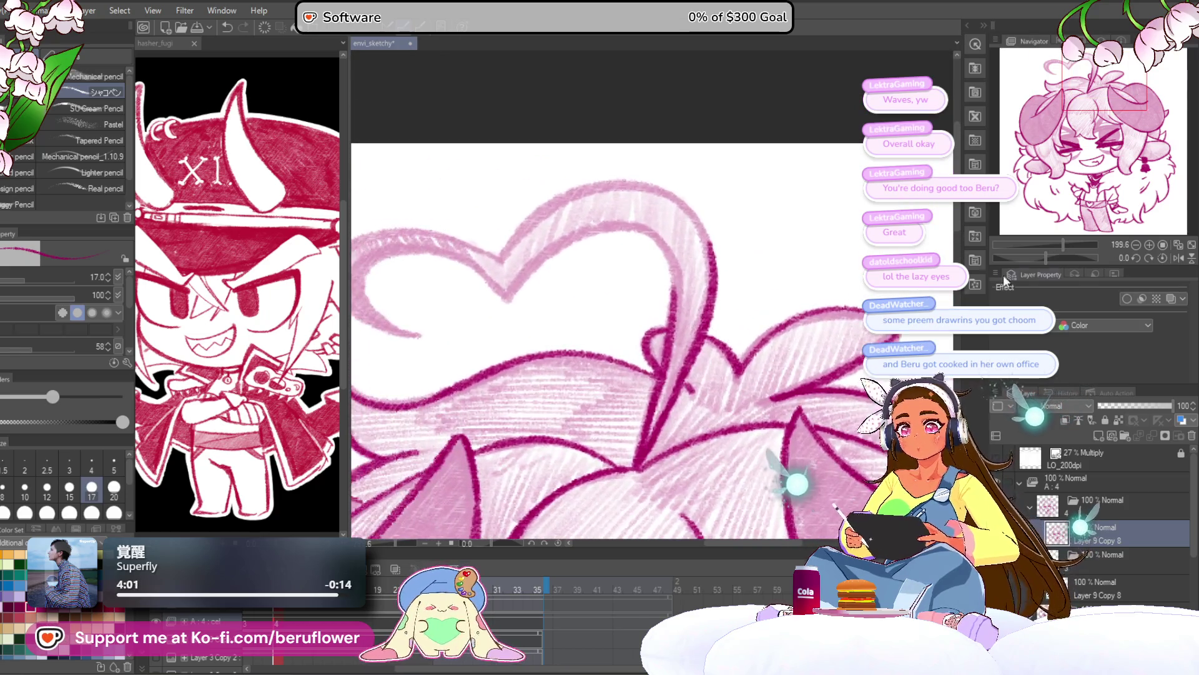
pyautogui.moveTo(1052, 252); pyautogui.dragTo(1036, 253)
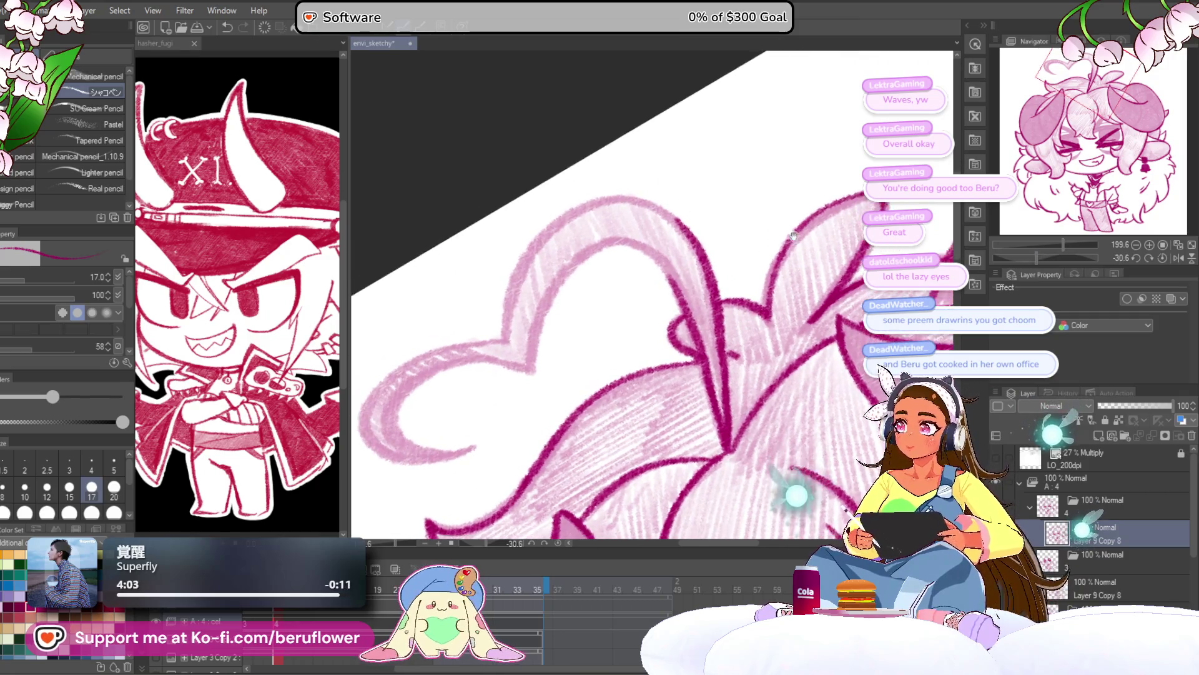
pyautogui.scroll(3, 587, 304)
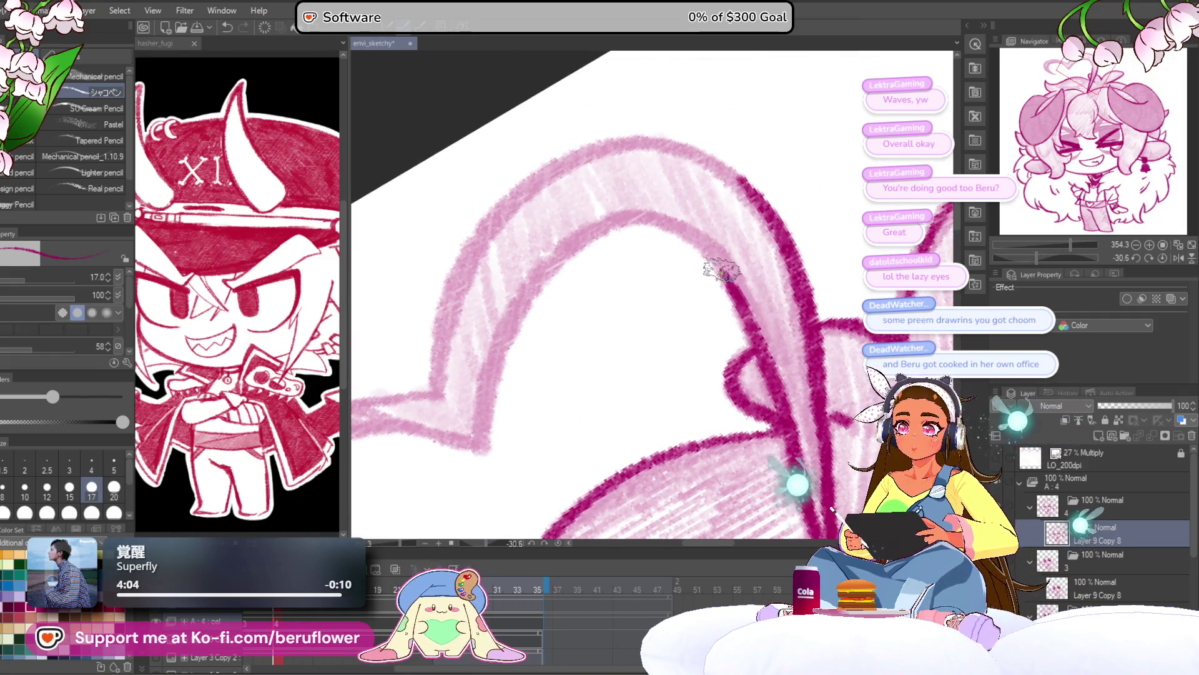
pyautogui.moveTo(494, 381)
pyautogui.mouseDown()
pyautogui.moveTo(532, 455)
pyautogui.moveTo(481, 374)
pyautogui.moveTo(712, 232)
pyautogui.moveTo(702, 313)
pyautogui.moveTo(691, 278)
pyautogui.moveTo(679, 310)
pyautogui.moveTo(616, 339)
pyautogui.moveTo(596, 378)
pyautogui.moveTo(568, 384)
pyautogui.mouseUp()
pyautogui.click(1162, 256)
pyautogui.hotkey('ctrl', 'z')
pyautogui.hotkey('ctrl', 'z')
pyautogui.hotkey('ctrl', 'z')
# Redraw the heart's top edge, left lobe and inner edge in darker magenta
pyautogui.moveTo(713, 306)
pyautogui.mouseDown()
pyautogui.moveTo(554, 254)
pyautogui.moveTo(454, 285)
pyautogui.moveTo(441, 402)
pyautogui.moveTo(569, 449)
pyautogui.mouseUp()
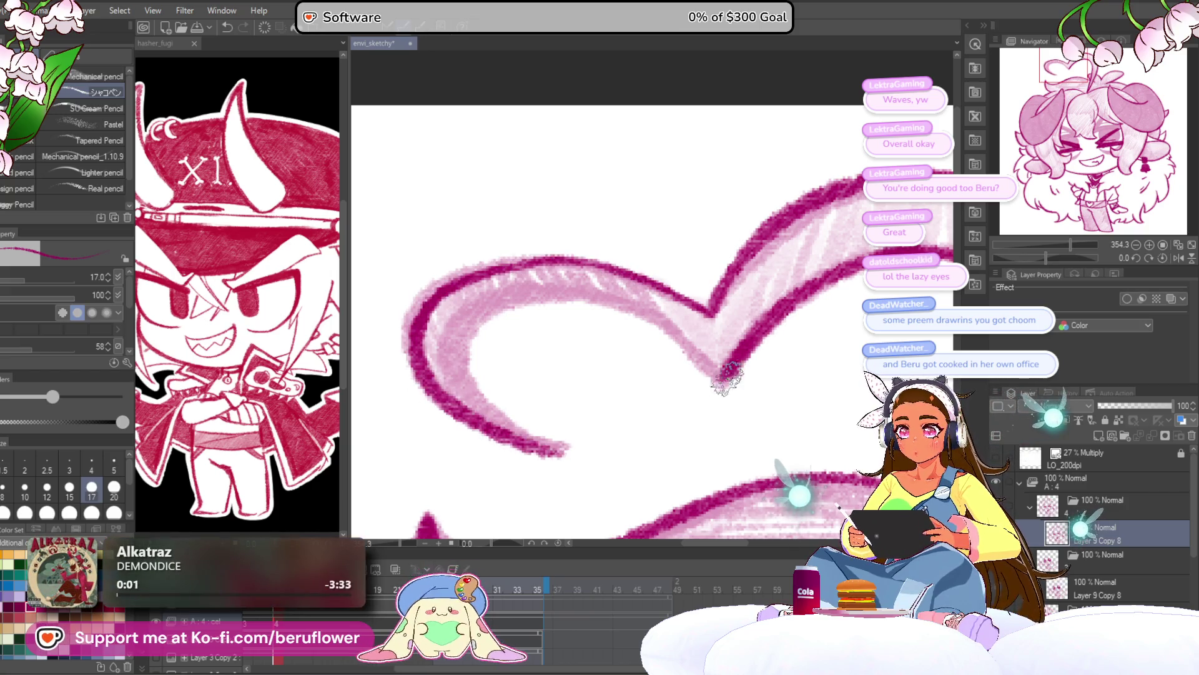
pyautogui.moveTo(718, 375)
pyautogui.mouseDown()
pyautogui.moveTo(618, 292)
pyautogui.moveTo(487, 299)
pyautogui.moveTo(440, 350)
pyautogui.moveTo(574, 453)
pyautogui.moveTo(599, 244)
pyautogui.moveTo(697, 222)
pyautogui.mouseUp()
pyautogui.scroll(-4, 573, 448)
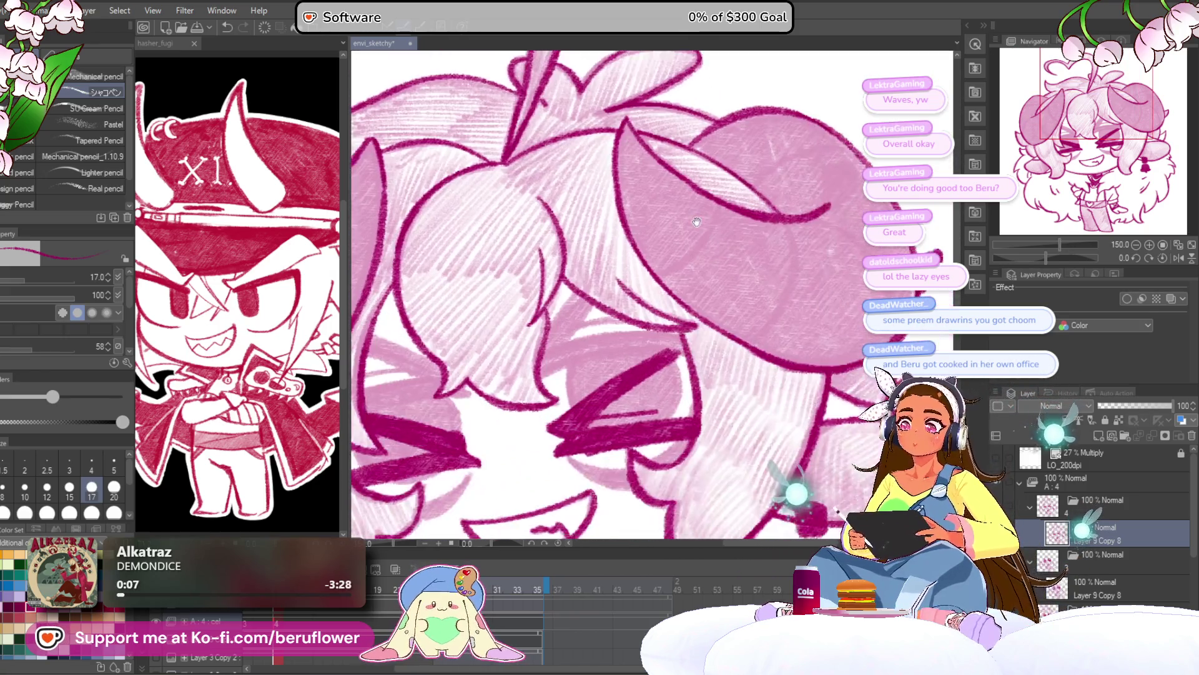
pyautogui.scroll(-3, 696, 222)
pyautogui.scroll(1, 697, 221)
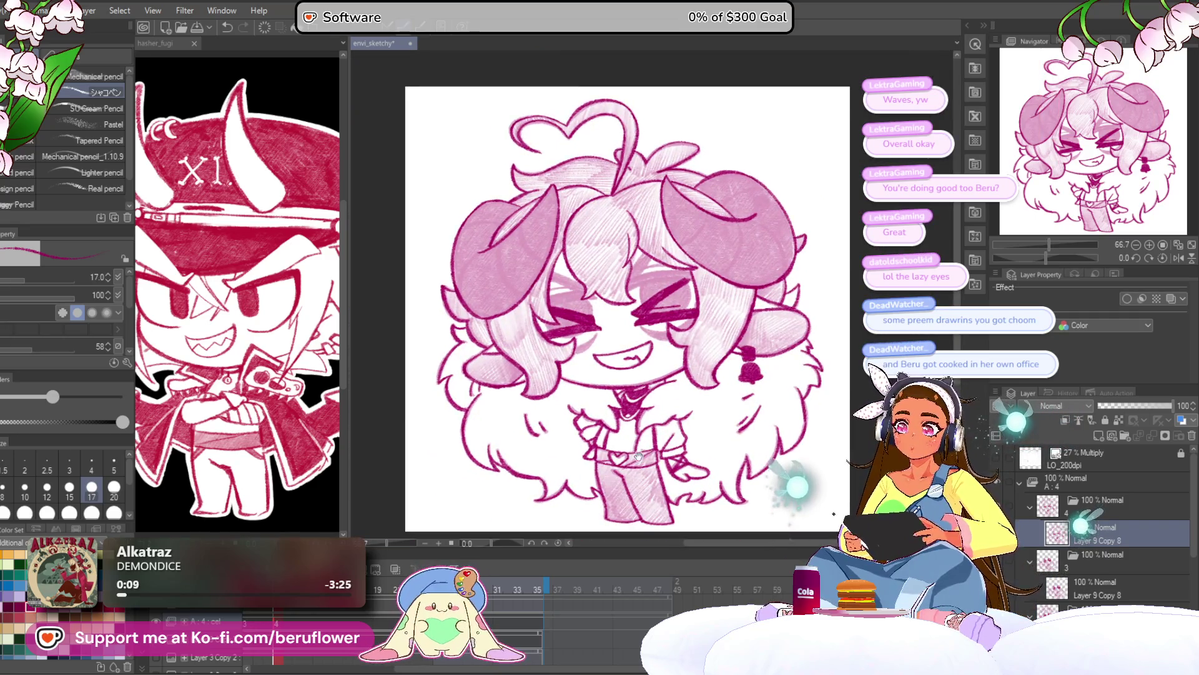
pyautogui.moveTo(481, 530); pyautogui.dragTo(463, 513)
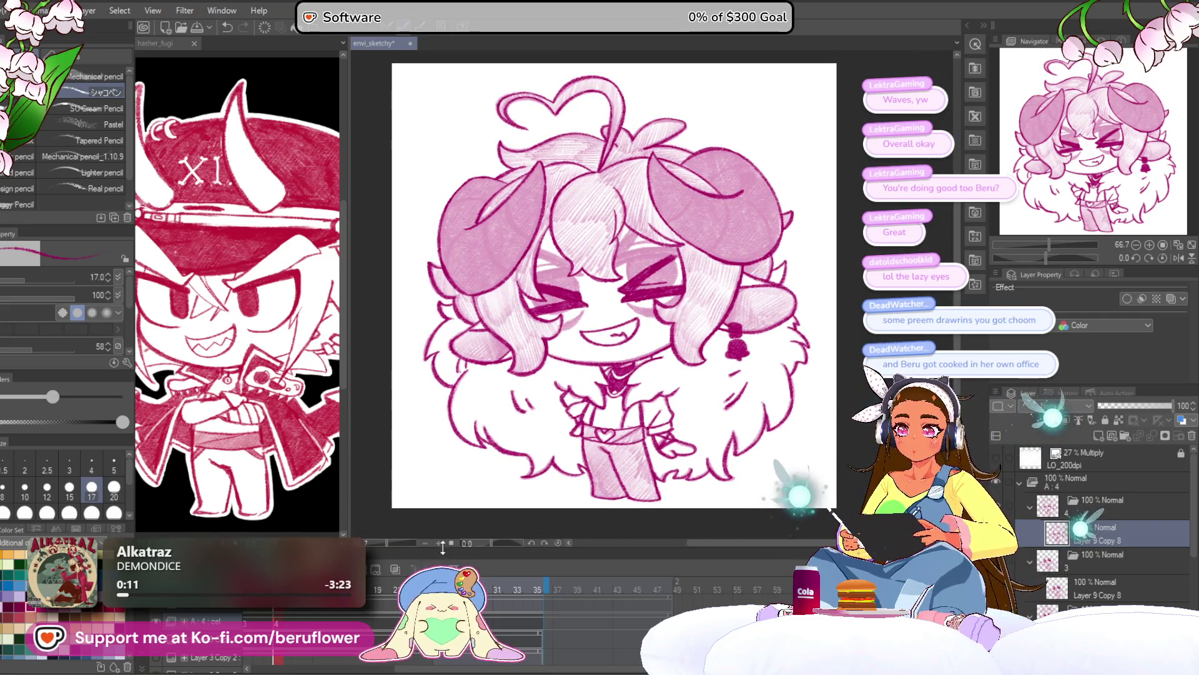
pyautogui.hscroll(-5, 454, 671)
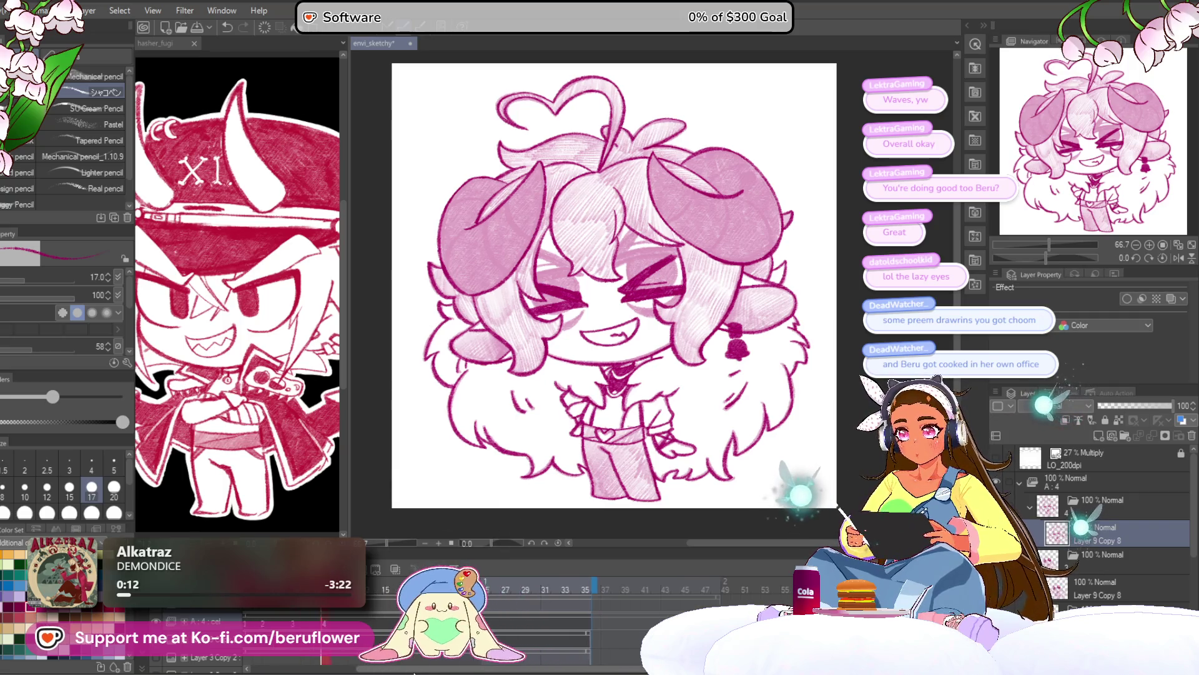
# Select the open-eyed cel in the Timeline and zoom in to frame the character
pyautogui.click(351, 609)
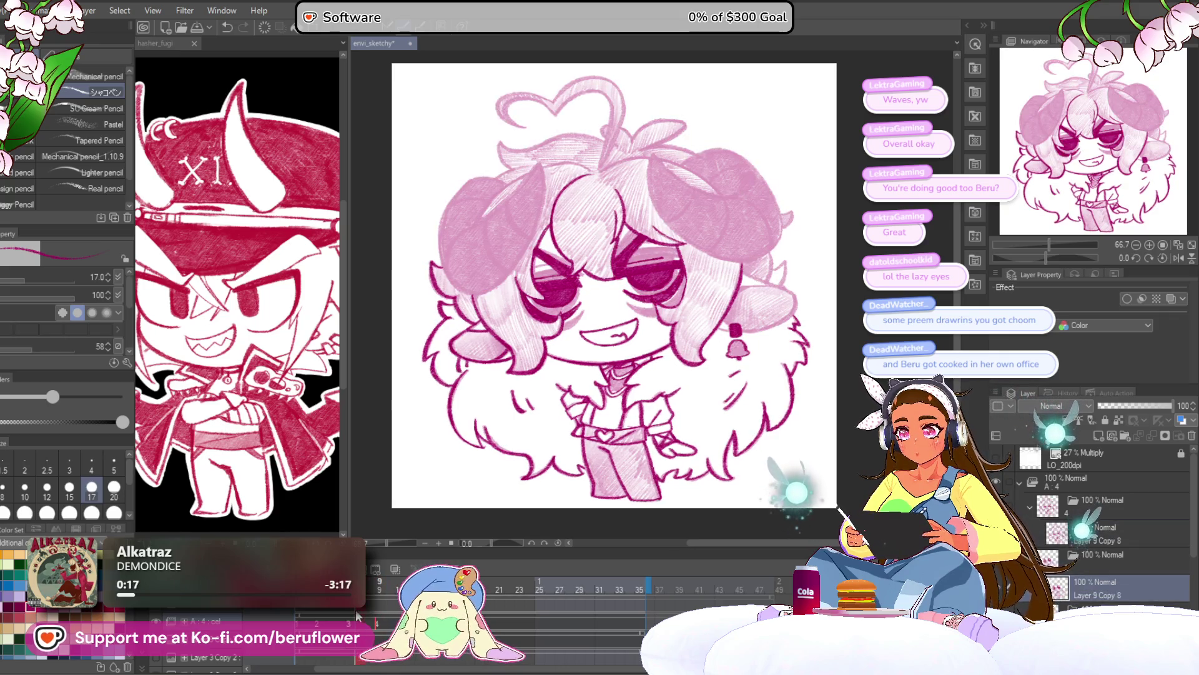
pyautogui.scroll(5, 638, 410)
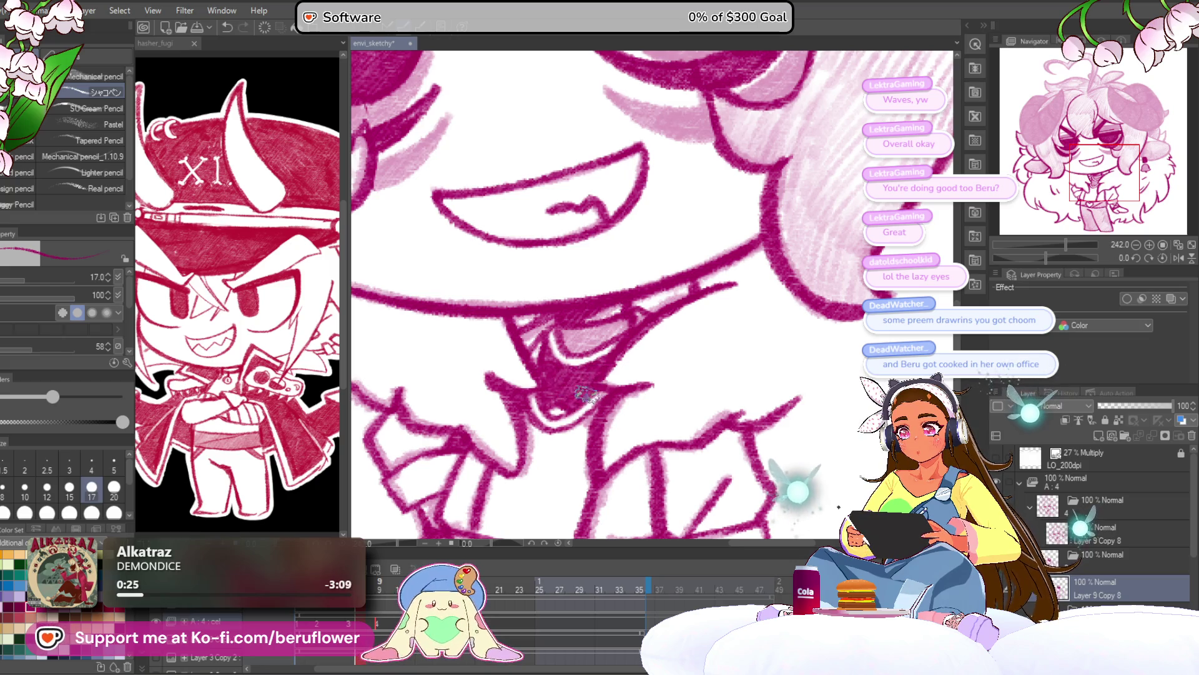
pyautogui.scroll(1, 587, 387)
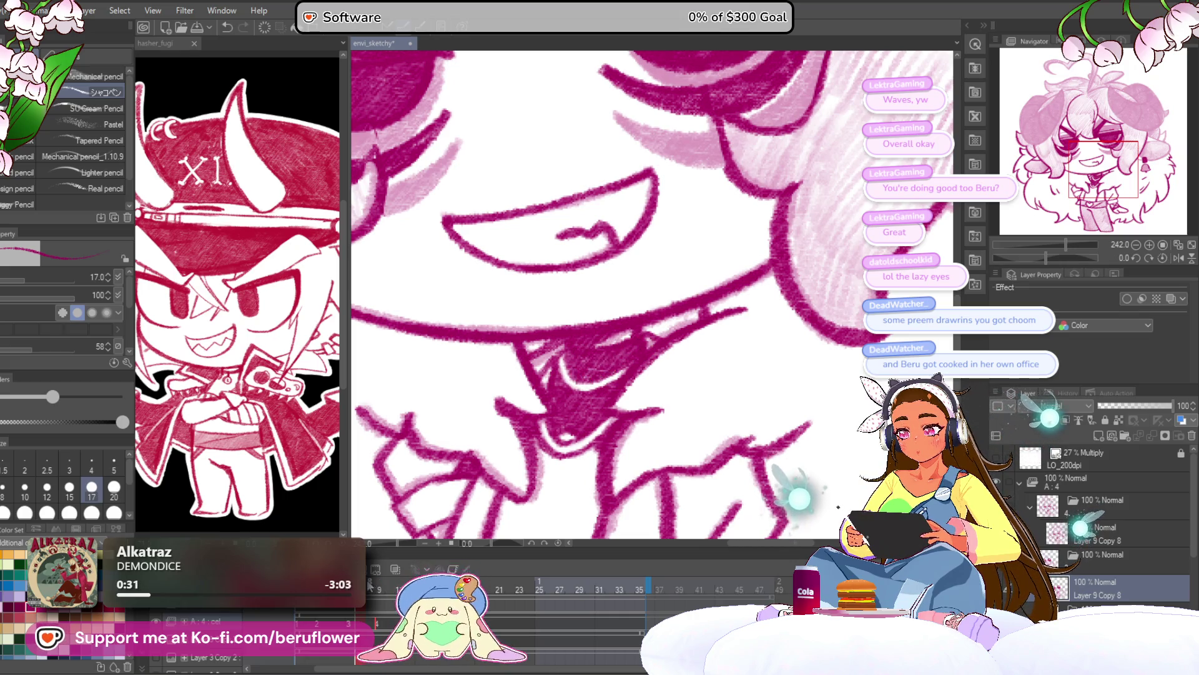
pyautogui.scroll(-8, 590, 348)
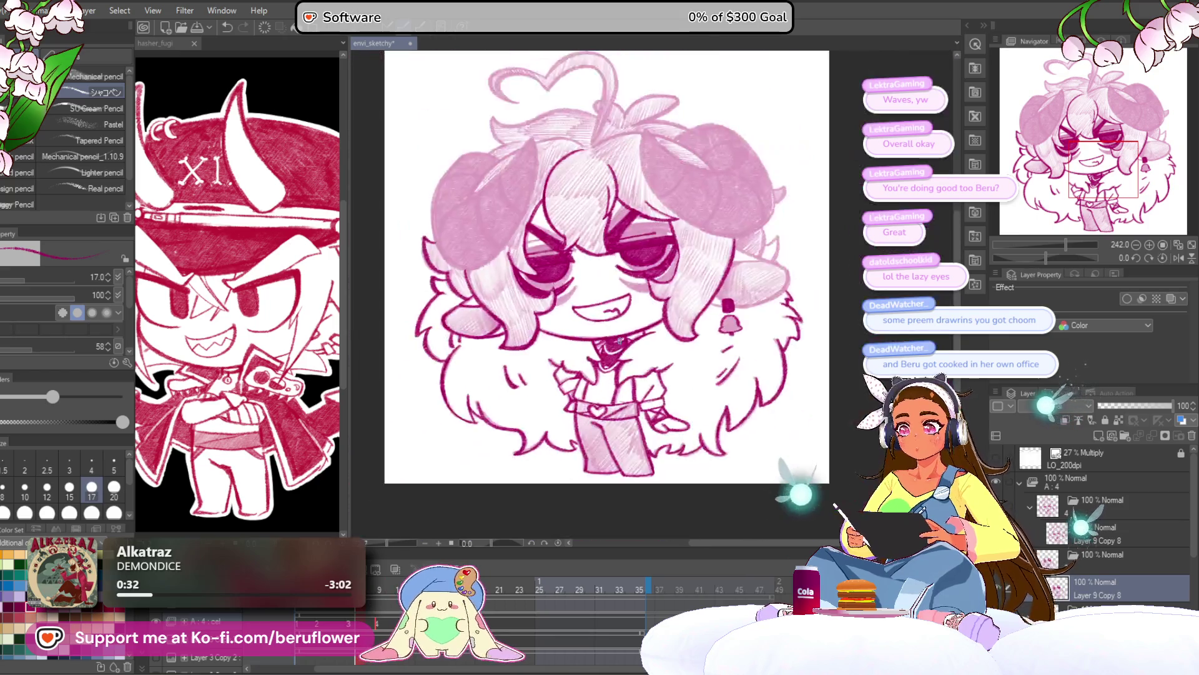
pyautogui.scroll(3, 728, 315)
pyautogui.moveTo(729, 315); pyautogui.dragTo(710, 299)
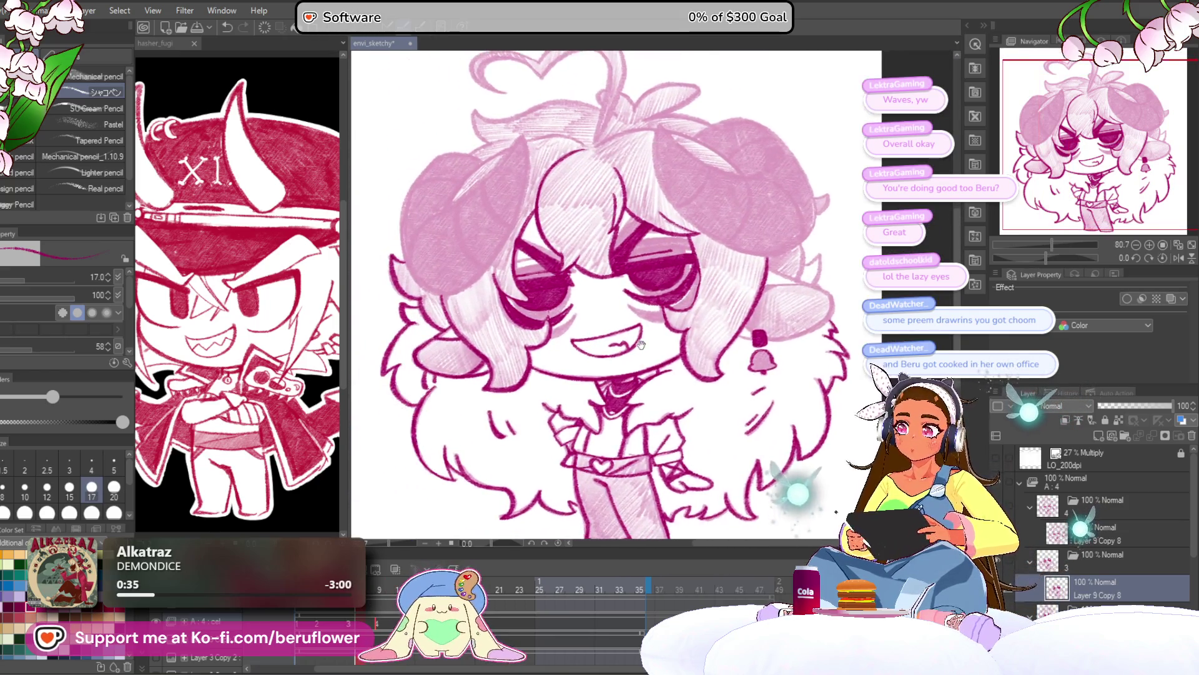
# Rotate the canvas and draw a dark line from the ear down to the earring
pyautogui.moveTo(1053, 249); pyautogui.dragTo(1033, 254)
pyautogui.scroll(5, 561, 298)
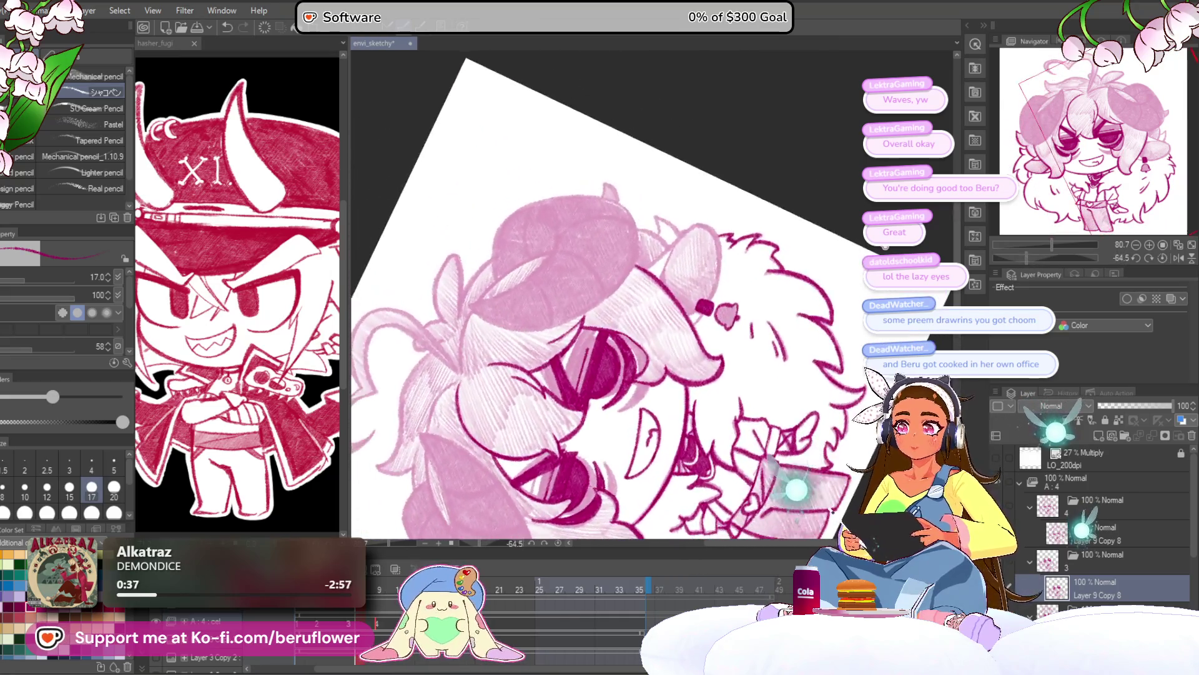
pyautogui.moveTo(560, 298); pyautogui.dragTo(589, 373)
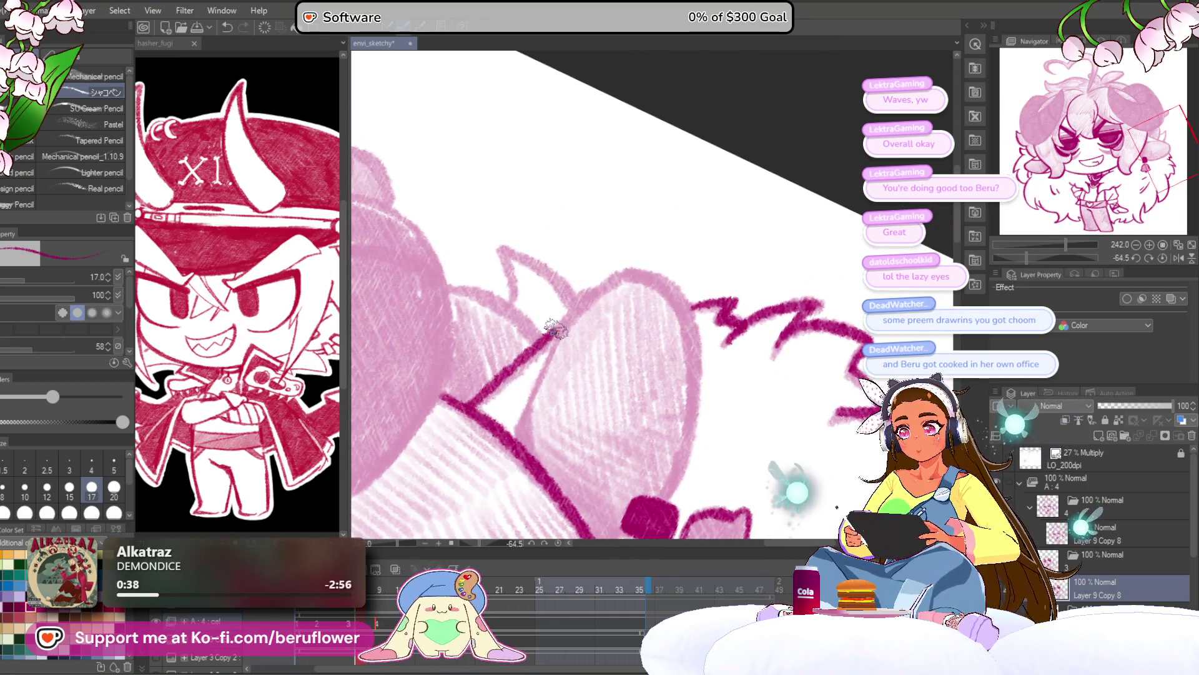
pyautogui.moveTo(662, 286); pyautogui.dragTo(640, 256)
pyautogui.moveTo(674, 330)
pyautogui.mouseDown()
pyautogui.moveTo(664, 274)
pyautogui.moveTo(642, 409)
pyautogui.mouseUp()
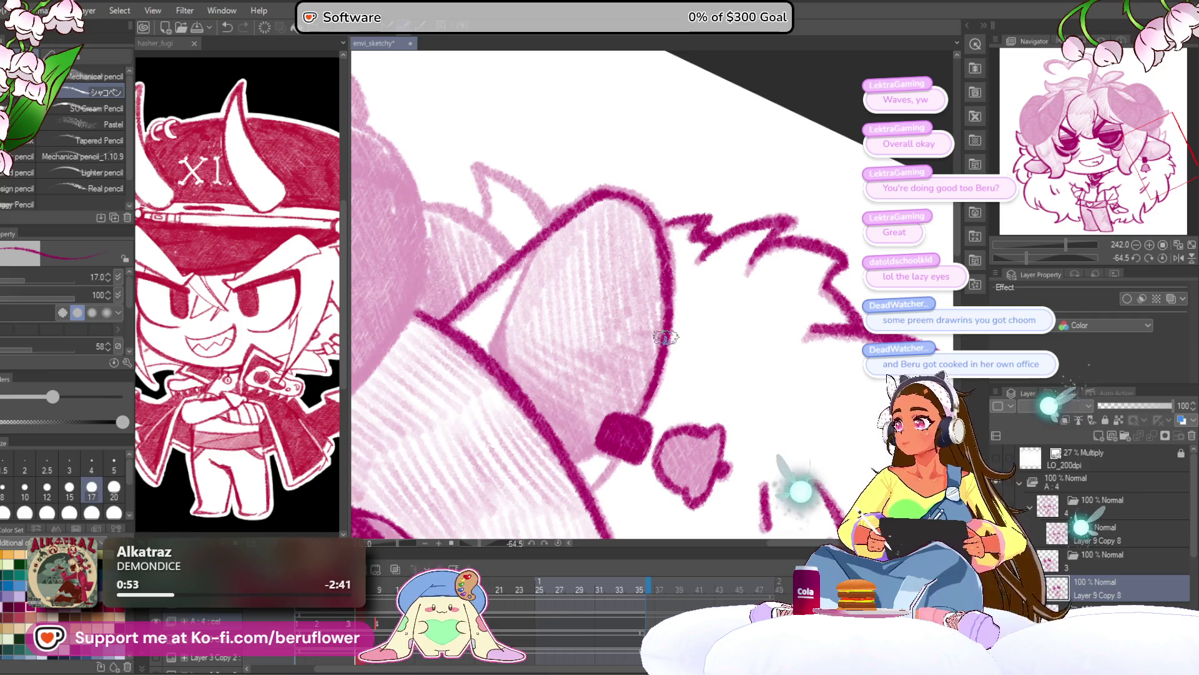
pyautogui.moveTo(653, 384); pyautogui.dragTo(647, 290)
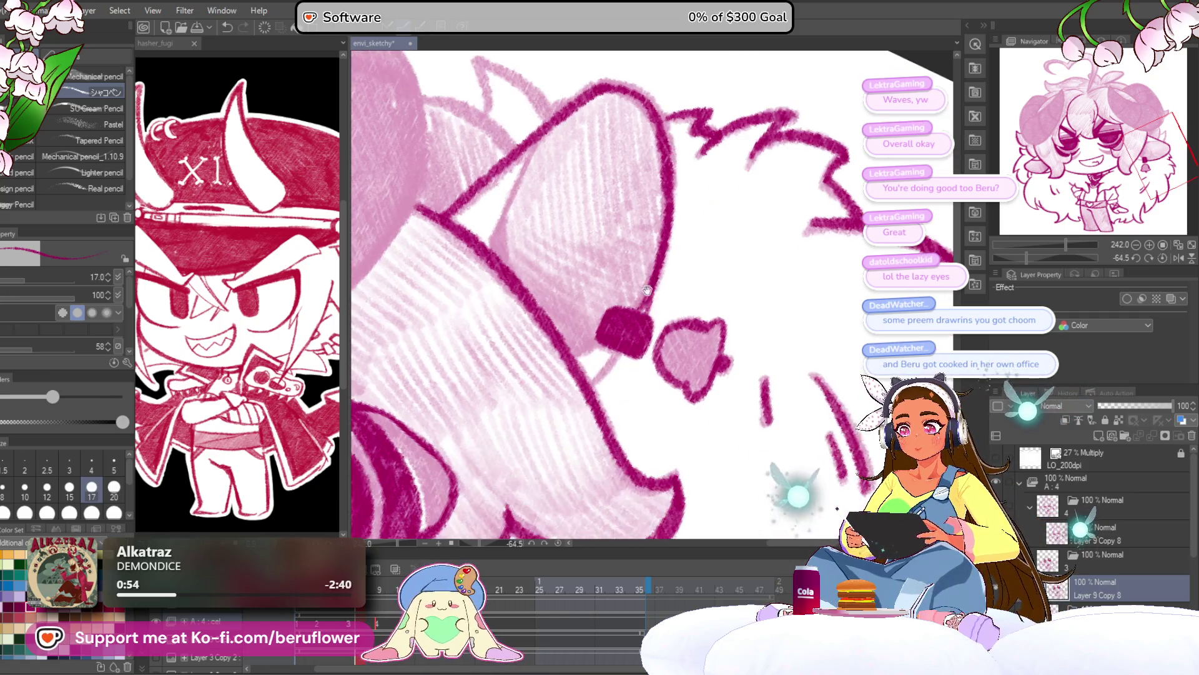
pyautogui.moveTo(576, 356); pyautogui.dragTo(641, 387)
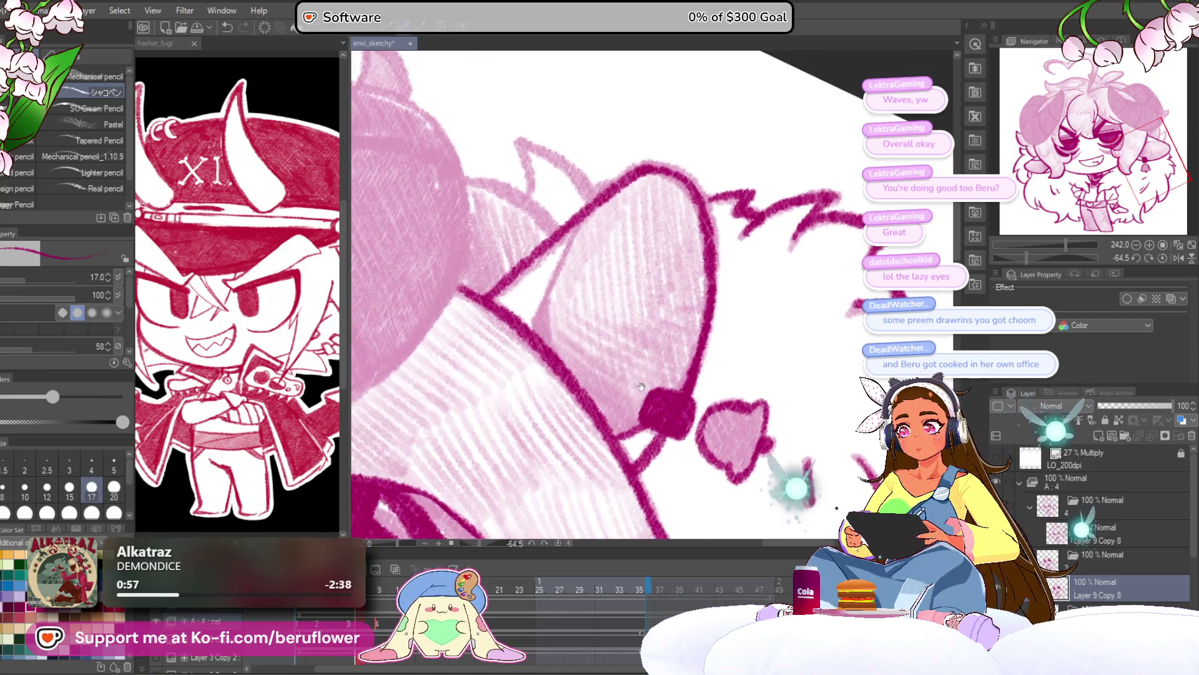
pyautogui.hotkey('ctrl', '-')
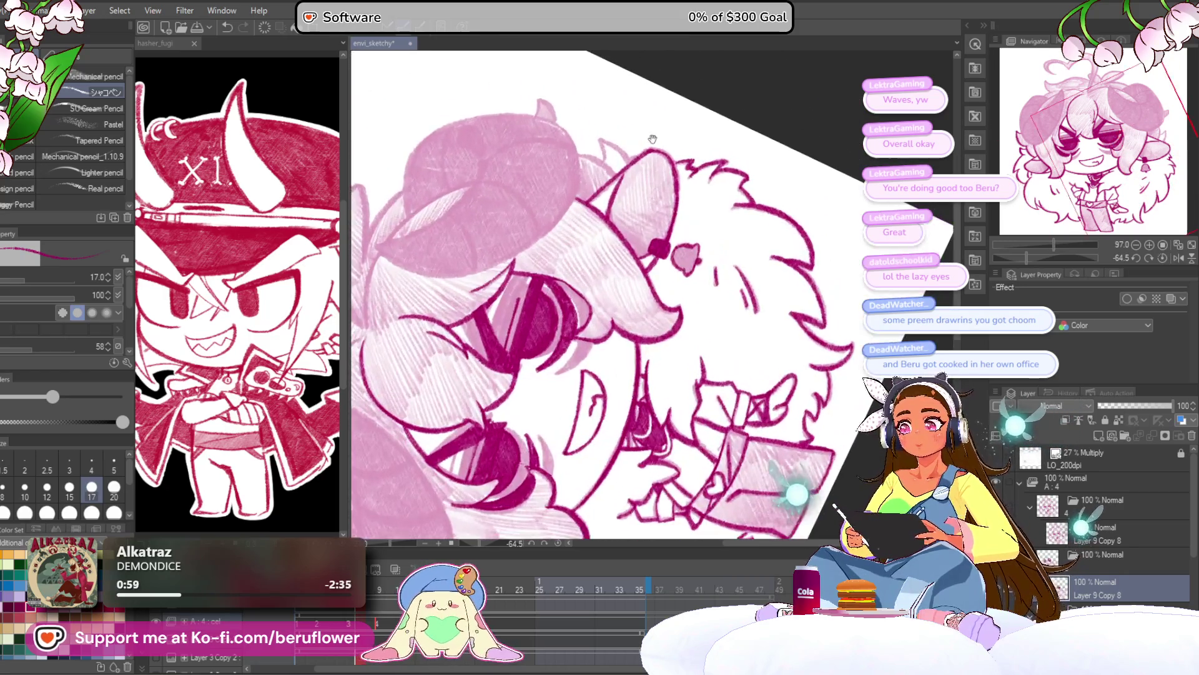
pyautogui.hotkey('ctrl', '+')
# Straighten the canvas and shade the bell earring's left side darker magenta
pyautogui.click(1162, 258)
pyautogui.scroll(6, 756, 293)
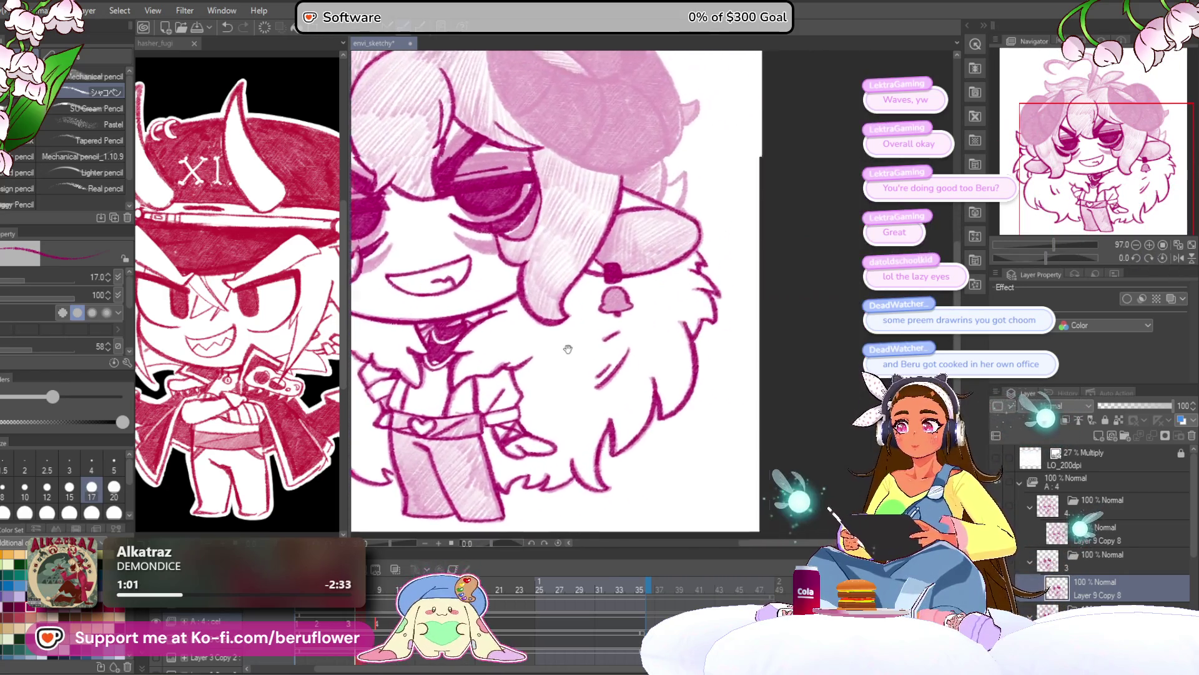
pyautogui.moveTo(756, 293); pyautogui.dragTo(702, 321)
pyautogui.moveTo(625, 331)
pyautogui.mouseDown()
pyautogui.moveTo(643, 300)
pyautogui.moveTo(668, 299)
pyautogui.moveTo(712, 349)
pyautogui.mouseUp()
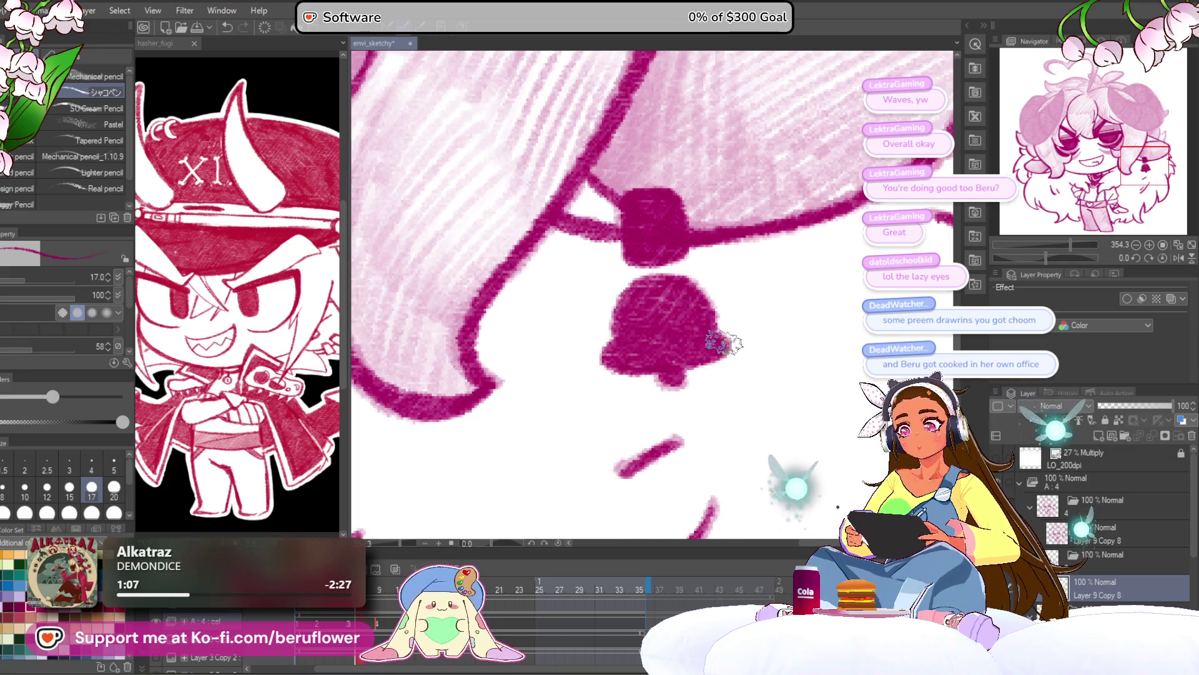
pyautogui.scroll(-5, 724, 343)
pyautogui.scroll(4, 598, 326)
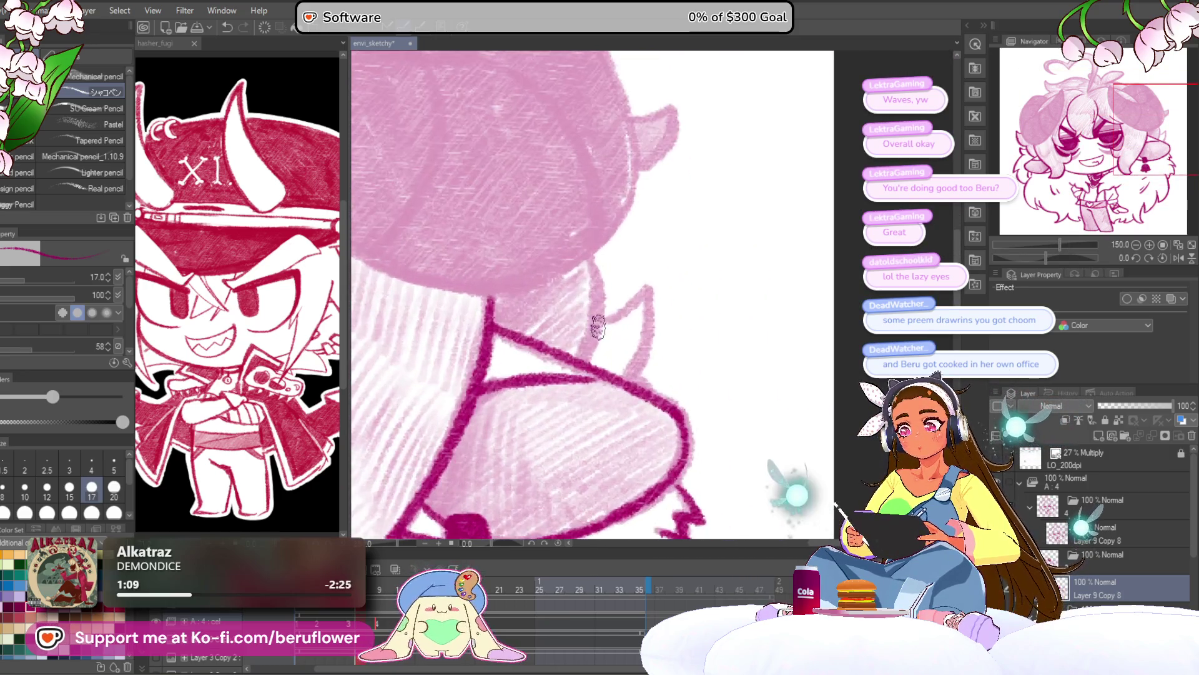
pyautogui.scroll(2, 598, 326)
pyautogui.moveTo(609, 355); pyautogui.dragTo(609, 314)
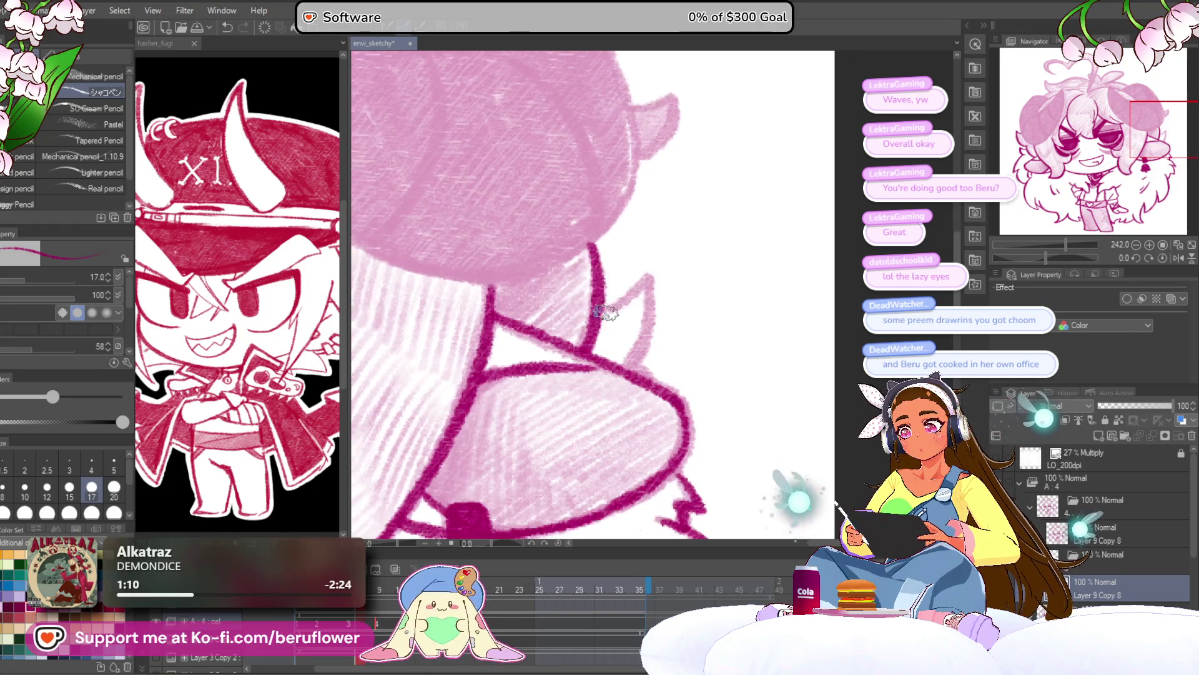
pyautogui.scroll(-5, 652, 384)
pyautogui.scroll(3, 626, 372)
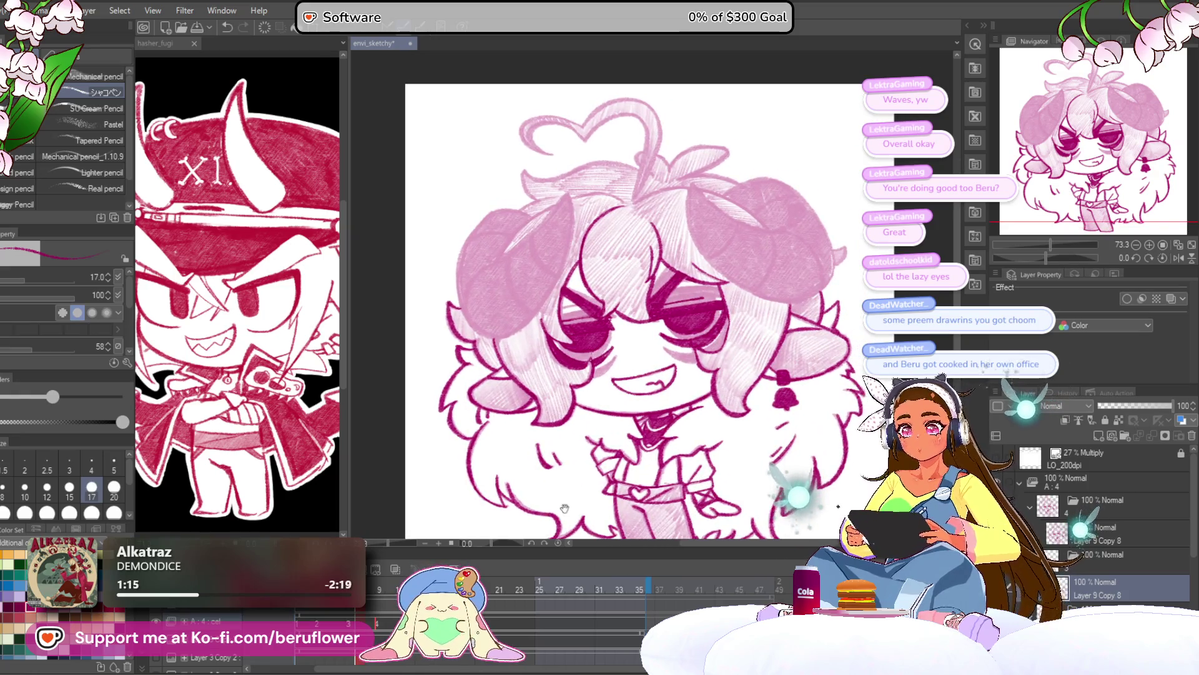
# Tilt the canvas toward the hair and draw a thick dark magenta outline stroke
pyautogui.scroll(4, 741, 293)
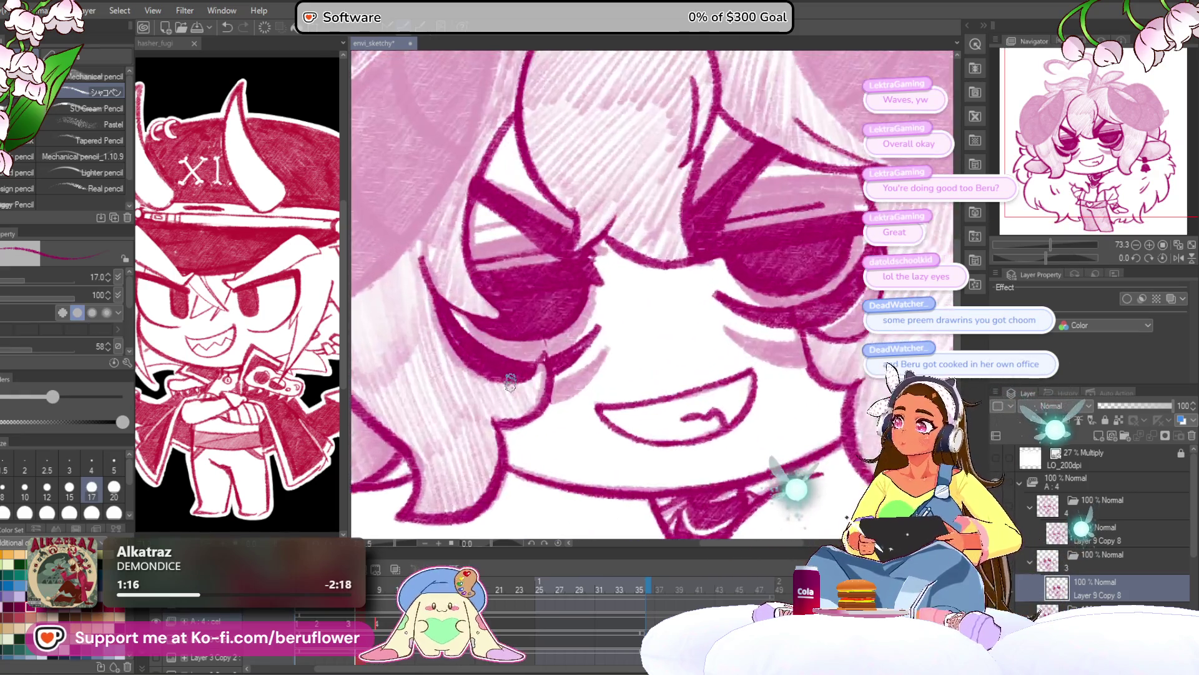
pyautogui.moveTo(742, 293)
pyautogui.mouseDown()
pyautogui.moveTo(668, 233)
pyautogui.moveTo(604, 376)
pyautogui.mouseUp()
pyautogui.moveTo(723, 261); pyautogui.dragTo(516, 204)
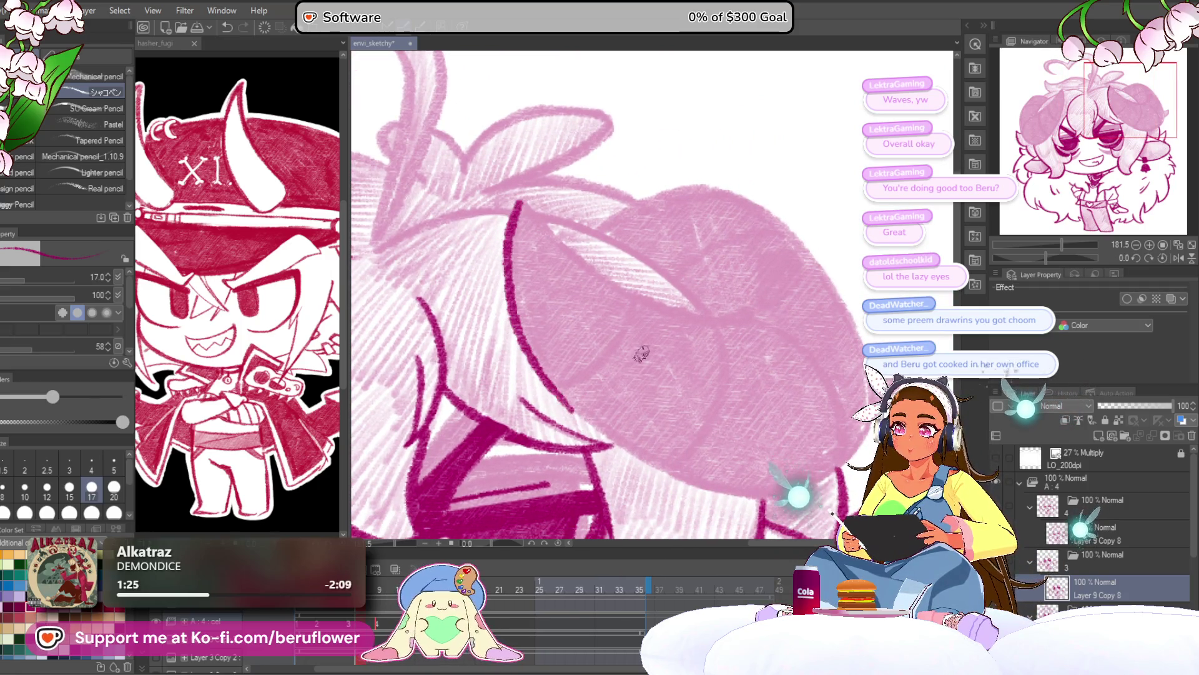
pyautogui.moveTo(1051, 255); pyautogui.dragTo(1078, 256)
pyautogui.scroll(3, 525, 240)
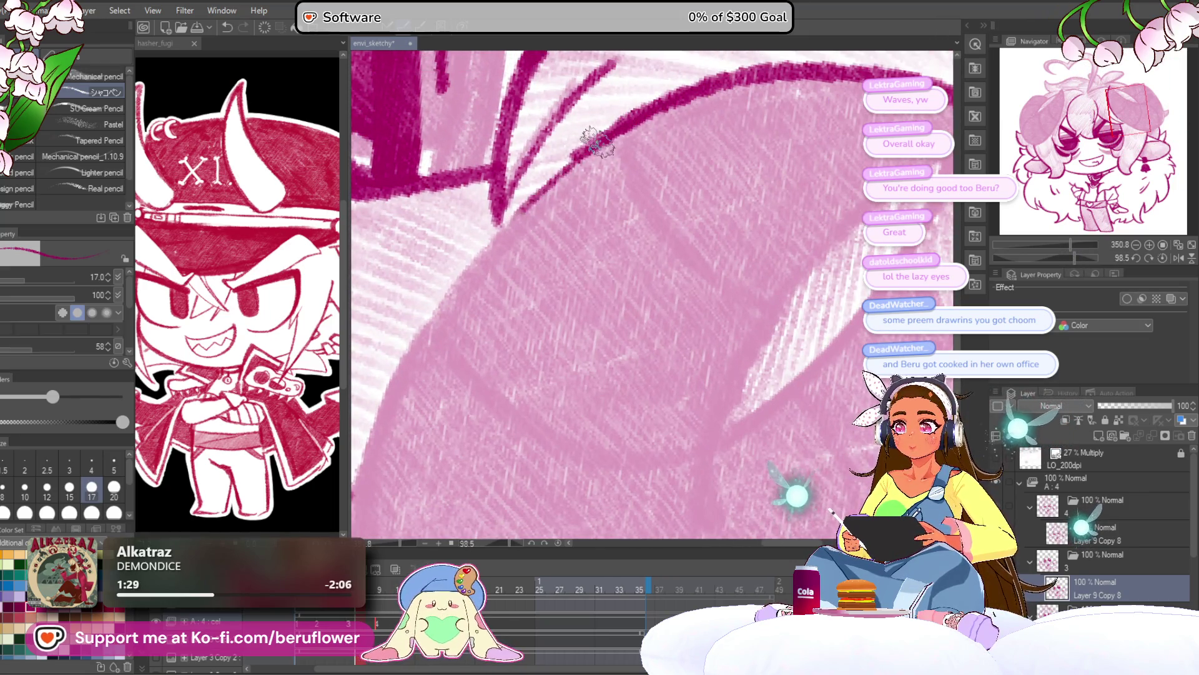
pyautogui.moveTo(510, 131)
pyautogui.mouseDown()
pyautogui.moveTo(402, 335)
pyautogui.moveTo(404, 431)
pyautogui.moveTo(393, 260)
pyautogui.moveTo(423, 395)
pyautogui.moveTo(525, 489)
pyautogui.moveTo(407, 396)
pyautogui.moveTo(525, 493)
pyautogui.moveTo(536, 473)
pyautogui.mouseUp()
pyautogui.scroll(-3, 536, 473)
# Rotate the view the other way and outline the head's edge below the ear
pyautogui.moveTo(775, 294)
pyautogui.mouseDown()
pyautogui.moveTo(717, 241)
pyautogui.moveTo(647, 221)
pyautogui.mouseUp()
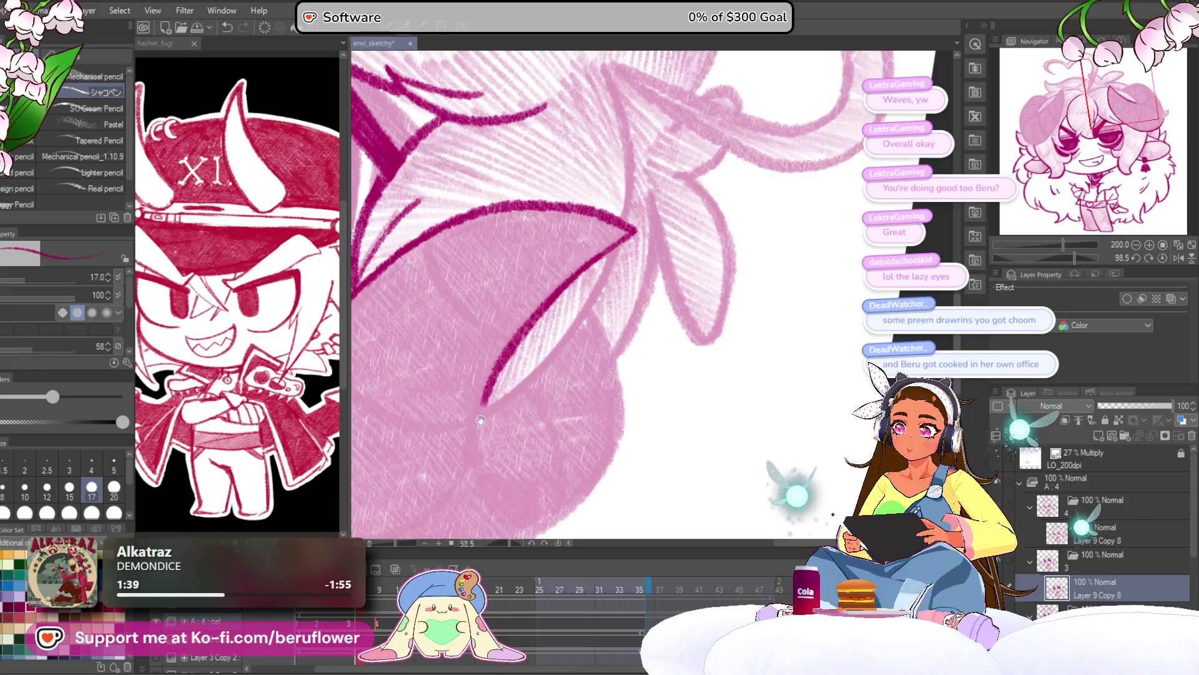
pyautogui.moveTo(481, 420); pyautogui.dragTo(500, 346)
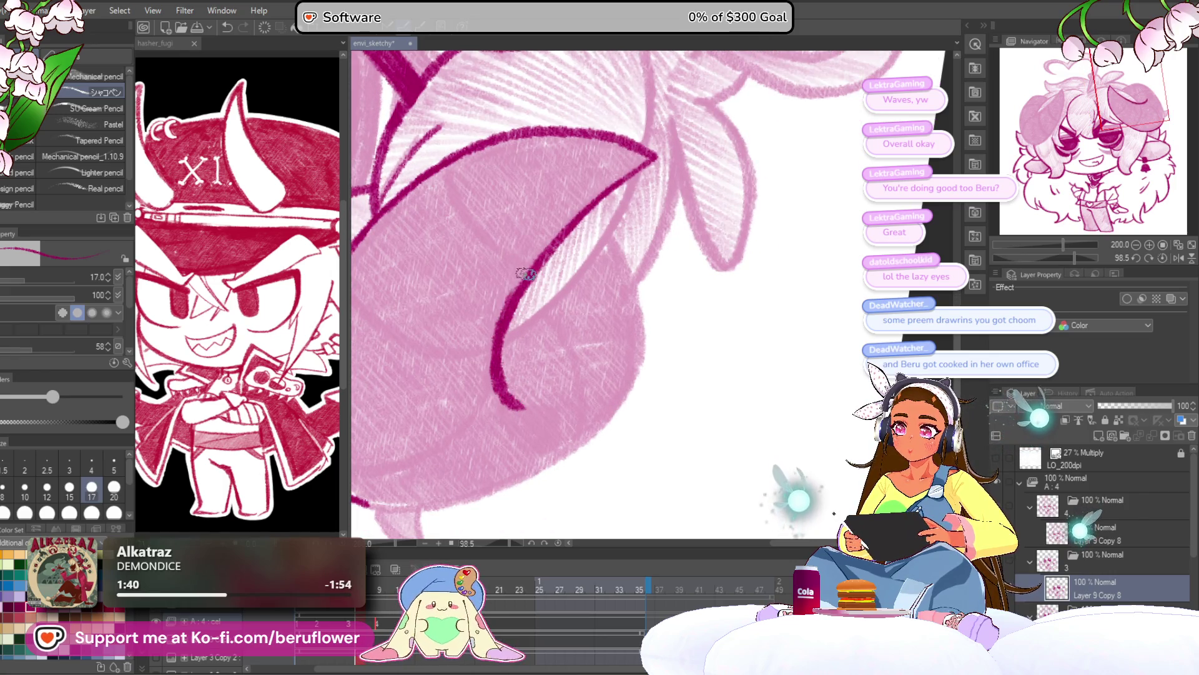
pyautogui.moveTo(518, 291); pyautogui.dragTo(468, 285)
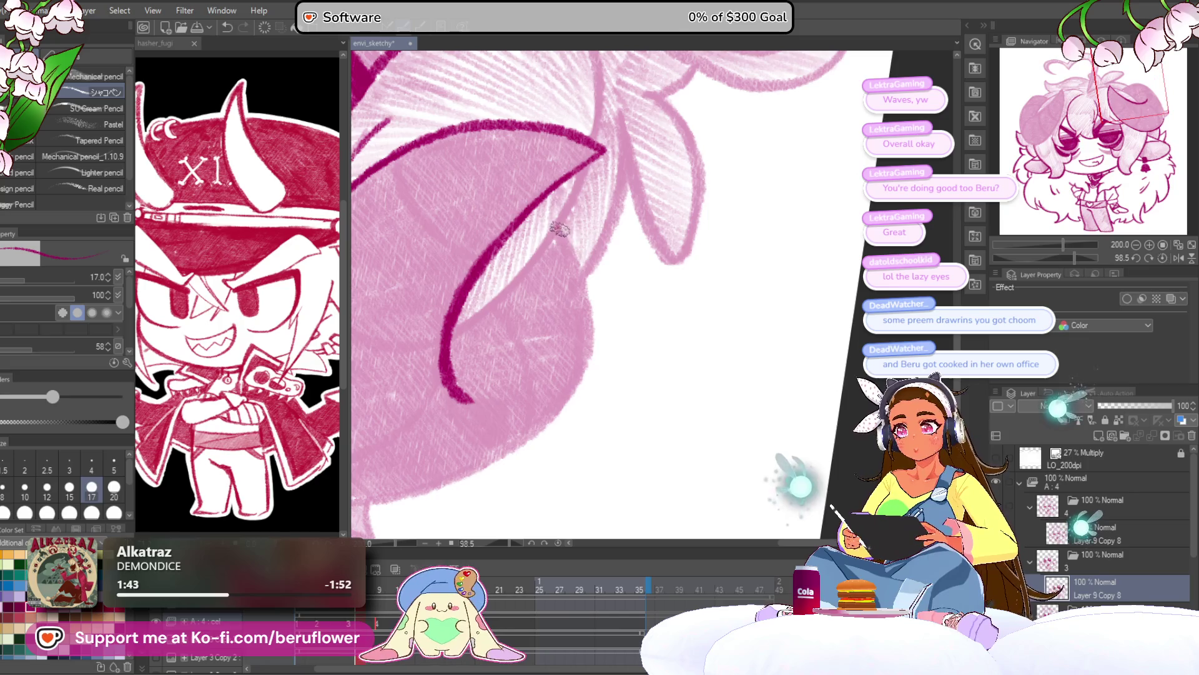
pyautogui.moveTo(1087, 254); pyautogui.dragTo(1017, 255)
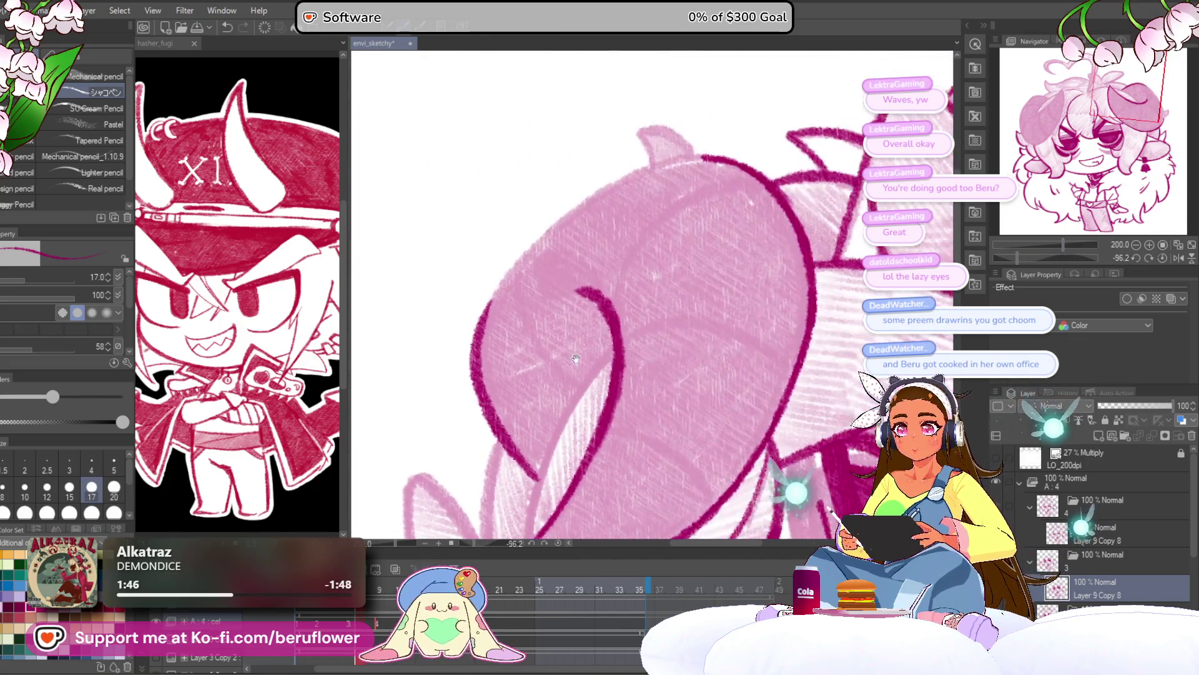
pyautogui.scroll(2, 602, 213)
pyautogui.moveTo(770, 117)
pyautogui.mouseDown()
pyautogui.moveTo(665, 142)
pyautogui.moveTo(415, 350)
pyautogui.moveTo(375, 406)
pyautogui.moveTo(368, 454)
pyautogui.mouseUp()
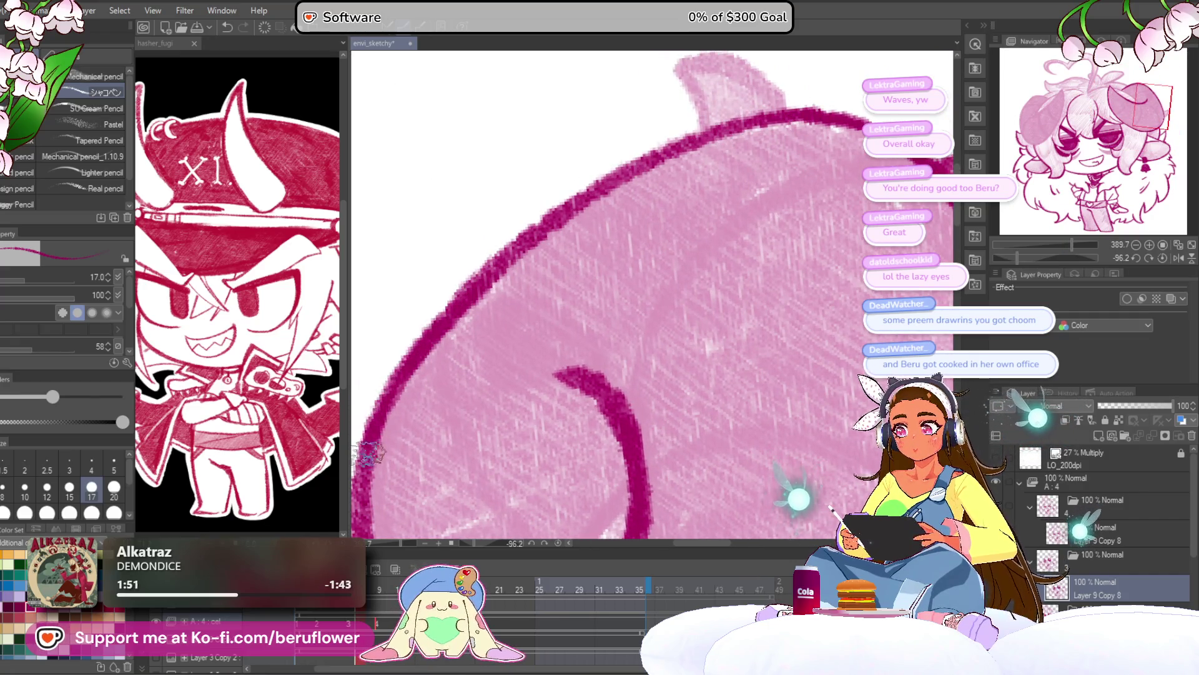
pyautogui.scroll(-5, 769, 293)
# Hatch dark shading strokes beside the ear outline
pyautogui.moveTo(769, 294); pyautogui.dragTo(769, 205)
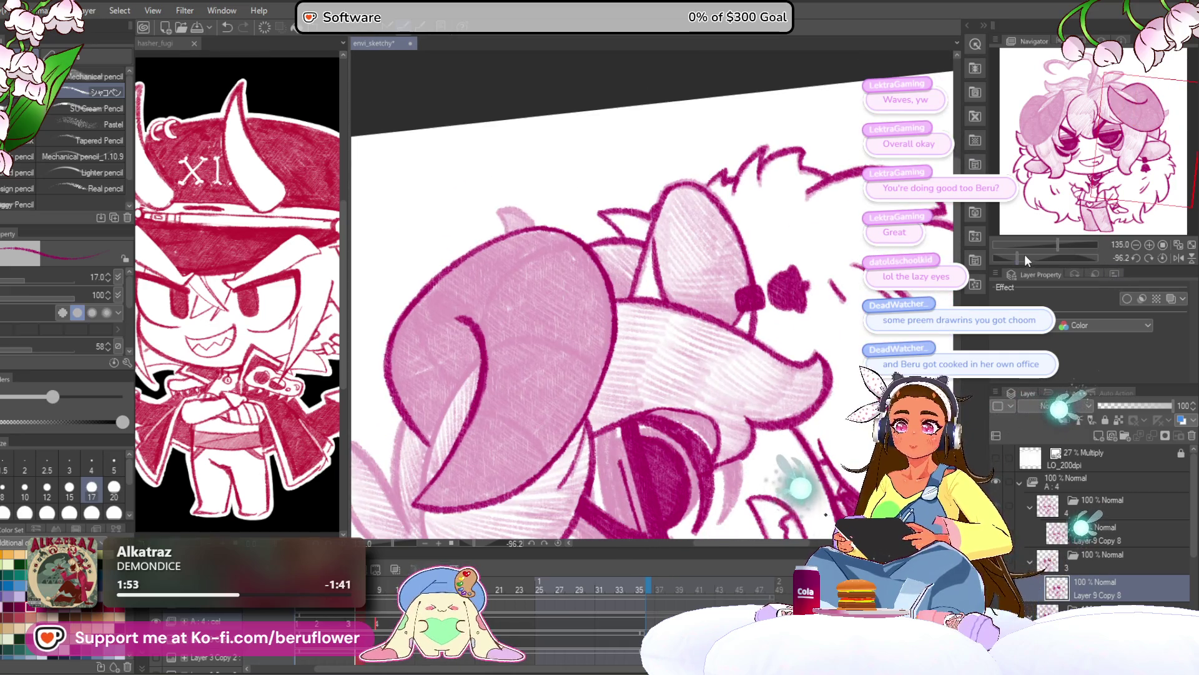
pyautogui.click(1025, 258)
pyautogui.scroll(3, 702, 169)
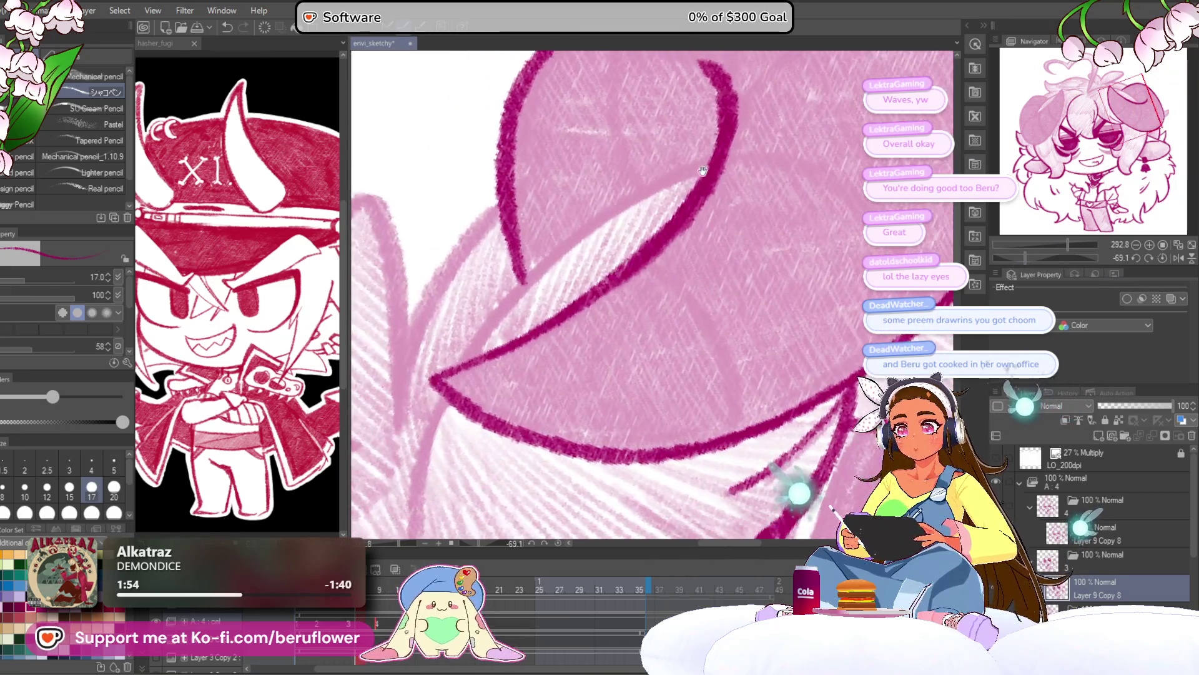
pyautogui.moveTo(684, 169)
pyautogui.mouseDown()
pyautogui.moveTo(518, 280)
pyautogui.moveTo(453, 375)
pyautogui.moveTo(487, 292)
pyautogui.moveTo(461, 423)
pyautogui.moveTo(473, 494)
pyautogui.mouseUp()
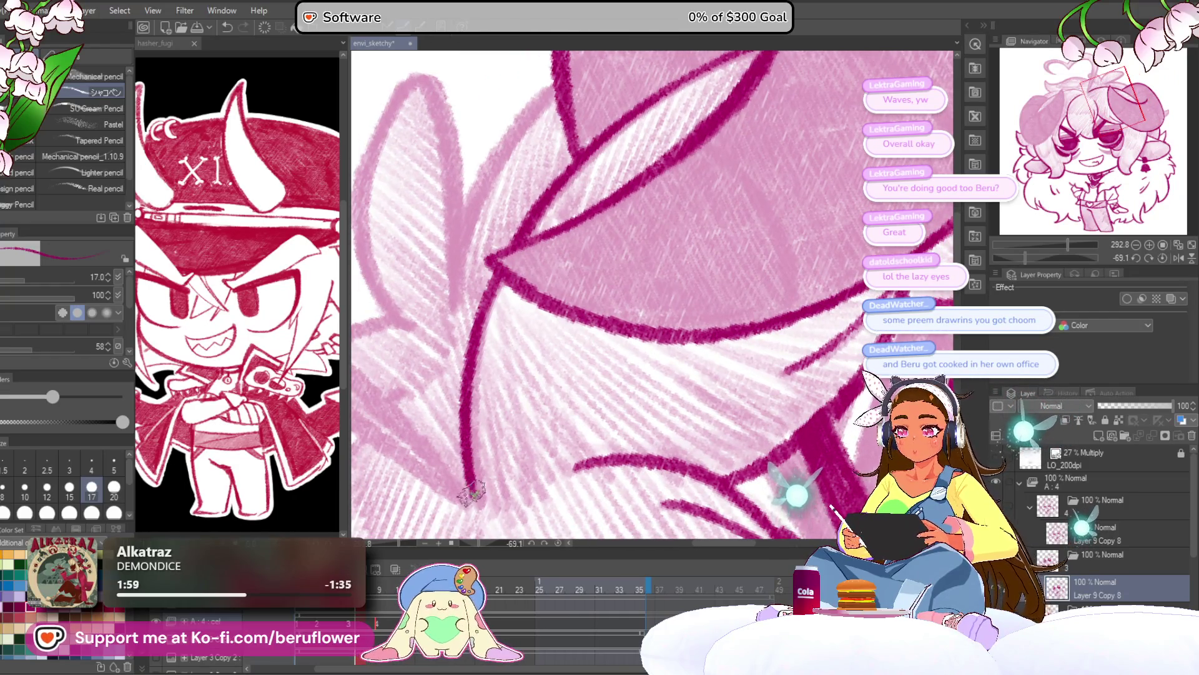
pyautogui.scroll(-4, 486, 305)
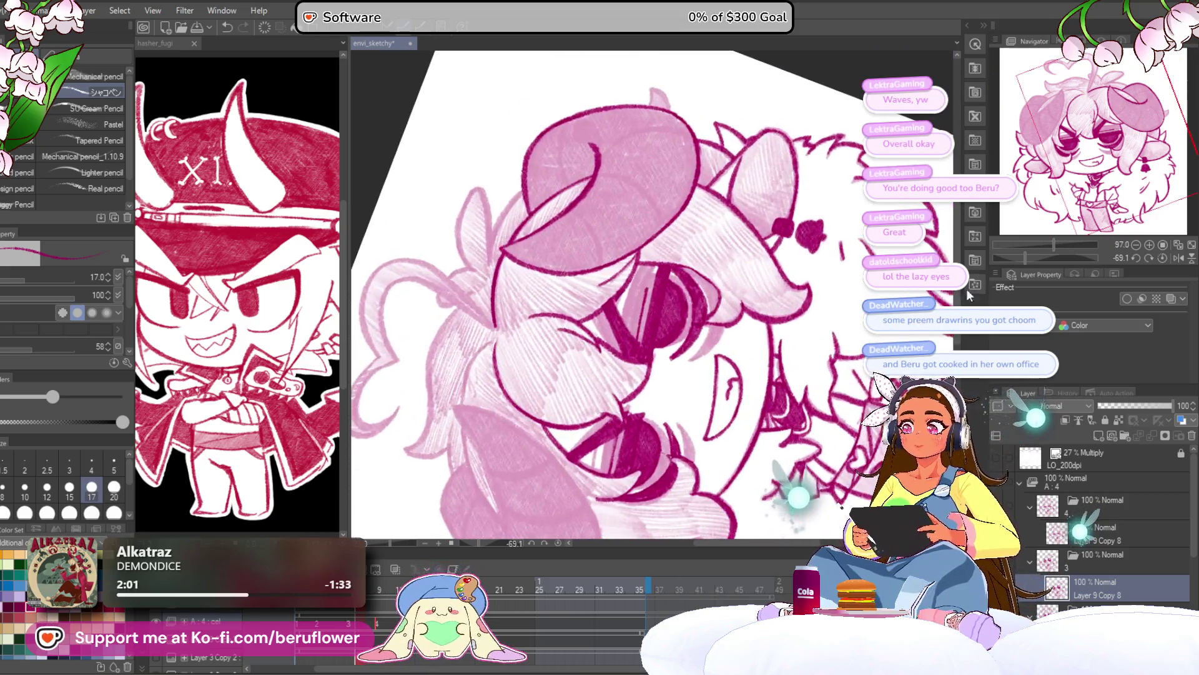
# Reset the view upright and pan over to the horn tip
pyautogui.click(1161, 260)
pyautogui.moveTo(686, 287); pyautogui.dragTo(639, 253)
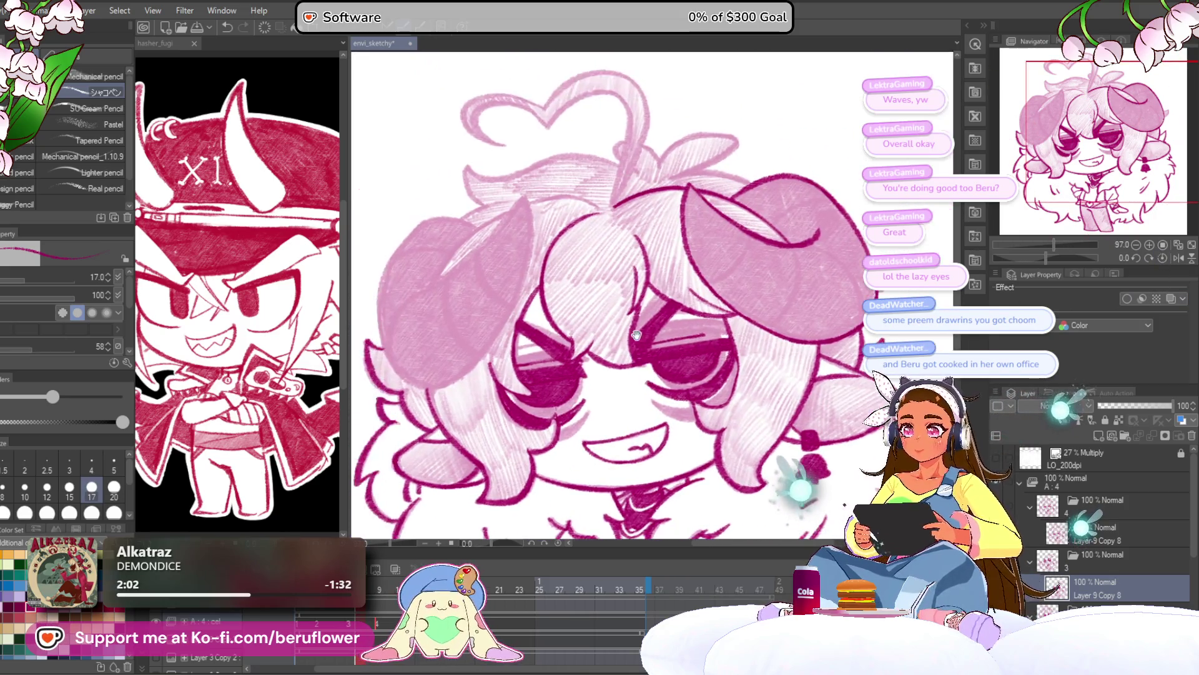
pyautogui.moveTo(652, 395); pyautogui.dragTo(530, 446)
pyautogui.moveTo(617, 267)
pyautogui.mouseDown()
pyautogui.moveTo(586, 258)
pyautogui.moveTo(541, 288)
pyautogui.mouseUp()
pyautogui.scroll(8, 574, 262)
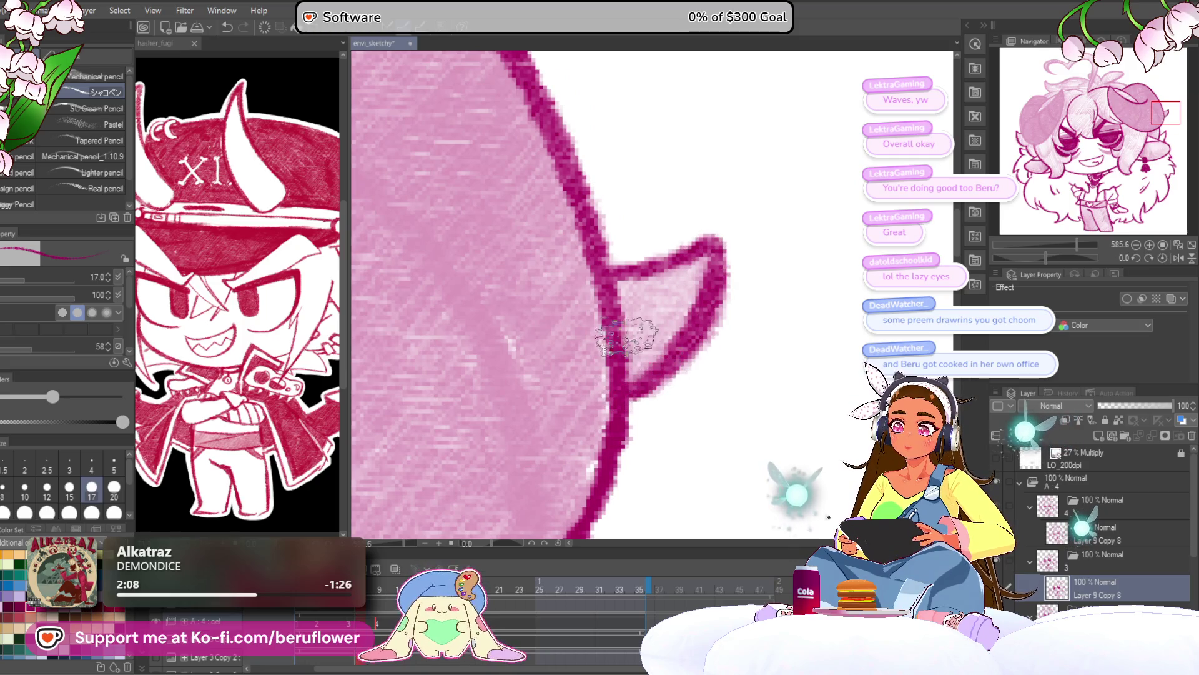
pyautogui.scroll(-5, 606, 406)
pyautogui.scroll(-6, 606, 406)
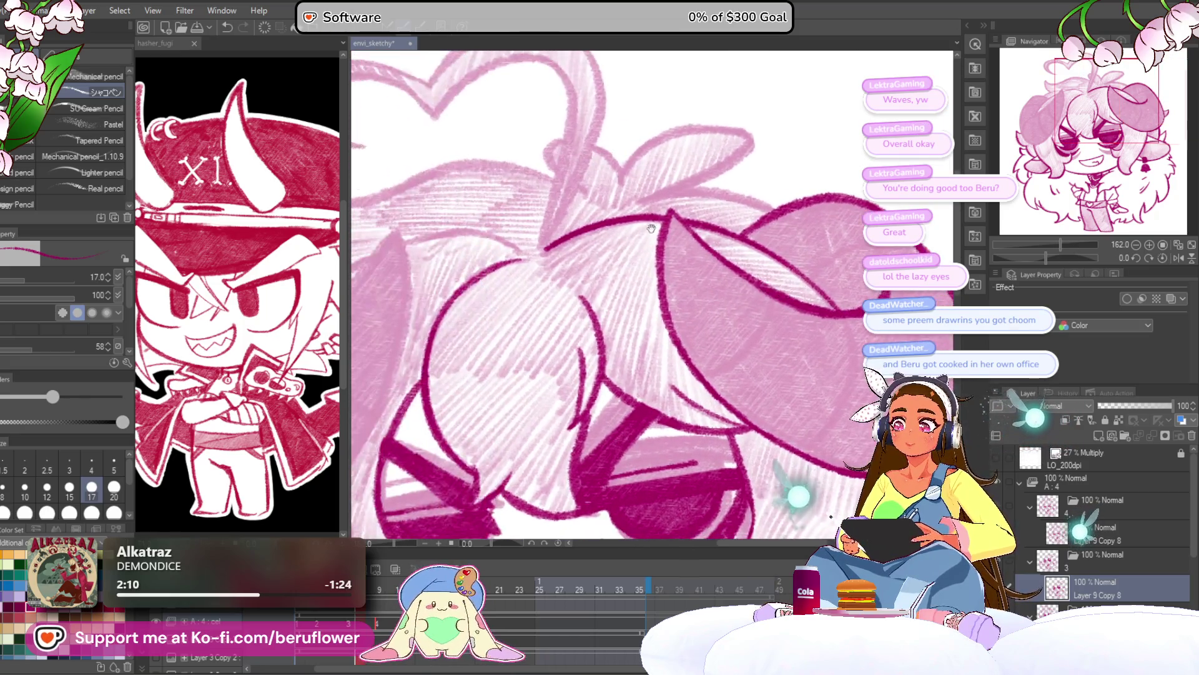
# Outline the horn around its tip in dark magenta
pyautogui.moveTo(1041, 256); pyautogui.dragTo(1034, 255)
pyautogui.scroll(5, 684, 186)
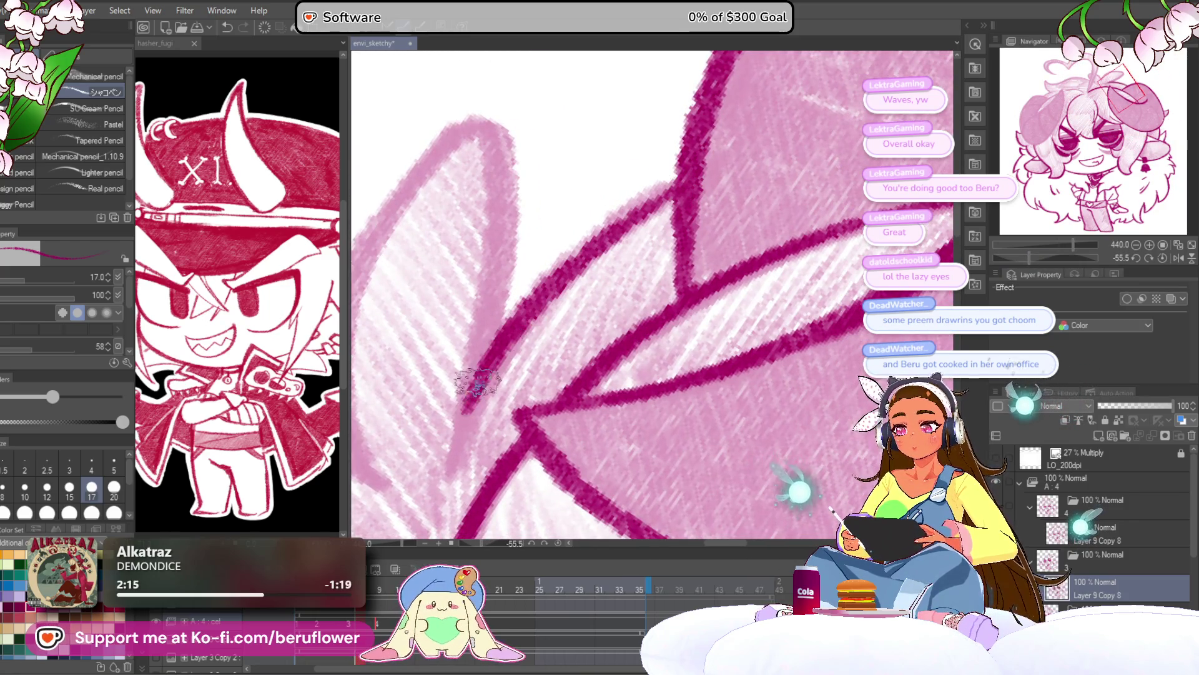
pyautogui.moveTo(1031, 254); pyautogui.dragTo(1041, 253)
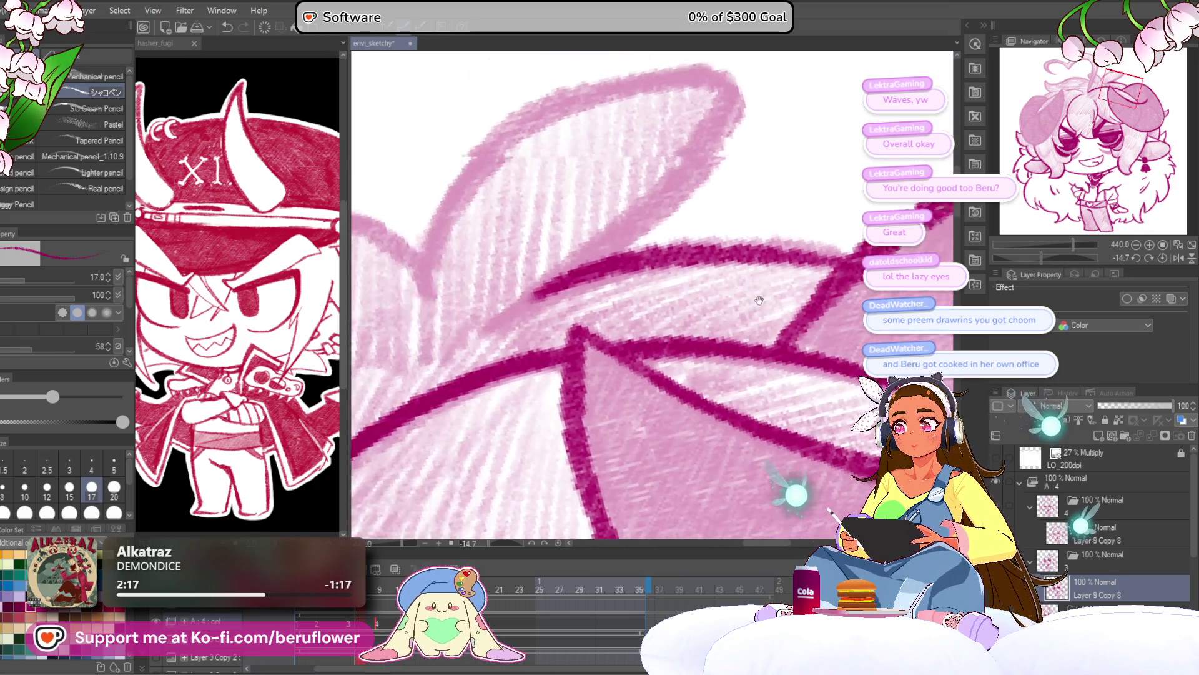
pyautogui.moveTo(511, 292)
pyautogui.mouseDown()
pyautogui.moveTo(776, 122)
pyautogui.moveTo(812, 150)
pyautogui.moveTo(749, 243)
pyautogui.moveTo(619, 351)
pyautogui.mouseUp()
pyautogui.scroll(-2, 619, 354)
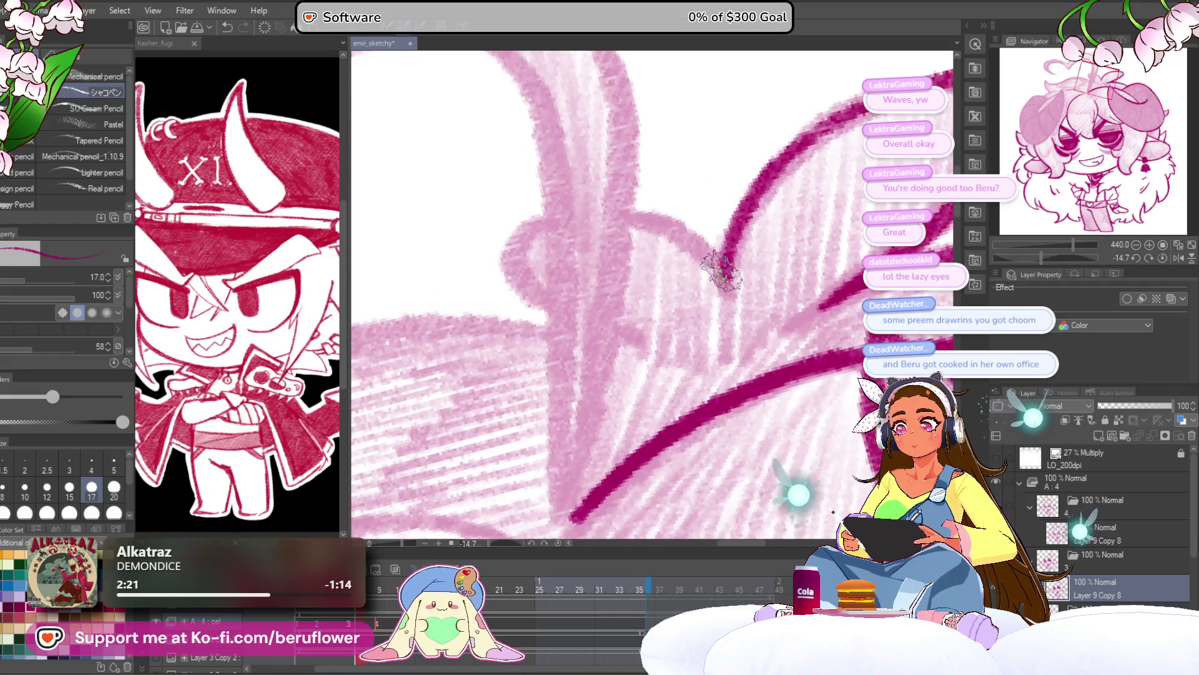
pyautogui.scroll(-2, 673, 192)
pyautogui.scroll(3, 672, 191)
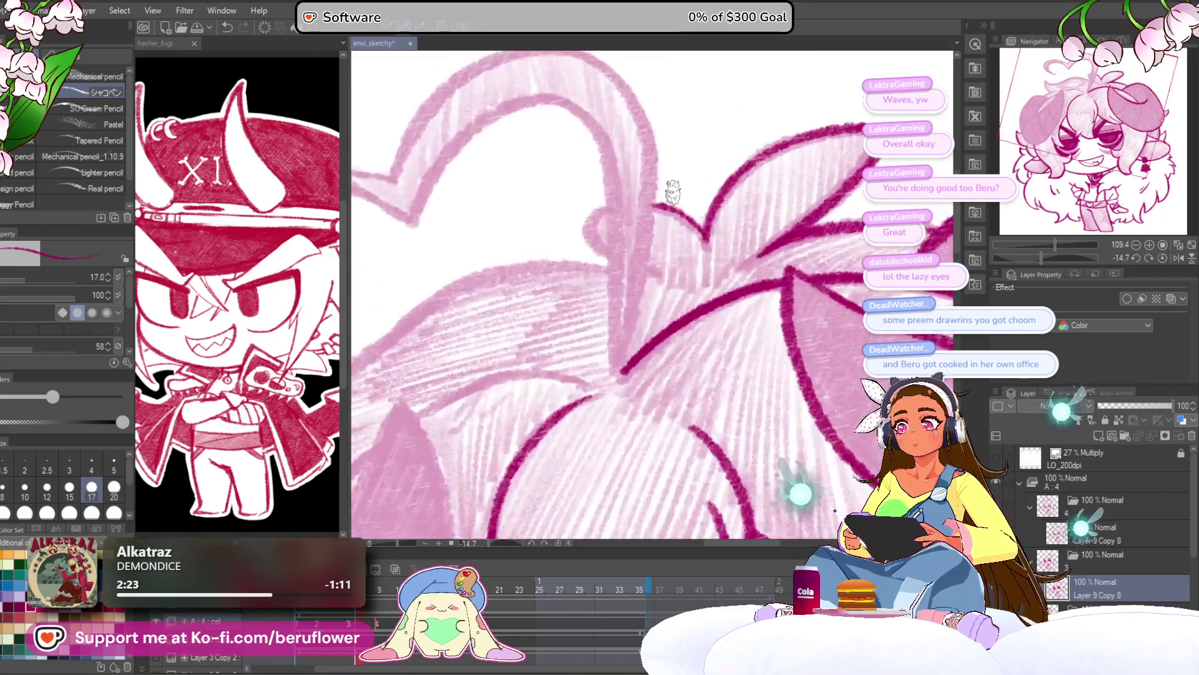
# Draw several dark magenta lines across and down the hair strands
pyautogui.moveTo(803, 190)
pyautogui.mouseDown()
pyautogui.moveTo(701, 186)
pyautogui.moveTo(574, 265)
pyautogui.mouseUp()
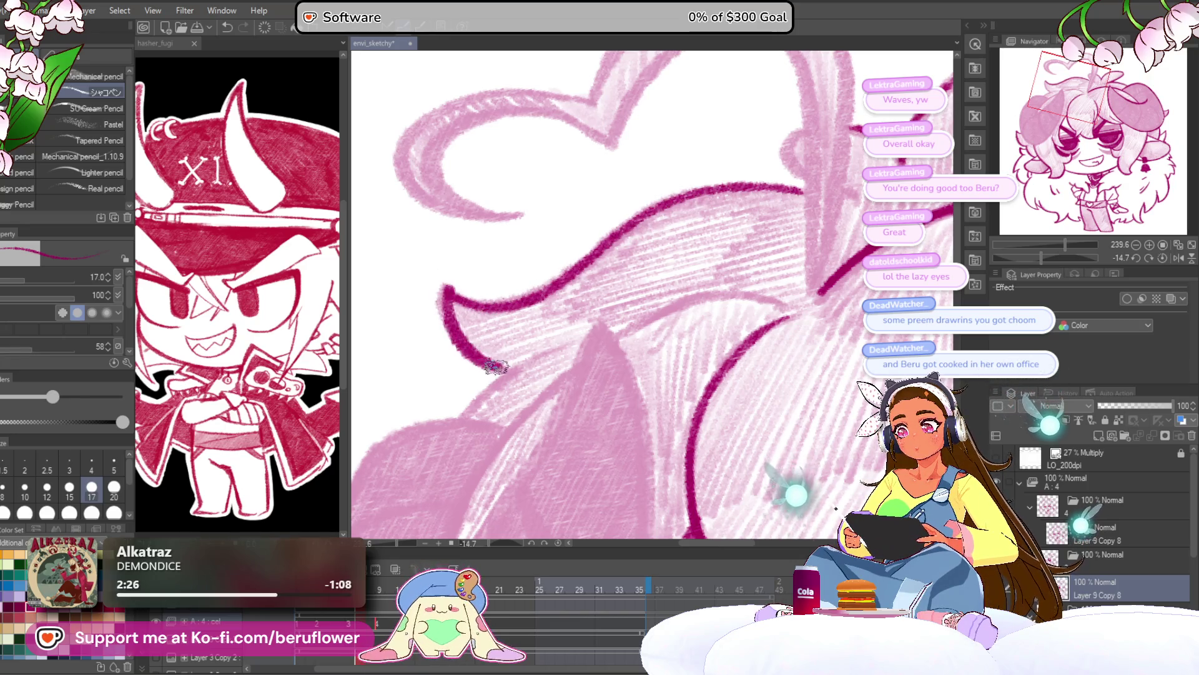
pyautogui.scroll(4, 564, 397)
pyautogui.moveTo(647, 199); pyautogui.dragTo(426, 347)
pyautogui.scroll(-5, 426, 346)
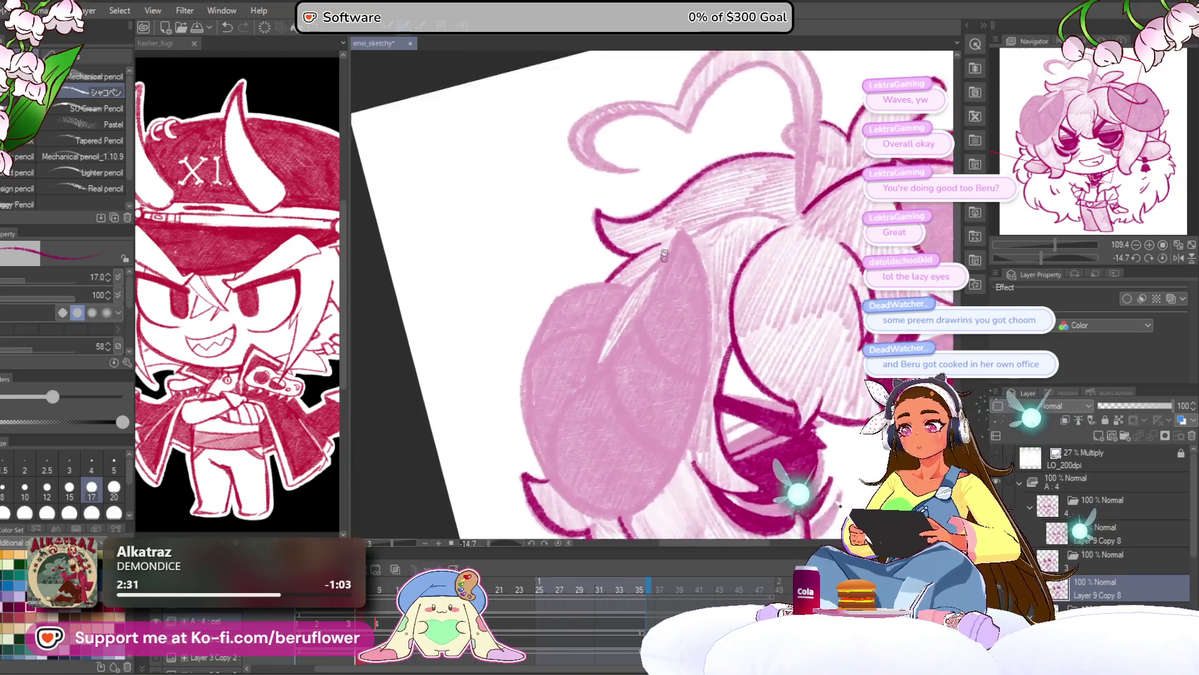
pyautogui.scroll(2, 605, 348)
pyautogui.moveTo(605, 348); pyautogui.dragTo(574, 346)
pyautogui.moveTo(635, 256)
pyautogui.mouseDown()
pyautogui.moveTo(531, 374)
pyautogui.moveTo(520, 420)
pyautogui.moveTo(440, 490)
pyautogui.mouseUp()
pyautogui.moveTo(603, 302)
pyautogui.mouseDown()
pyautogui.moveTo(641, 281)
pyautogui.moveTo(773, 267)
pyautogui.mouseUp()
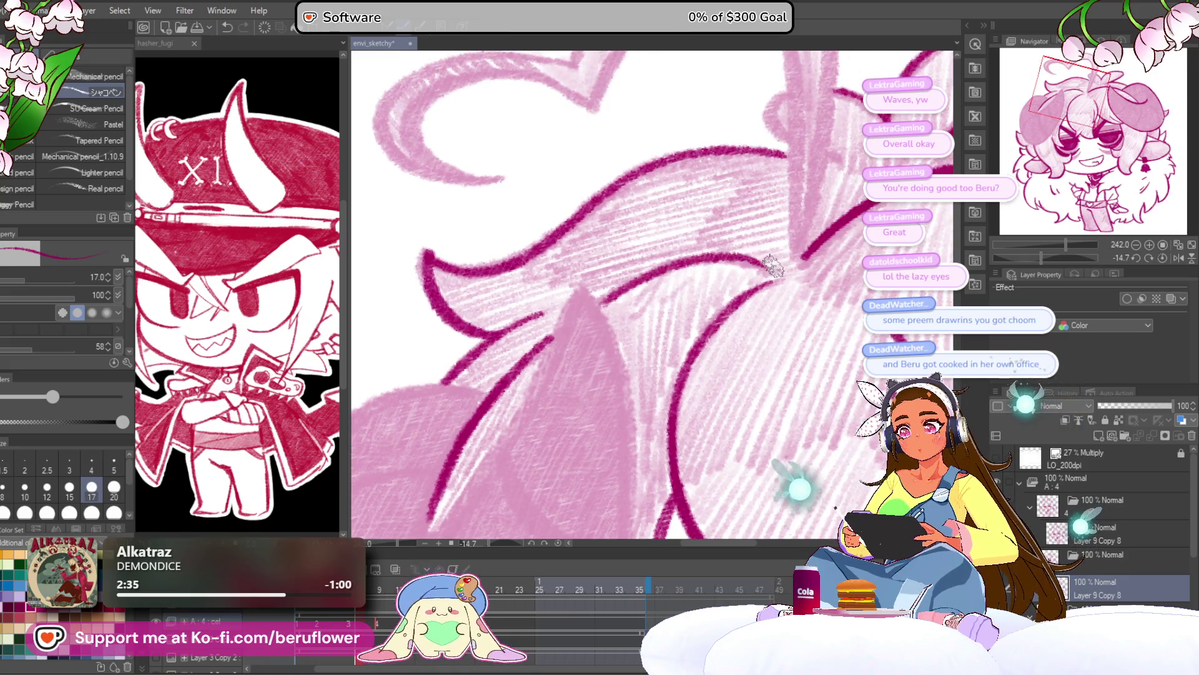
pyautogui.scroll(-4, 749, 275)
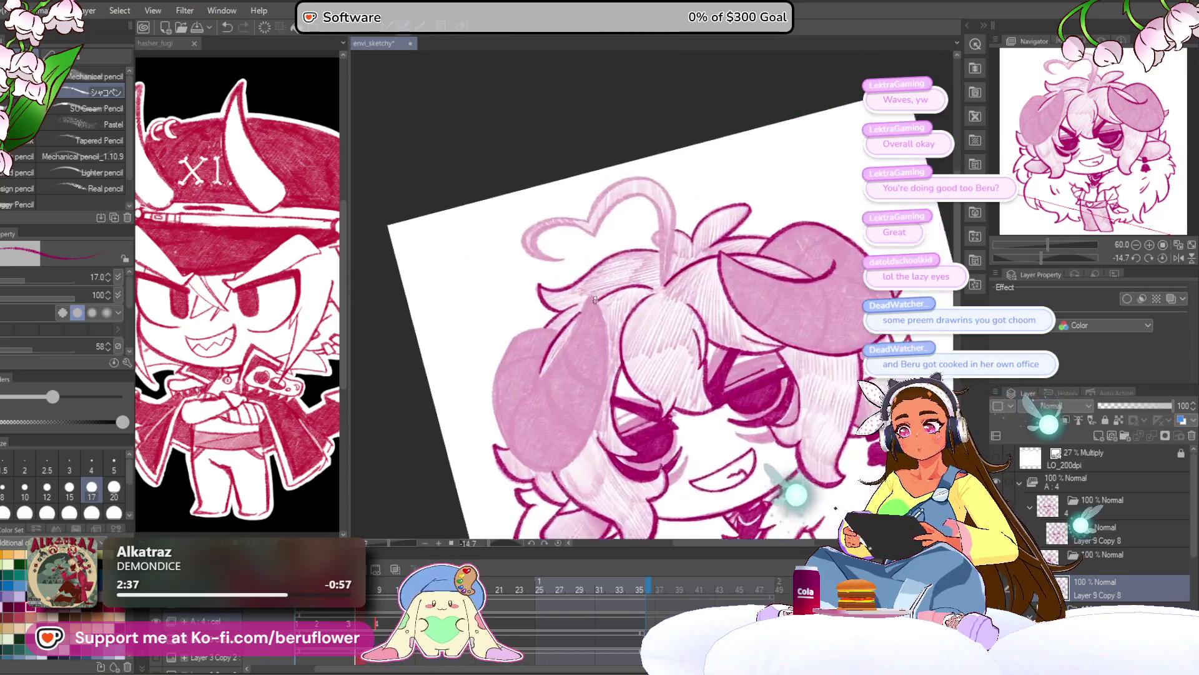
# Trace a dark stroke down the hair tuft to the zigzag and along its curve
pyautogui.moveTo(748, 275); pyautogui.dragTo(592, 375)
pyautogui.scroll(6, 592, 375)
pyautogui.moveTo(640, 134)
pyautogui.mouseDown()
pyautogui.moveTo(564, 273)
pyautogui.moveTo(666, 452)
pyautogui.mouseUp()
pyautogui.moveTo(665, 453)
pyautogui.mouseDown()
pyautogui.moveTo(641, 258)
pyautogui.moveTo(528, 391)
pyautogui.moveTo(530, 436)
pyautogui.moveTo(498, 369)
pyautogui.moveTo(557, 422)
pyautogui.moveTo(662, 343)
pyautogui.mouseUp()
pyautogui.moveTo(665, 245)
pyautogui.mouseDown()
pyautogui.moveTo(553, 375)
pyautogui.moveTo(471, 333)
pyautogui.moveTo(461, 311)
pyautogui.mouseUp()
pyautogui.moveTo(1022, 258); pyautogui.dragTo(1029, 256)
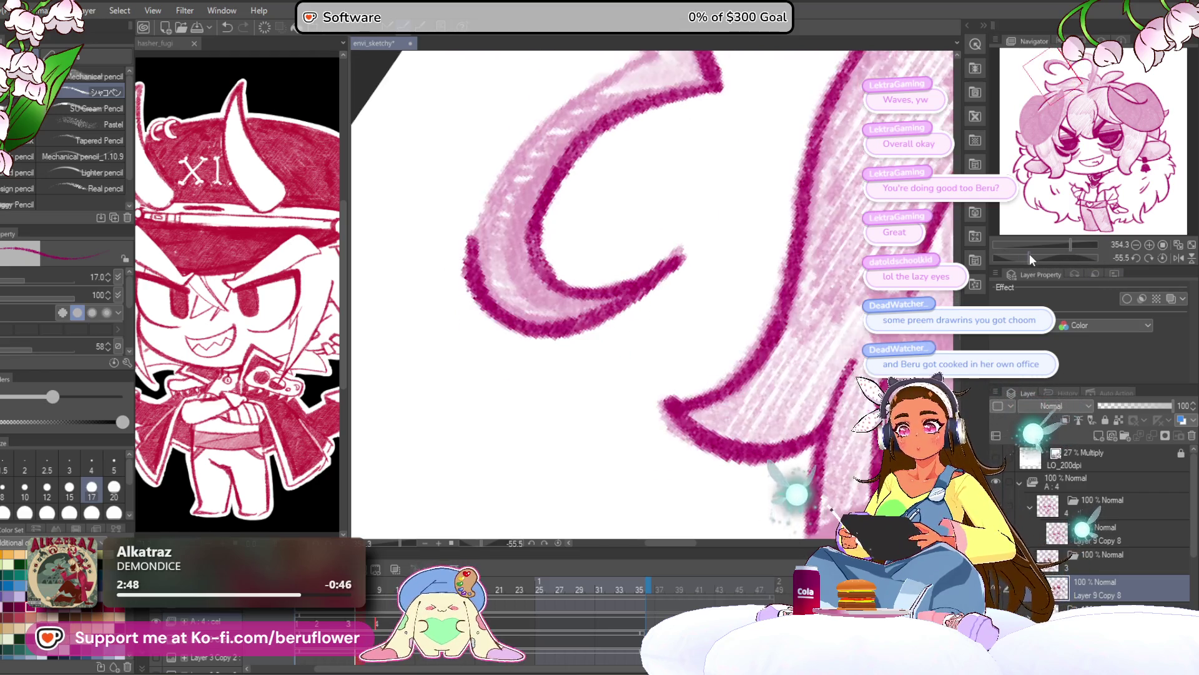
# Trace dark magenta strokes along the curling hair tuft's right and left edges
pyautogui.moveTo(462, 437)
pyautogui.mouseDown()
pyautogui.moveTo(643, 224)
pyautogui.moveTo(593, 425)
pyautogui.moveTo(529, 394)
pyautogui.moveTo(555, 165)
pyautogui.moveTo(597, 117)
pyautogui.moveTo(678, 94)
pyautogui.mouseUp()
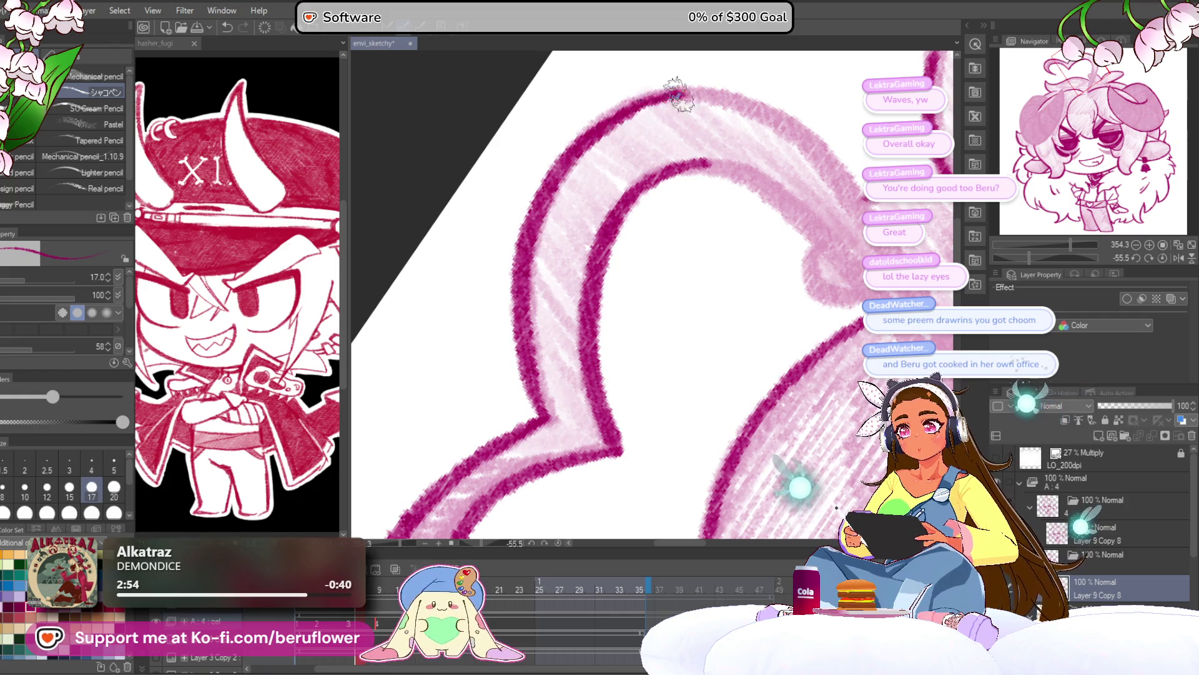
pyautogui.click(1163, 258)
pyautogui.moveTo(781, 262); pyautogui.dragTo(651, 222)
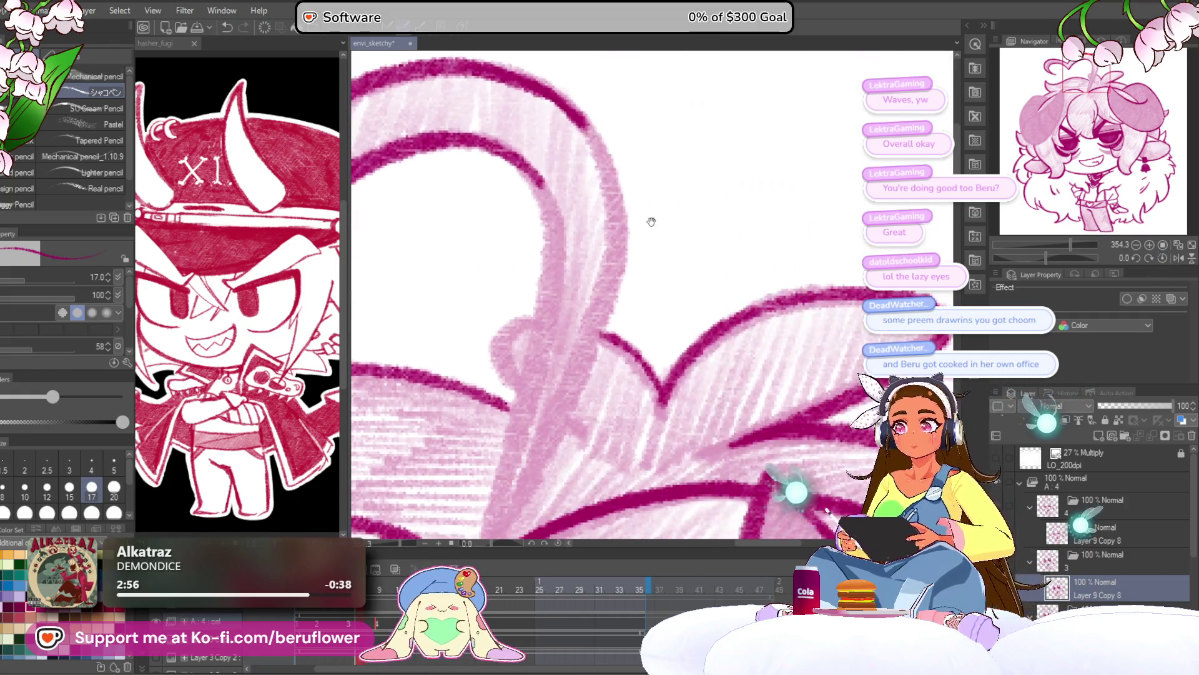
pyautogui.moveTo(569, 106)
pyautogui.mouseDown()
pyautogui.moveTo(619, 249)
pyautogui.moveTo(624, 318)
pyautogui.mouseUp()
pyautogui.moveTo(625, 318); pyautogui.dragTo(624, 209)
pyautogui.moveTo(625, 169)
pyautogui.mouseDown()
pyautogui.moveTo(494, 443)
pyautogui.moveTo(516, 193)
pyautogui.mouseUp()
pyautogui.moveTo(538, 132)
pyautogui.mouseDown()
pyautogui.moveTo(488, 419)
pyautogui.moveTo(525, 205)
pyautogui.moveTo(487, 375)
pyautogui.moveTo(493, 362)
pyautogui.mouseUp()
pyautogui.moveTo(499, 143)
pyautogui.mouseDown()
pyautogui.moveTo(472, 250)
pyautogui.moveTo(493, 340)
pyautogui.moveTo(465, 315)
pyautogui.mouseUp()
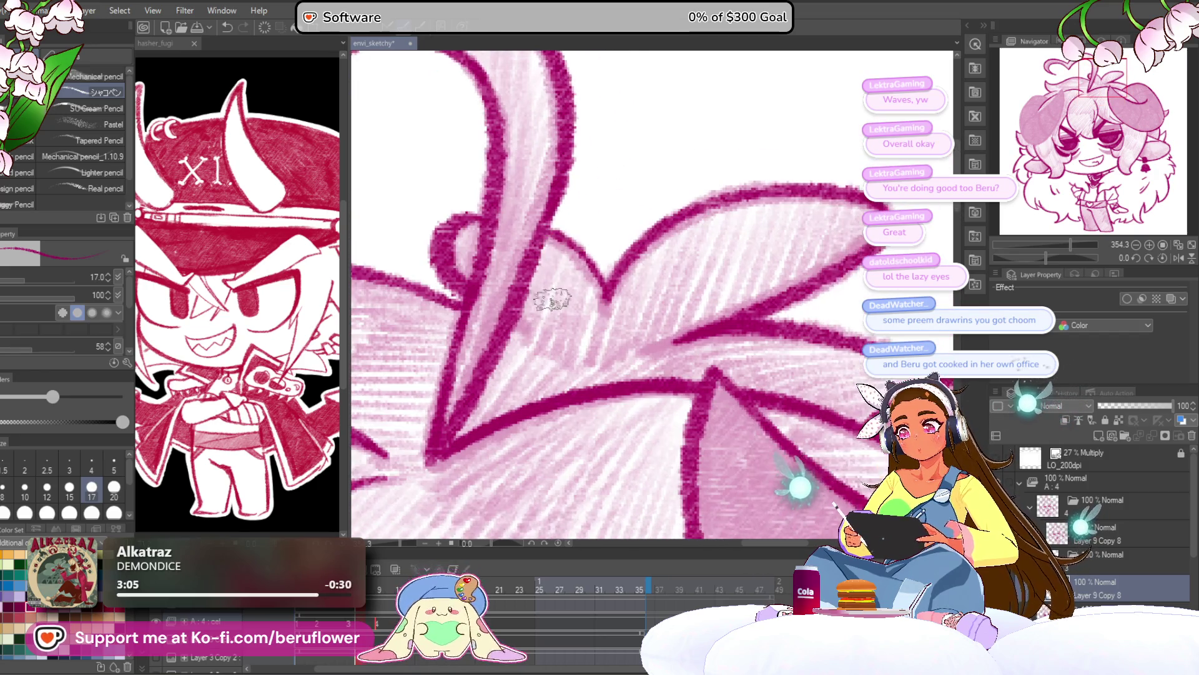
# Reveal the whole figure and draw a dark line up the hair
pyautogui.scroll(-5, 525, 325)
pyautogui.scroll(2, 524, 316)
pyautogui.moveTo(524, 316); pyautogui.dragTo(660, 205)
pyautogui.scroll(4, 545, 239)
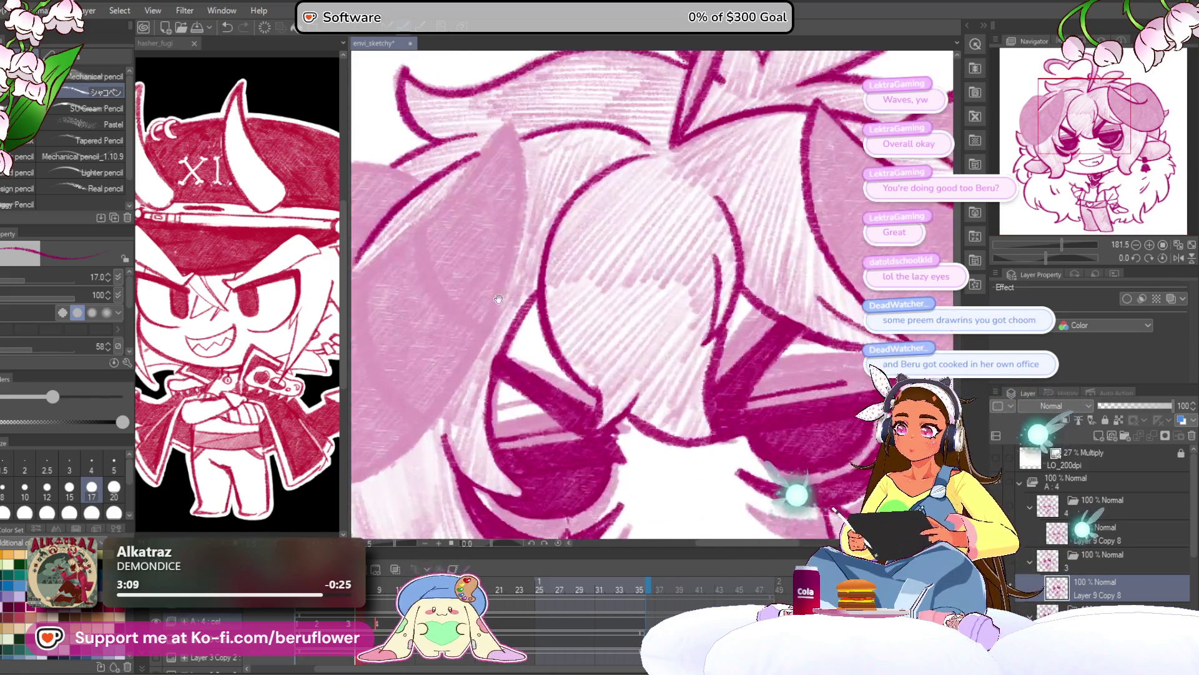
pyautogui.moveTo(472, 351)
pyautogui.mouseDown()
pyautogui.moveTo(539, 312)
pyautogui.moveTo(627, 227)
pyautogui.moveTo(637, 198)
pyautogui.mouseUp()
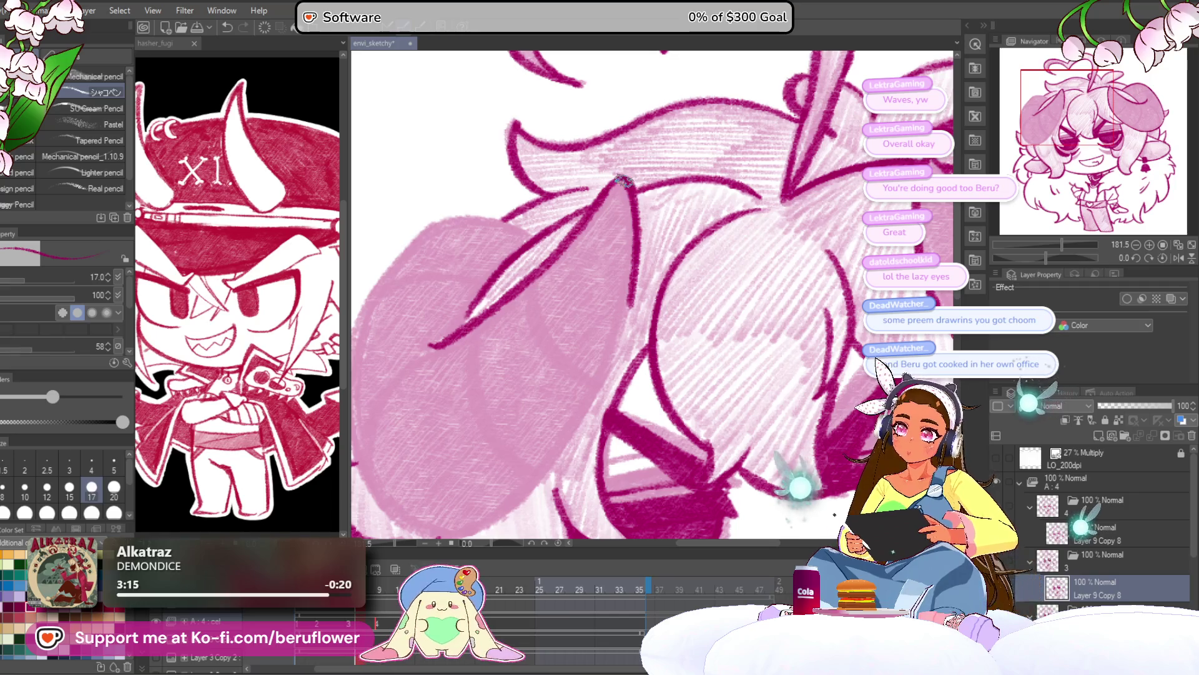
# Outline the pink horn's left and upper-left edges in dark magenta
pyautogui.moveTo(1051, 256); pyautogui.dragTo(1090, 257)
pyautogui.moveTo(594, 203)
pyautogui.mouseDown()
pyautogui.moveTo(583, 359)
pyautogui.moveTo(598, 431)
pyautogui.mouseUp()
pyautogui.moveTo(1090, 257); pyautogui.dragTo(1070, 255)
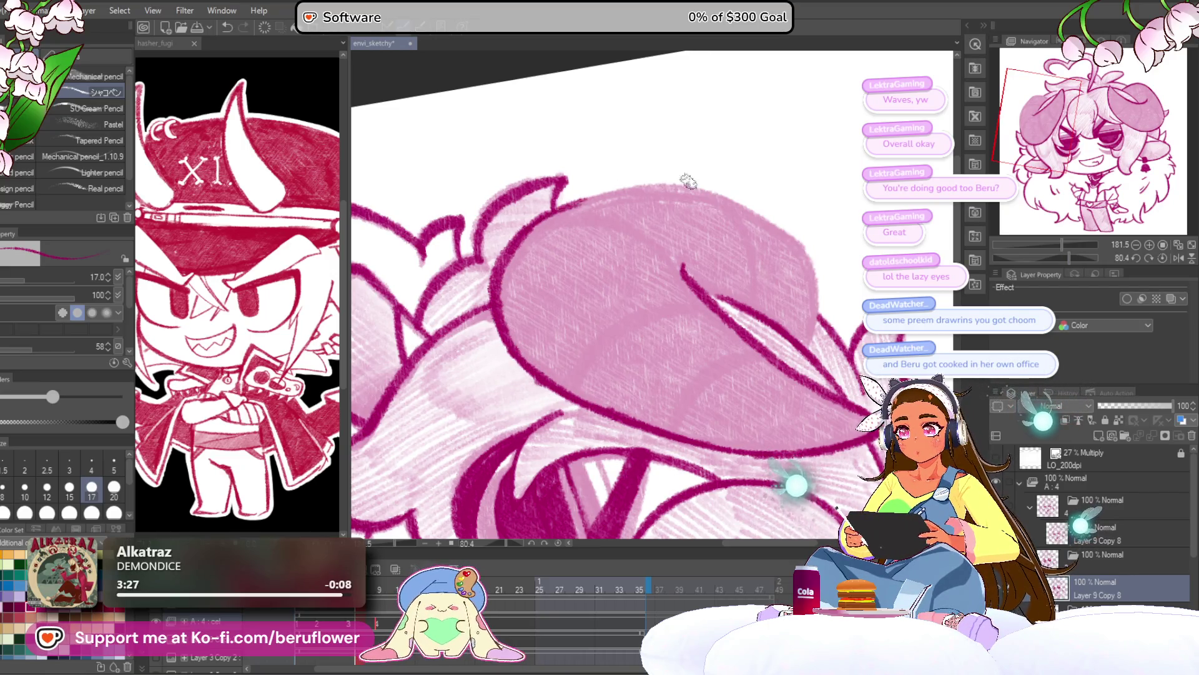
pyautogui.moveTo(1069, 256); pyautogui.dragTo(1044, 256)
pyautogui.scroll(3, 652, 293)
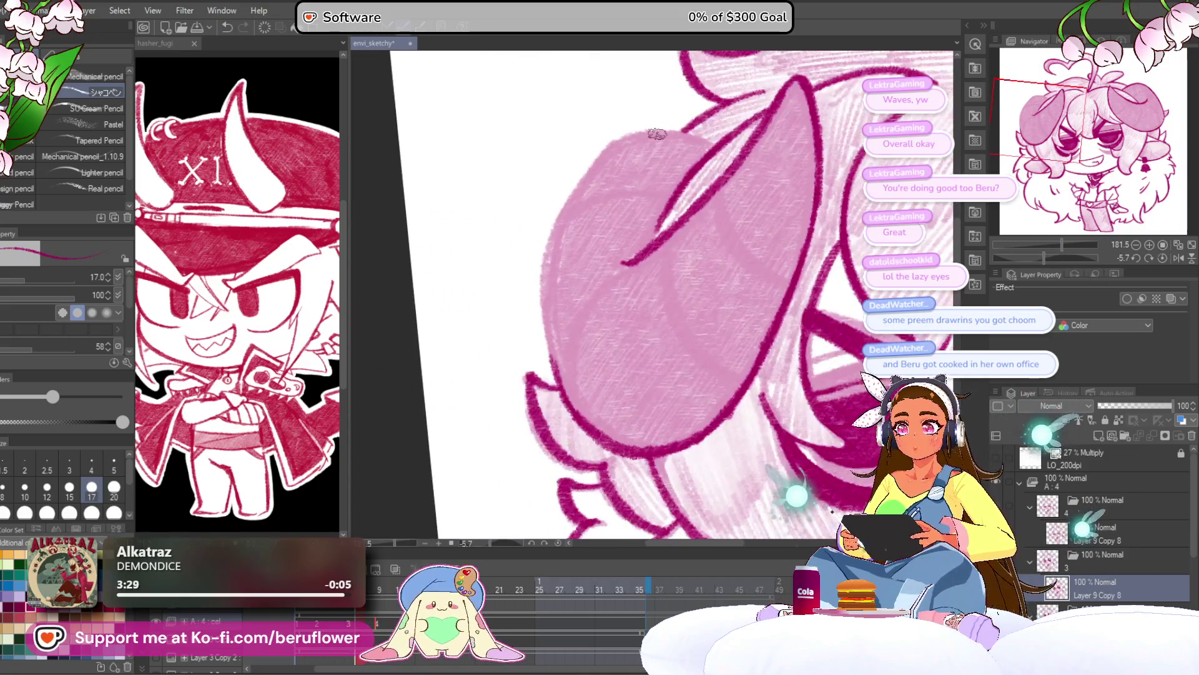
pyautogui.moveTo(744, 128)
pyautogui.mouseDown()
pyautogui.moveTo(656, 122)
pyautogui.moveTo(575, 140)
pyautogui.moveTo(459, 306)
pyautogui.moveTo(469, 209)
pyautogui.moveTo(461, 415)
pyautogui.moveTo(480, 484)
pyautogui.mouseUp()
pyautogui.scroll(-5, 479, 484)
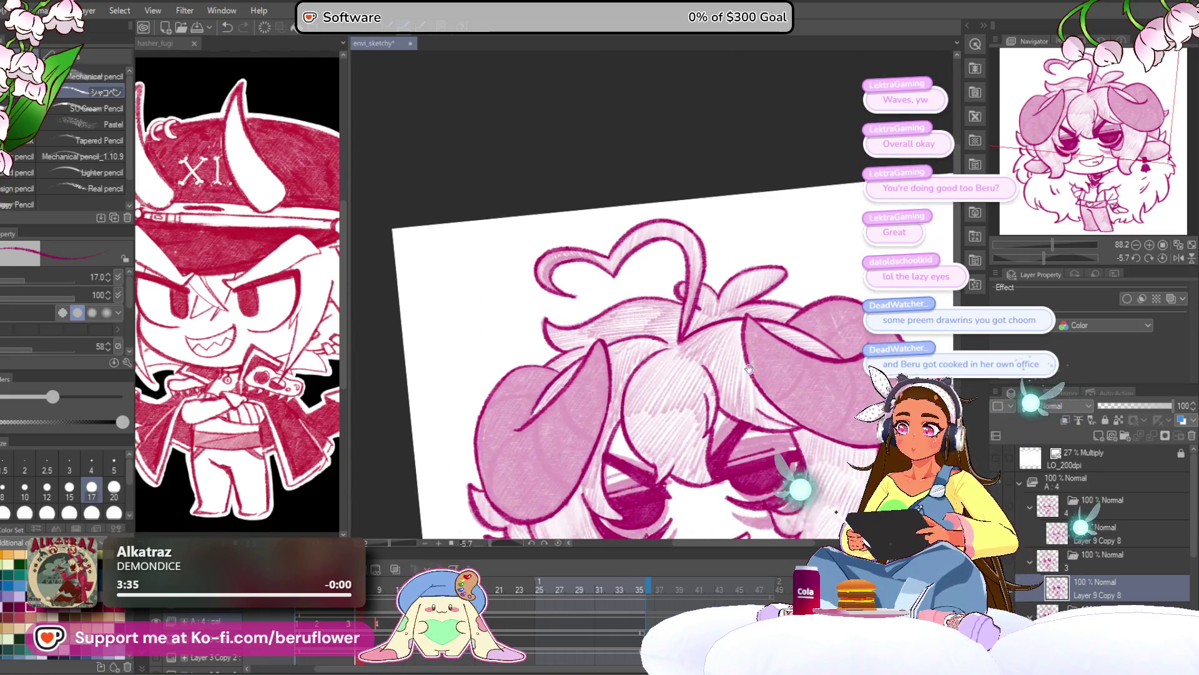
pyautogui.moveTo(814, 423); pyautogui.dragTo(761, 294)
pyautogui.moveTo(911, 355); pyautogui.dragTo(854, 239)
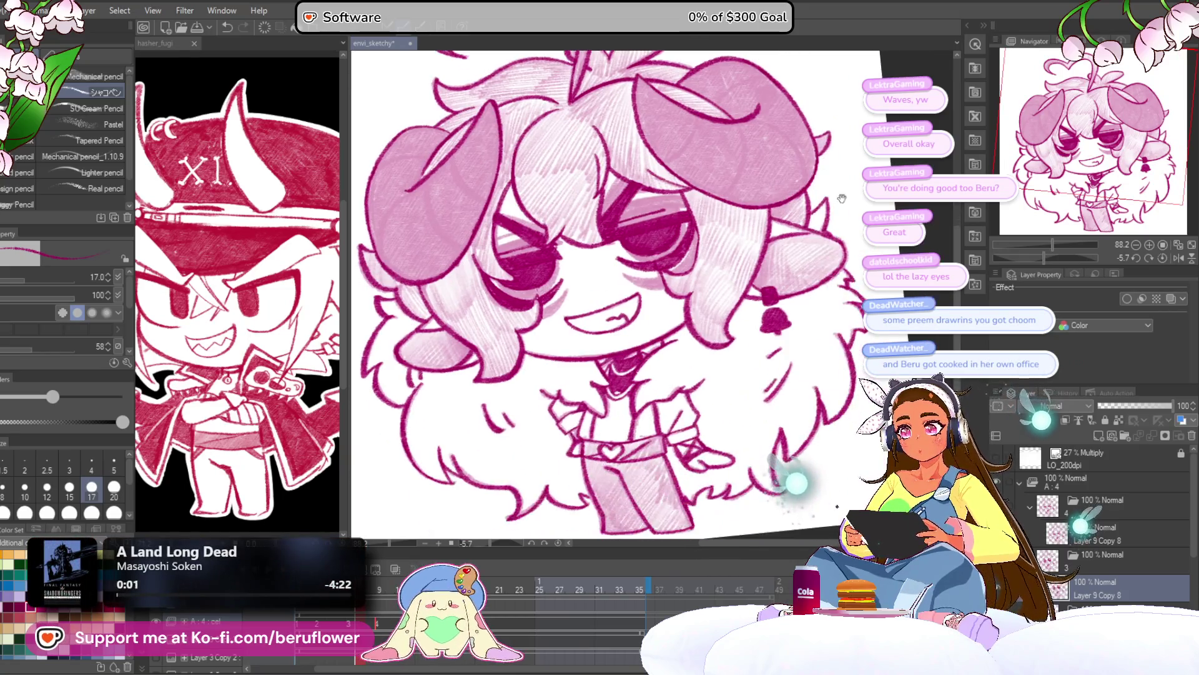
pyautogui.moveTo(839, 298)
pyautogui.mouseDown()
pyautogui.moveTo(782, 247)
pyautogui.moveTo(816, 294)
pyautogui.mouseUp()
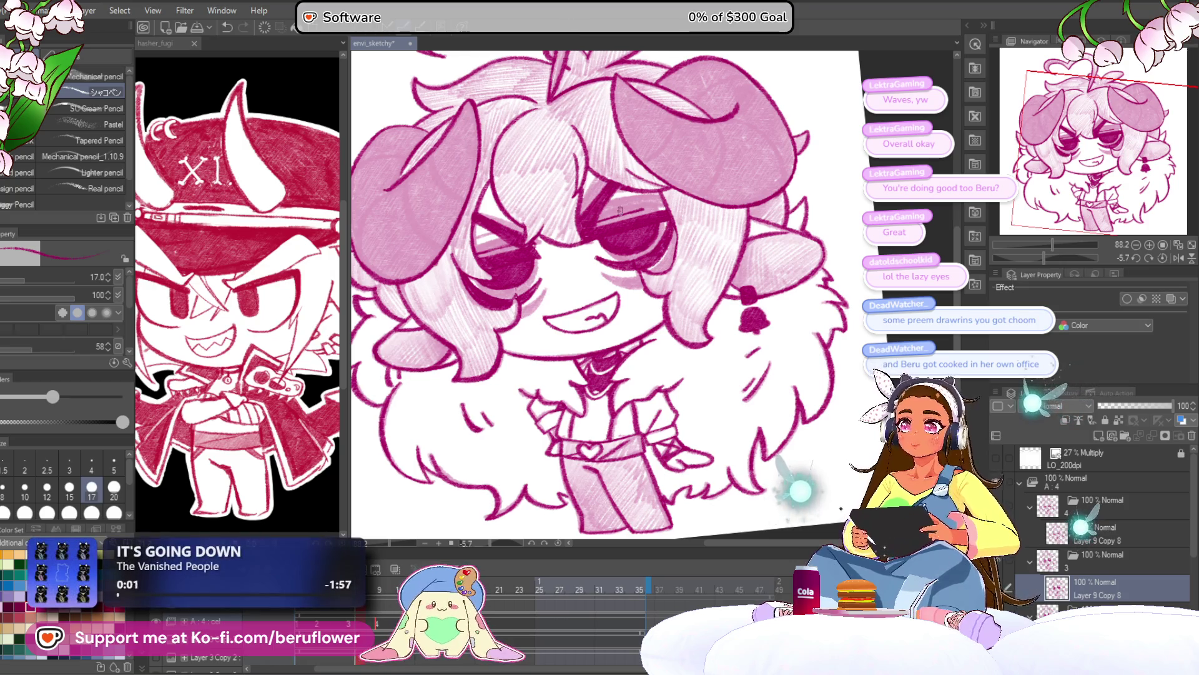
pyautogui.scroll(-1, 621, 211)
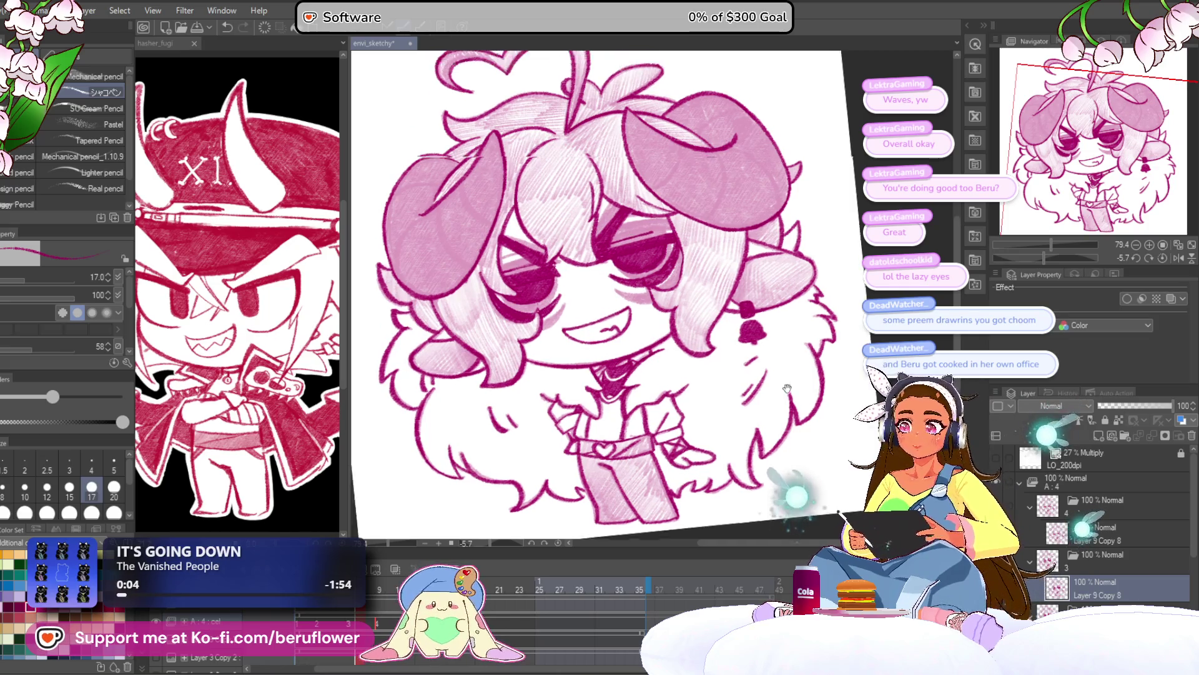
pyautogui.moveTo(1081, 203); pyautogui.dragTo(1074, 209)
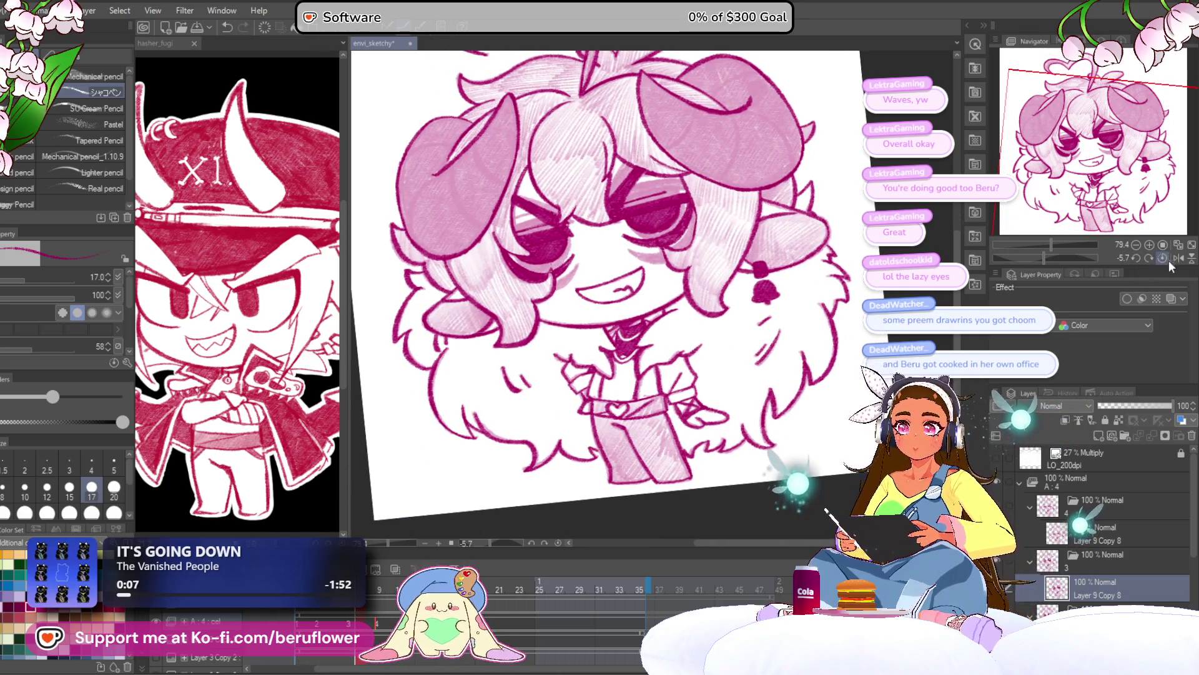
pyautogui.click(1168, 260)
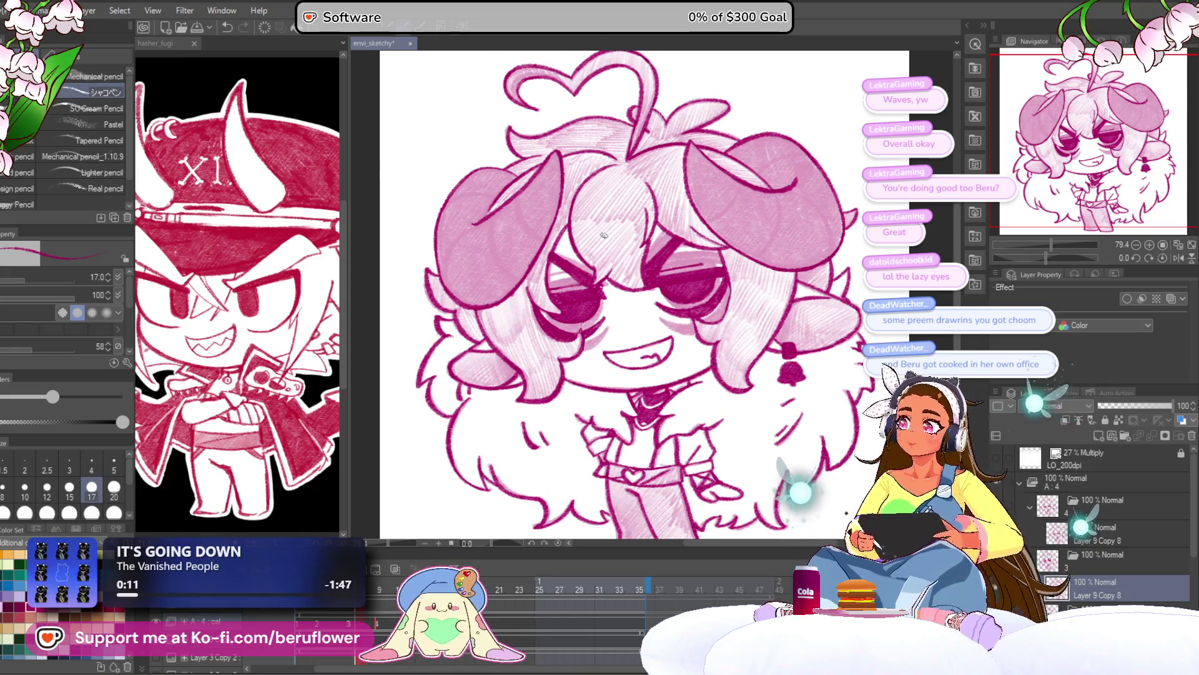
pyautogui.scroll(3, 603, 235)
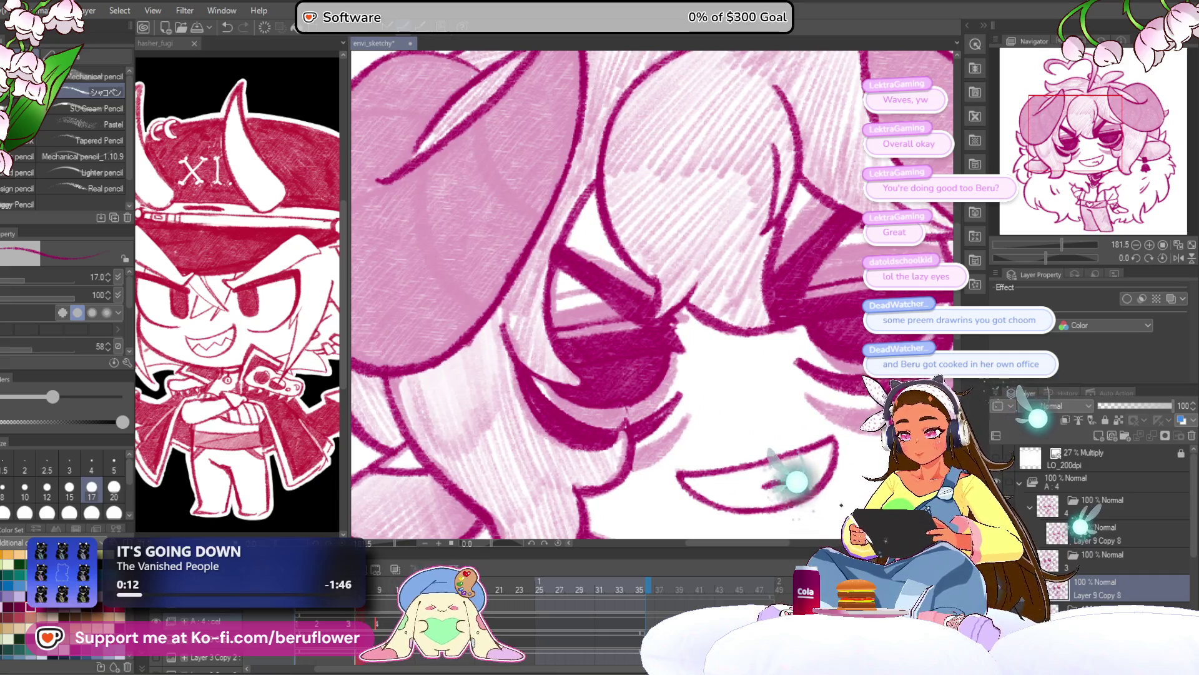
pyautogui.moveTo(469, 391); pyautogui.dragTo(562, 400)
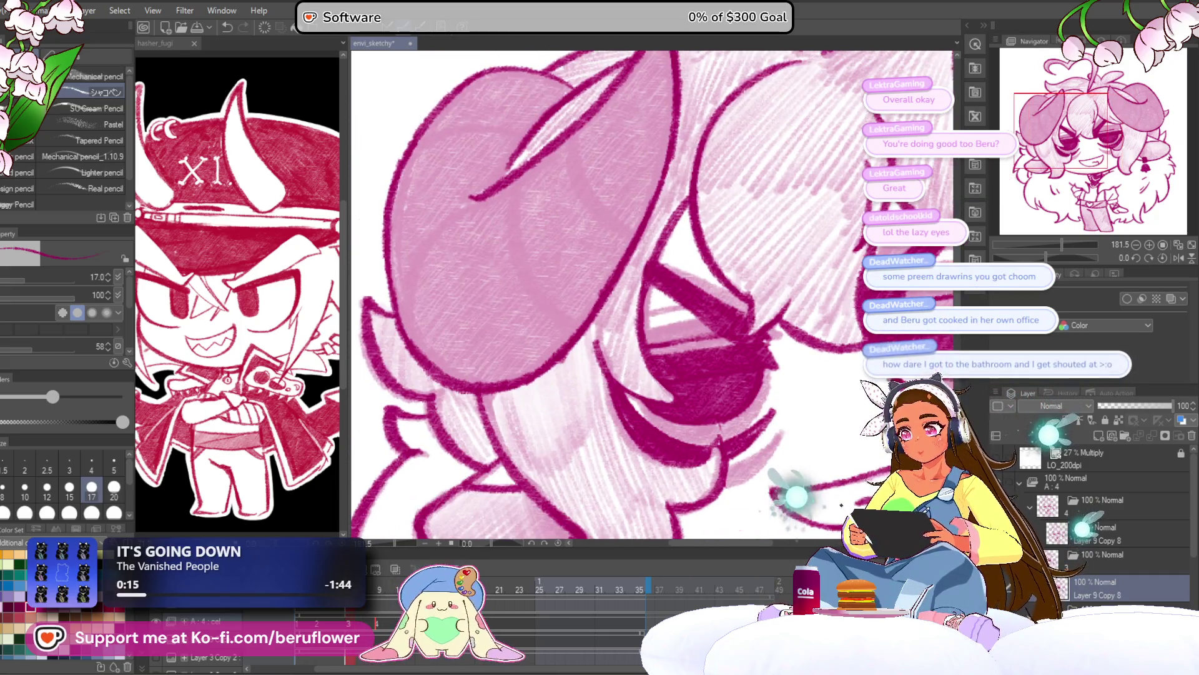
pyautogui.scroll(-1, 1105, 518)
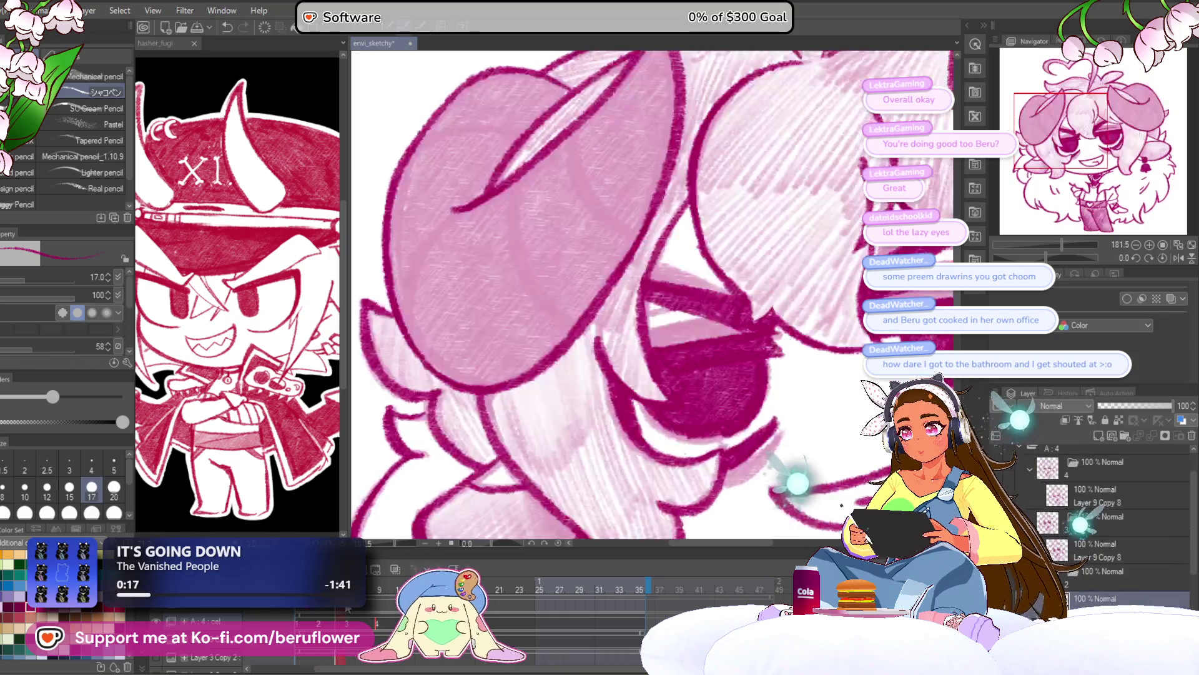
# Switch to frame 2 and begin dark curved shading on the left horn, undoing a stray stroke
pyautogui.click(319, 614)
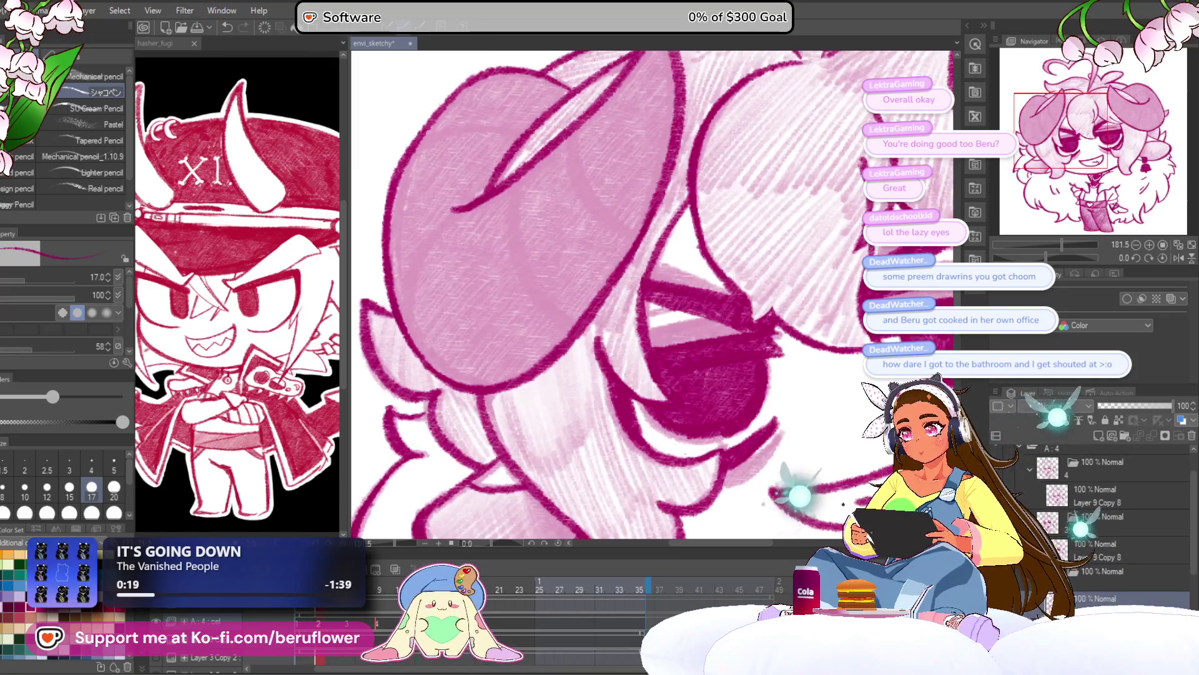
pyautogui.moveTo(488, 195); pyautogui.dragTo(528, 282)
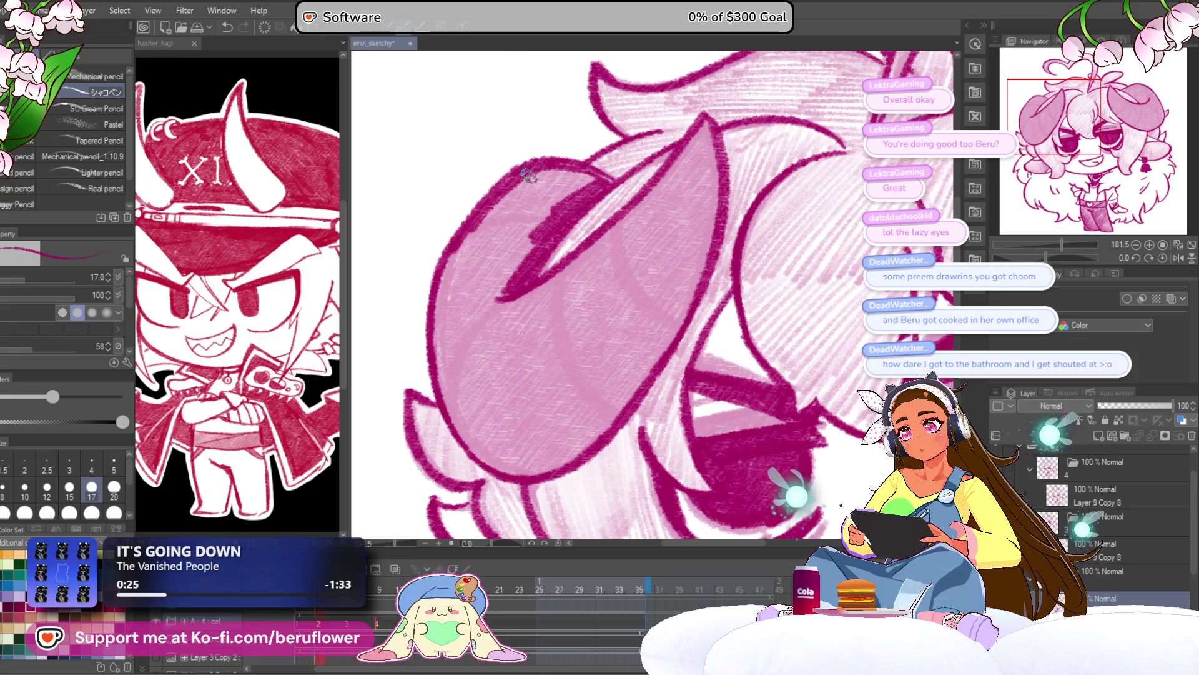
pyautogui.moveTo(565, 165); pyautogui.dragTo(593, 186)
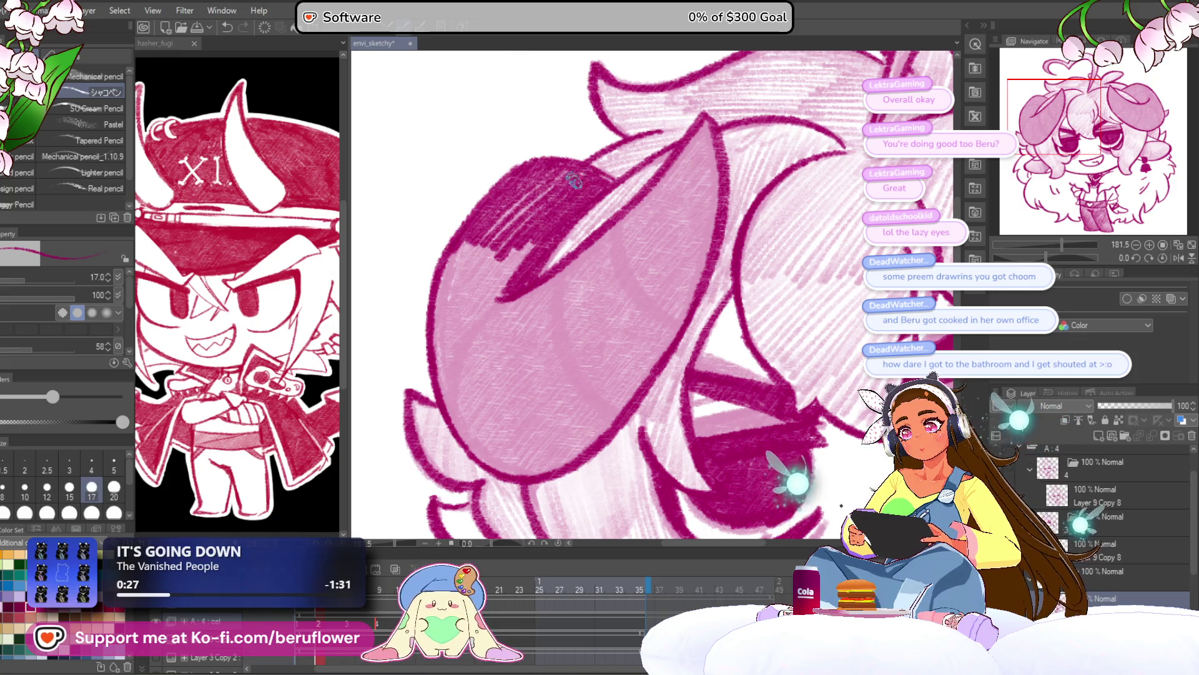
pyautogui.moveTo(492, 233); pyautogui.dragTo(444, 287)
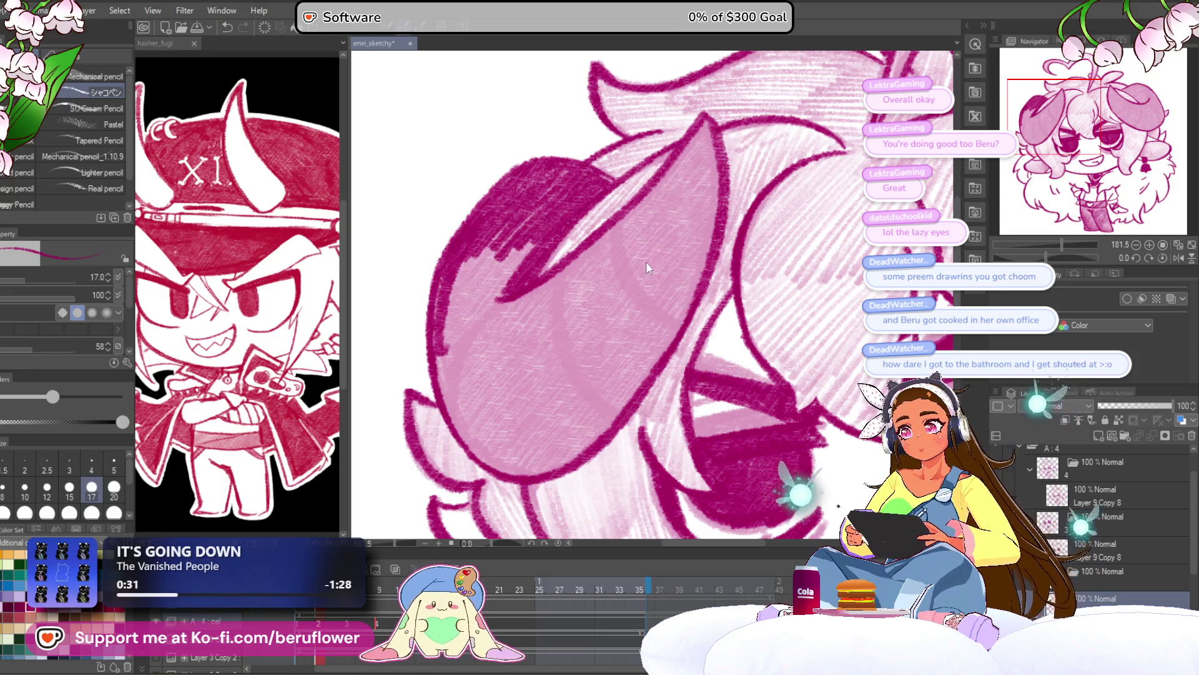
pyautogui.hotkey('ctrl', 'z')
pyautogui.hotkey('ctrl', 'z')
pyautogui.moveTo(616, 225)
pyautogui.mouseDown()
pyautogui.moveTo(624, 268)
pyautogui.moveTo(674, 326)
pyautogui.mouseUp()
pyautogui.moveTo(571, 263)
pyautogui.mouseDown()
pyautogui.moveTo(550, 362)
pyautogui.moveTo(625, 425)
pyautogui.mouseUp()
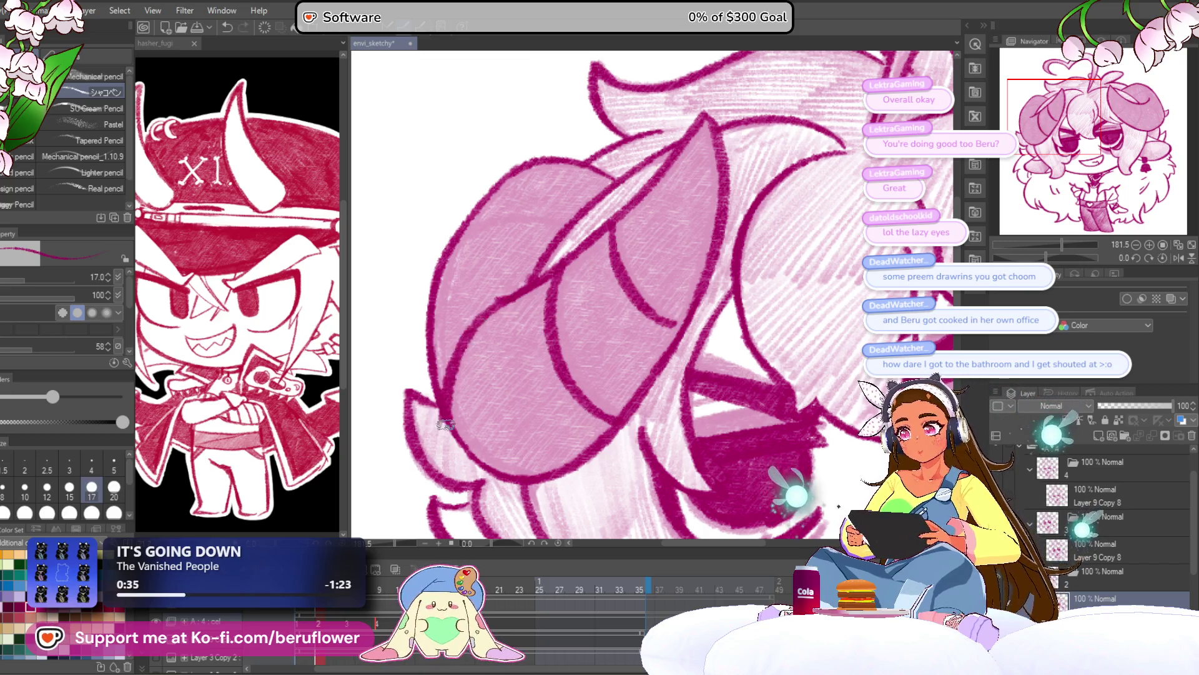
# Hatch dark magenta along the left horn's left edge and upper-left area
pyautogui.moveTo(514, 298); pyautogui.dragTo(537, 329)
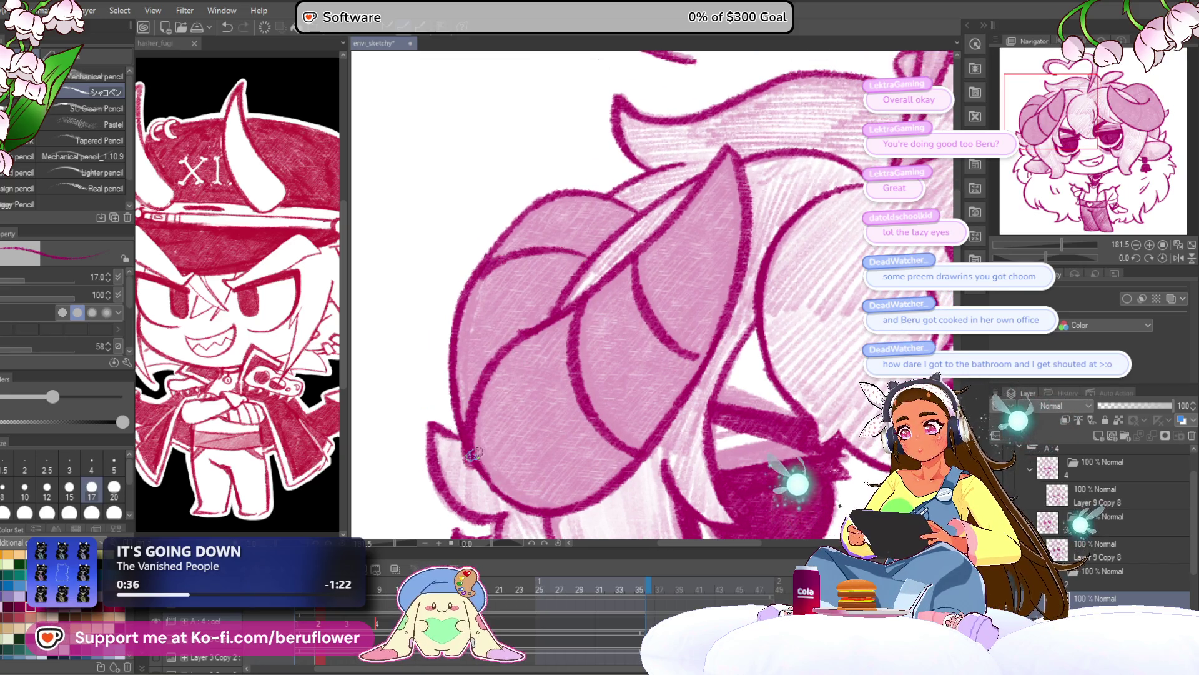
pyautogui.moveTo(465, 424)
pyautogui.mouseDown()
pyautogui.moveTo(471, 287)
pyautogui.moveTo(512, 231)
pyautogui.moveTo(474, 353)
pyautogui.moveTo(512, 281)
pyautogui.mouseUp()
pyautogui.moveTo(726, 169); pyautogui.dragTo(692, 169)
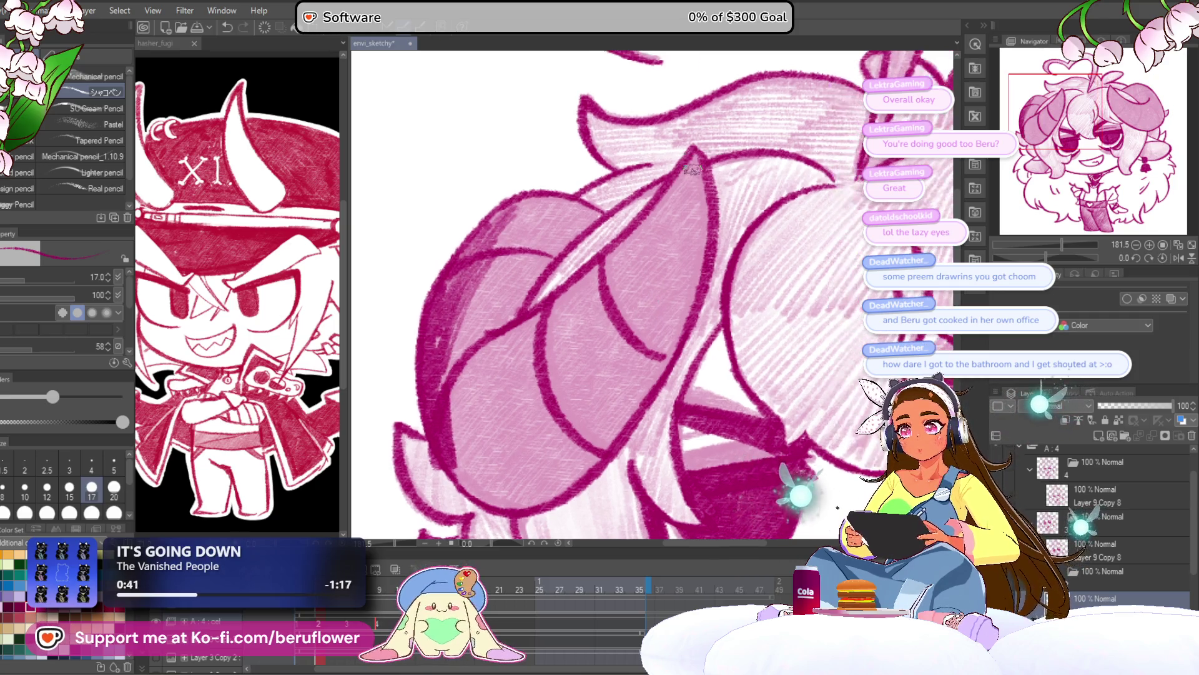
pyautogui.moveTo(472, 370)
pyautogui.mouseDown()
pyautogui.moveTo(456, 325)
pyautogui.moveTo(441, 365)
pyautogui.mouseUp()
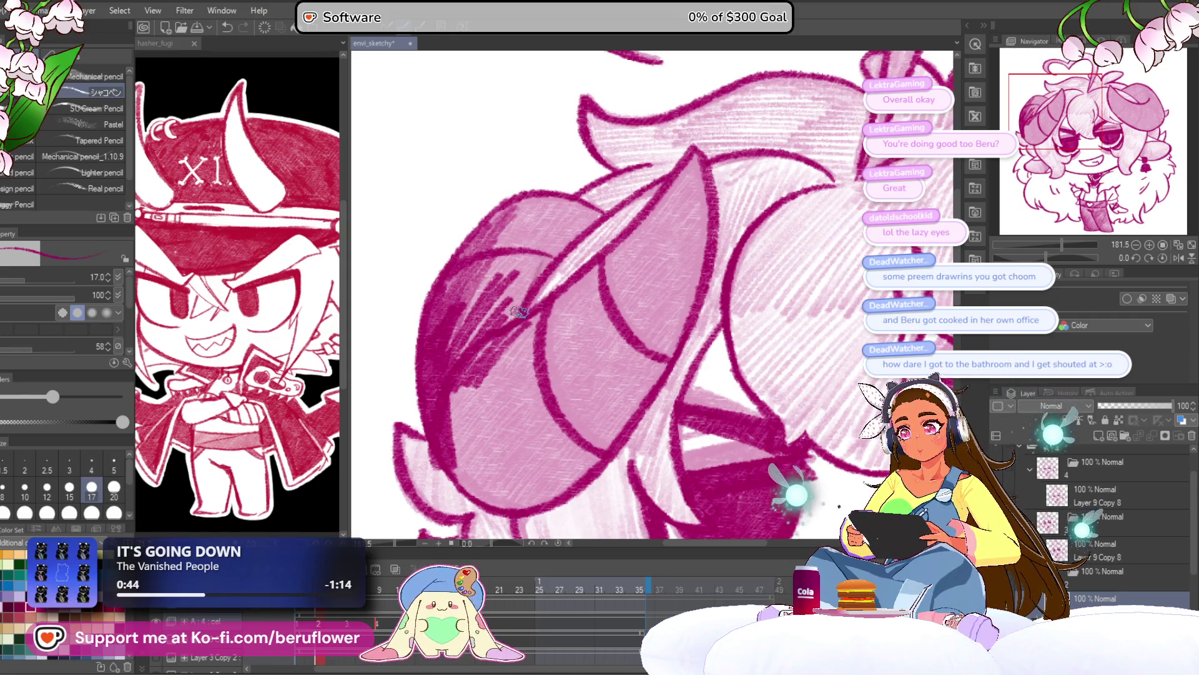
pyautogui.moveTo(525, 286)
pyautogui.mouseDown()
pyautogui.moveTo(549, 237)
pyautogui.moveTo(475, 313)
pyautogui.moveTo(512, 240)
pyautogui.mouseUp()
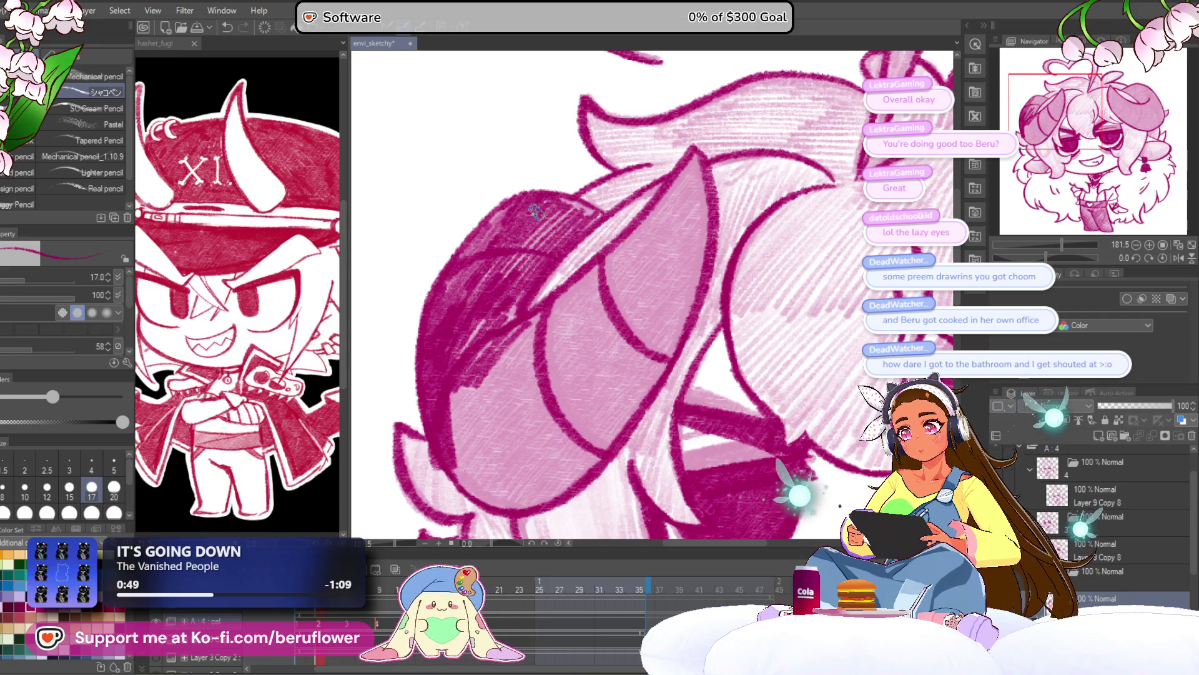
pyautogui.moveTo(576, 201); pyautogui.dragTo(500, 326)
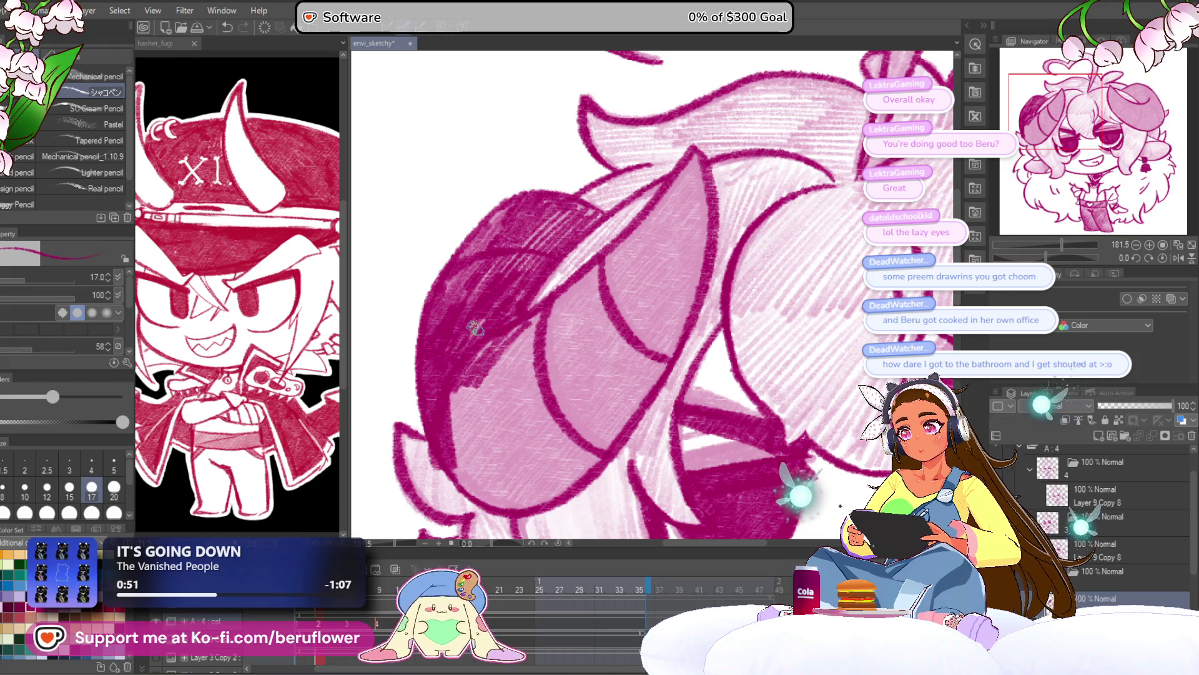
pyautogui.moveTo(466, 377)
pyautogui.mouseDown()
pyautogui.moveTo(475, 400)
pyautogui.moveTo(500, 375)
pyautogui.moveTo(486, 366)
pyautogui.mouseUp()
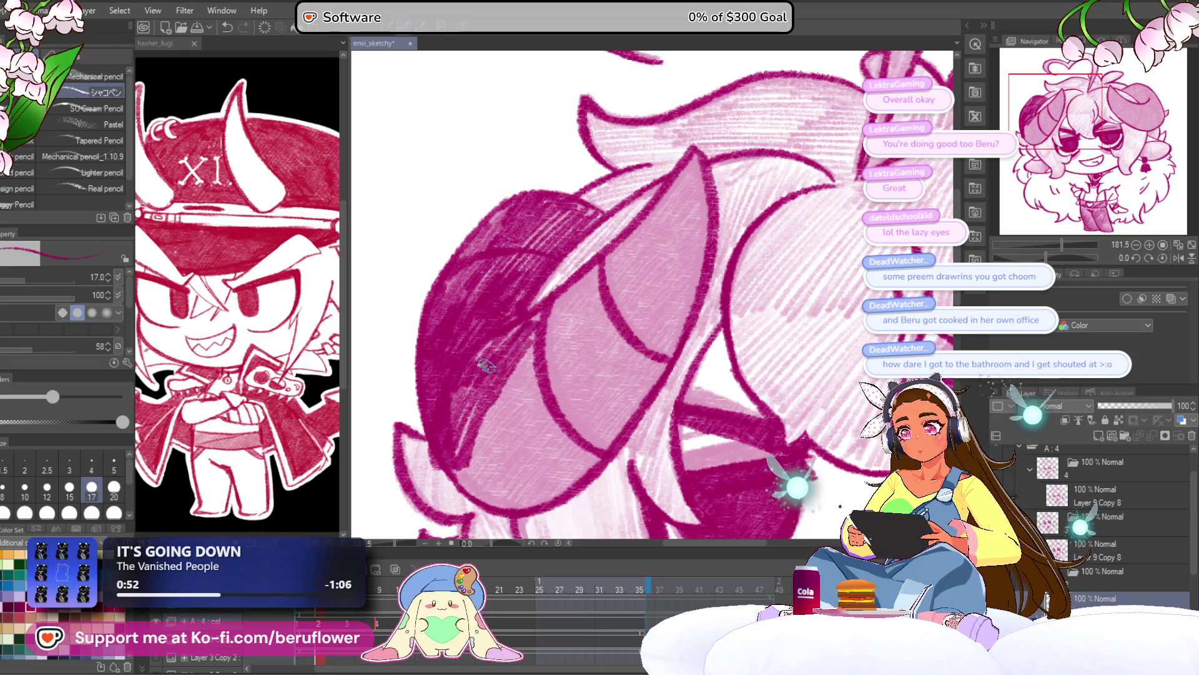
pyautogui.moveTo(612, 324)
pyautogui.mouseDown()
pyautogui.moveTo(639, 209)
pyautogui.moveTo(608, 238)
pyautogui.mouseUp()
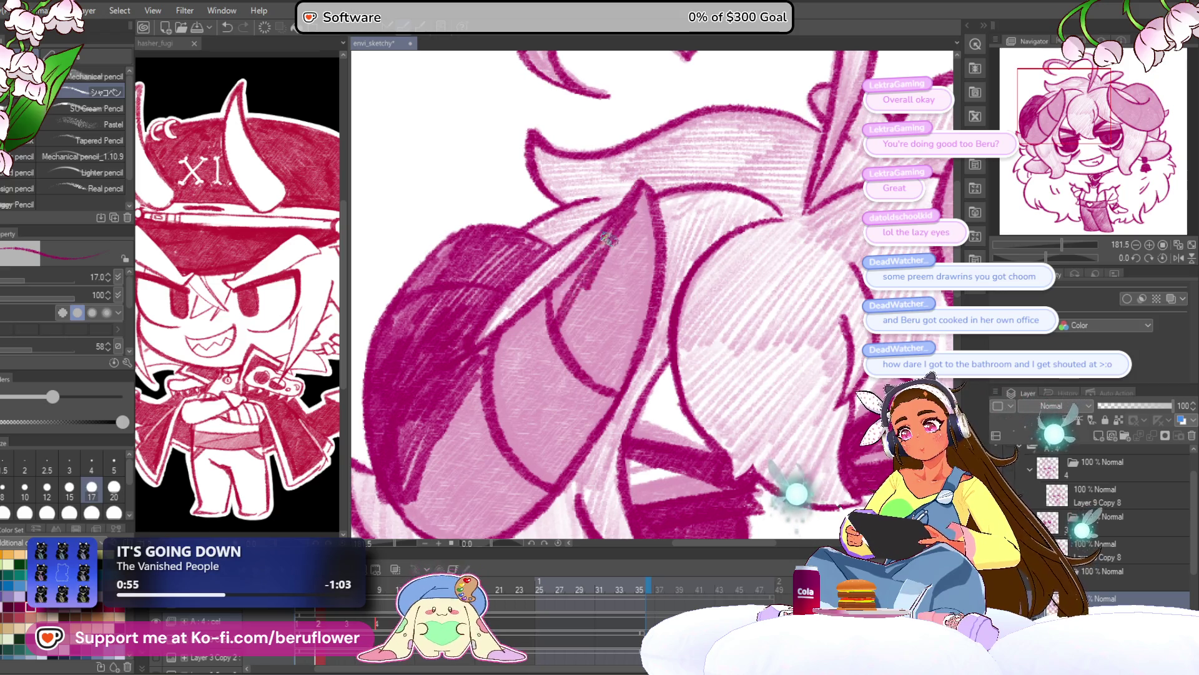
pyautogui.moveTo(547, 306); pyautogui.dragTo(505, 348)
pyautogui.scroll(-5, 511, 324)
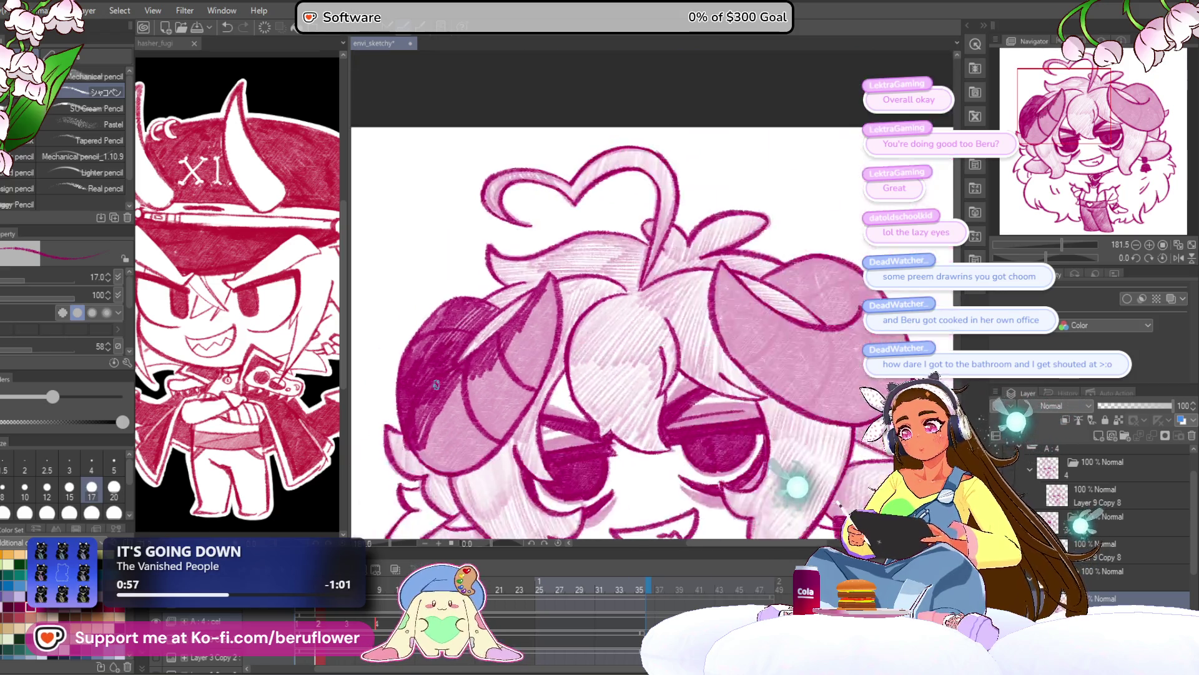
pyautogui.scroll(2, 531, 302)
# Raise the pencil size to 20 and hatch more dark shading over the left horn
pyautogui.press(']')
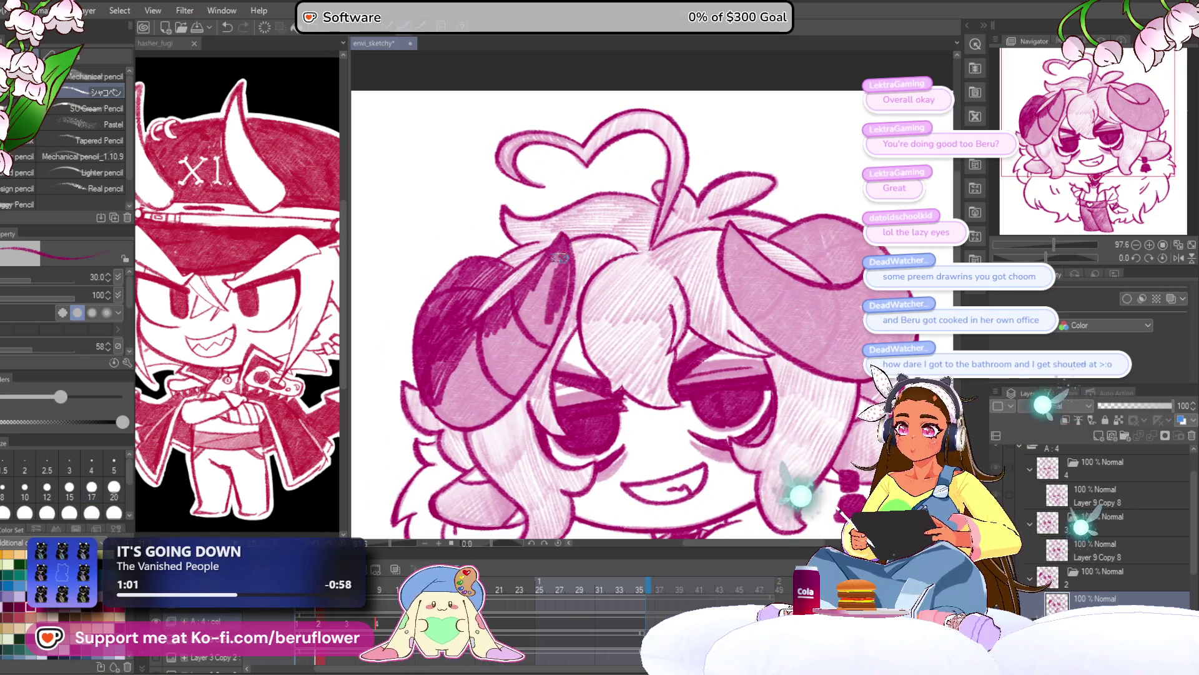
pyautogui.moveTo(518, 351)
pyautogui.mouseDown()
pyautogui.moveTo(477, 326)
pyautogui.moveTo(442, 410)
pyautogui.mouseUp()
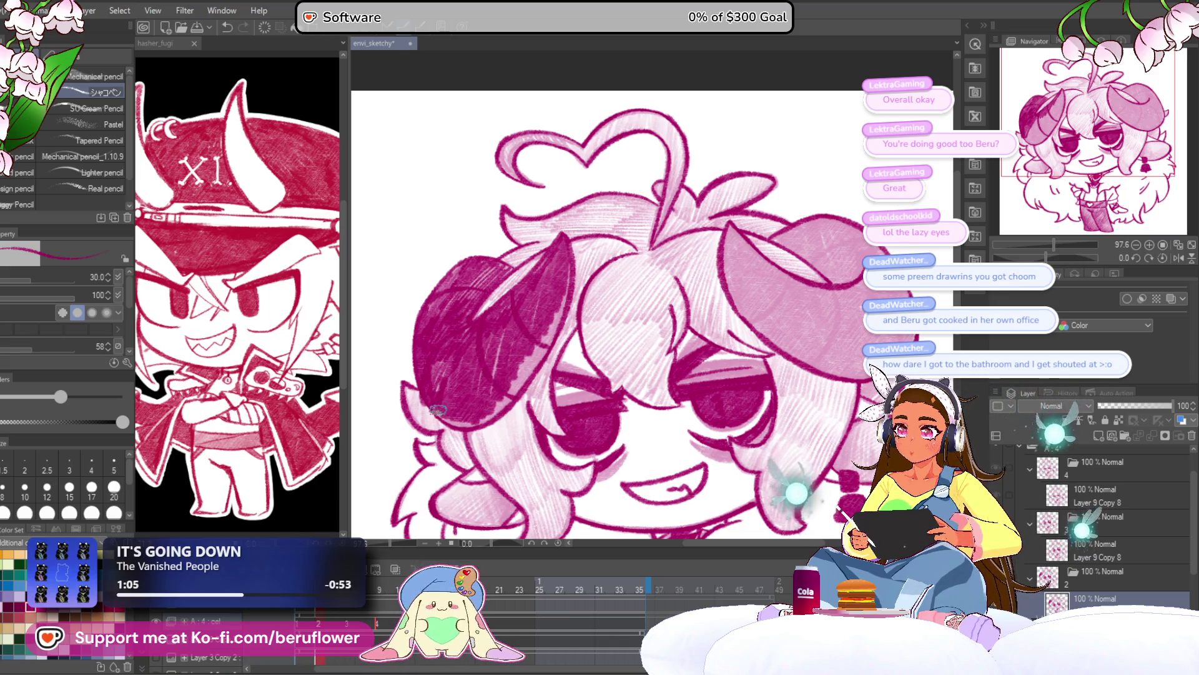
pyautogui.moveTo(565, 273); pyautogui.dragTo(561, 304)
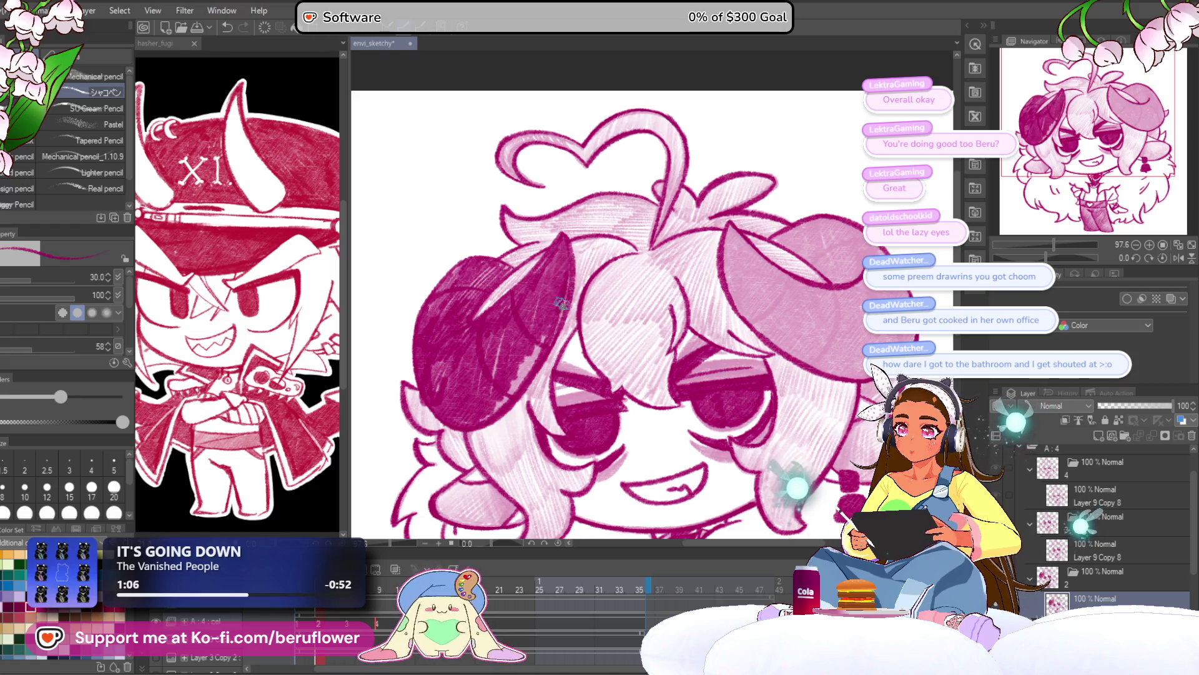
pyautogui.moveTo(517, 373); pyautogui.dragTo(436, 383)
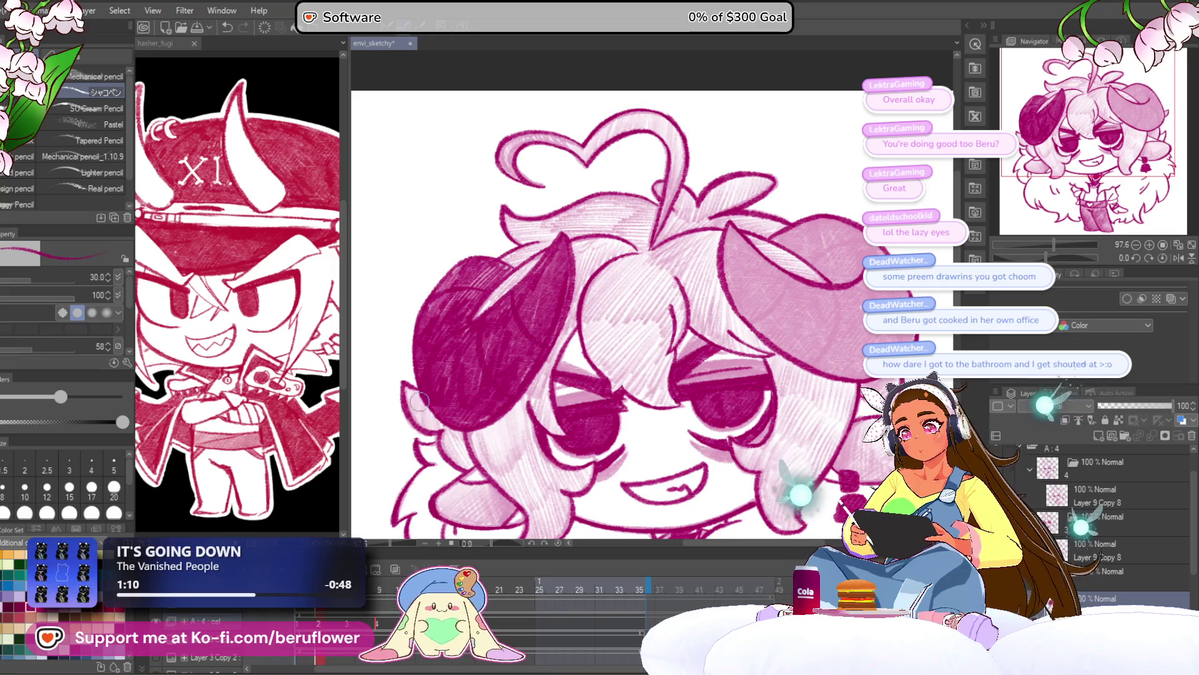
# Zoom in and draw dark magenta pencil lines along the right horn's inner edge and outline
pyautogui.scroll(4, 634, 360)
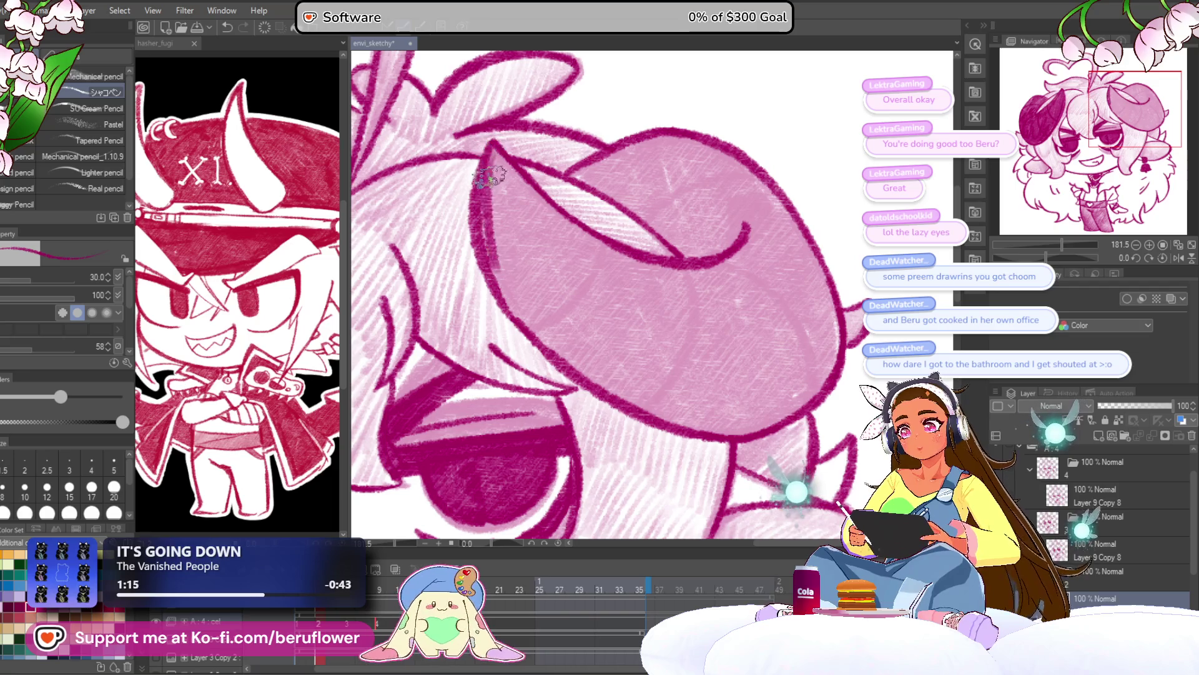
pyautogui.moveTo(605, 245)
pyautogui.mouseDown()
pyautogui.moveTo(558, 316)
pyautogui.moveTo(536, 301)
pyautogui.mouseUp()
pyautogui.moveTo(671, 245); pyautogui.dragTo(620, 403)
pyautogui.moveTo(745, 260)
pyautogui.mouseDown()
pyautogui.moveTo(724, 262)
pyautogui.moveTo(750, 294)
pyautogui.moveTo(774, 387)
pyautogui.mouseUp()
pyautogui.moveTo(602, 209)
pyautogui.mouseDown()
pyautogui.moveTo(618, 244)
pyautogui.moveTo(737, 193)
pyautogui.moveTo(774, 231)
pyautogui.mouseUp()
pyautogui.moveTo(559, 194)
pyautogui.mouseDown()
pyautogui.moveTo(590, 229)
pyautogui.moveTo(649, 207)
pyautogui.moveTo(723, 217)
pyautogui.moveTo(693, 237)
pyautogui.mouseUp()
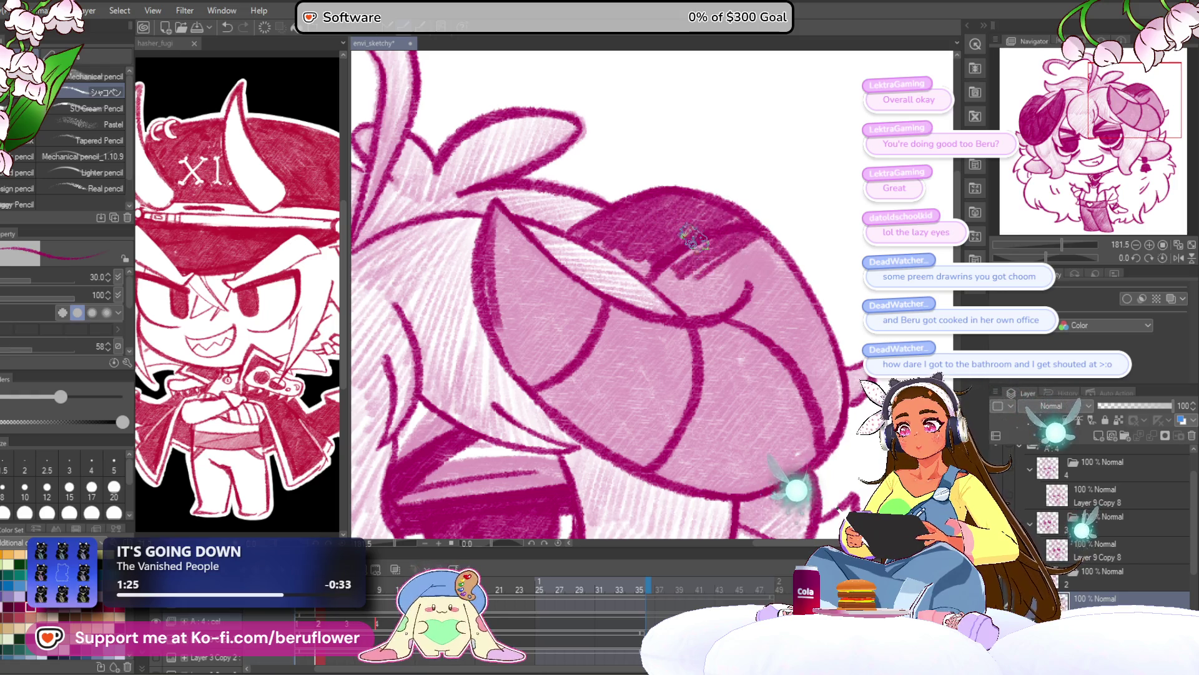
# Hatch dense dark shading across the right horn's spiral bands and left edge
pyautogui.moveTo(626, 253)
pyautogui.mouseDown()
pyautogui.moveTo(687, 299)
pyautogui.moveTo(709, 225)
pyautogui.moveTo(729, 316)
pyautogui.moveTo(774, 268)
pyautogui.moveTo(806, 281)
pyautogui.moveTo(752, 218)
pyautogui.moveTo(693, 206)
pyautogui.moveTo(730, 292)
pyautogui.mouseUp()
pyautogui.moveTo(680, 228); pyautogui.dragTo(682, 247)
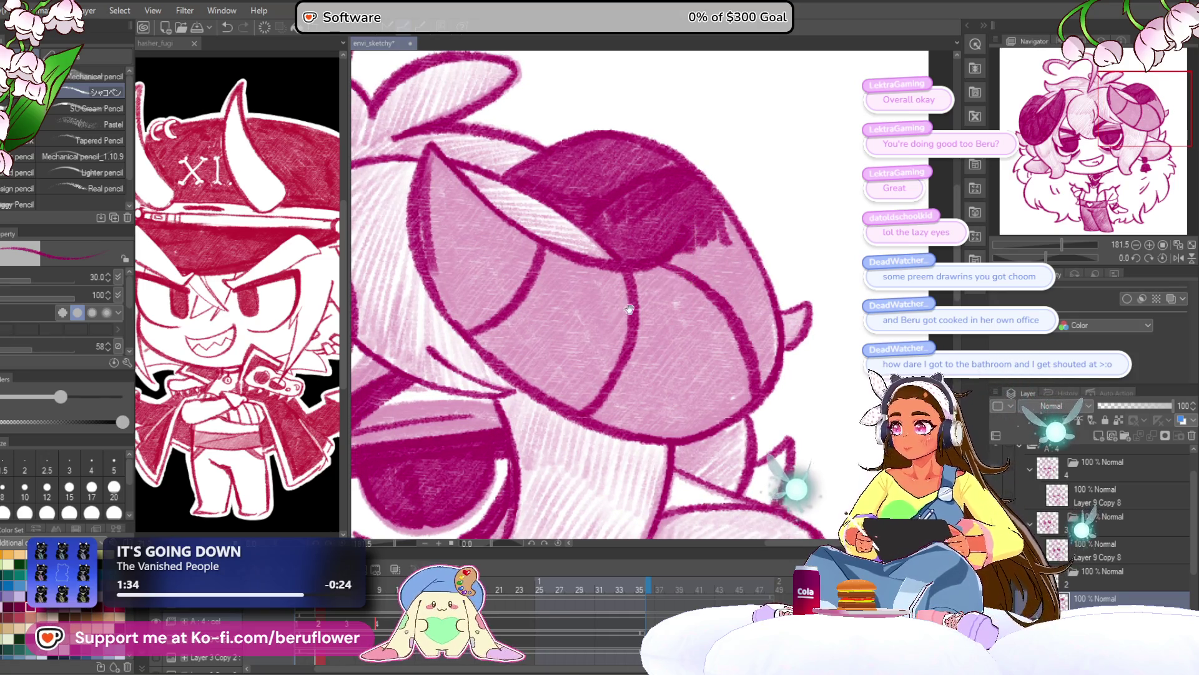
pyautogui.moveTo(630, 309); pyautogui.dragTo(684, 332)
pyautogui.moveTo(481, 175); pyautogui.dragTo(506, 318)
pyautogui.moveTo(488, 216)
pyautogui.mouseDown()
pyautogui.moveTo(515, 326)
pyautogui.moveTo(525, 289)
pyautogui.moveTo(490, 198)
pyautogui.moveTo(489, 313)
pyautogui.moveTo(562, 383)
pyautogui.moveTo(550, 322)
pyautogui.moveTo(584, 356)
pyautogui.moveTo(603, 340)
pyautogui.moveTo(624, 350)
pyautogui.moveTo(631, 298)
pyautogui.mouseUp()
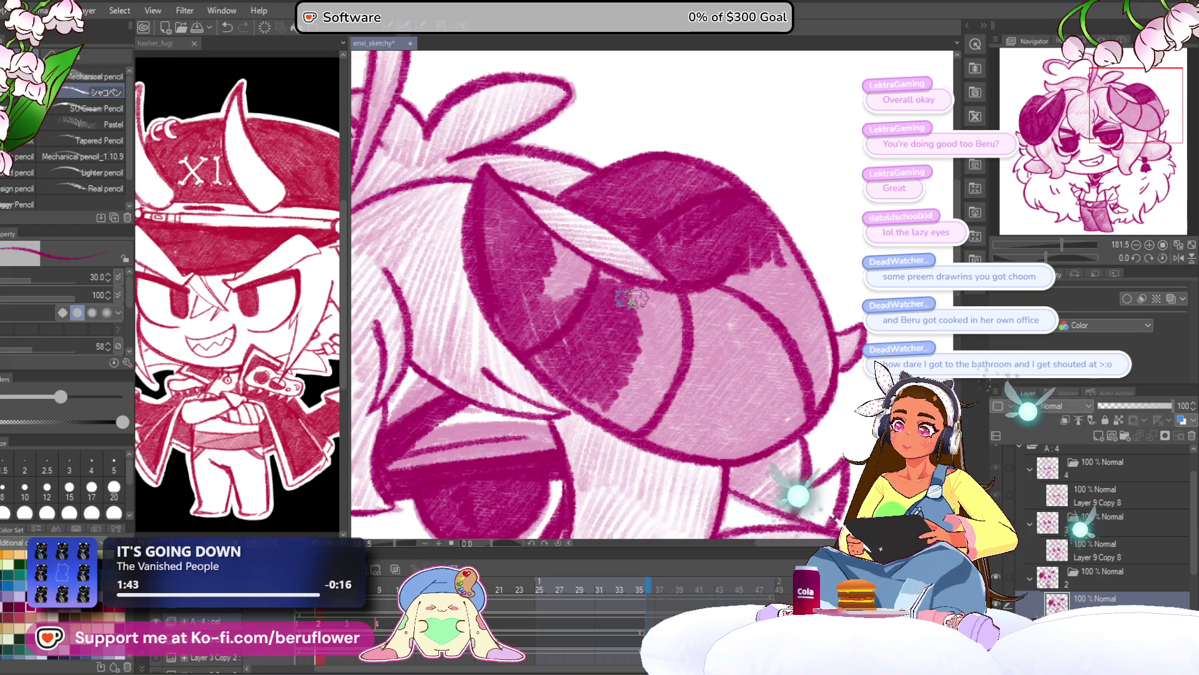
pyautogui.moveTo(547, 244)
pyautogui.mouseDown()
pyautogui.moveTo(562, 300)
pyautogui.moveTo(565, 262)
pyautogui.moveTo(606, 262)
pyautogui.mouseUp()
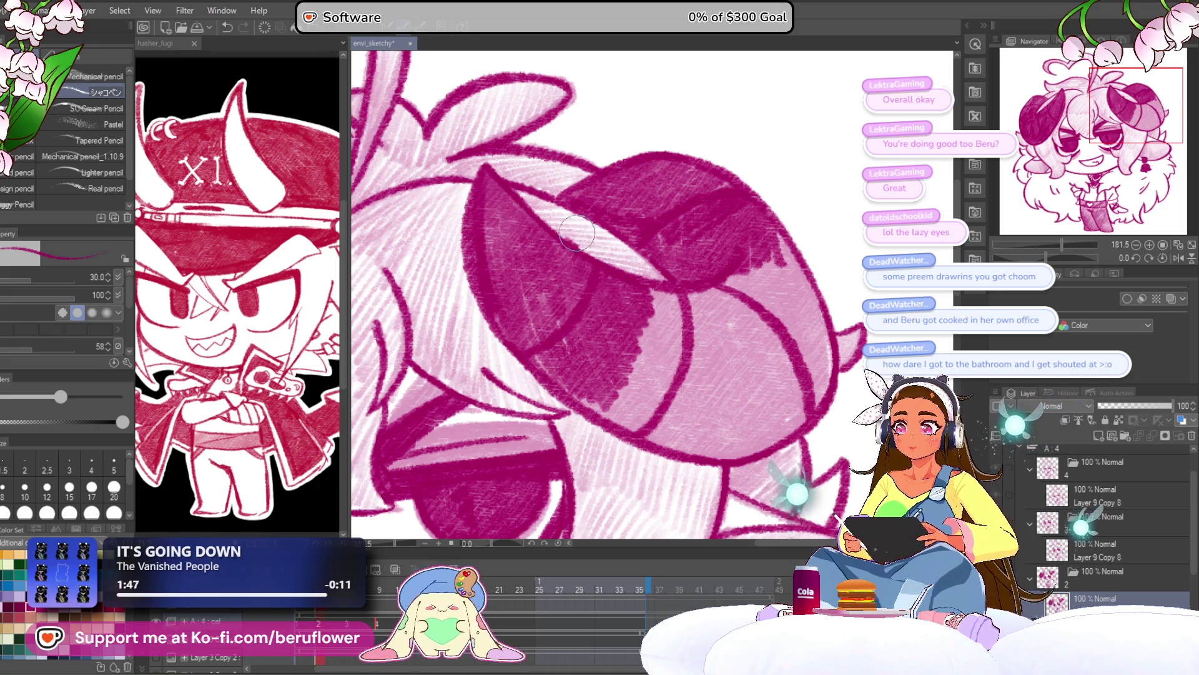
pyautogui.scroll(-5, 574, 190)
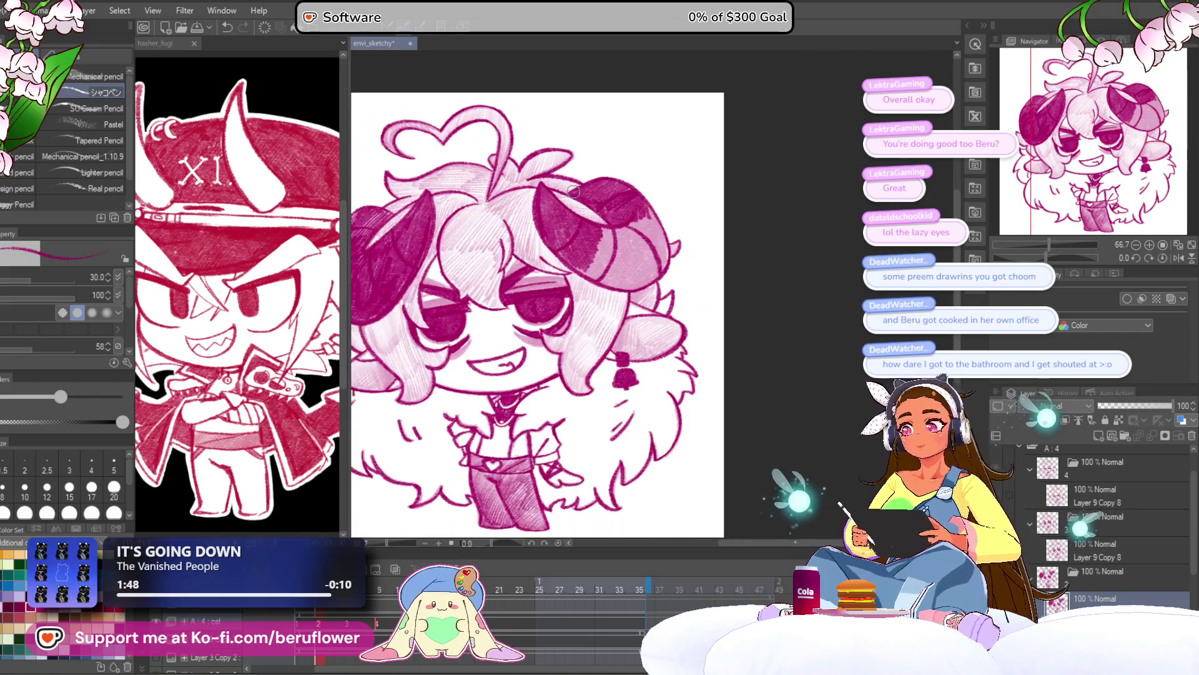
# Zoom and rotate onto the horn, then hatch darker shading over its light patches and upper part
pyautogui.moveTo(1065, 257); pyautogui.dragTo(1079, 258)
pyautogui.scroll(5, 710, 301)
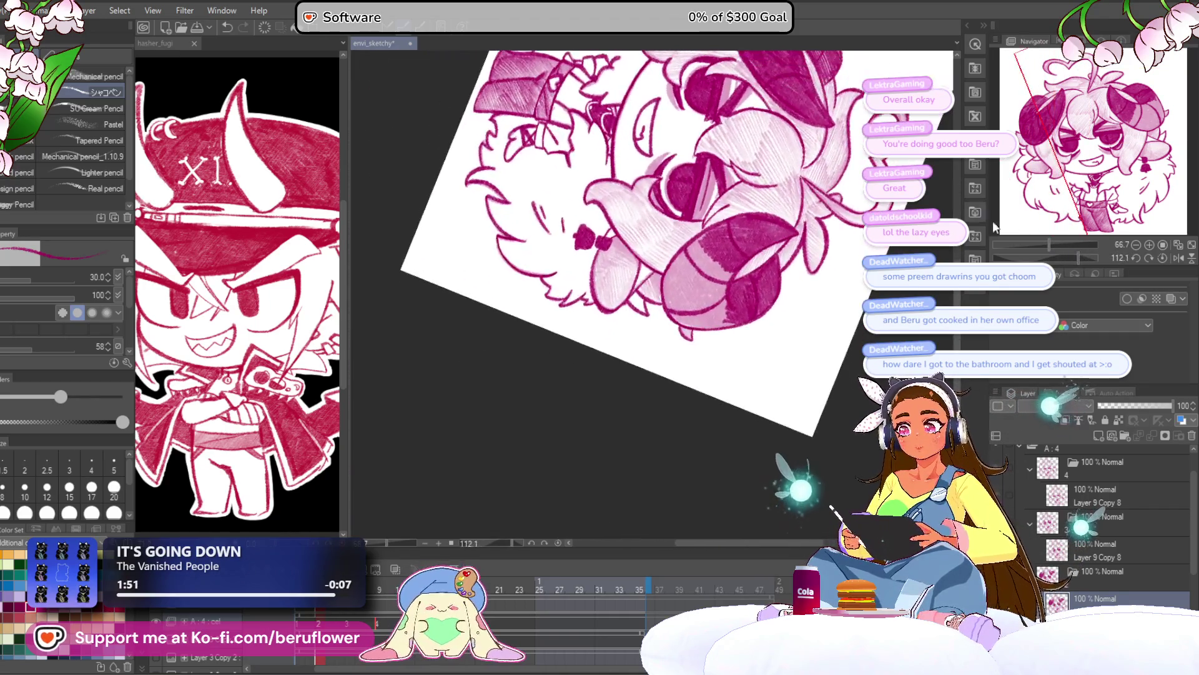
pyautogui.moveTo(737, 181)
pyautogui.mouseDown()
pyautogui.moveTo(643, 238)
pyautogui.moveTo(594, 300)
pyautogui.moveTo(560, 362)
pyautogui.moveTo(562, 431)
pyautogui.moveTo(600, 462)
pyautogui.moveTo(634, 388)
pyautogui.mouseUp()
pyautogui.moveTo(663, 478)
pyautogui.mouseDown()
pyautogui.moveTo(684, 412)
pyautogui.moveTo(765, 359)
pyautogui.moveTo(700, 400)
pyautogui.moveTo(712, 300)
pyautogui.moveTo(656, 362)
pyautogui.moveTo(687, 287)
pyautogui.moveTo(600, 387)
pyautogui.moveTo(662, 263)
pyautogui.moveTo(563, 394)
pyautogui.moveTo(654, 261)
pyautogui.moveTo(706, 331)
pyautogui.moveTo(665, 250)
pyautogui.mouseUp()
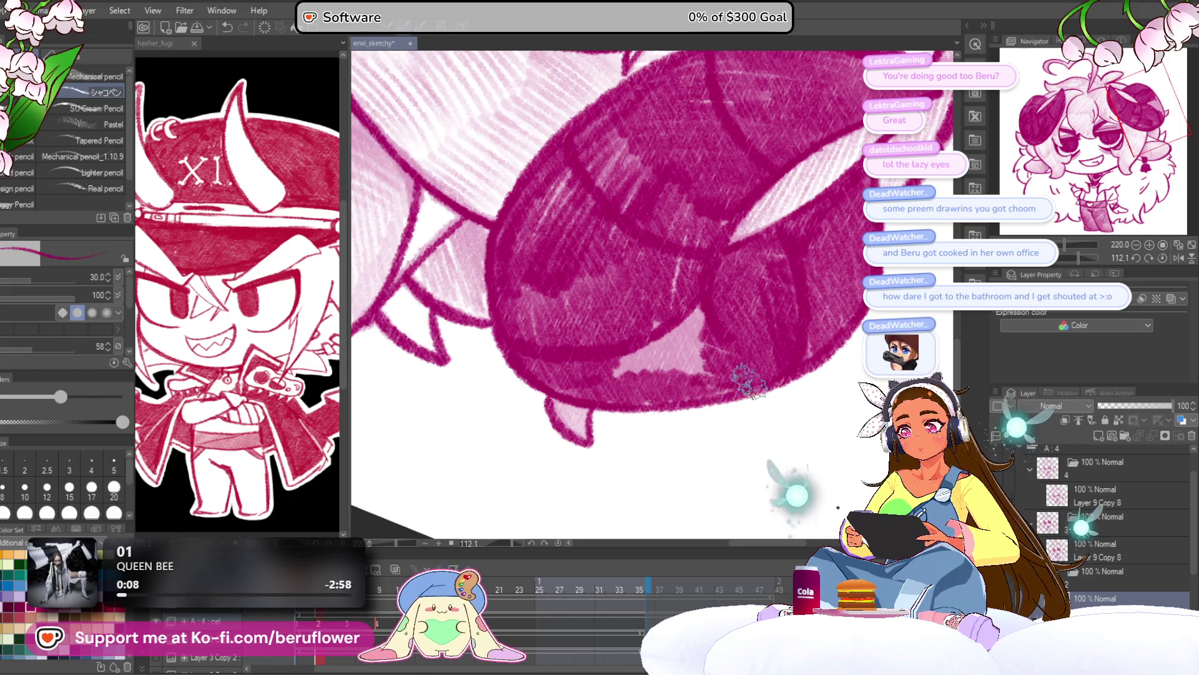
pyautogui.moveTo(658, 385)
pyautogui.mouseDown()
pyautogui.moveTo(661, 327)
pyautogui.moveTo(700, 302)
pyautogui.moveTo(722, 294)
pyautogui.moveTo(680, 382)
pyautogui.moveTo(742, 340)
pyautogui.moveTo(642, 321)
pyautogui.moveTo(720, 215)
pyautogui.mouseUp()
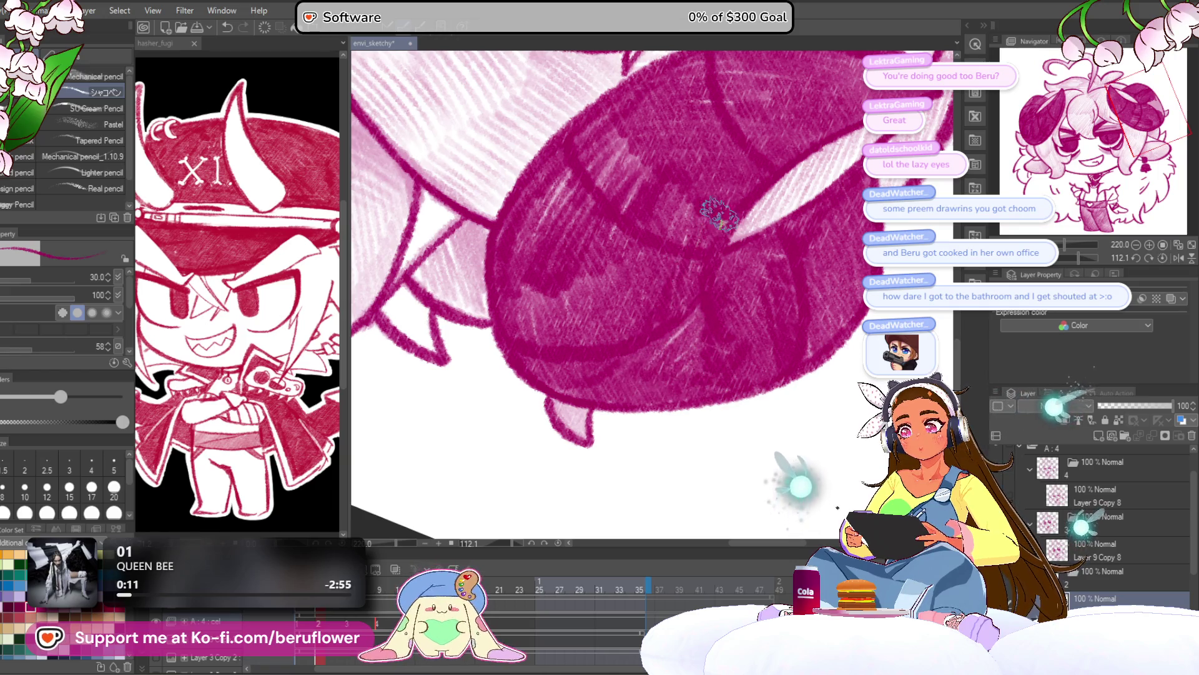
pyautogui.moveTo(650, 166); pyautogui.dragTo(531, 214)
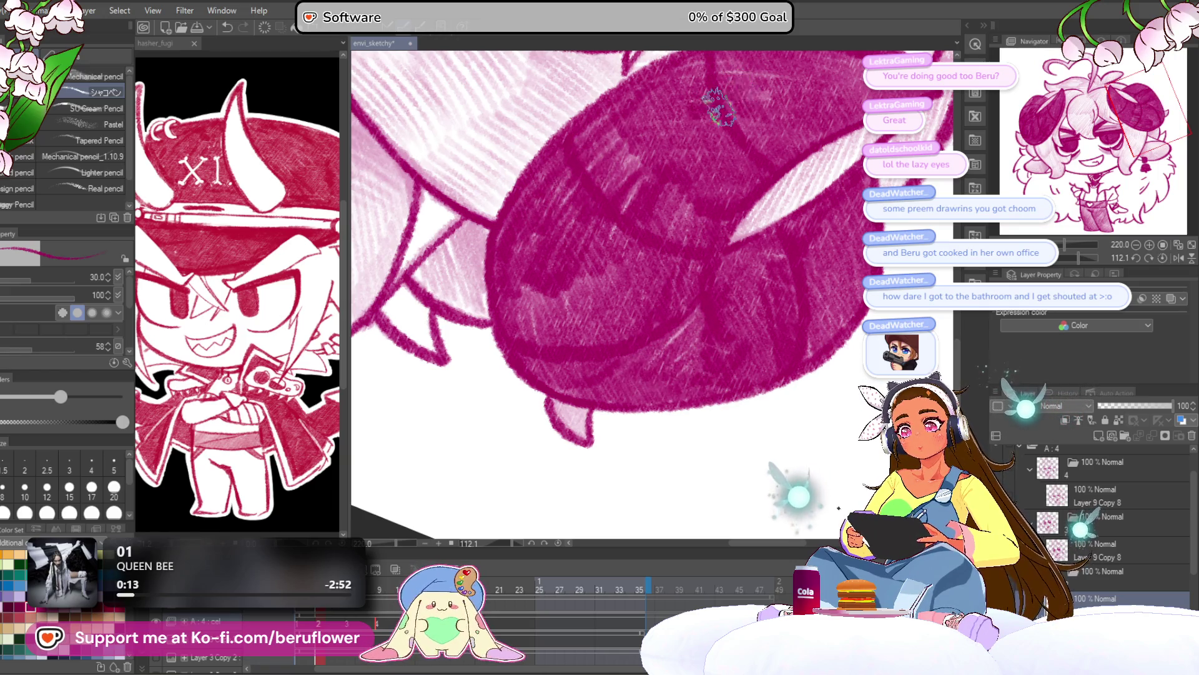
pyautogui.moveTo(719, 108); pyautogui.dragTo(624, 233)
# Reset the canvas rotation to upright and readjust the zoom
pyautogui.scroll(-5, 574, 295)
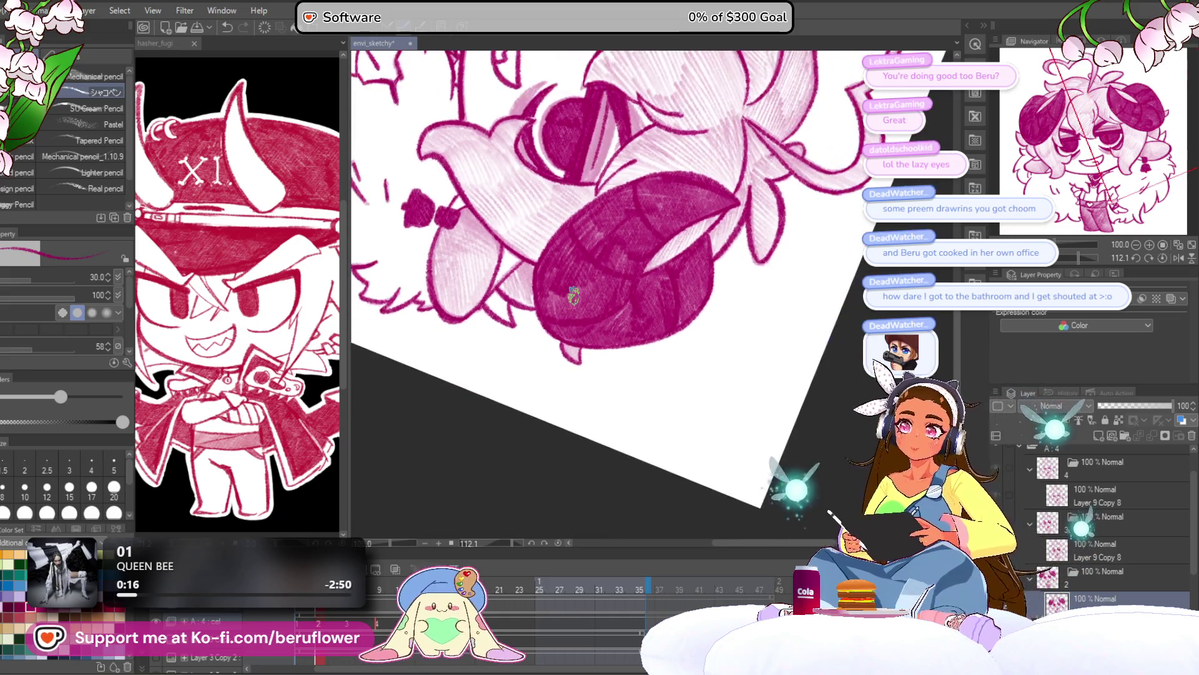
pyautogui.click(1161, 257)
pyautogui.scroll(-4, 604, 353)
pyautogui.scroll(1, 604, 354)
pyautogui.scroll(5, 603, 354)
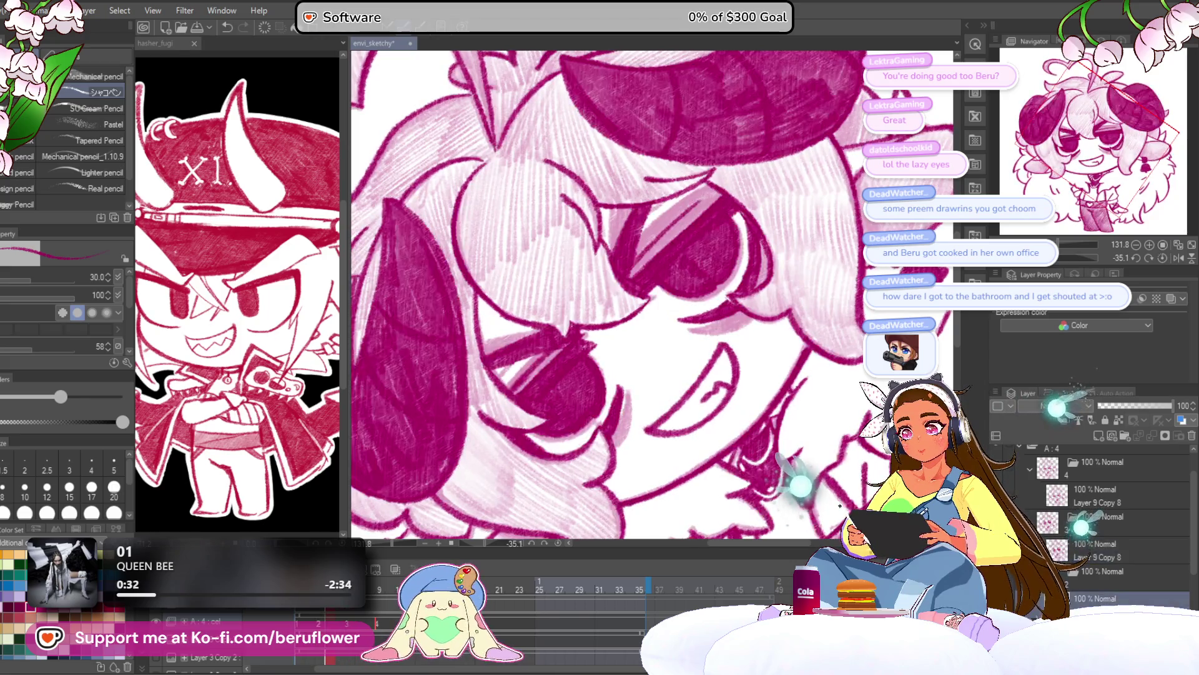
pyautogui.click(1162, 258)
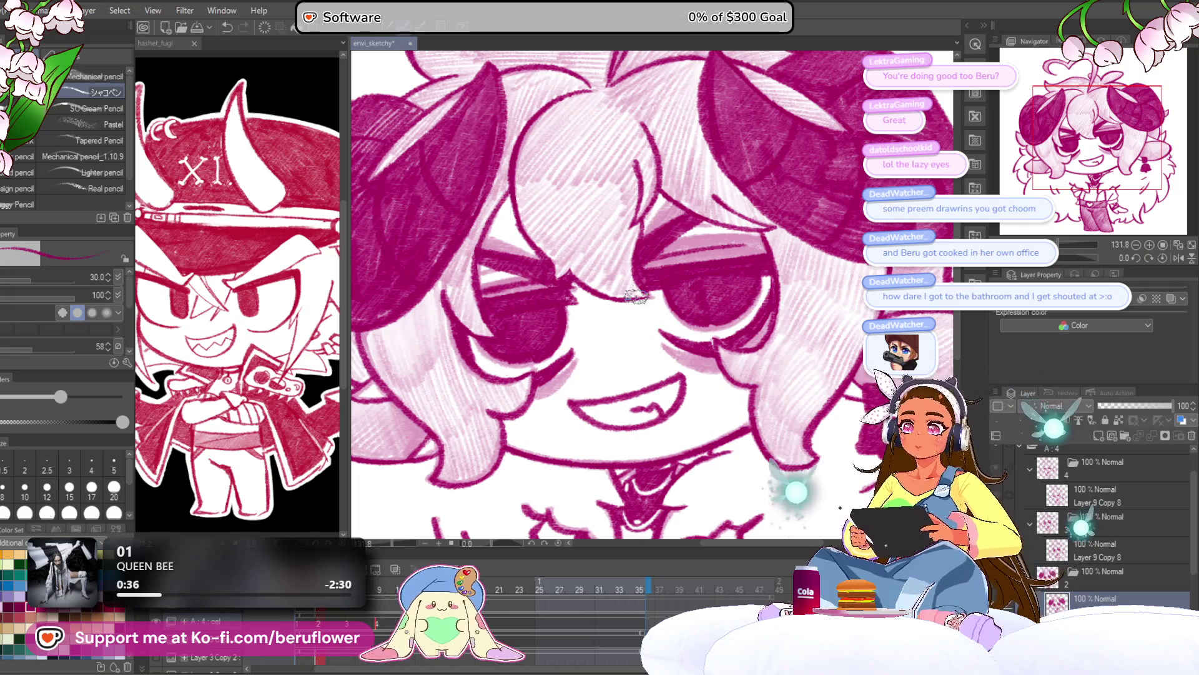
# Fit the drawing to the window, zoom onto the ear, and shrink the pencil to size 7
pyautogui.hotkey('ctrl', '0')
pyautogui.scroll(2, 636, 296)
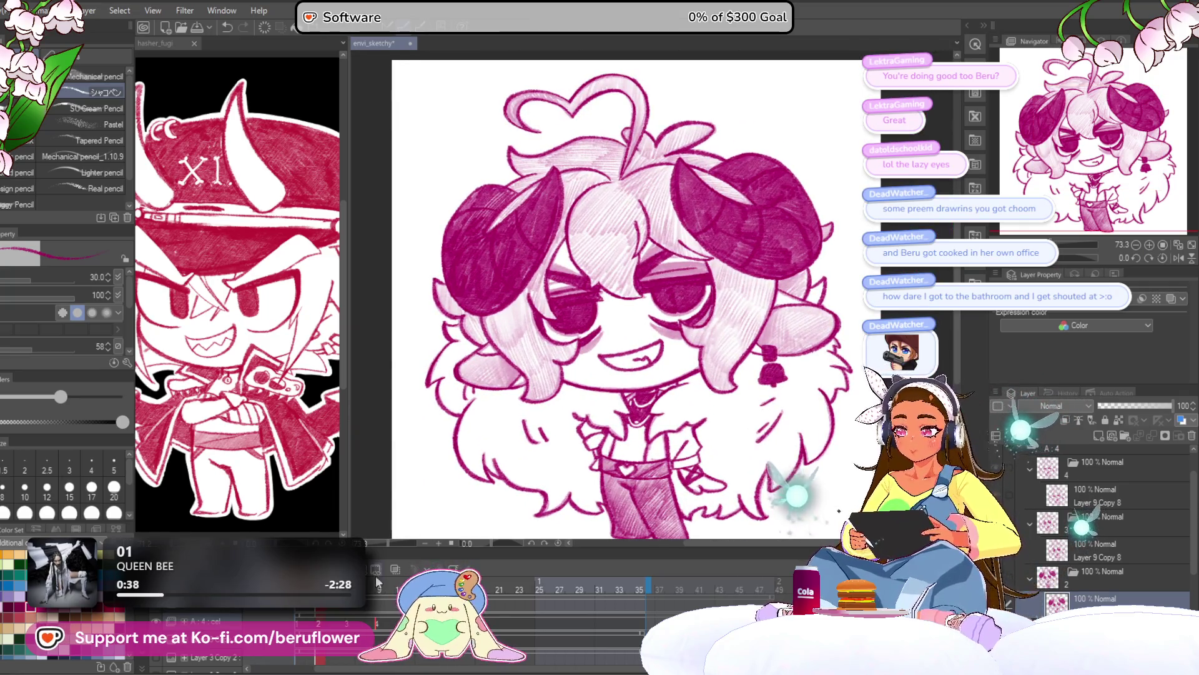
pyautogui.scroll(3, 667, 297)
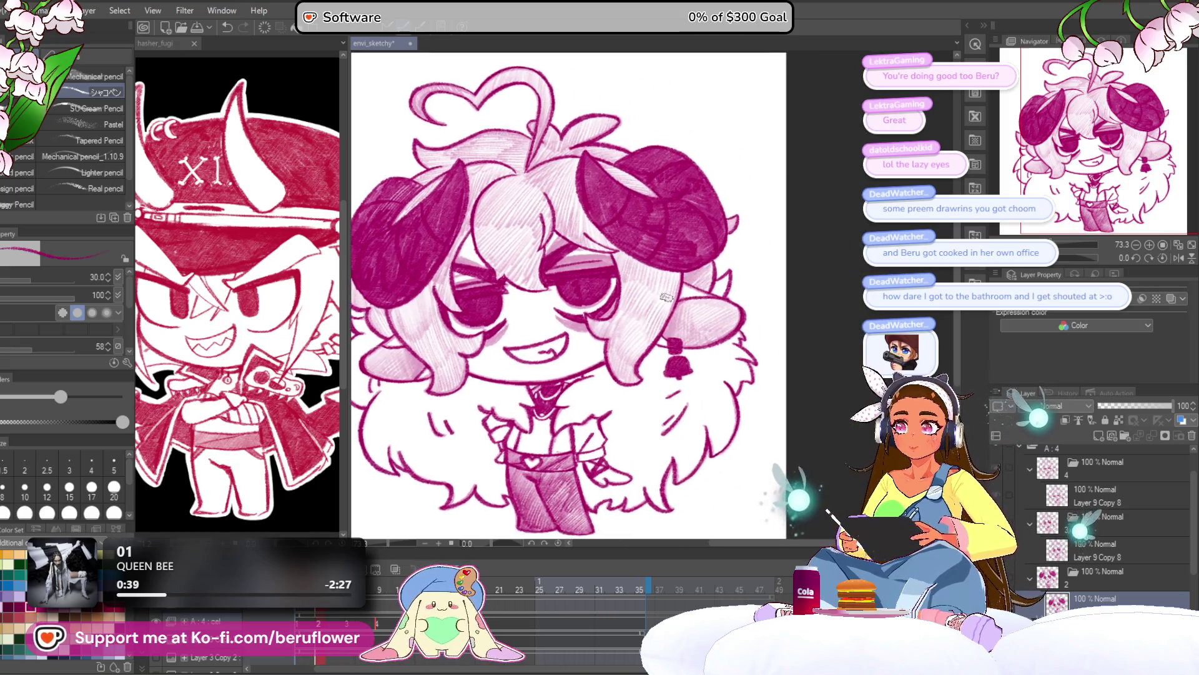
pyautogui.scroll(4, 668, 297)
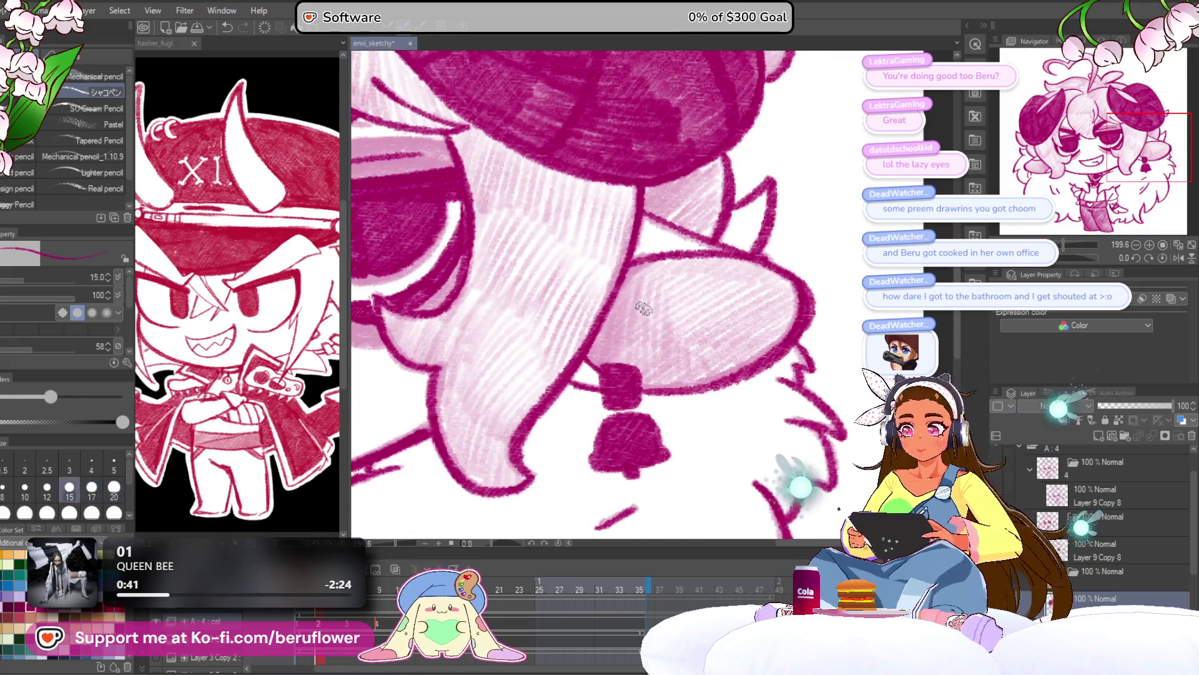
pyautogui.press('[')
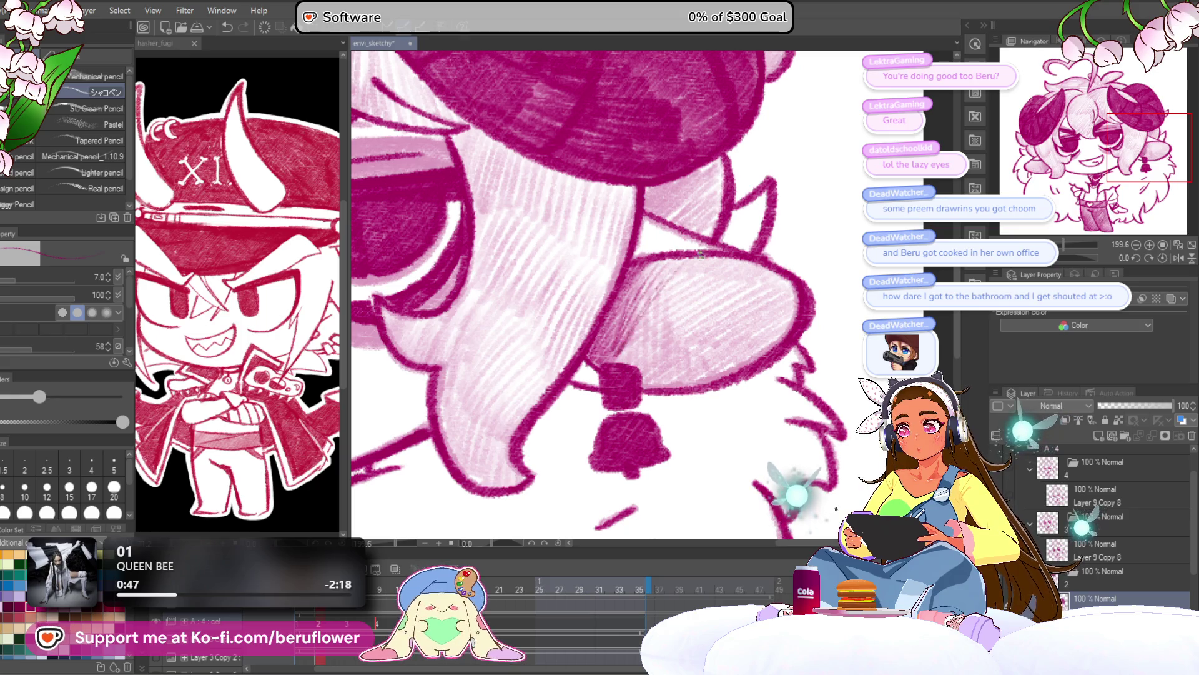
pyautogui.scroll(-5, 1081, 573)
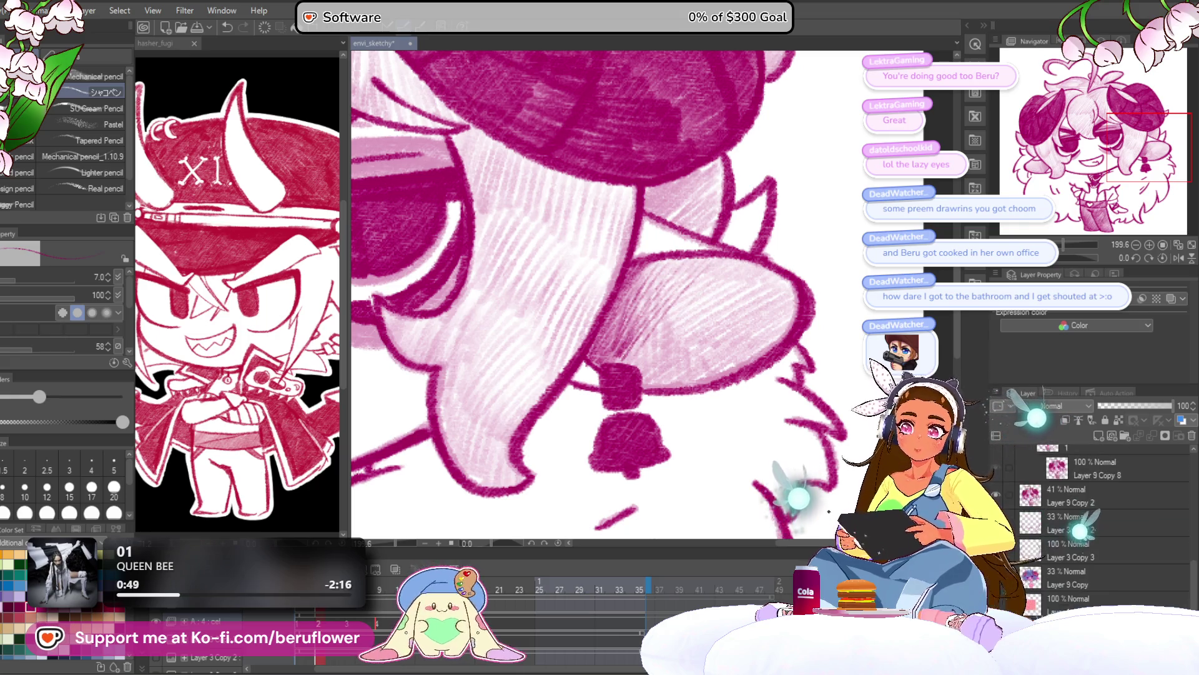
# Select Layer 9 Copy 2, then switch to Layer 9 Copy 8 and zoom onto the ear
pyautogui.click(1074, 495)
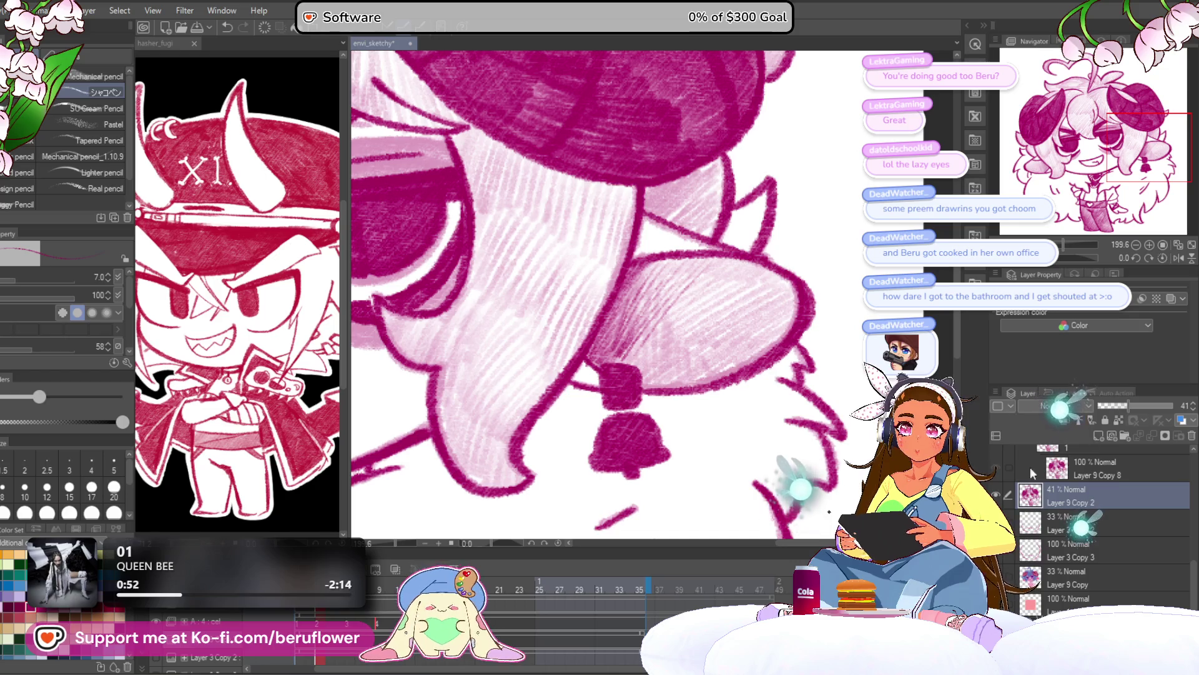
pyautogui.hotkey('ctrl', '0')
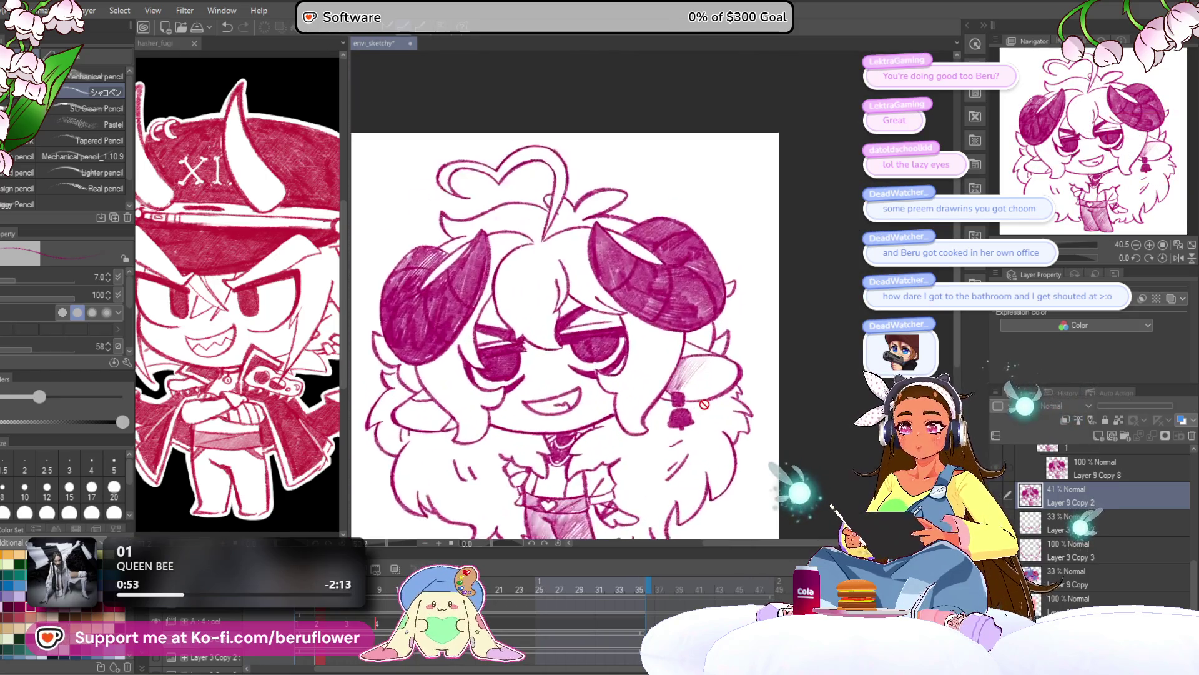
pyautogui.click(1099, 459)
pyautogui.scroll(-2, 565, 294)
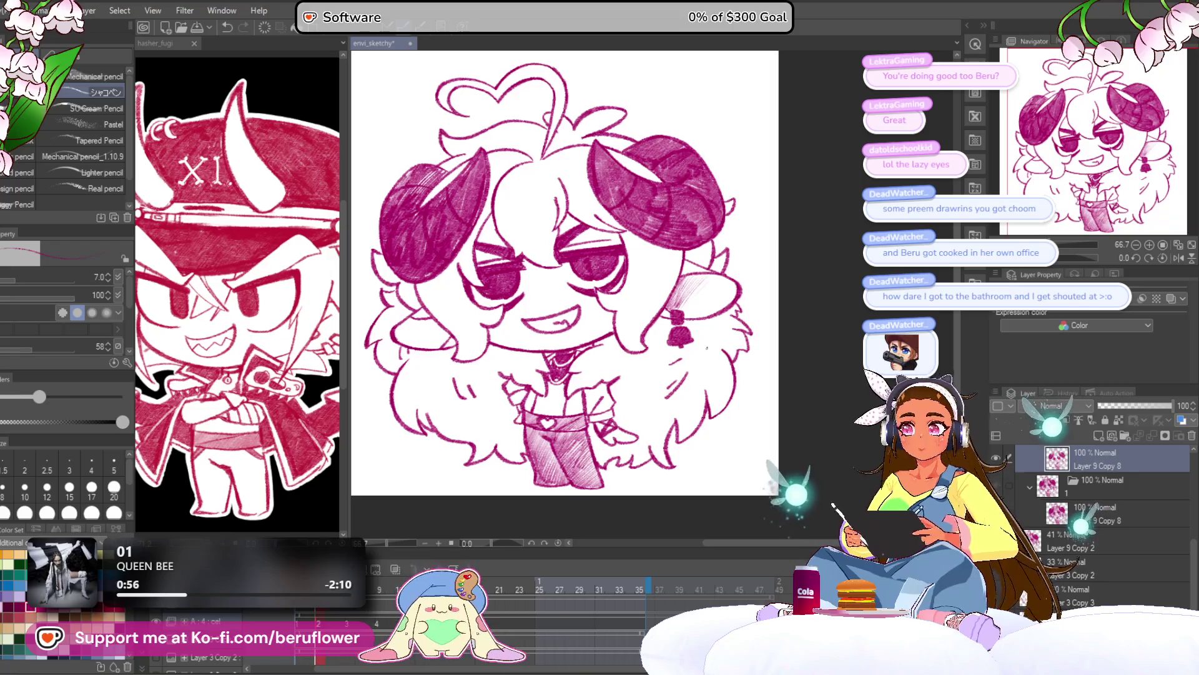
pyautogui.scroll(3, 701, 298)
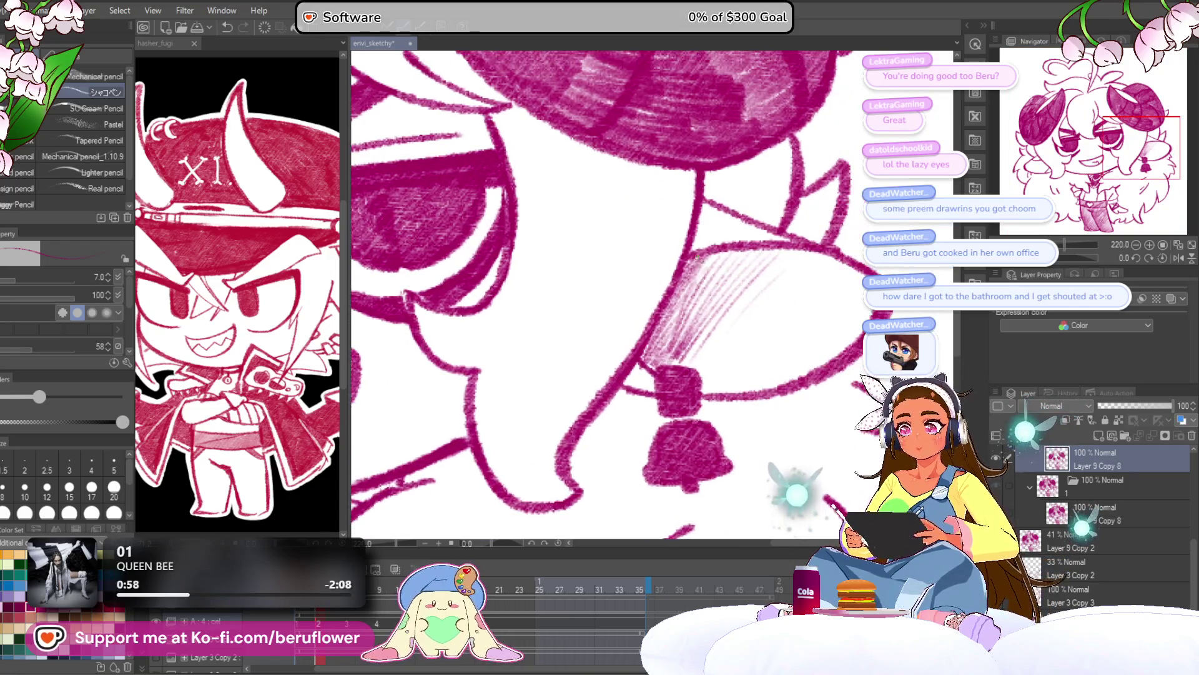
# Hatch the inner ear near the bell earring, enlarging the pencil to size 12
pyautogui.moveTo(665, 315); pyautogui.dragTo(777, 240)
pyautogui.press(']')
pyautogui.press(']')
pyautogui.press(']')
pyautogui.moveTo(747, 253)
pyautogui.mouseDown()
pyautogui.moveTo(774, 265)
pyautogui.moveTo(678, 358)
pyautogui.moveTo(669, 344)
pyautogui.moveTo(675, 331)
pyautogui.moveTo(685, 350)
pyautogui.moveTo(690, 341)
pyautogui.mouseUp()
pyautogui.moveTo(689, 382); pyautogui.dragTo(657, 361)
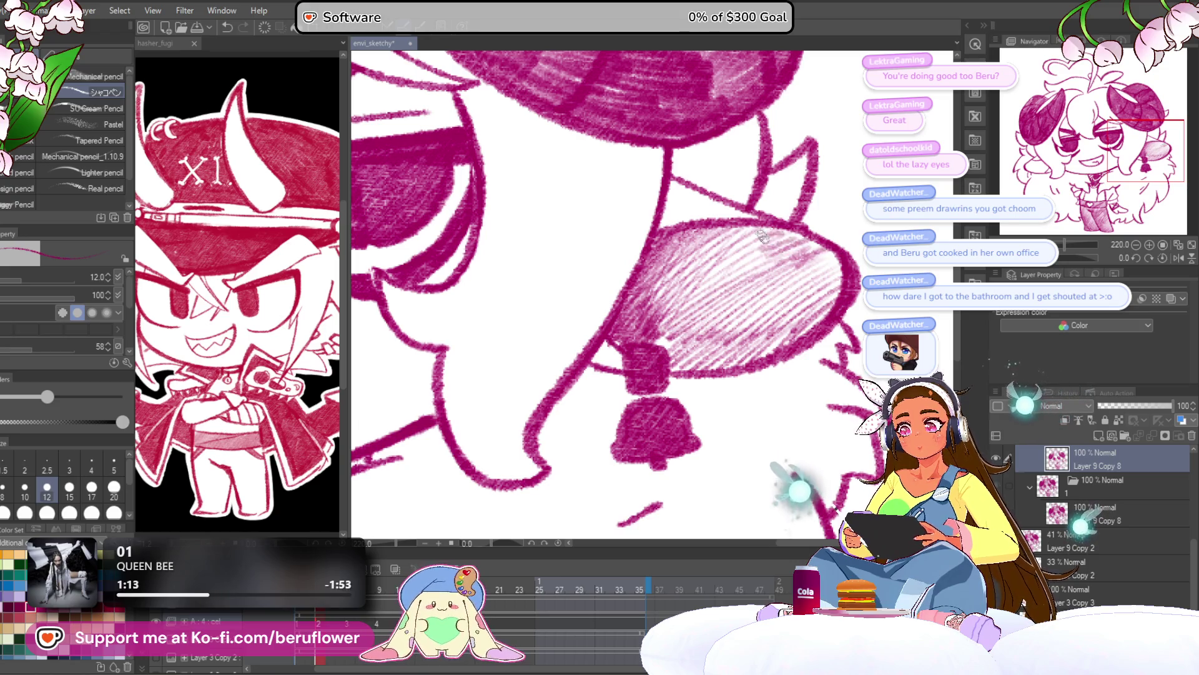
# Reselect the top Layer 9 Copy 8 layer and pan the view over the face and mouth
pyautogui.scroll(-5, 669, 251)
pyautogui.scroll(2, 669, 251)
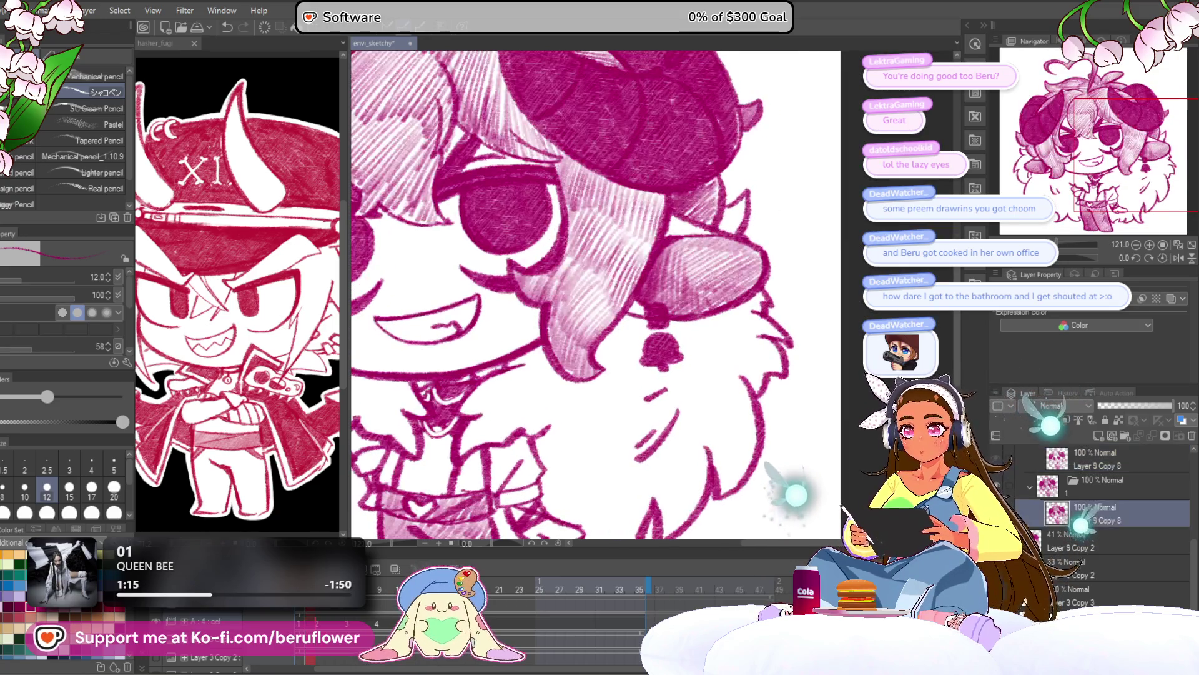
pyautogui.click(996, 459)
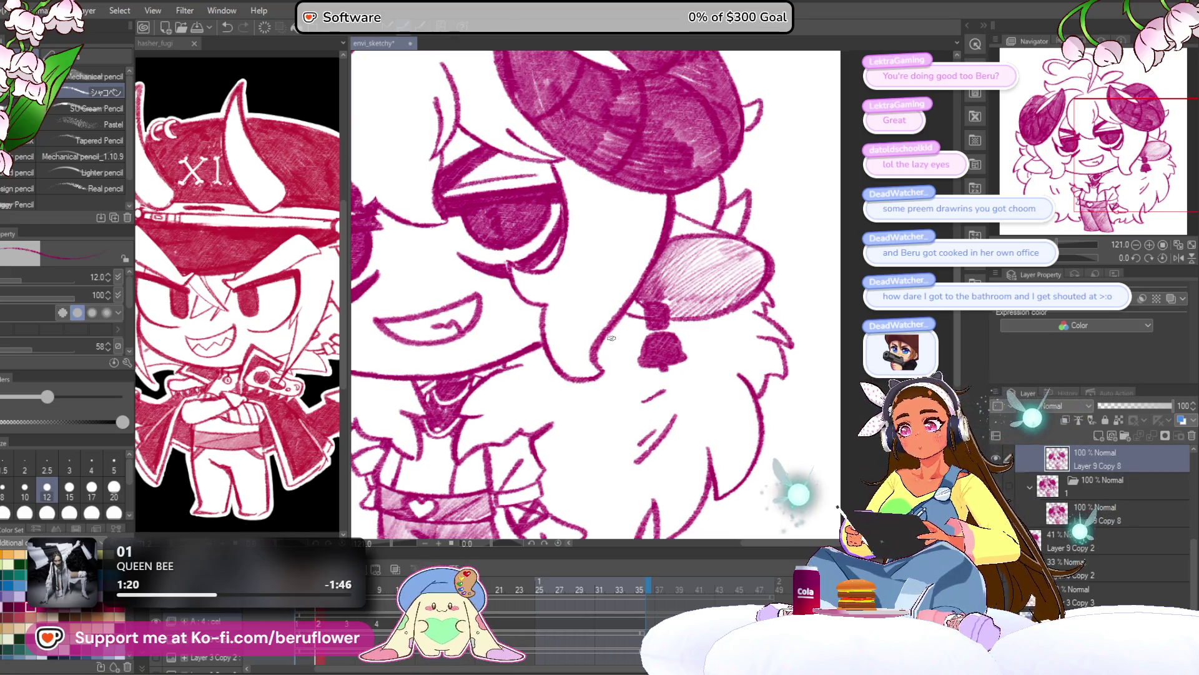
pyautogui.moveTo(539, 429); pyautogui.dragTo(537, 443)
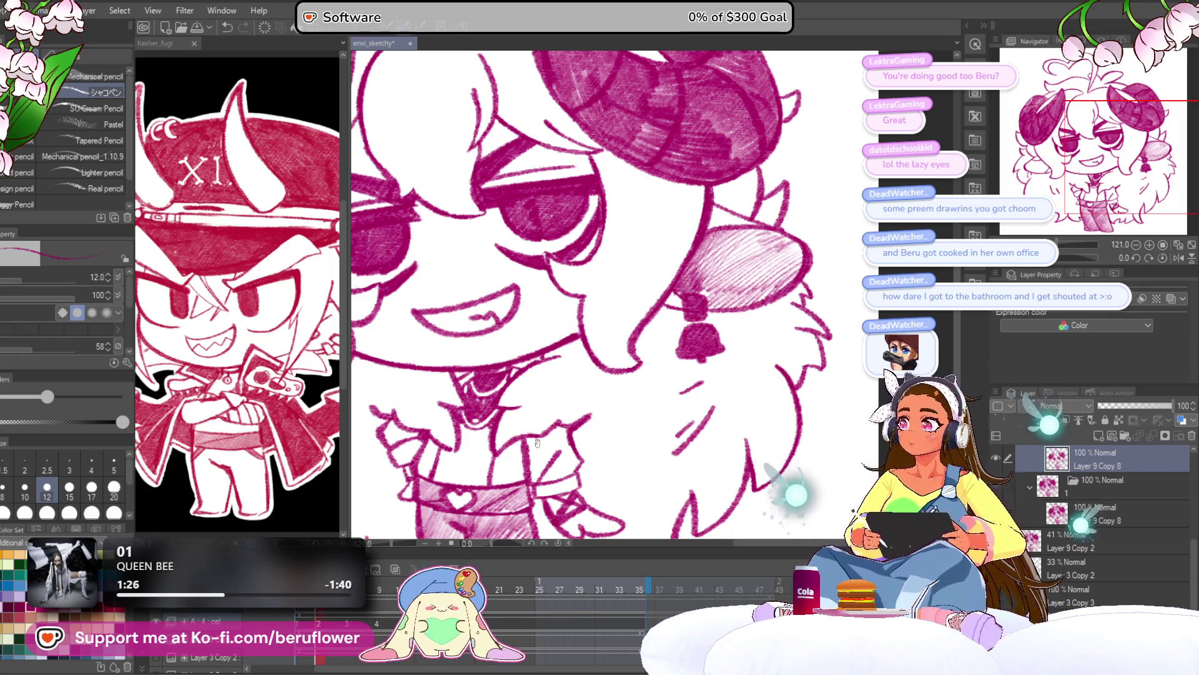
pyautogui.moveTo(664, 389); pyautogui.dragTo(685, 422)
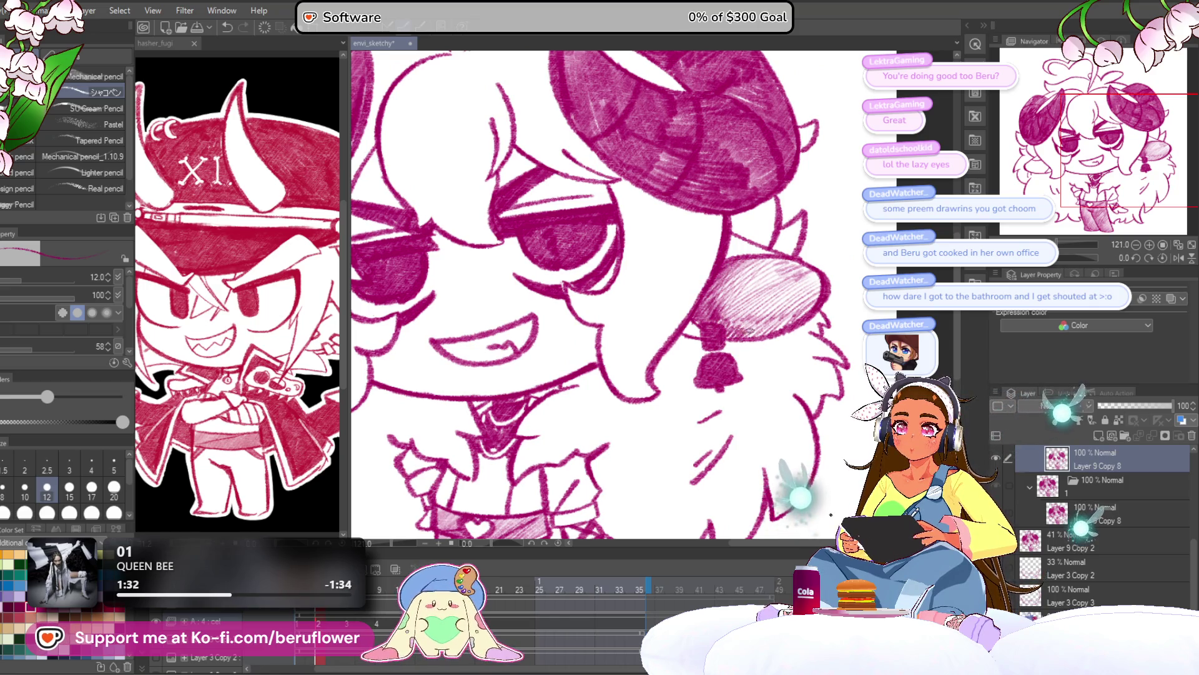
pyautogui.scroll(5, 537, 369)
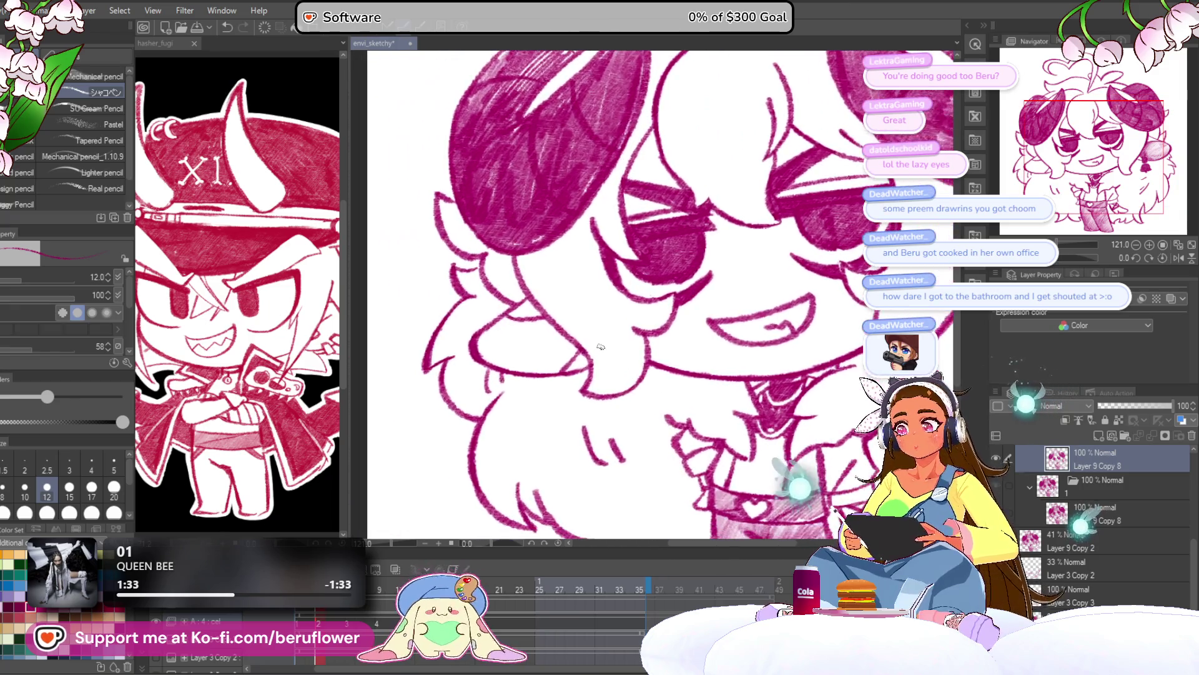
pyautogui.moveTo(548, 372); pyautogui.dragTo(560, 360)
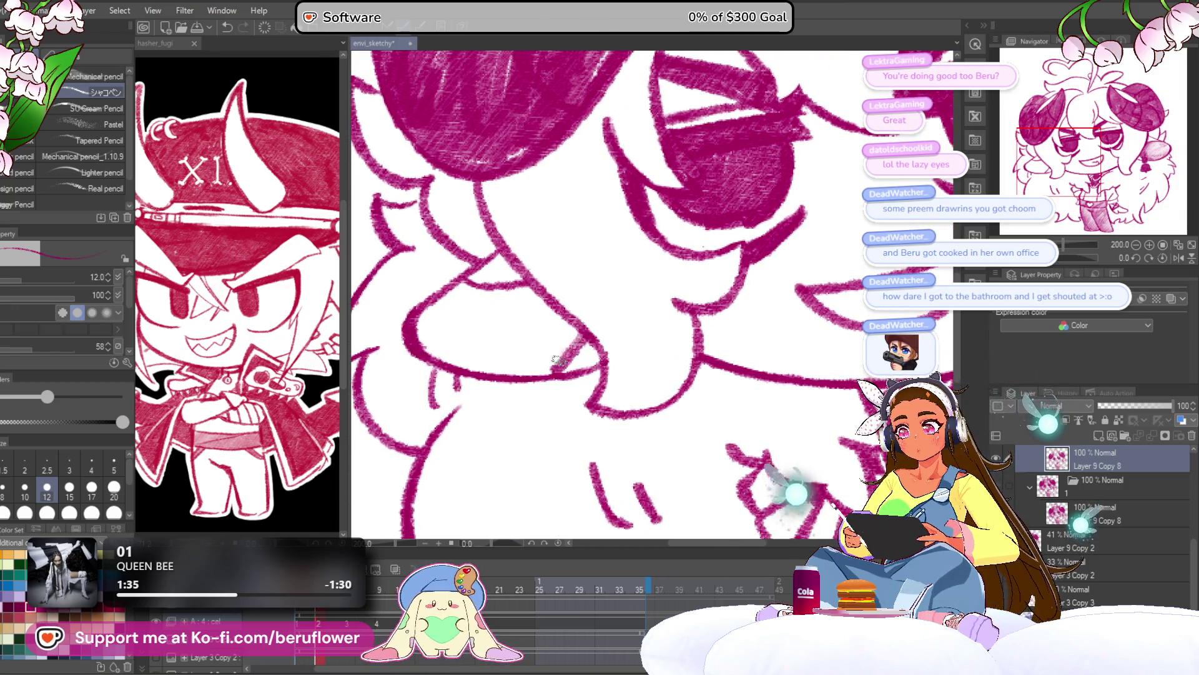
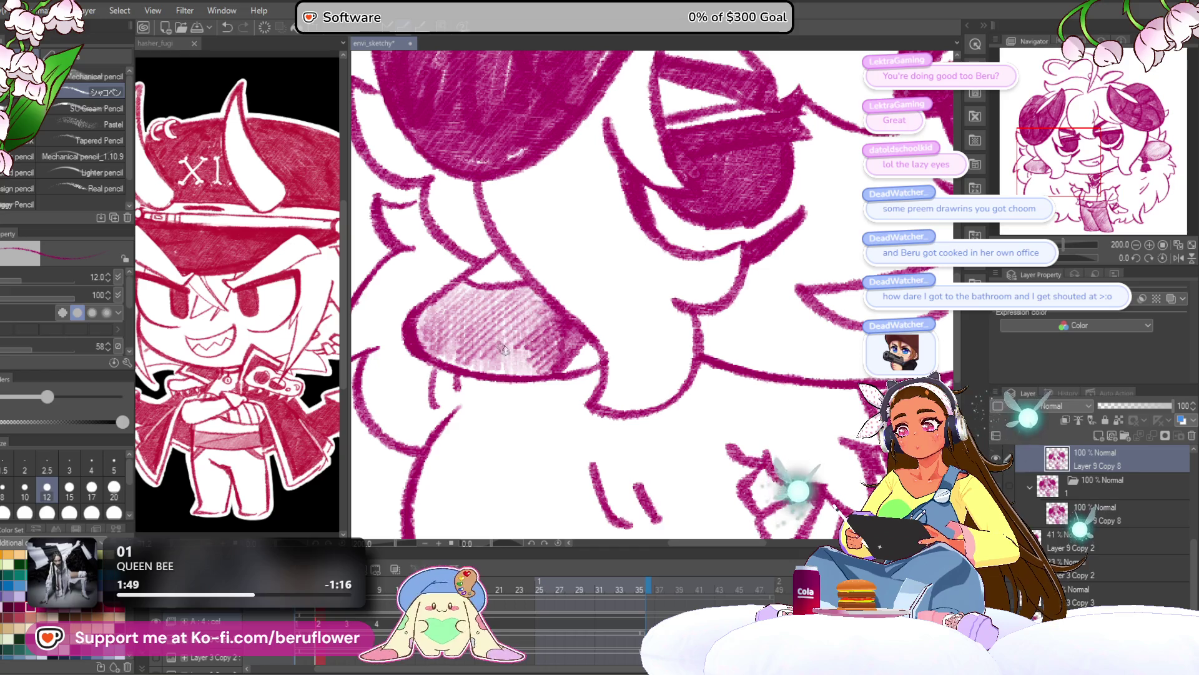
# Zoom out to the whole drawing and scrub the timeline to review the animation frames
pyautogui.hotkey('ctrl', '0')
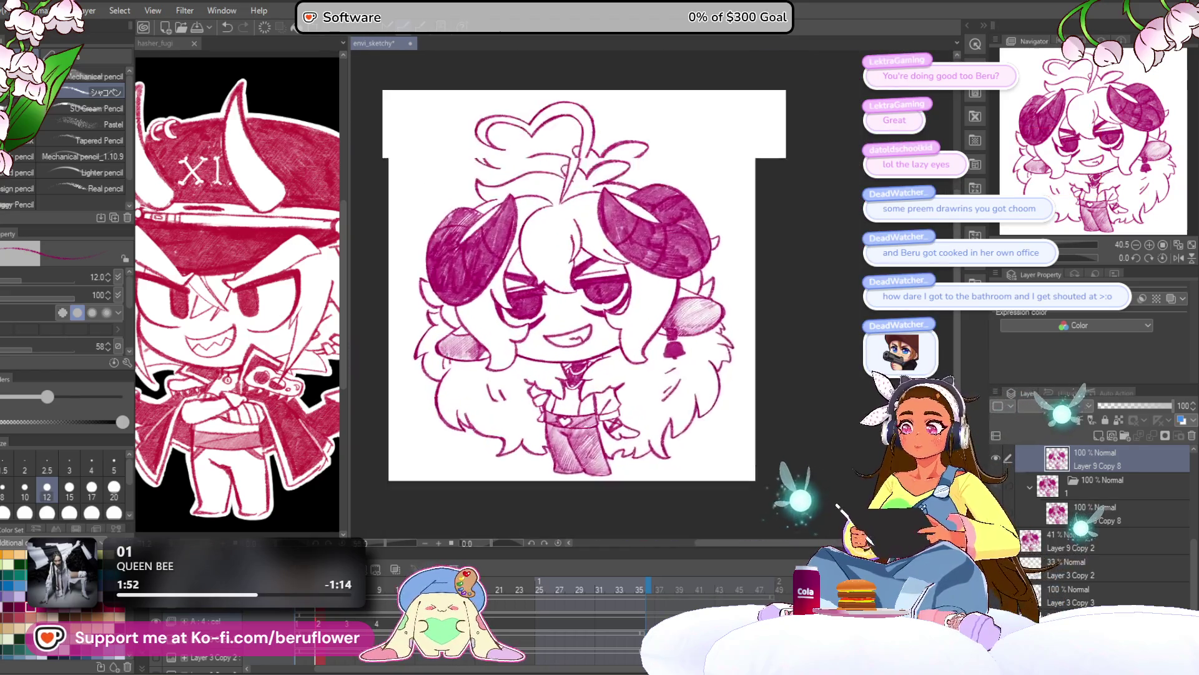
pyautogui.moveTo(329, 589); pyautogui.dragTo(389, 590)
pyautogui.press('space')
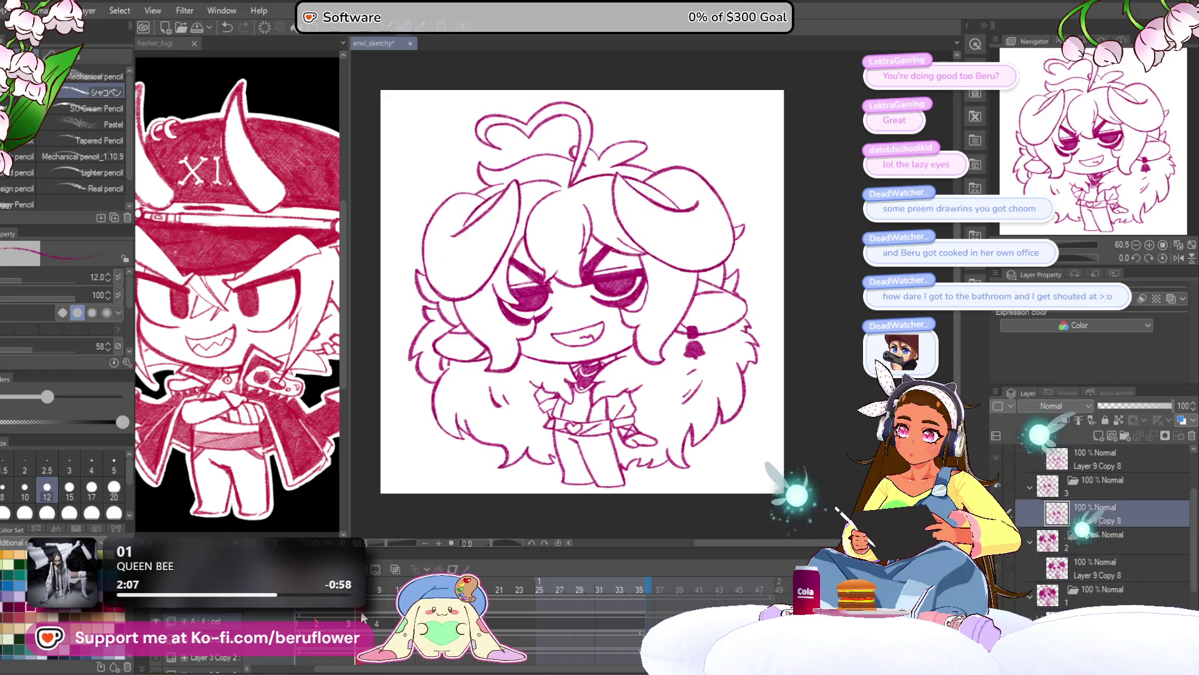
pyautogui.scroll(5, 532, 317)
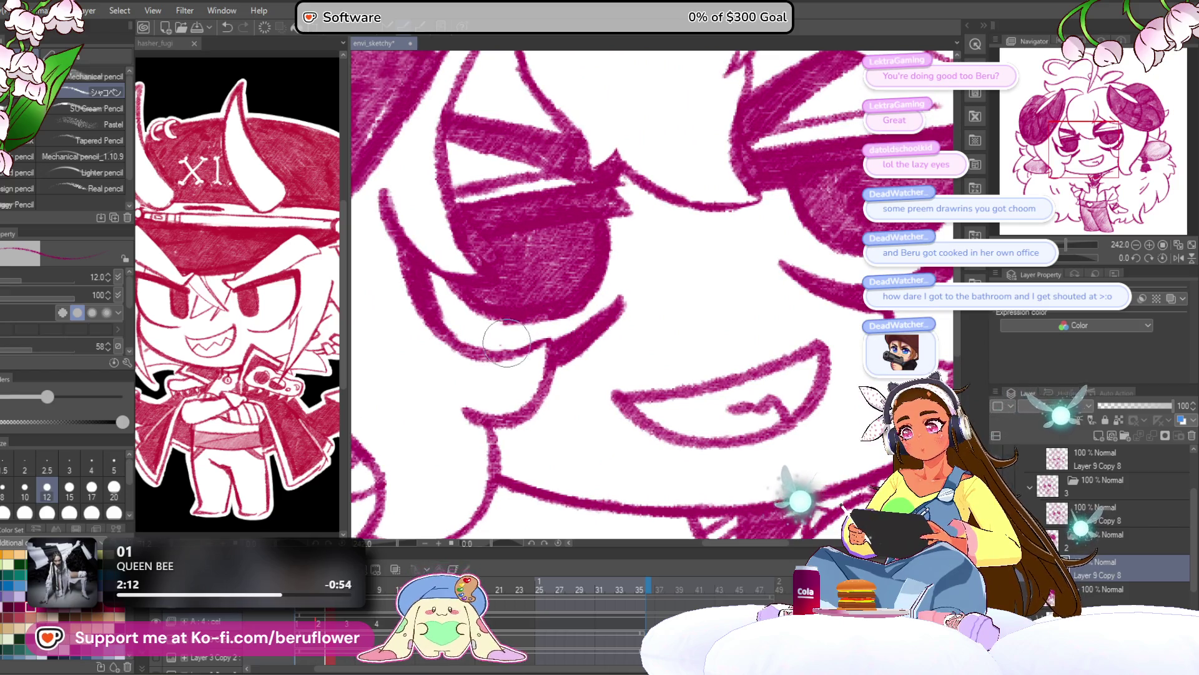
pyautogui.scroll(-6, 505, 338)
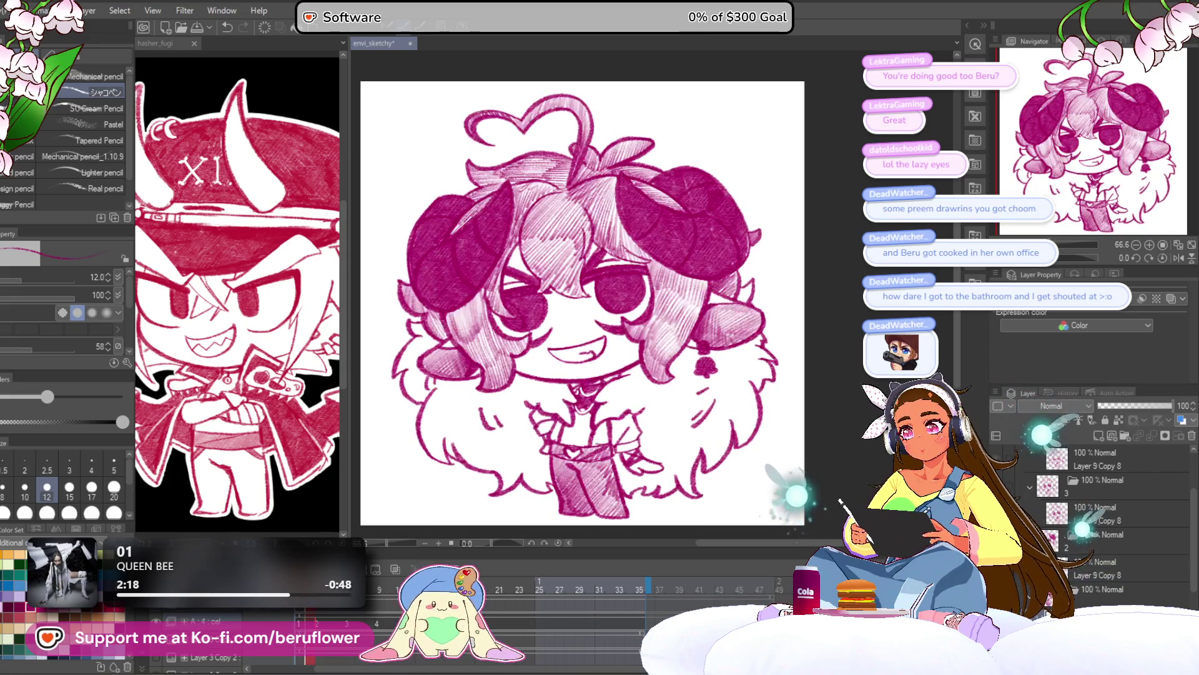
pyautogui.scroll(8, 543, 198)
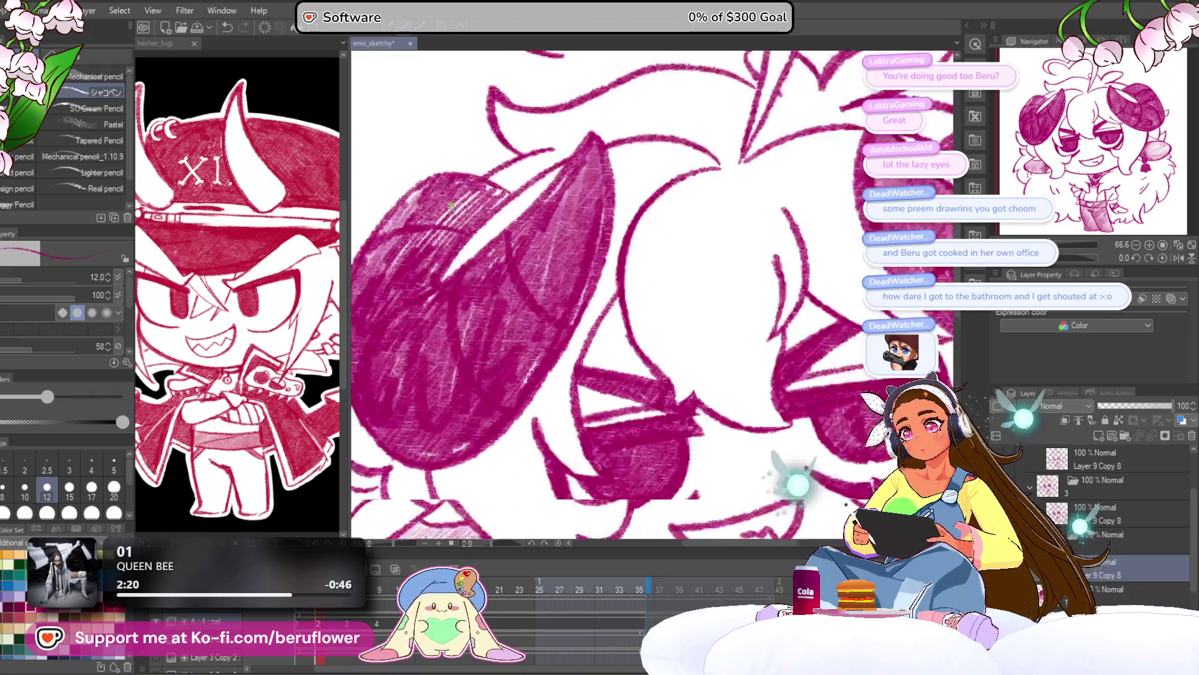
# Enlarge the pencil to size 17 and hatch dark shading across the top of the left horn
pyautogui.moveTo(556, 159)
pyautogui.mouseDown()
pyautogui.moveTo(618, 206)
pyautogui.moveTo(662, 193)
pyautogui.moveTo(544, 300)
pyautogui.moveTo(556, 244)
pyautogui.moveTo(500, 219)
pyautogui.moveTo(388, 281)
pyautogui.moveTo(443, 312)
pyautogui.moveTo(550, 206)
pyautogui.moveTo(600, 187)
pyautogui.moveTo(574, 175)
pyautogui.moveTo(625, 159)
pyautogui.moveTo(672, 206)
pyautogui.moveTo(575, 236)
pyautogui.moveTo(577, 161)
pyautogui.mouseUp()
pyautogui.press(']')
pyautogui.press(']')
pyautogui.press(']')
pyautogui.press(']')
pyautogui.scroll(-10, 576, 161)
pyautogui.scroll(5, 625, 278)
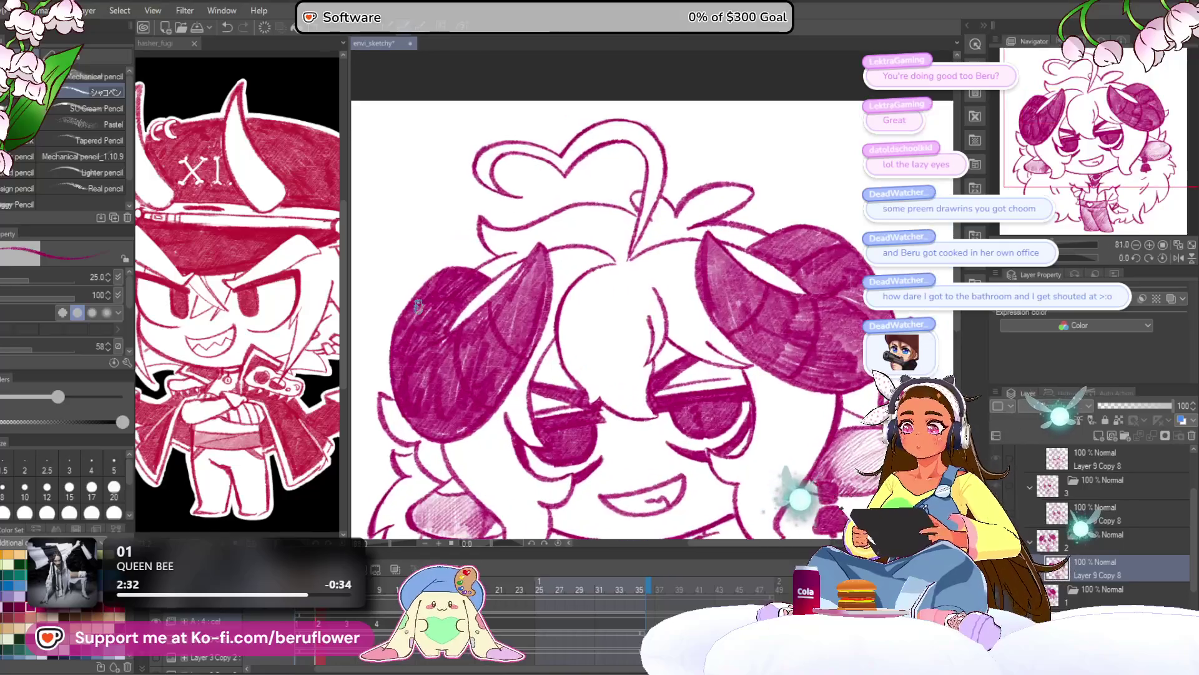
pyautogui.scroll(4, 624, 278)
pyautogui.moveTo(550, 275)
pyautogui.mouseDown()
pyautogui.moveTo(624, 250)
pyautogui.moveTo(743, 262)
pyautogui.moveTo(676, 345)
pyautogui.mouseUp()
pyautogui.moveTo(825, 368); pyautogui.dragTo(766, 297)
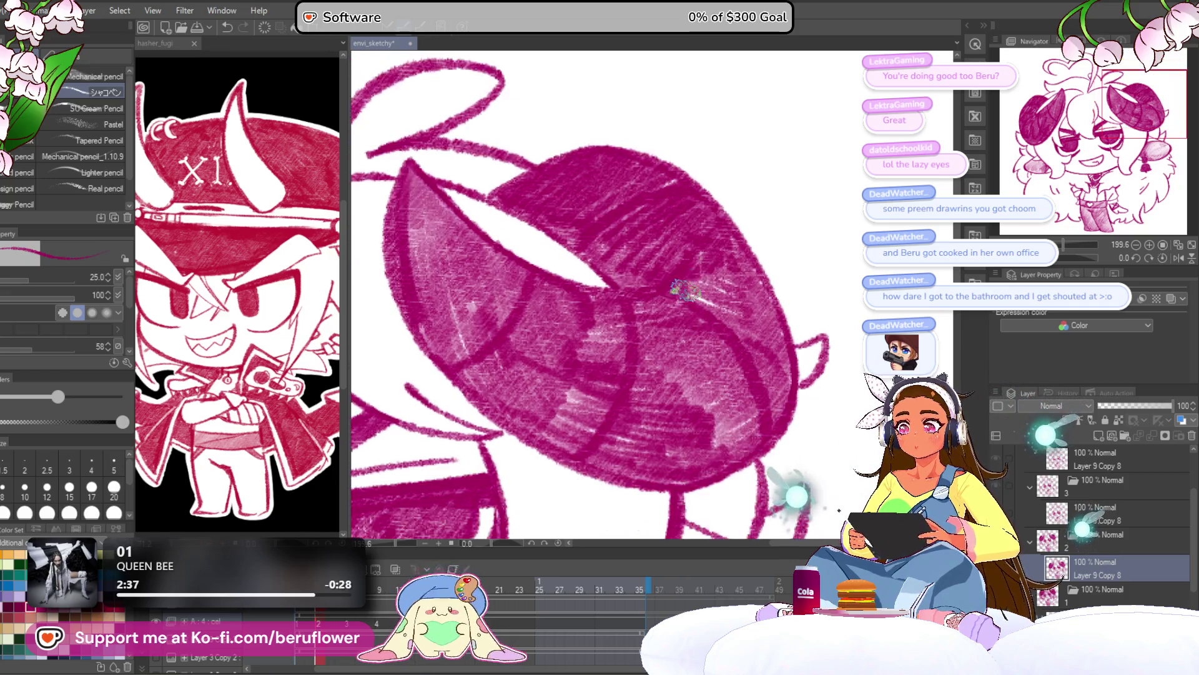
pyautogui.scroll(-5, 749, 267)
pyautogui.scroll(3, 618, 392)
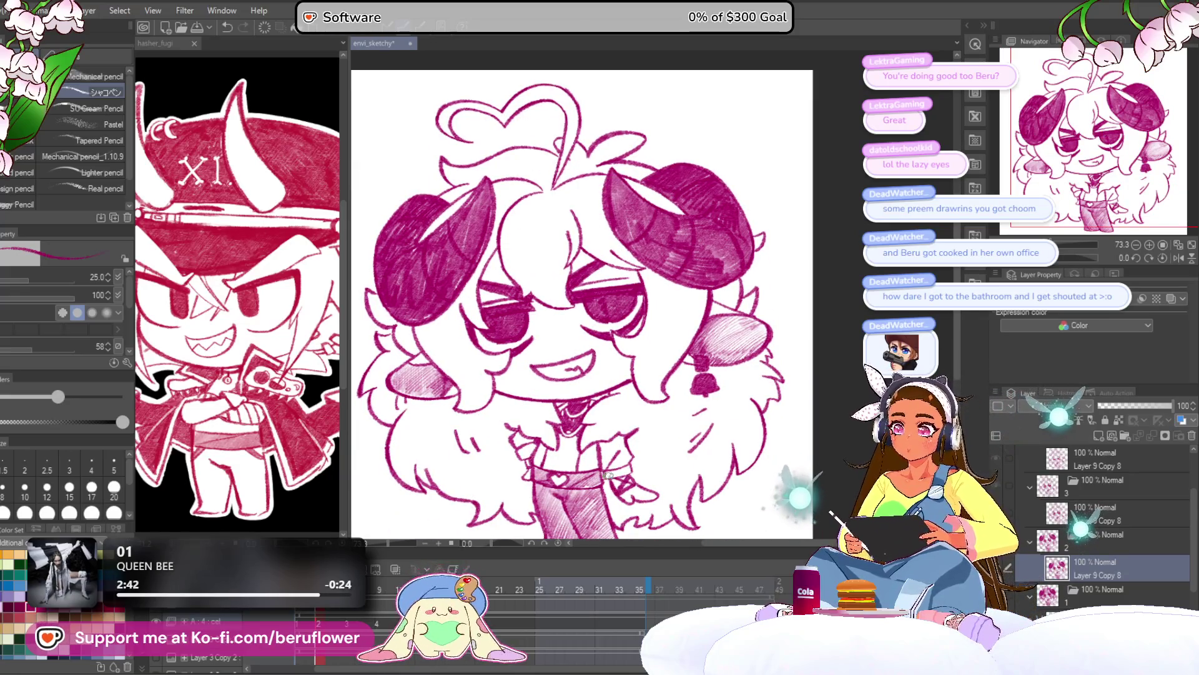
pyautogui.scroll(1, 606, 475)
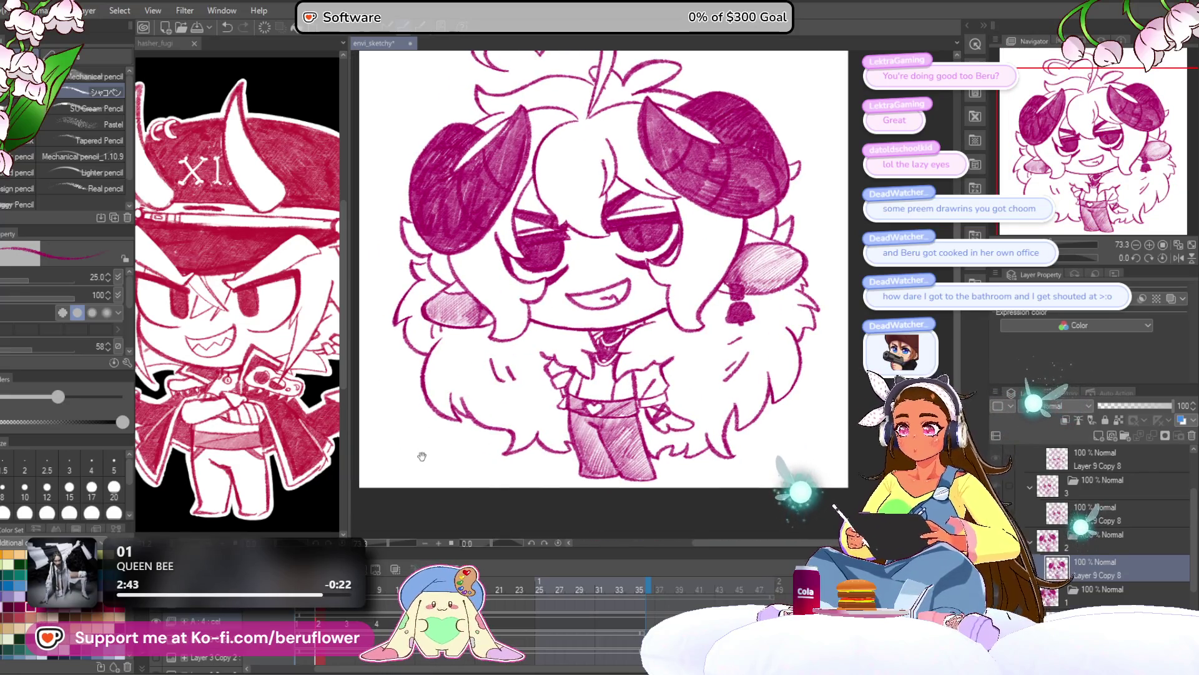
pyautogui.moveTo(555, 441)
pyautogui.mouseDown()
pyautogui.moveTo(542, 480)
pyautogui.moveTo(529, 456)
pyautogui.mouseUp()
# Back on cel 2, hatch dense pencil shading across the left and right cheeks
pyautogui.press('Left')
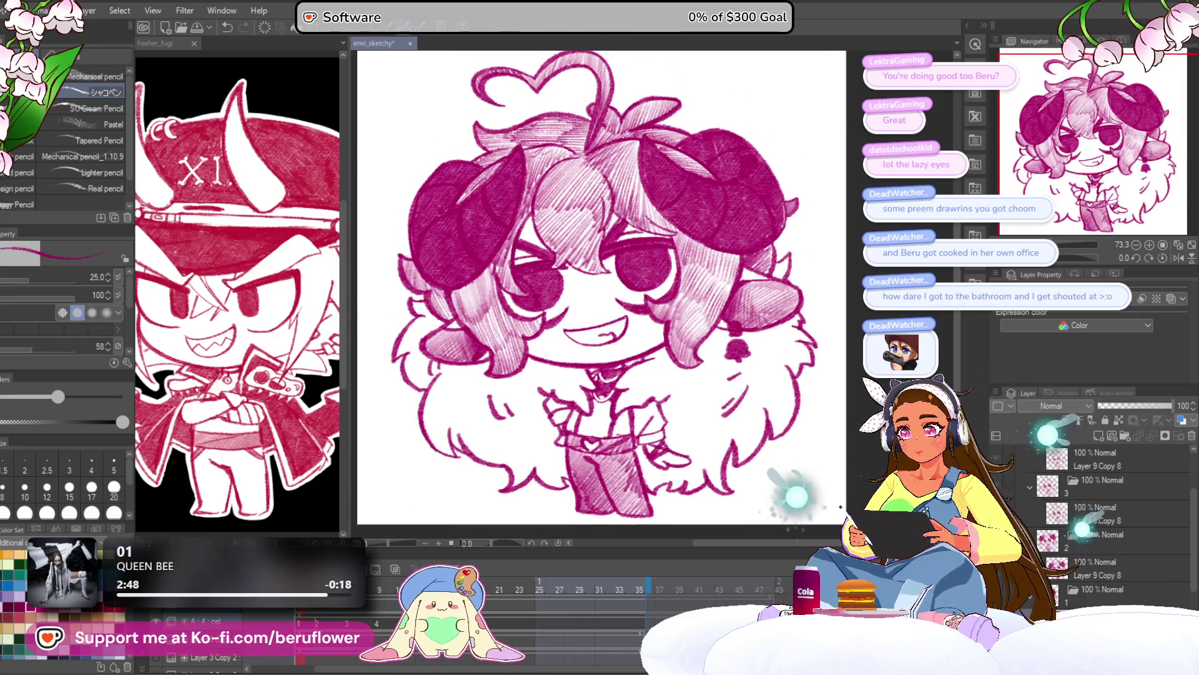
pyautogui.press('Right')
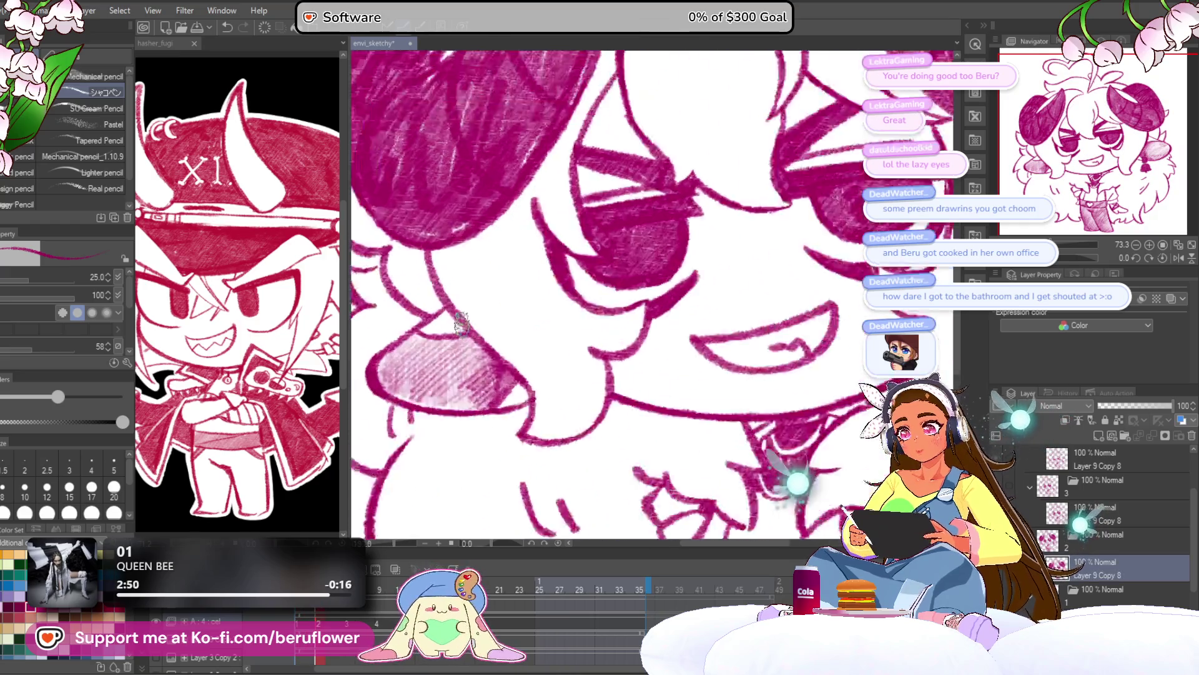
pyautogui.scroll(5, 524, 375)
pyautogui.moveTo(499, 398)
pyautogui.mouseDown()
pyautogui.moveTo(475, 356)
pyautogui.moveTo(412, 350)
pyautogui.moveTo(392, 374)
pyautogui.moveTo(394, 361)
pyautogui.mouseUp()
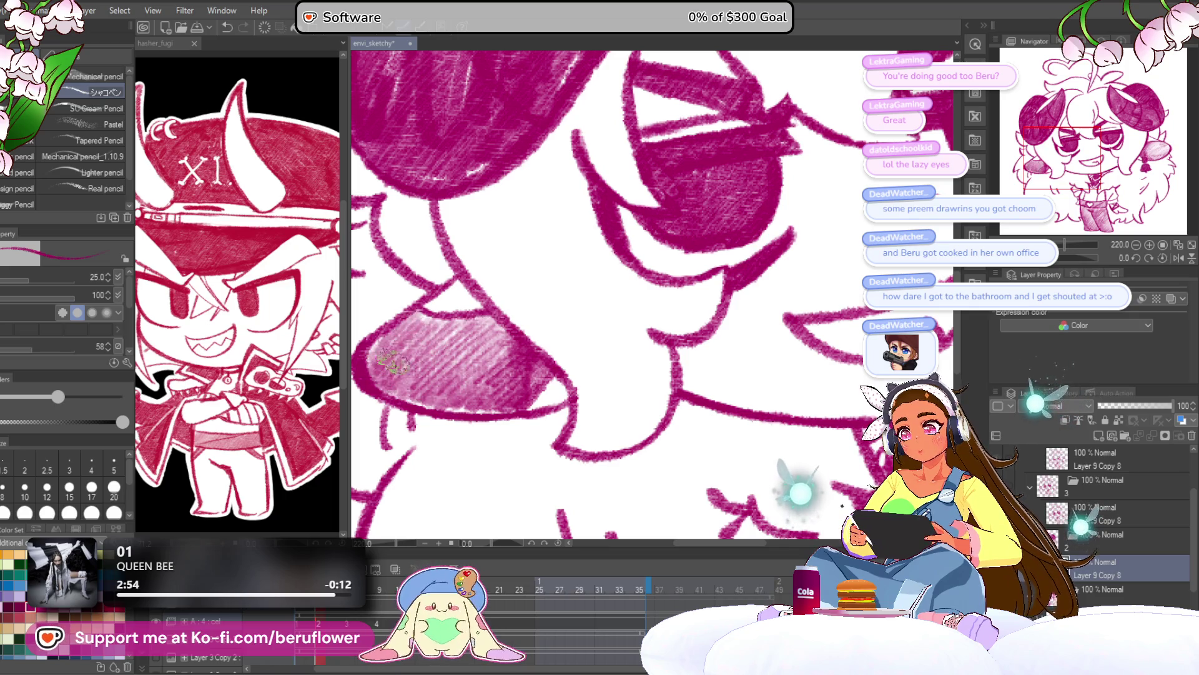
pyautogui.moveTo(543, 403)
pyautogui.mouseDown()
pyautogui.moveTo(482, 388)
pyautogui.moveTo(527, 343)
pyautogui.mouseUp()
pyautogui.moveTo(603, 299)
pyautogui.mouseDown()
pyautogui.moveTo(674, 274)
pyautogui.moveTo(712, 281)
pyautogui.moveTo(655, 331)
pyautogui.moveTo(737, 281)
pyautogui.moveTo(774, 278)
pyautogui.mouseUp()
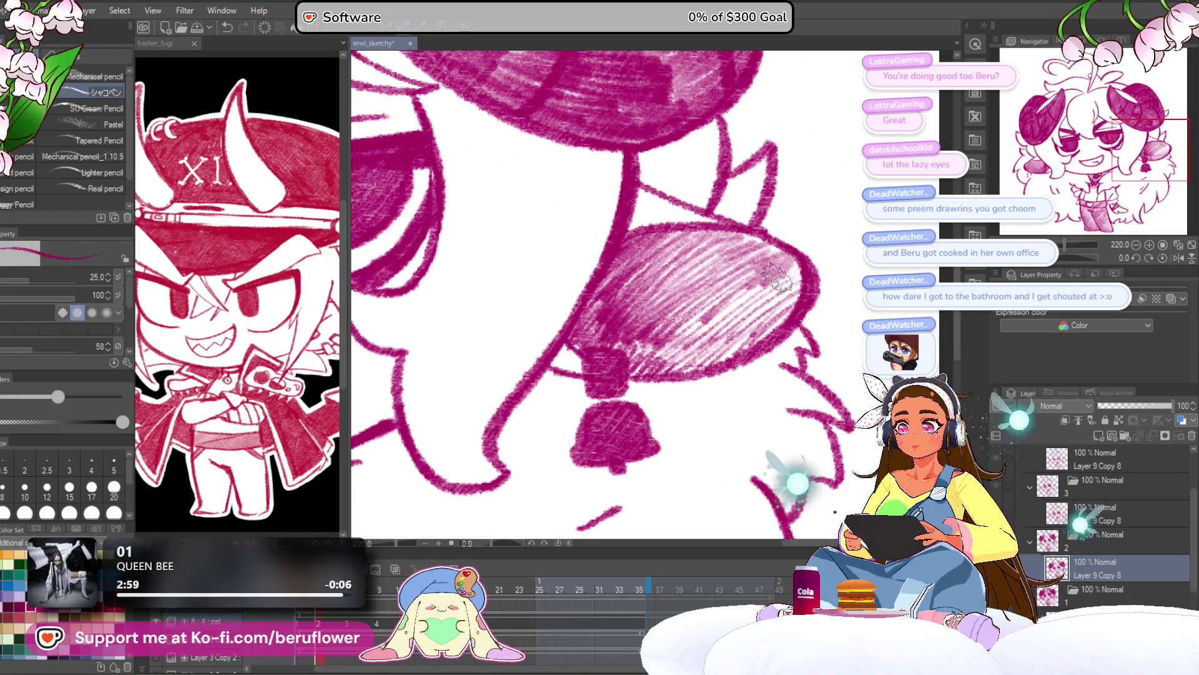
pyautogui.moveTo(687, 331)
pyautogui.mouseDown()
pyautogui.moveTo(732, 304)
pyautogui.moveTo(730, 276)
pyautogui.mouseUp()
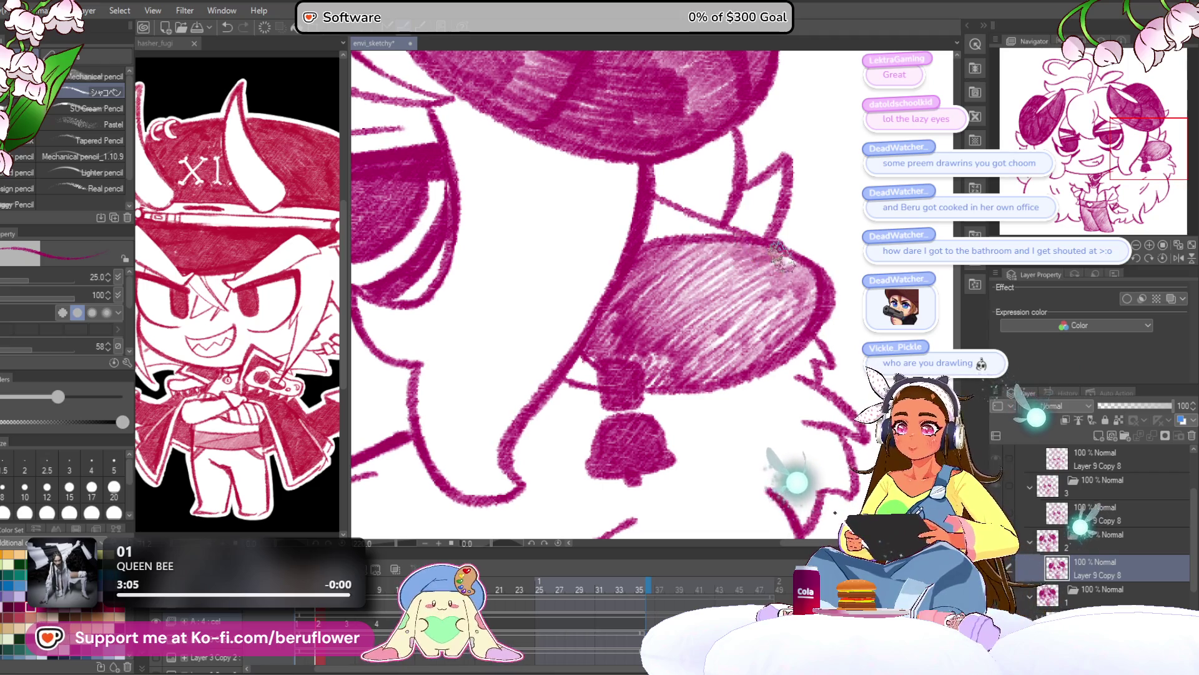
pyautogui.scroll(-5, 645, 311)
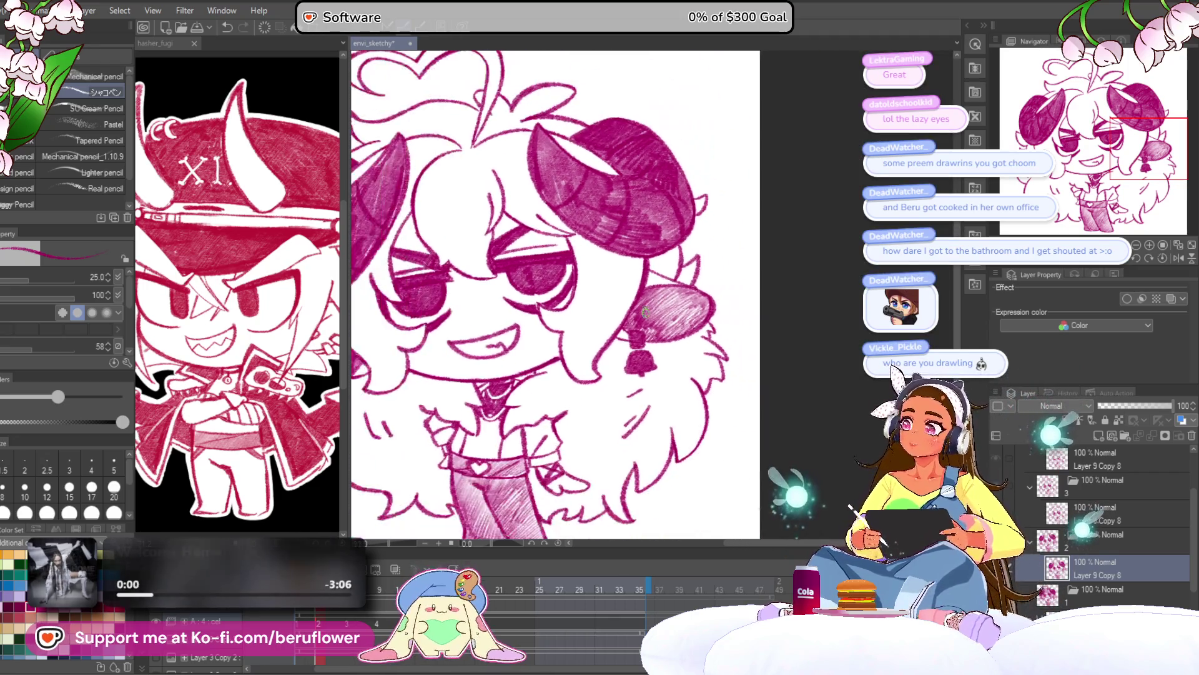
# On the shaded open-eyed frame, add faint size-12 pencil hatching to the left horn
pyautogui.scroll(2, 646, 311)
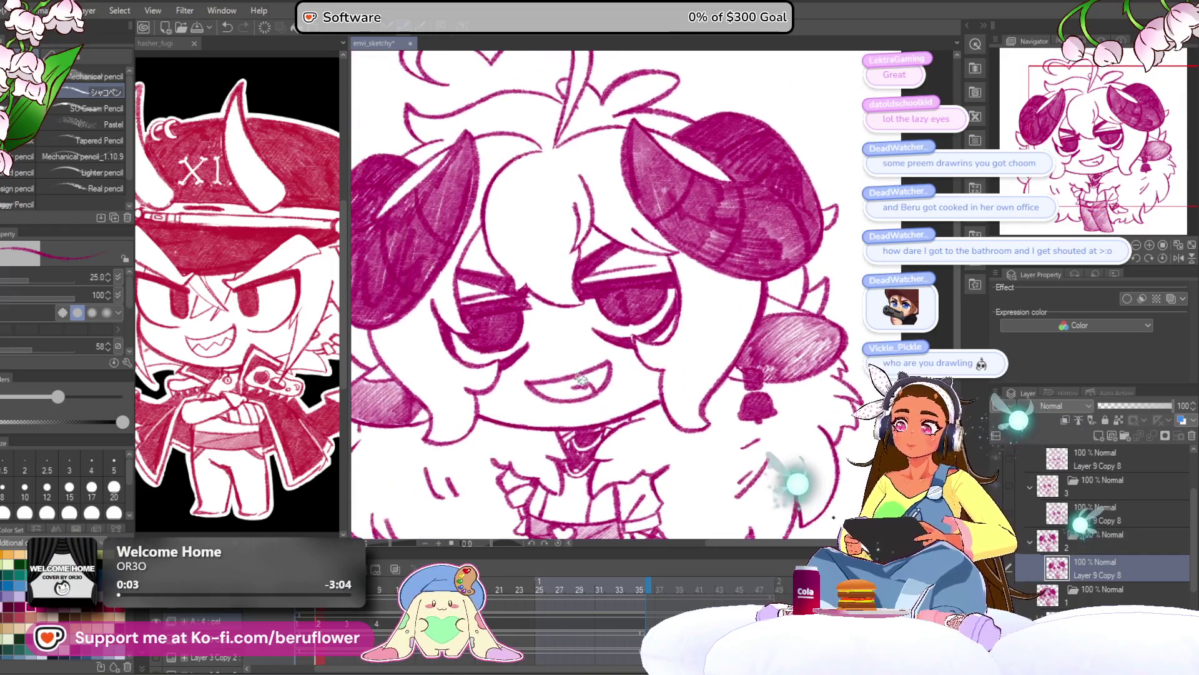
pyautogui.press('Right')
pyautogui.press('Right')
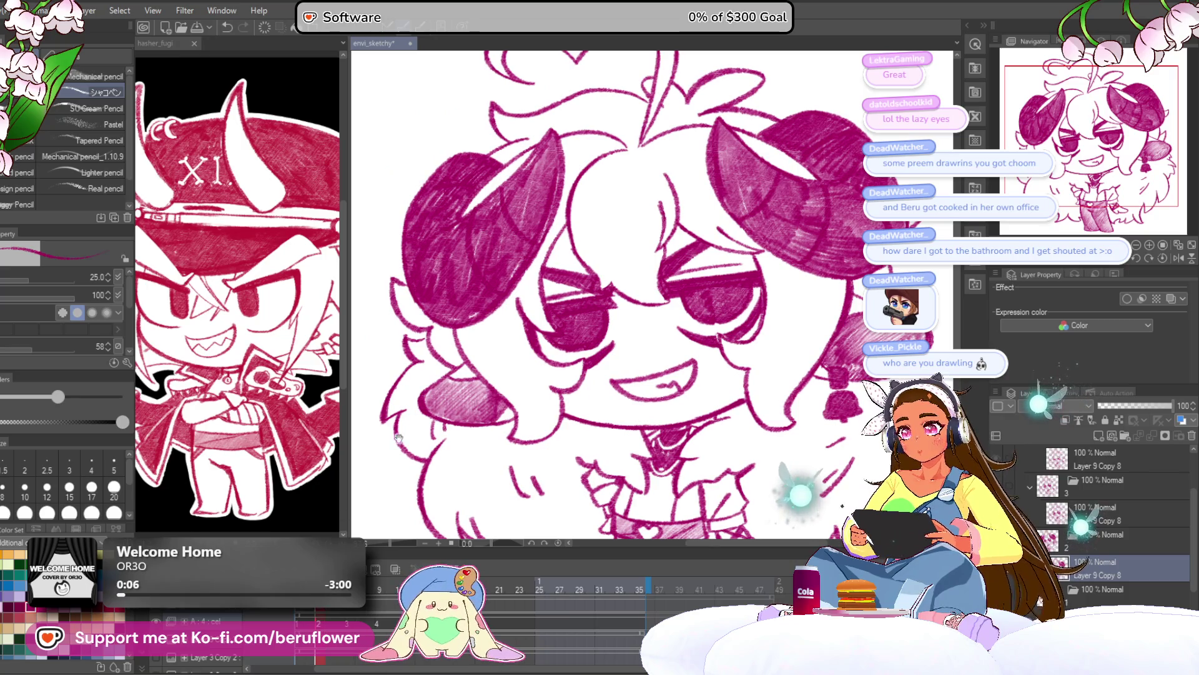
pyautogui.scroll(5, 397, 437)
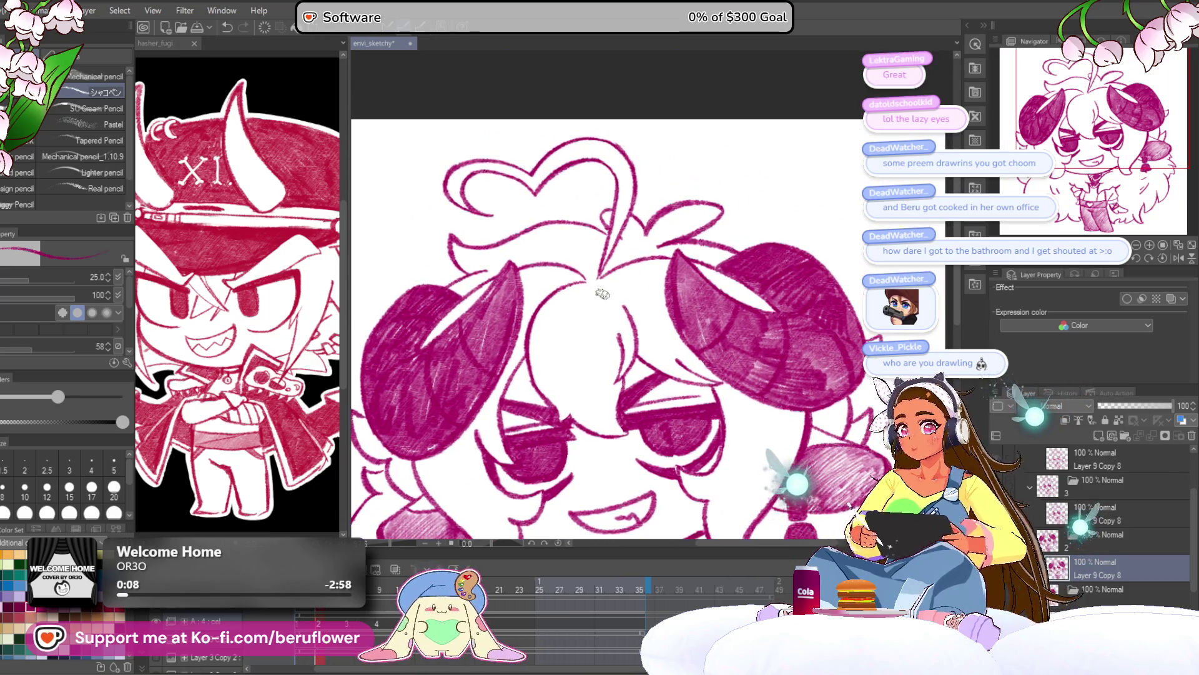
pyautogui.press('[')
pyautogui.press('[')
pyautogui.press('[')
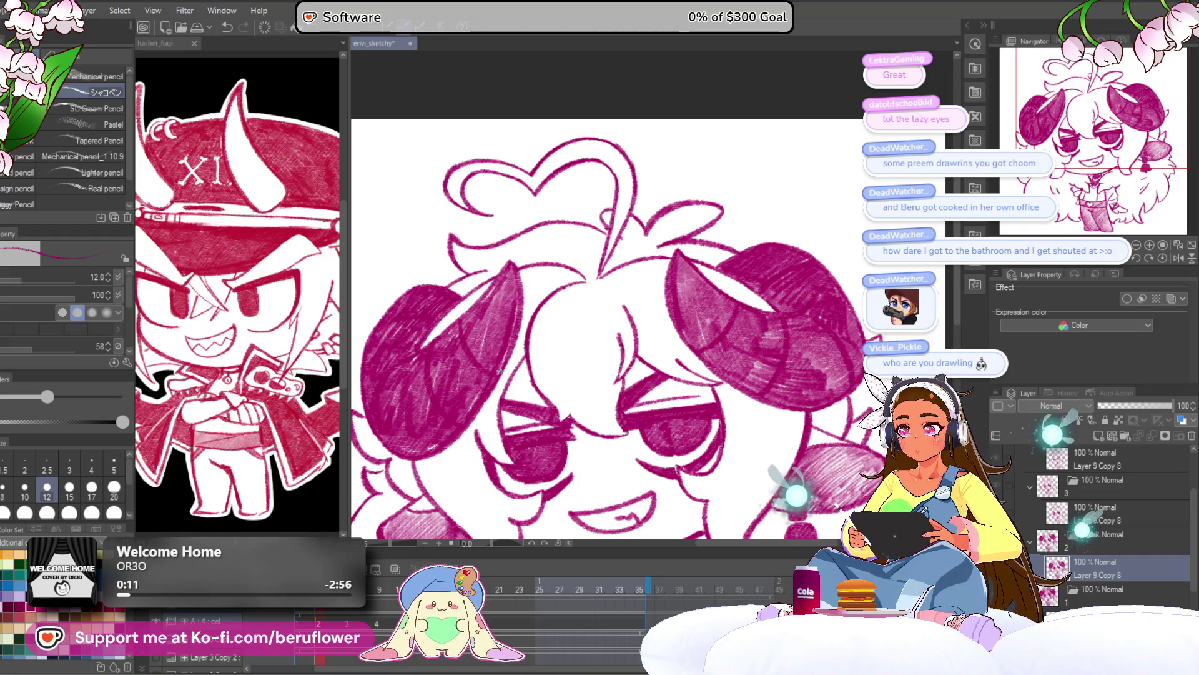
pyautogui.moveTo(499, 371); pyautogui.dragTo(522, 266)
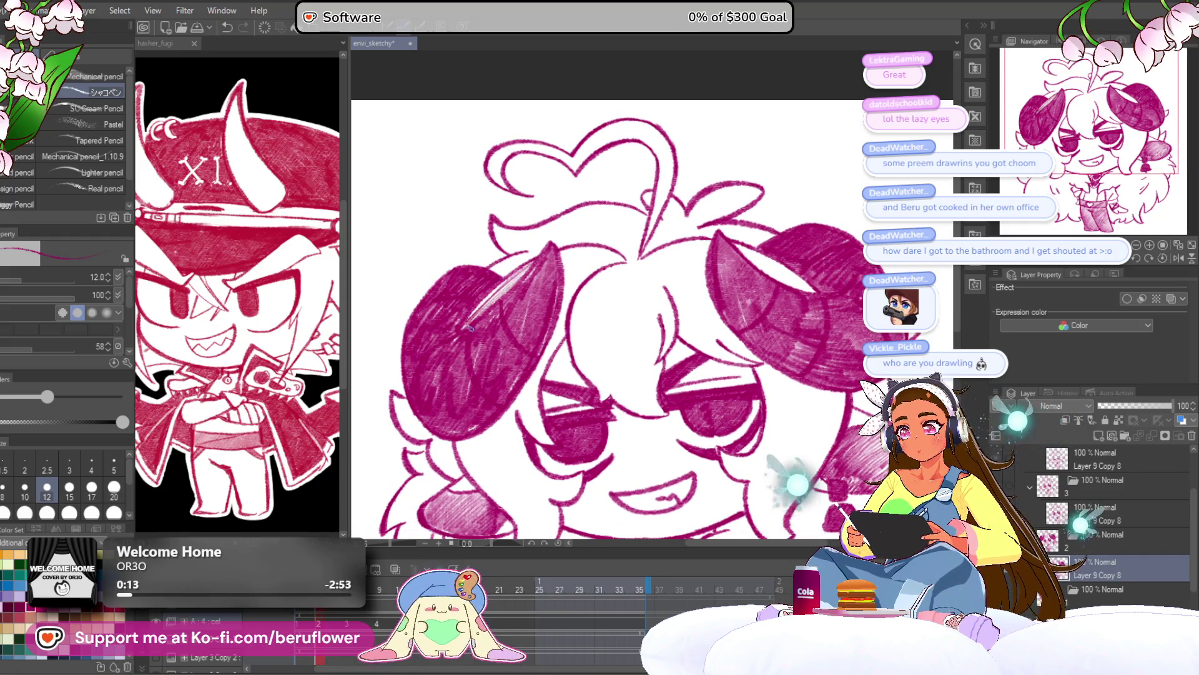
pyautogui.moveTo(470, 328); pyautogui.dragTo(486, 266)
pyautogui.moveTo(580, 262); pyautogui.dragTo(531, 337)
pyautogui.moveTo(562, 296); pyautogui.dragTo(530, 358)
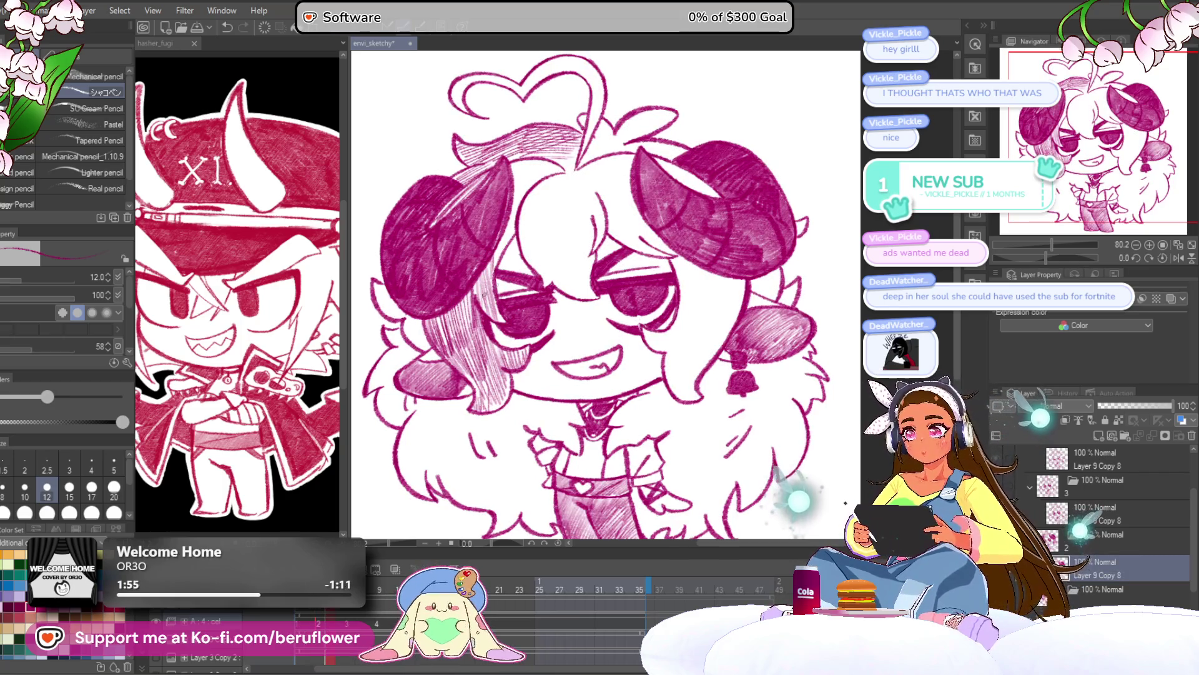
# Undo the unwanted hatch strokes on the top hair and left hair strand
pyautogui.hotkey('ctrl', 'z')
pyautogui.hotkey('ctrl', 'z')
pyautogui.hotkey('ctrl', 'z')
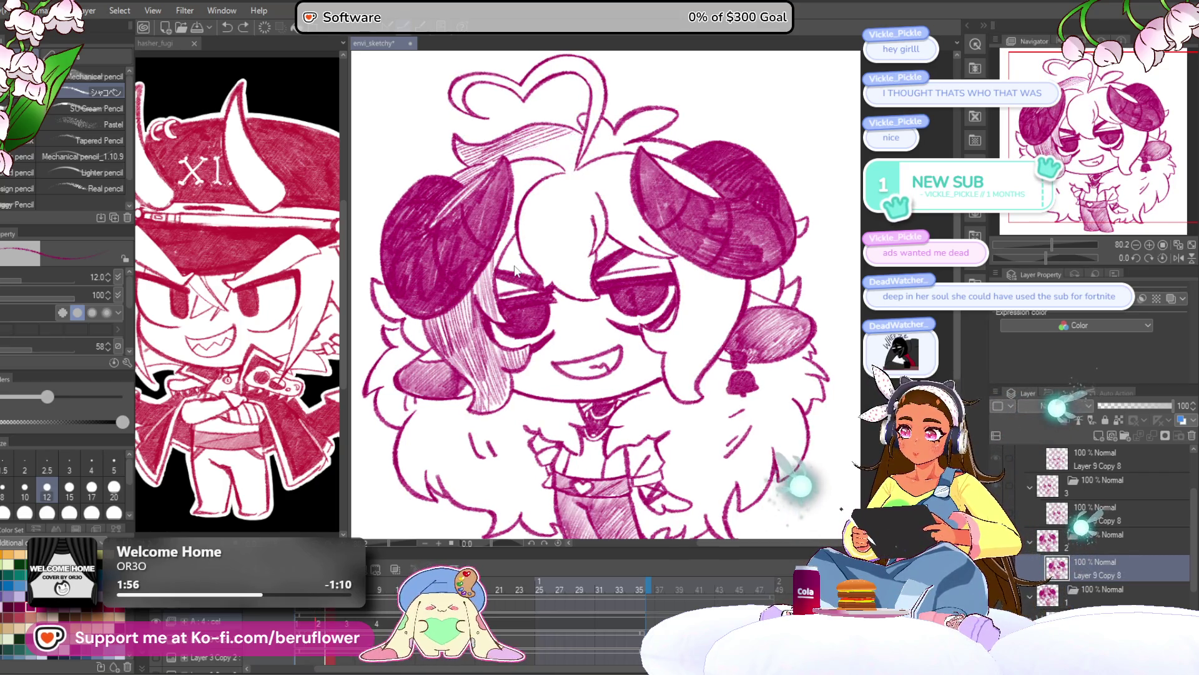
pyautogui.hotkey('ctrl', 'z')
pyautogui.hotkey('ctrl', 'z')
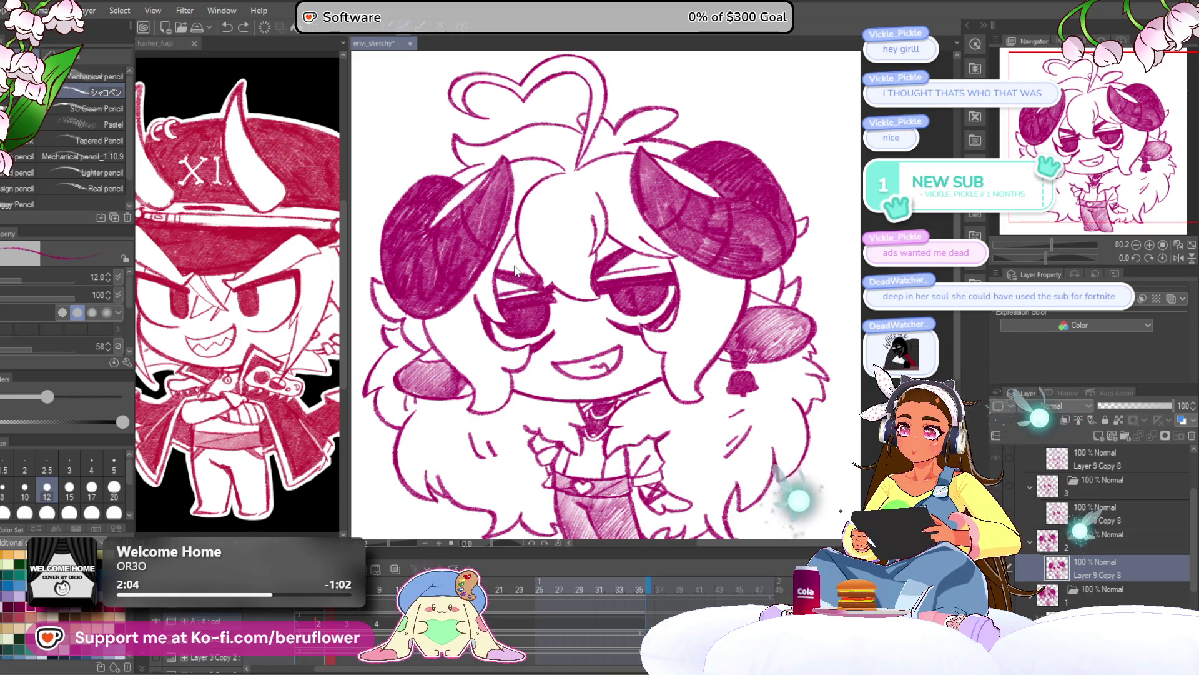
pyautogui.moveTo(734, 459)
pyautogui.mouseDown()
pyautogui.moveTo(684, 363)
pyautogui.moveTo(709, 397)
pyautogui.mouseUp()
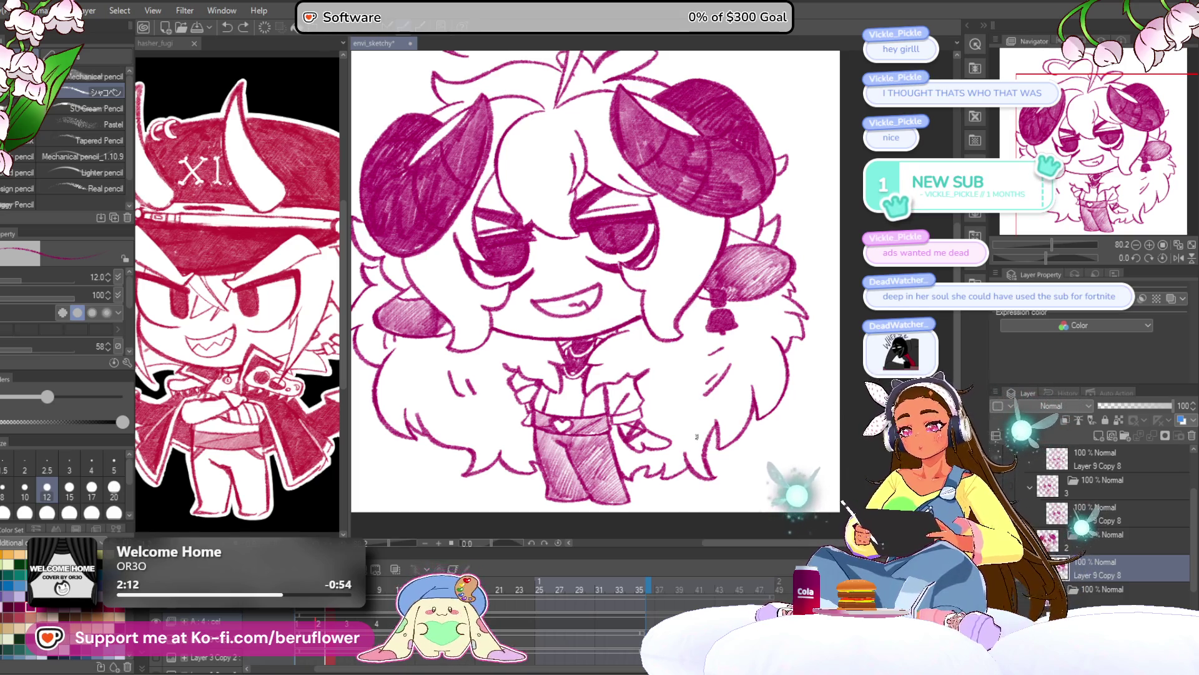
pyautogui.click(1118, 514)
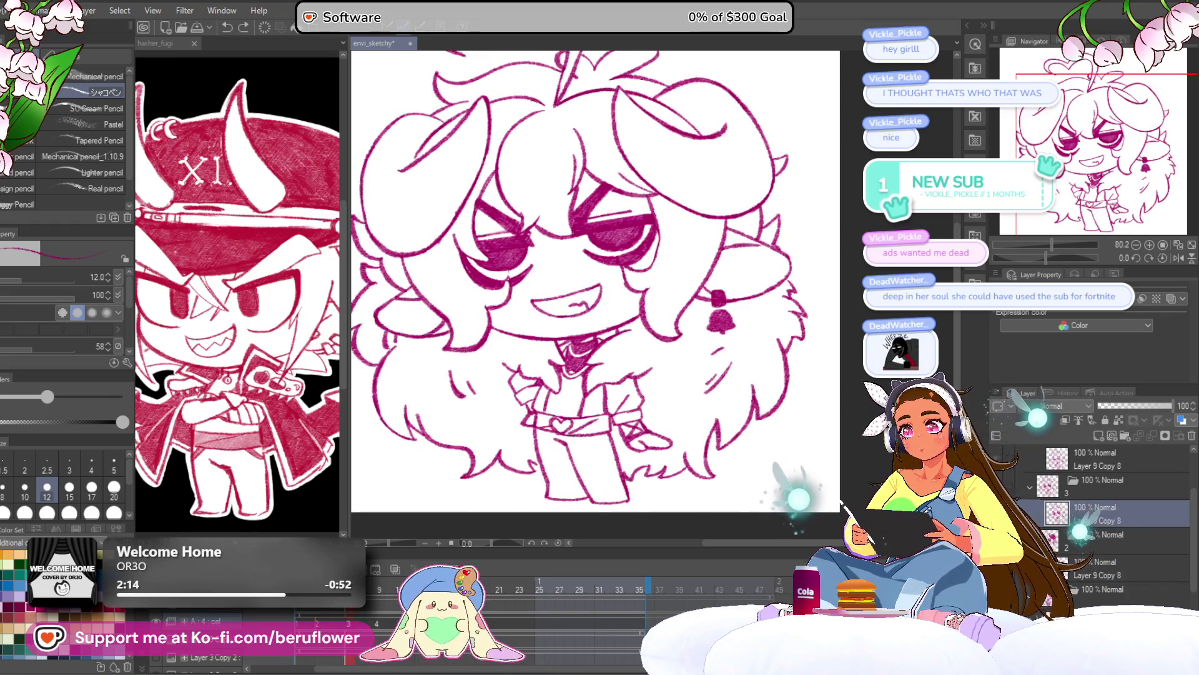
# Turn on onion skin and draw long dark size-17 lines across the horn
pyautogui.click(396, 570)
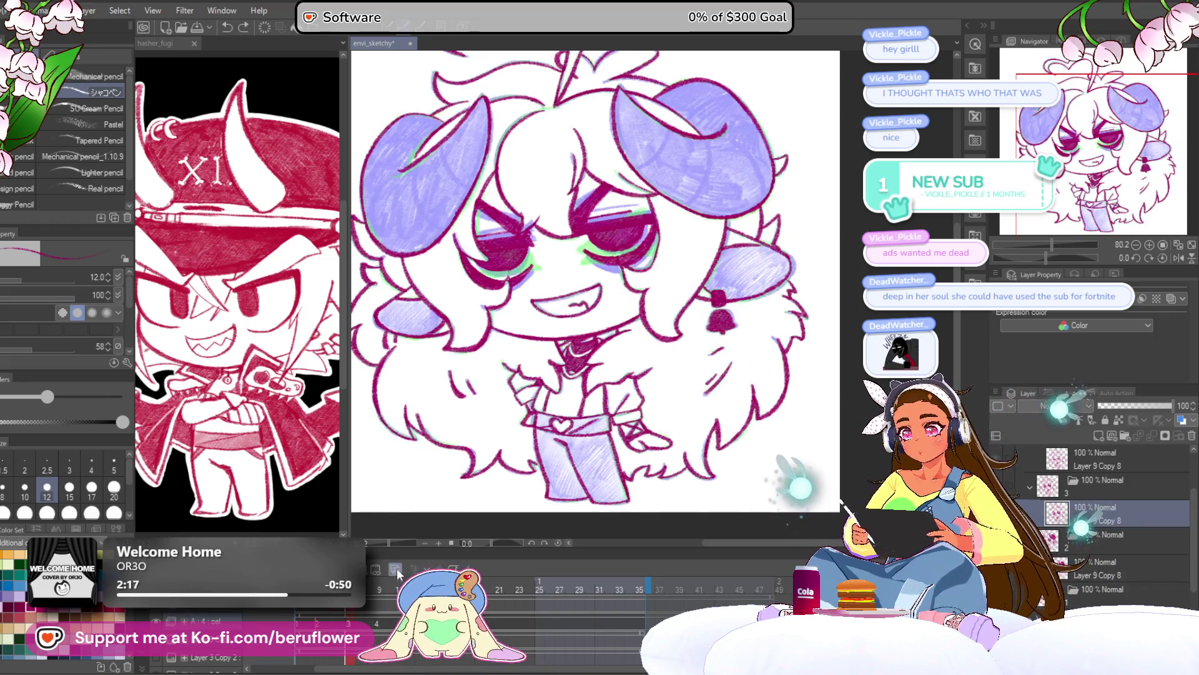
pyautogui.scroll(5, 580, 340)
pyautogui.moveTo(454, 115)
pyautogui.mouseDown()
pyautogui.moveTo(465, 176)
pyautogui.moveTo(579, 341)
pyautogui.mouseUp()
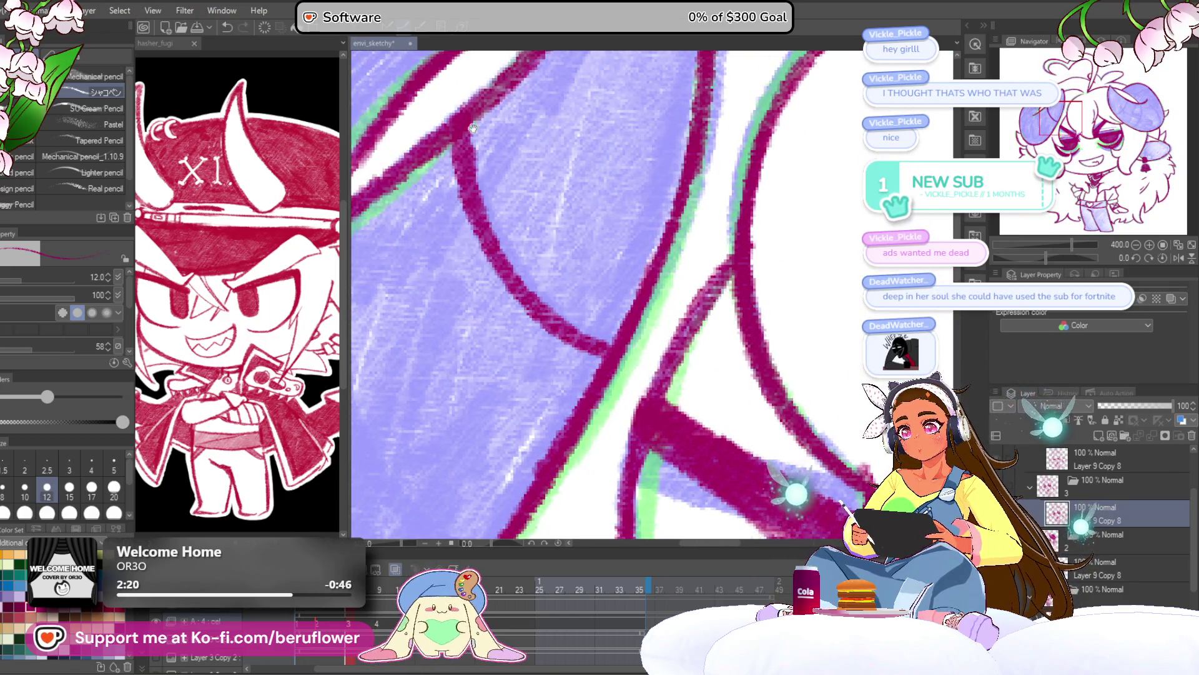
pyautogui.hscroll(-5, 509, 177)
pyautogui.press(']')
pyautogui.moveTo(497, 119)
pyautogui.mouseDown()
pyautogui.moveTo(616, 415)
pyautogui.moveTo(643, 425)
pyautogui.mouseUp()
pyautogui.scroll(-5, 643, 420)
pyautogui.scroll(4, 606, 167)
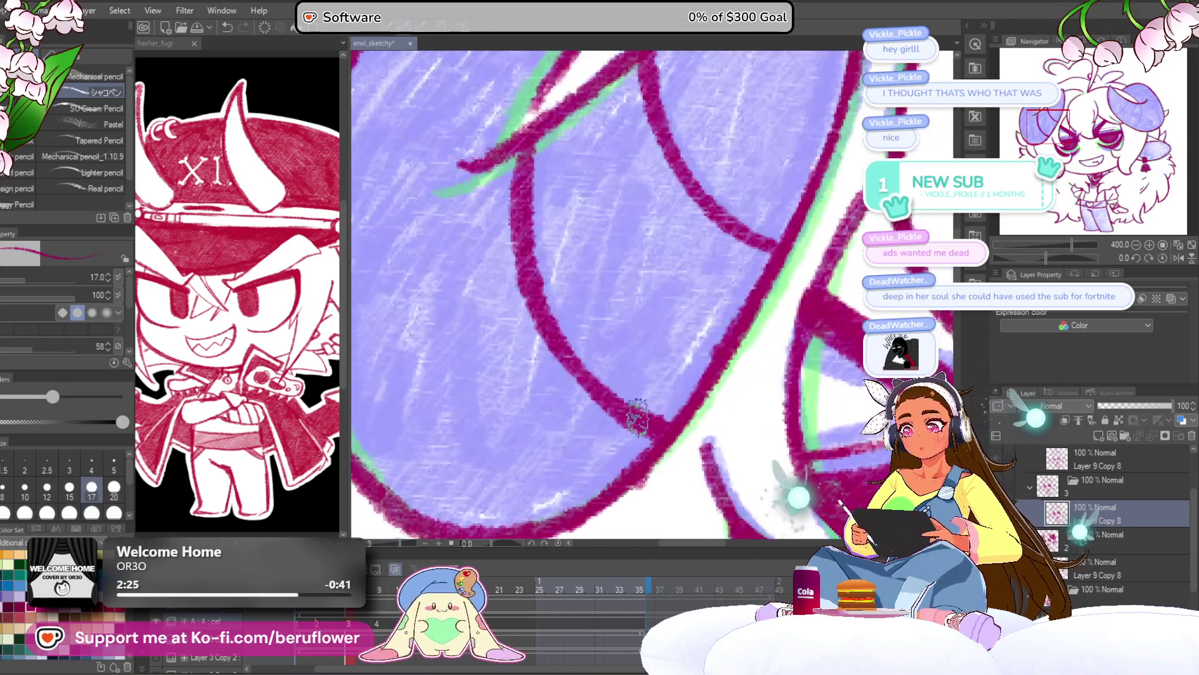
pyautogui.moveTo(606, 168)
pyautogui.mouseDown()
pyautogui.moveTo(482, 282)
pyautogui.moveTo(468, 428)
pyautogui.moveTo(478, 447)
pyautogui.mouseUp()
# Draw curved dark strokes down through the right horn and along its right side
pyautogui.moveTo(621, 53)
pyautogui.mouseDown()
pyautogui.moveTo(631, 206)
pyautogui.moveTo(664, 219)
pyautogui.mouseUp()
pyautogui.scroll(-5, 485, 253)
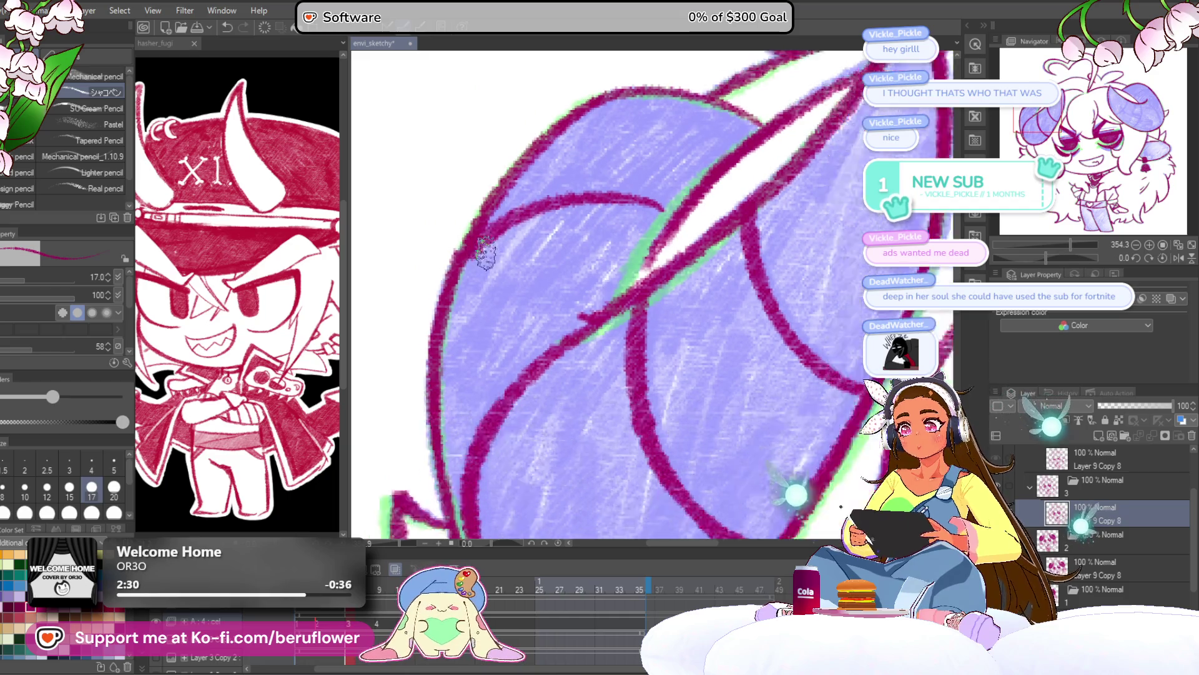
pyautogui.scroll(5, 812, 237)
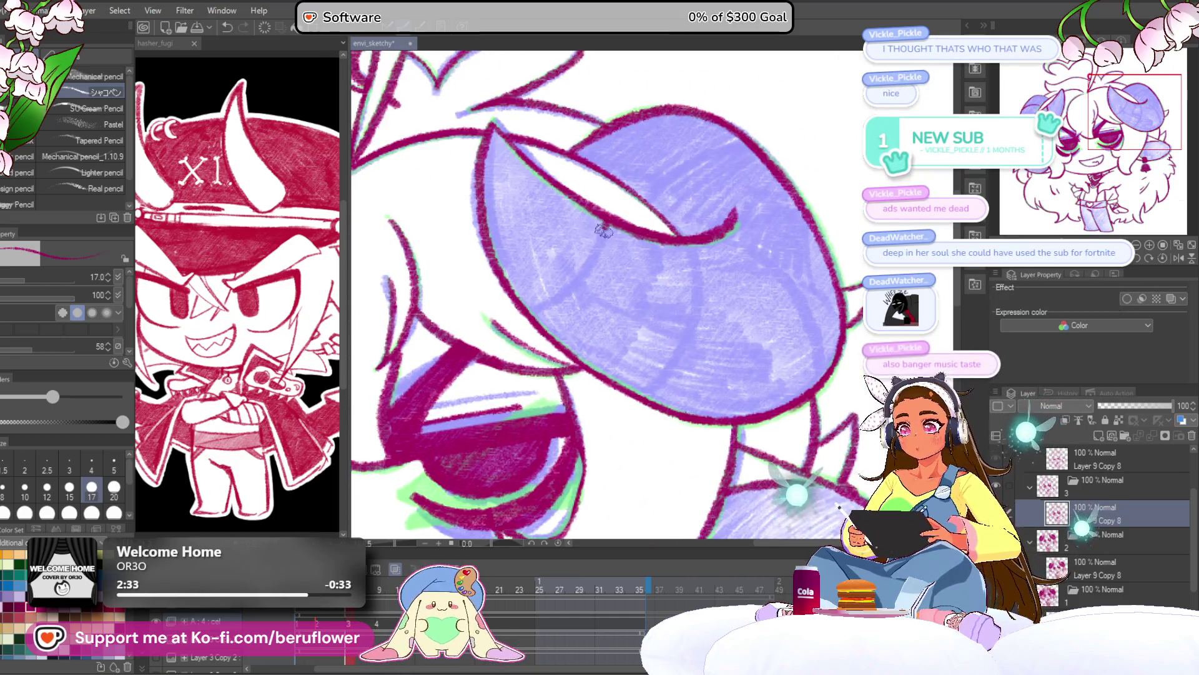
pyautogui.moveTo(612, 225); pyautogui.dragTo(540, 306)
pyautogui.moveTo(743, 333); pyautogui.dragTo(679, 318)
pyautogui.moveTo(677, 219)
pyautogui.mouseDown()
pyautogui.moveTo(640, 267)
pyautogui.moveTo(609, 372)
pyautogui.moveTo(593, 383)
pyautogui.mouseUp()
pyautogui.moveTo(804, 247); pyautogui.dragTo(785, 252)
pyautogui.moveTo(646, 222)
pyautogui.mouseDown()
pyautogui.moveTo(743, 310)
pyautogui.moveTo(755, 373)
pyautogui.mouseUp()
pyautogui.moveTo(840, 252)
pyautogui.mouseDown()
pyautogui.moveTo(812, 287)
pyautogui.moveTo(787, 275)
pyautogui.moveTo(762, 300)
pyautogui.mouseUp()
pyautogui.moveTo(620, 251)
pyautogui.mouseDown()
pyautogui.moveTo(687, 190)
pyautogui.moveTo(722, 185)
pyautogui.moveTo(616, 256)
pyautogui.moveTo(618, 239)
pyautogui.mouseUp()
# Zoom out to the whole chibi and flip between neighbouring frames with Ctrl+Left/Right
pyautogui.hotkey('ctrl', '-')
pyautogui.hotkey('ctrl', '+')
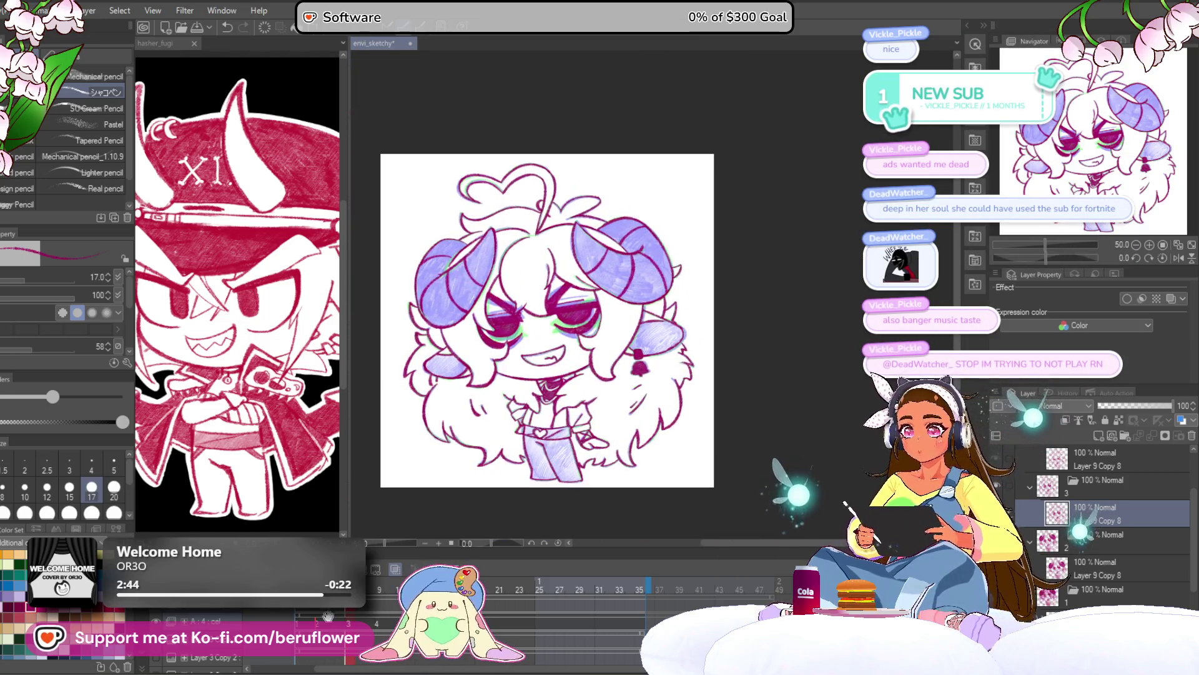
pyautogui.hotkey('ctrl', 'Left')
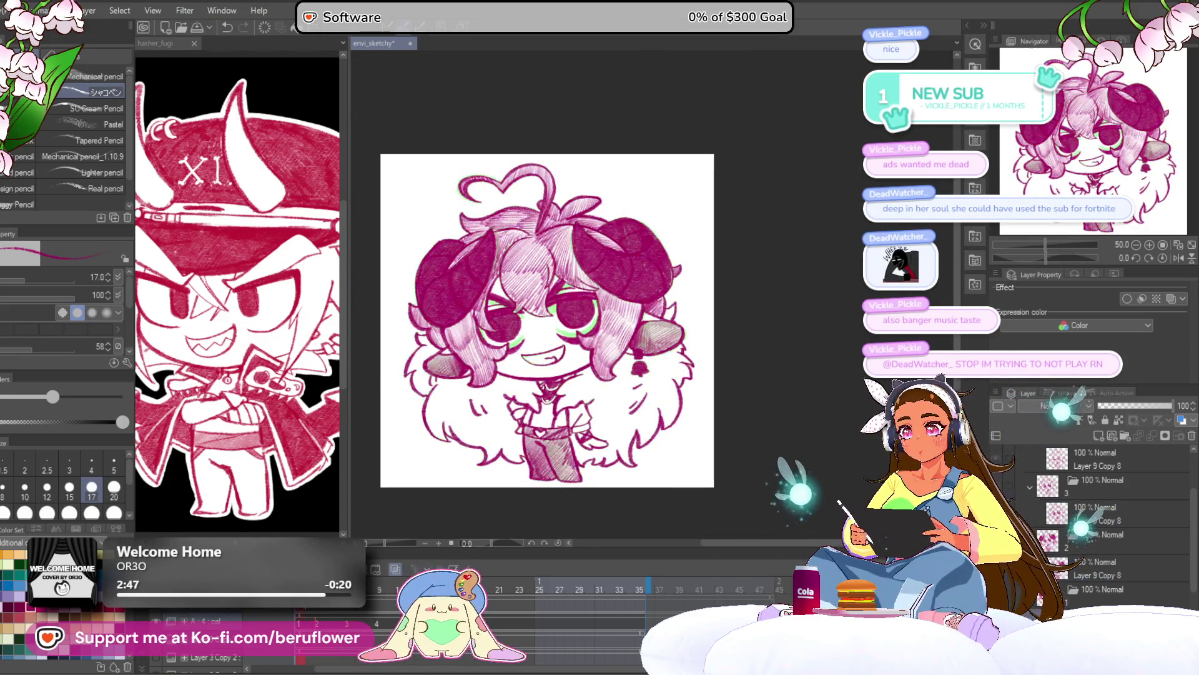
pyautogui.hotkey('ctrl', 'Right')
pyautogui.hotkey('ctrl', 'Right')
pyautogui.hotkey('ctrl', 'Left')
# Jump to closed-eyed frame 9 and thicken the face outline with magenta pencil strokes
pyautogui.click(382, 603)
pyautogui.scroll(8, 415, 272)
pyautogui.moveTo(575, 191)
pyautogui.mouseDown()
pyautogui.moveTo(550, 209)
pyautogui.moveTo(477, 328)
pyautogui.moveTo(493, 394)
pyautogui.mouseUp()
pyautogui.moveTo(469, 340)
pyautogui.mouseDown()
pyautogui.moveTo(522, 215)
pyautogui.moveTo(596, 373)
pyautogui.moveTo(524, 294)
pyautogui.moveTo(521, 193)
pyautogui.mouseUp()
pyautogui.moveTo(531, 243); pyautogui.dragTo(618, 400)
pyautogui.moveTo(598, 246); pyautogui.dragTo(526, 293)
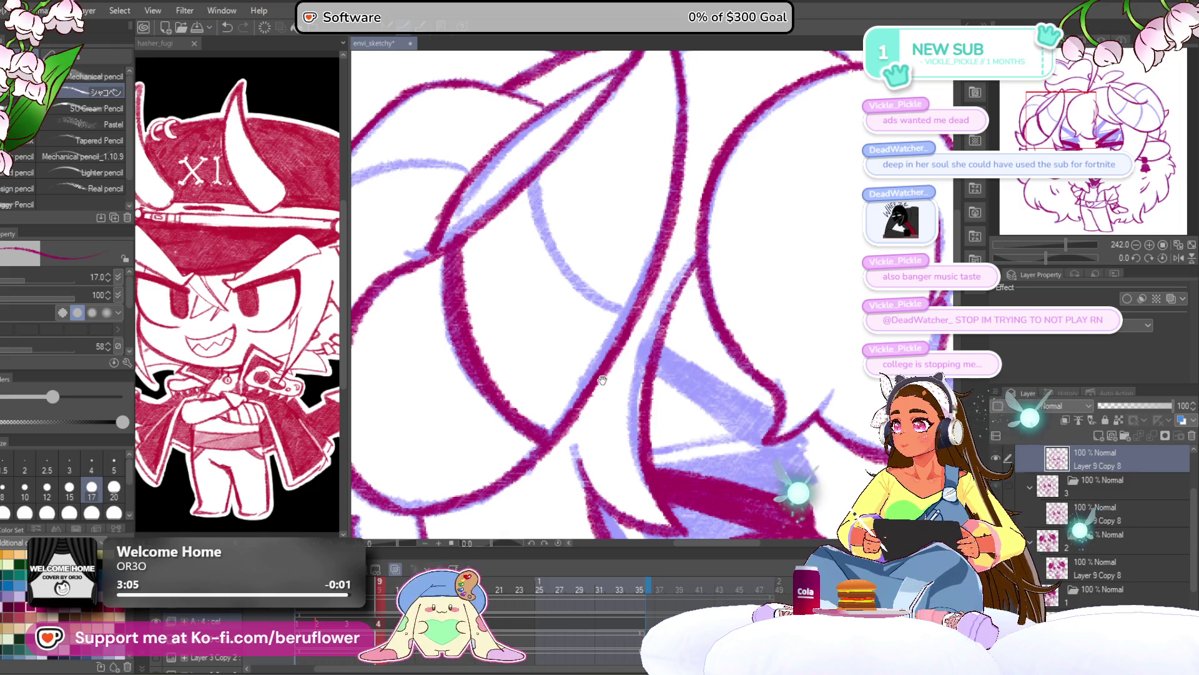
# Ink curved magenta lines over the horn sketch, then view the whole sketch again
pyautogui.moveTo(593, 366)
pyautogui.mouseDown()
pyautogui.moveTo(471, 204)
pyautogui.moveTo(518, 296)
pyautogui.moveTo(571, 328)
pyautogui.mouseUp()
pyautogui.scroll(-3, 497, 258)
pyautogui.scroll(3, 497, 257)
pyautogui.moveTo(544, 225)
pyautogui.mouseDown()
pyautogui.moveTo(493, 249)
pyautogui.moveTo(618, 223)
pyautogui.mouseUp()
pyautogui.moveTo(766, 262)
pyautogui.mouseDown()
pyautogui.moveTo(686, 236)
pyautogui.moveTo(511, 303)
pyautogui.moveTo(623, 249)
pyautogui.moveTo(609, 257)
pyautogui.mouseUp()
pyautogui.moveTo(570, 253)
pyautogui.mouseDown()
pyautogui.moveTo(633, 189)
pyautogui.moveTo(479, 342)
pyautogui.mouseUp()
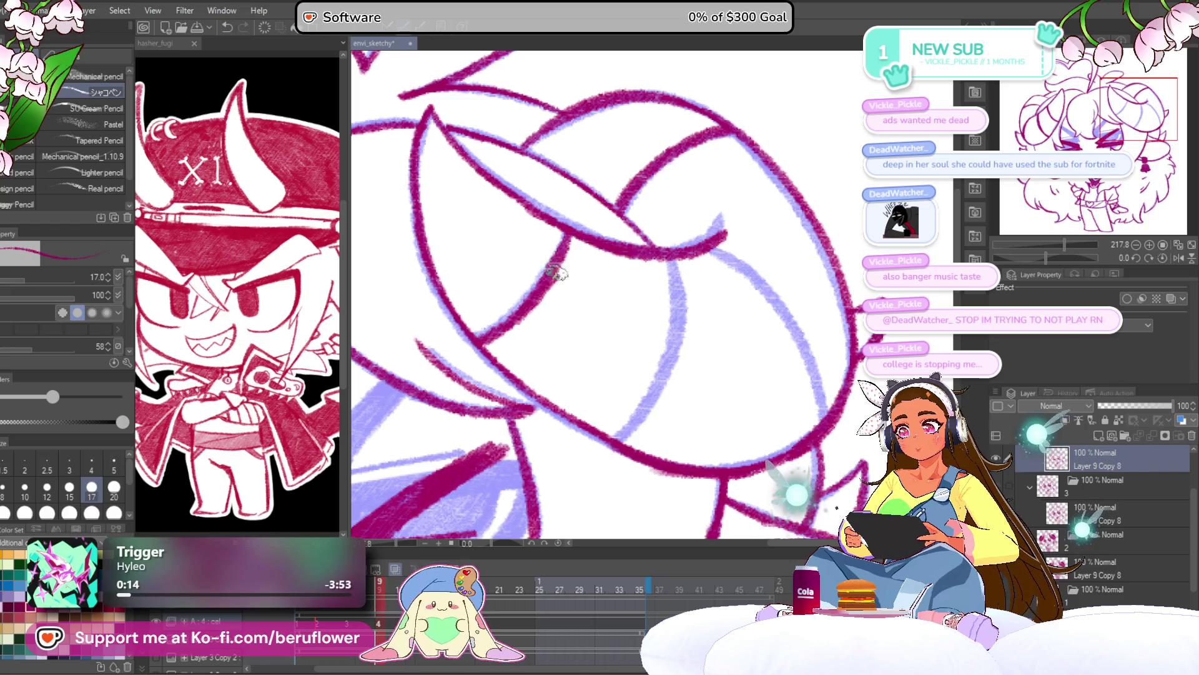
pyautogui.moveTo(639, 235)
pyautogui.mouseDown()
pyautogui.moveTo(583, 167)
pyautogui.moveTo(609, 278)
pyautogui.moveTo(565, 359)
pyautogui.moveTo(615, 228)
pyautogui.moveTo(613, 177)
pyautogui.mouseUp()
pyautogui.moveTo(619, 188)
pyautogui.mouseDown()
pyautogui.moveTo(527, 250)
pyautogui.moveTo(593, 258)
pyautogui.moveTo(678, 418)
pyautogui.mouseUp()
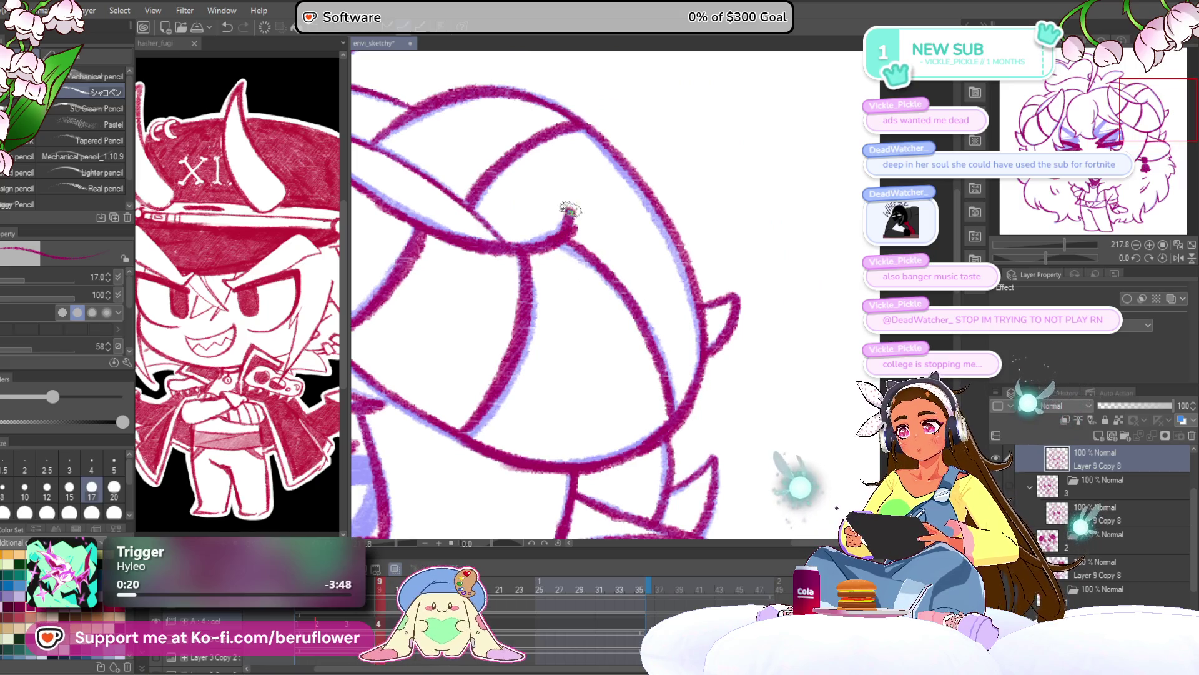
pyautogui.scroll(-8, 557, 217)
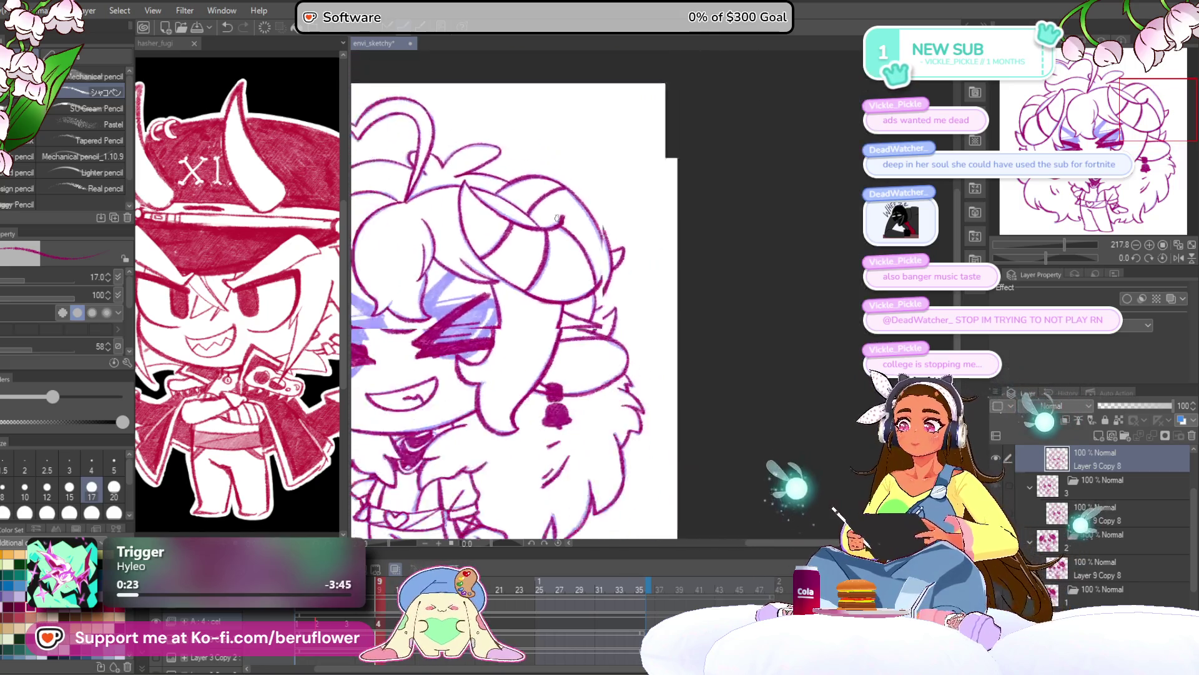
pyautogui.moveTo(654, 351); pyautogui.dragTo(704, 344)
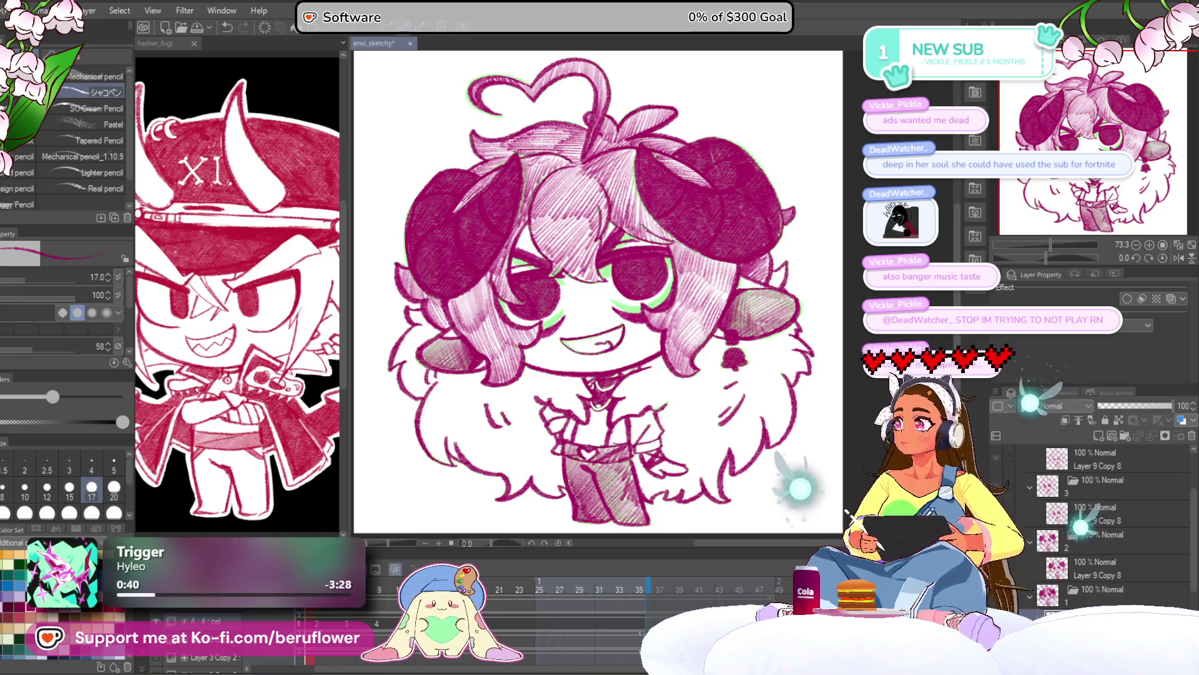
# Toggle the pink hair shading layer and undo to remove the green eye highlights
pyautogui.hotkey('ctrl', 'z')
pyautogui.hotkey('ctrl', 'y')
pyautogui.click(1099, 568)
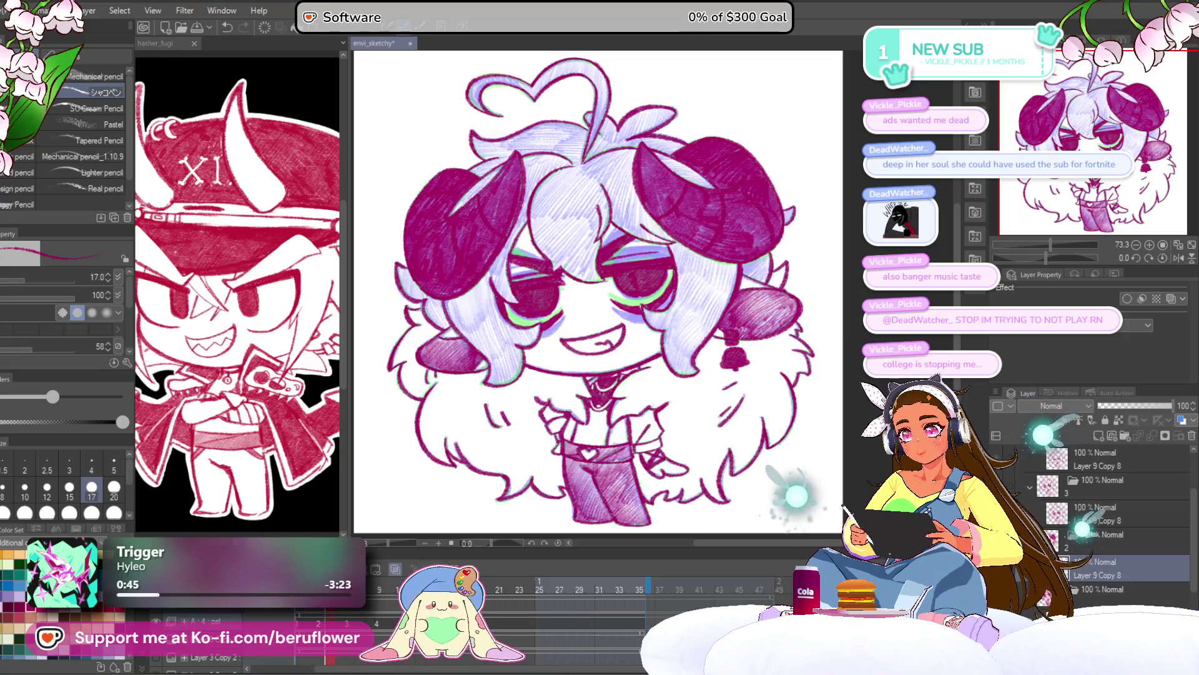
pyautogui.hotkey('ctrl', 'z')
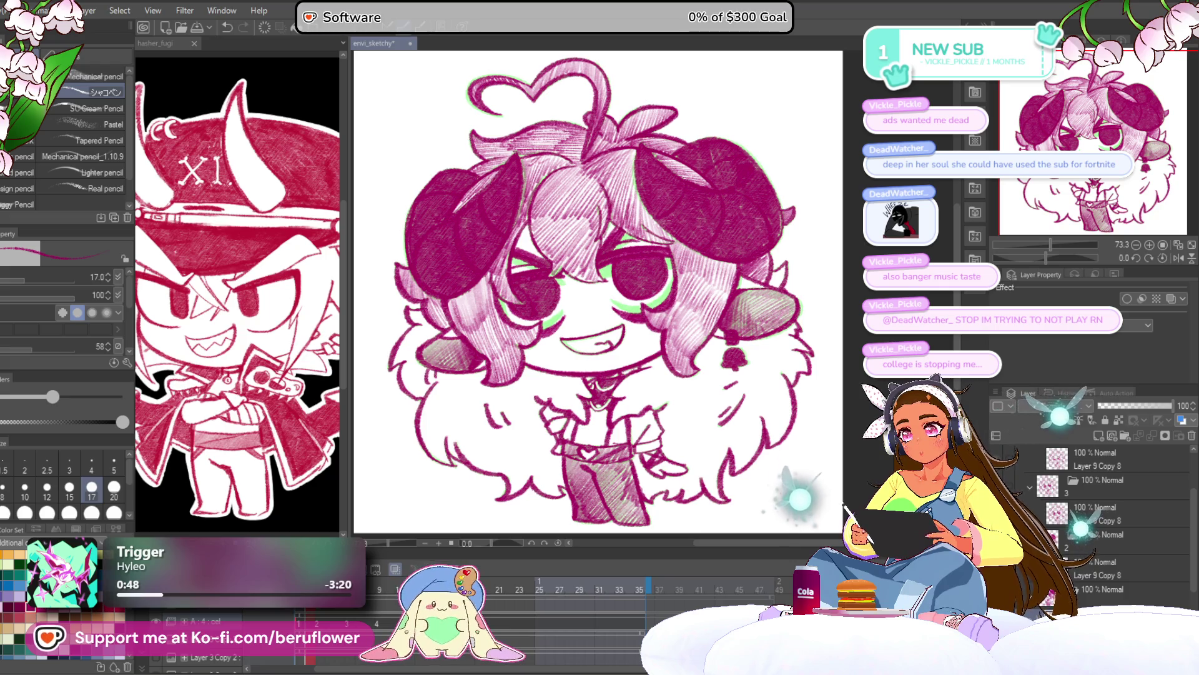
pyautogui.hotkey('ctrl', 'z')
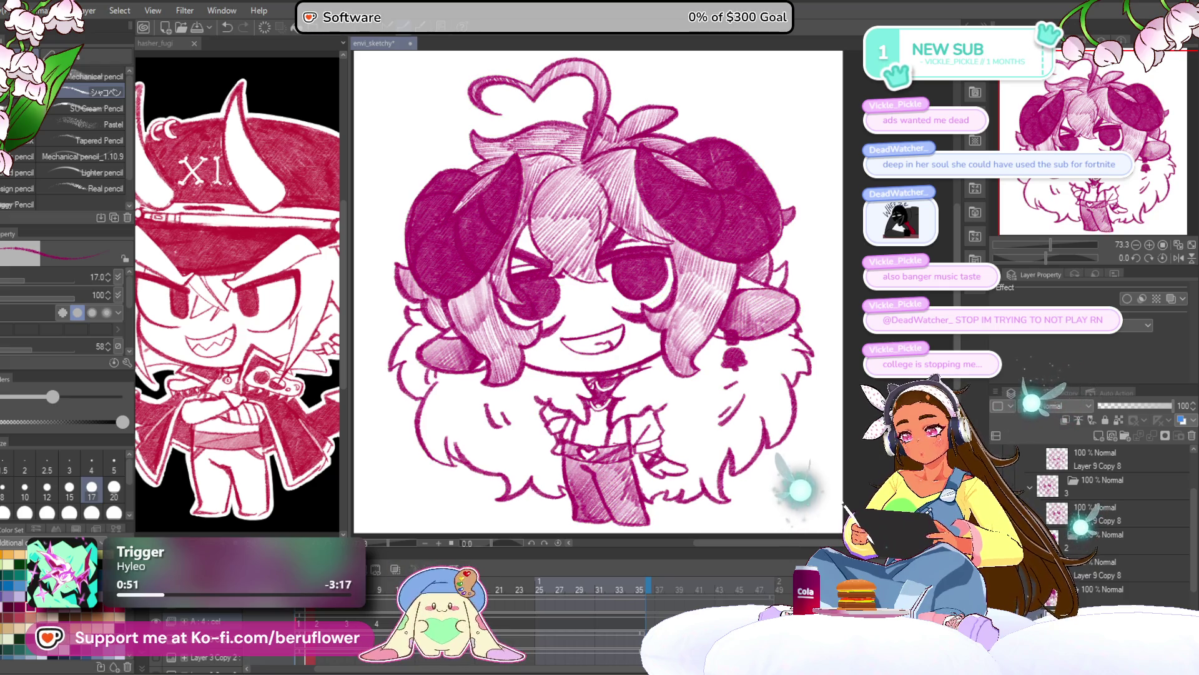
# Flip the hair shading on and off to compare, then visit frame 9 and return to the open-eyed frame
pyautogui.click(1100, 568)
pyautogui.hotkey('ctrl', 'z')
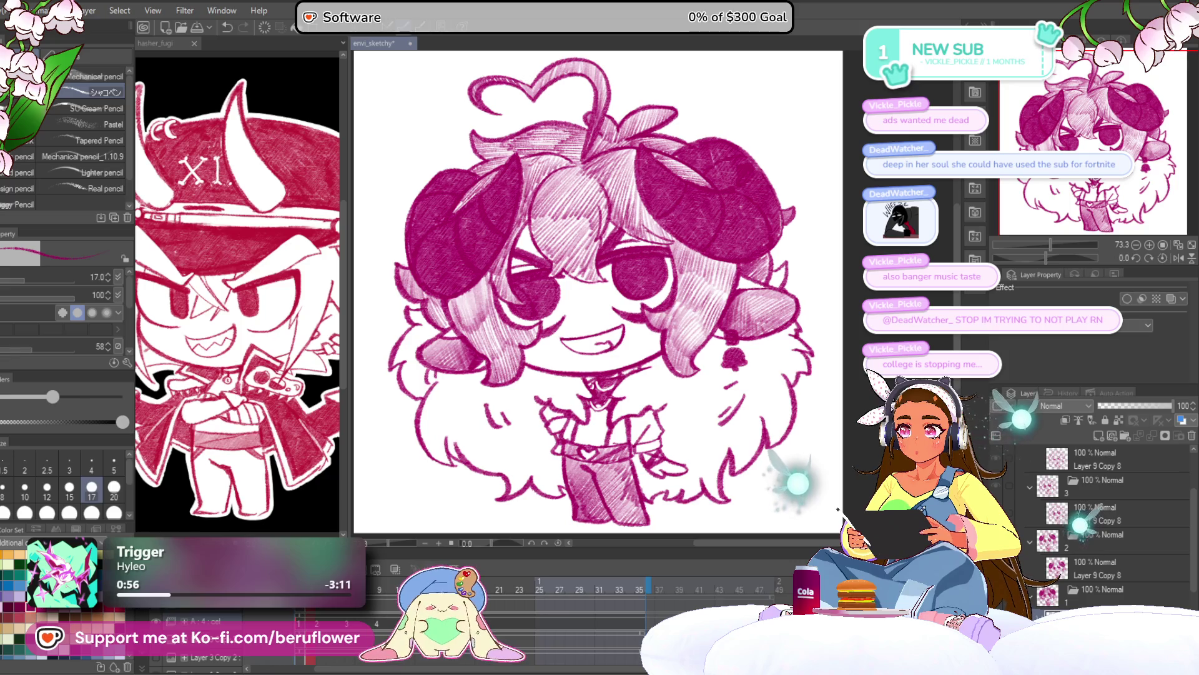
pyautogui.hotkey('ctrl', 'y')
pyautogui.hotkey('ctrl', 'z')
pyautogui.hotkey('ctrl', 'y')
pyautogui.hotkey('ctrl', 'y')
pyautogui.hotkey('ctrl', 'z')
pyautogui.click(381, 586)
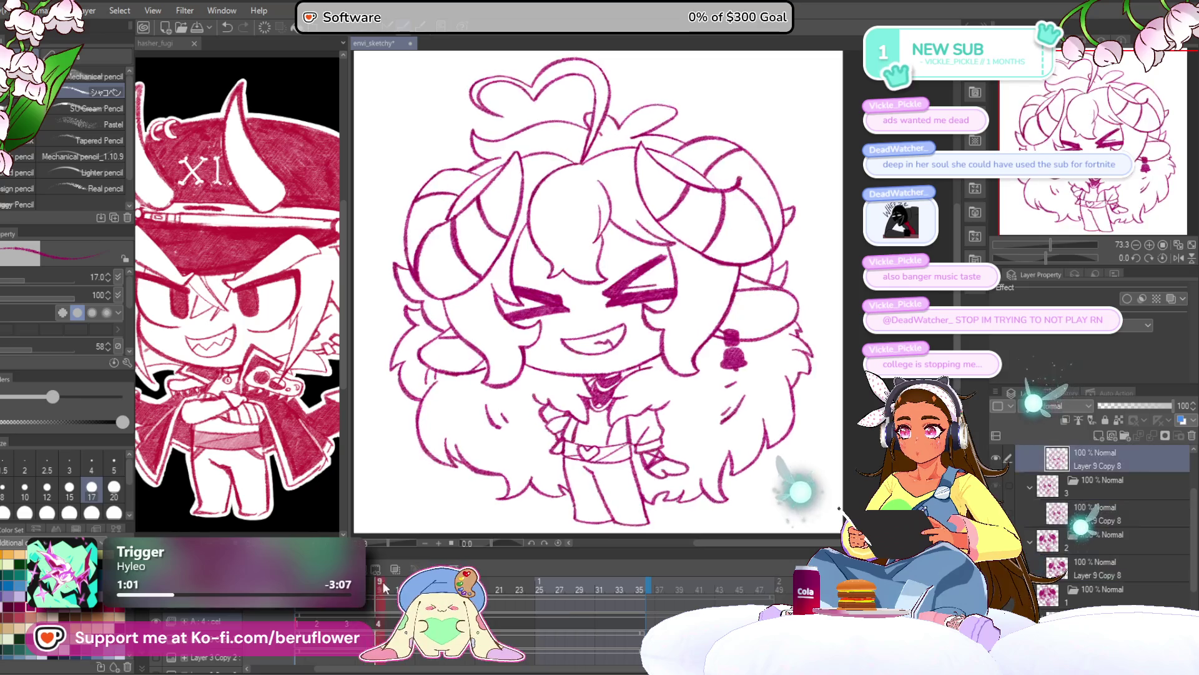
pyautogui.moveTo(383, 583); pyautogui.dragTo(348, 584)
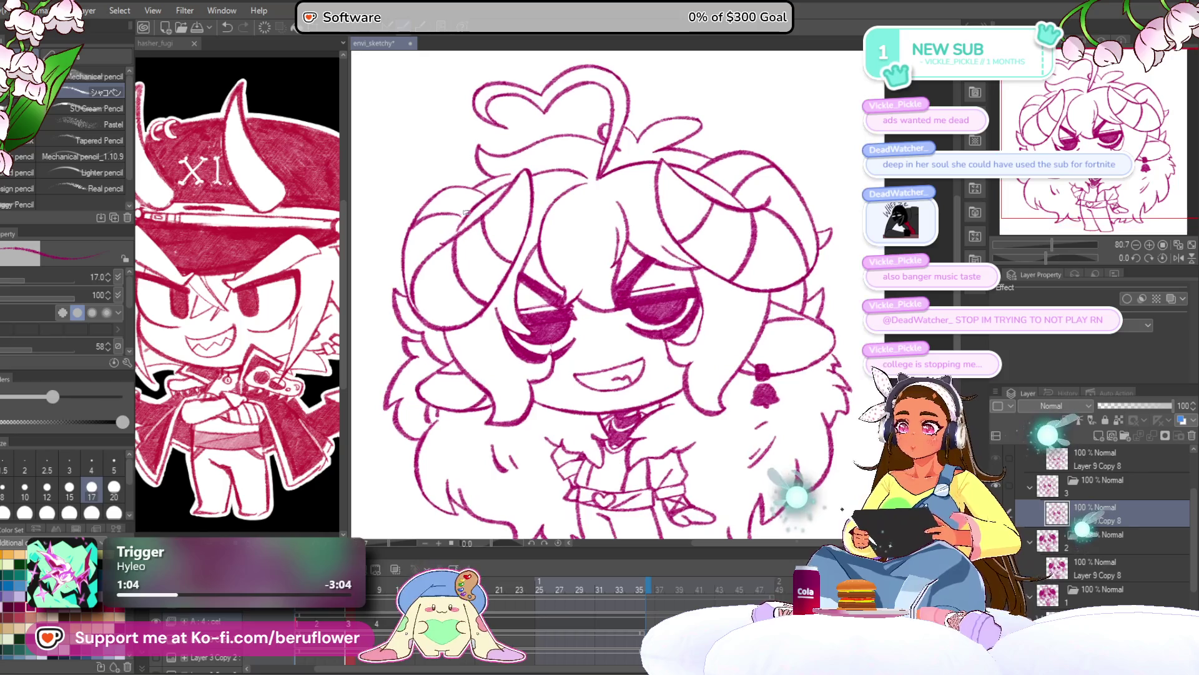
# Hatch dense dark shading across the left horn, including its top edge and the white area near the tip
pyautogui.scroll(5, 437, 274)
pyautogui.scroll(-3, 435, 278)
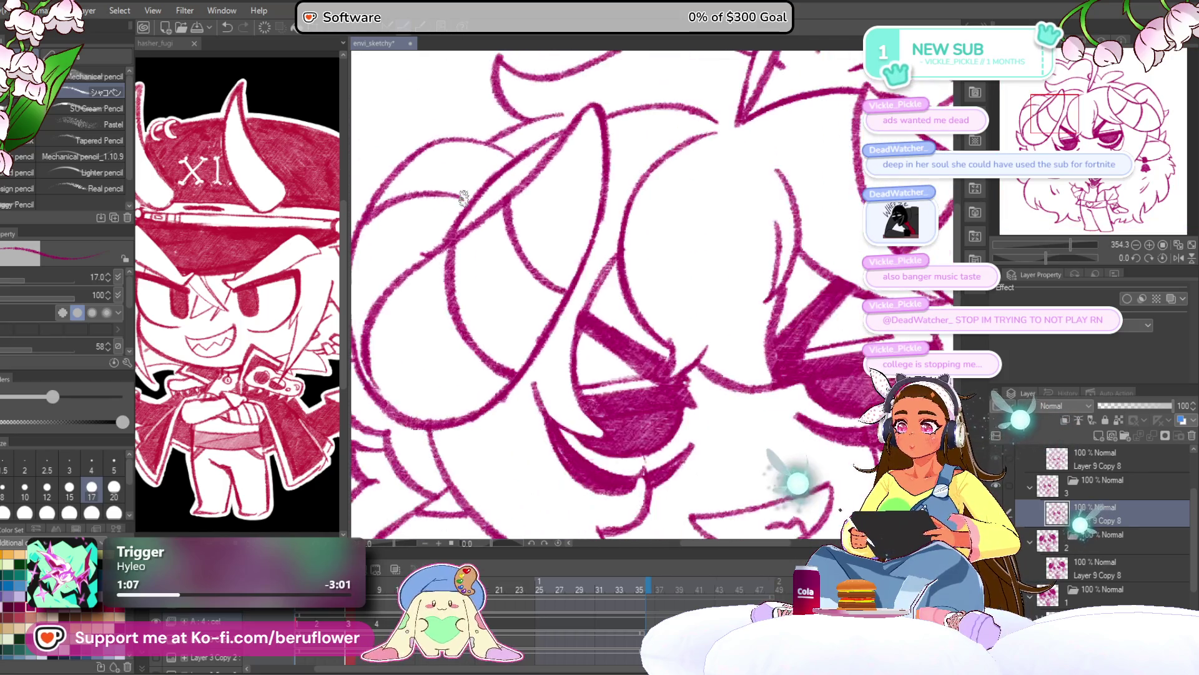
pyautogui.moveTo(513, 240)
pyautogui.mouseDown()
pyautogui.moveTo(484, 287)
pyautogui.moveTo(470, 266)
pyautogui.mouseUp()
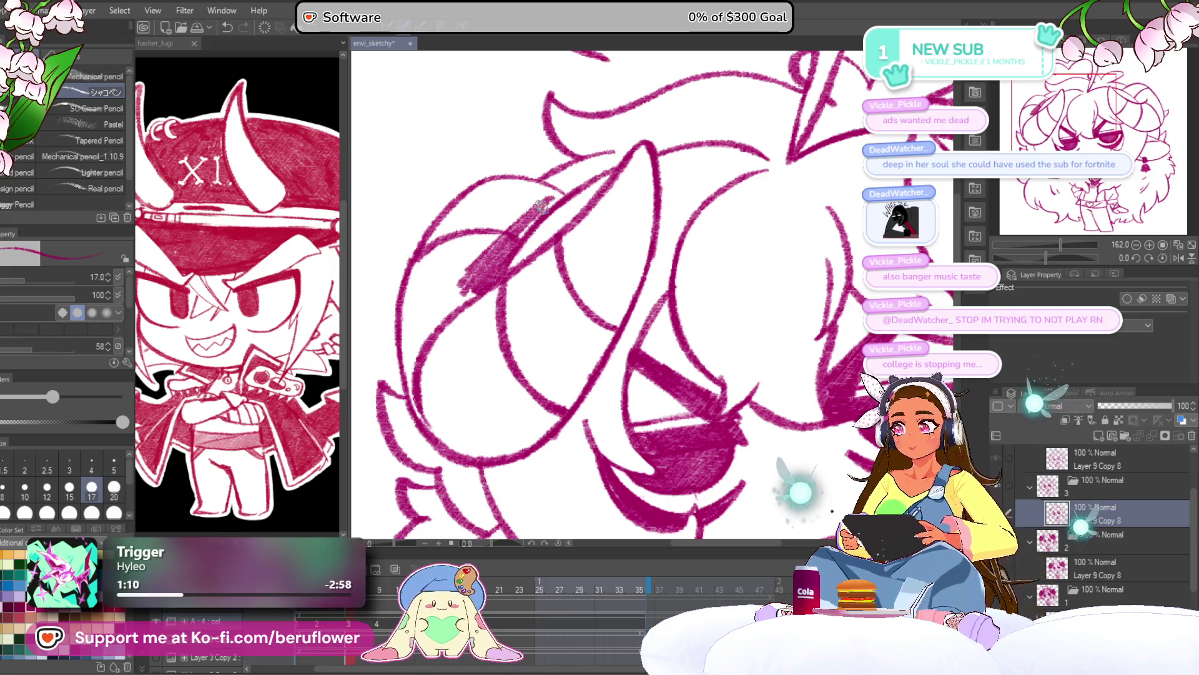
pyautogui.moveTo(532, 223)
pyautogui.mouseDown()
pyautogui.moveTo(475, 200)
pyautogui.moveTo(463, 187)
pyautogui.moveTo(472, 180)
pyautogui.moveTo(409, 293)
pyautogui.moveTo(481, 216)
pyautogui.moveTo(493, 225)
pyautogui.moveTo(534, 203)
pyautogui.mouseUp()
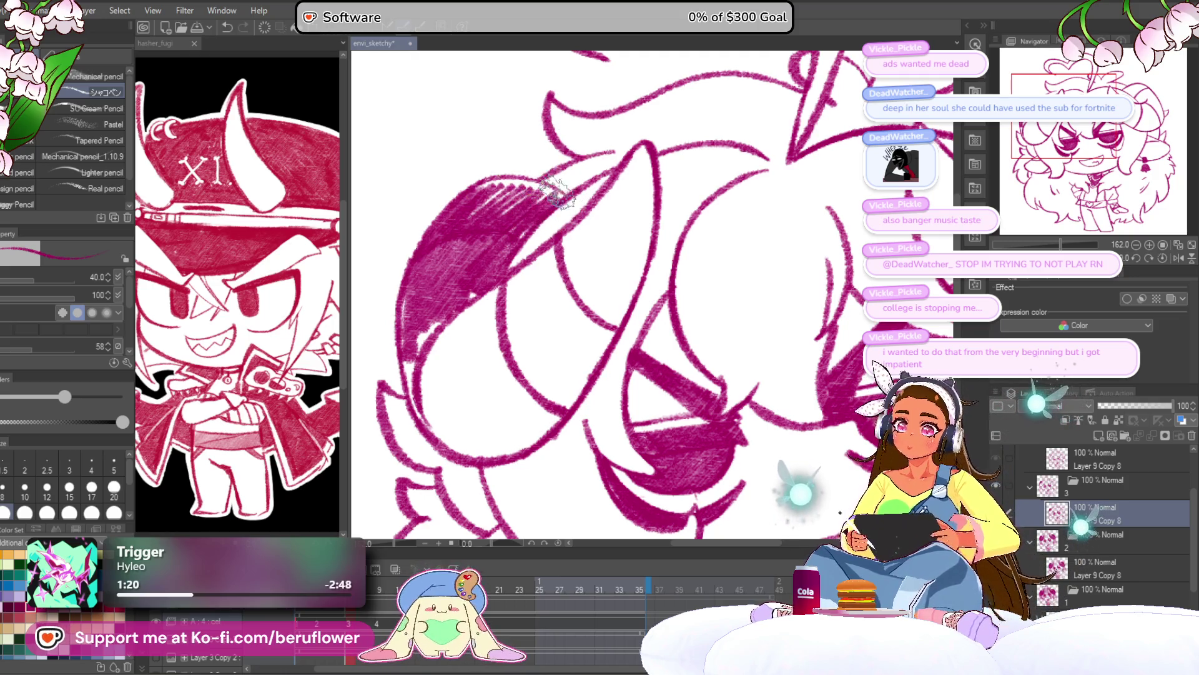
pyautogui.moveTo(549, 187)
pyautogui.mouseDown()
pyautogui.moveTo(462, 184)
pyautogui.moveTo(472, 206)
pyautogui.moveTo(553, 198)
pyautogui.moveTo(441, 309)
pyautogui.moveTo(415, 378)
pyautogui.moveTo(424, 431)
pyautogui.moveTo(459, 431)
pyautogui.moveTo(454, 331)
pyautogui.moveTo(490, 406)
pyautogui.moveTo(486, 321)
pyautogui.moveTo(475, 315)
pyautogui.moveTo(593, 219)
pyautogui.moveTo(531, 265)
pyautogui.moveTo(637, 150)
pyautogui.moveTo(646, 161)
pyautogui.moveTo(549, 121)
pyautogui.moveTo(524, 231)
pyautogui.moveTo(506, 206)
pyautogui.moveTo(406, 262)
pyautogui.mouseUp()
pyautogui.moveTo(537, 215)
pyautogui.mouseDown()
pyautogui.moveTo(532, 160)
pyautogui.moveTo(561, 187)
pyautogui.mouseUp()
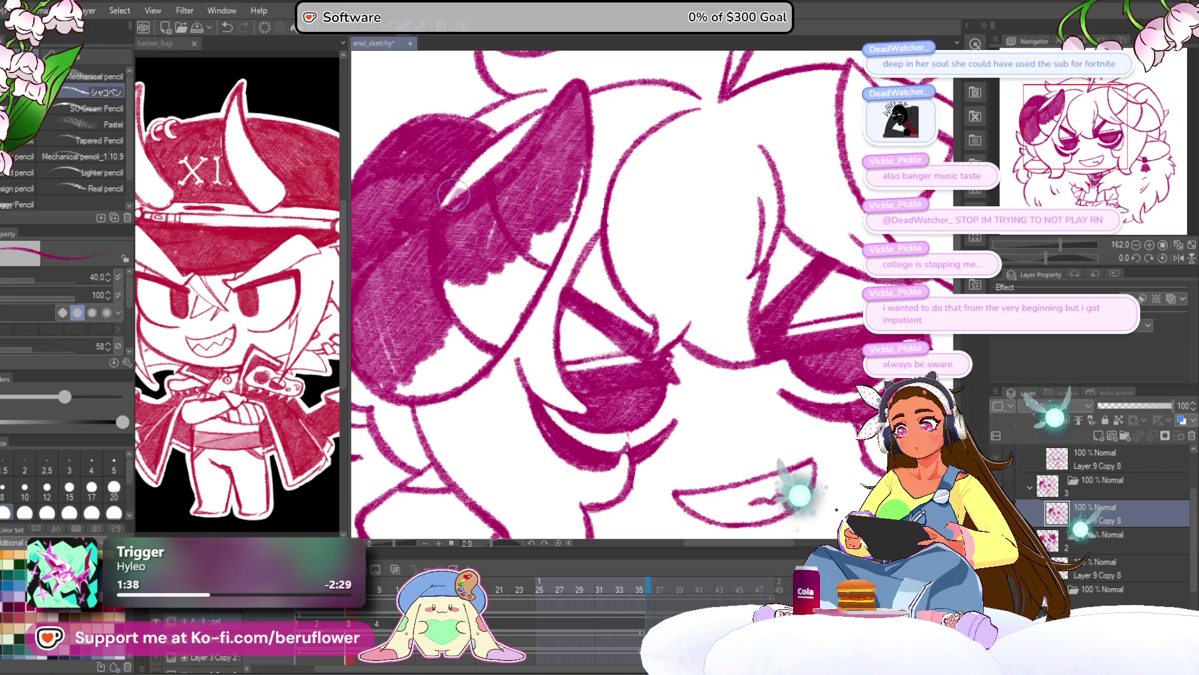
pyautogui.moveTo(476, 200); pyautogui.dragTo(478, 208)
pyautogui.moveTo(584, 166)
pyautogui.mouseDown()
pyautogui.moveTo(531, 274)
pyautogui.moveTo(566, 236)
pyautogui.moveTo(494, 350)
pyautogui.moveTo(462, 375)
pyautogui.moveTo(450, 342)
pyautogui.moveTo(399, 393)
pyautogui.moveTo(450, 387)
pyautogui.moveTo(497, 290)
pyautogui.moveTo(449, 295)
pyautogui.moveTo(549, 201)
pyautogui.moveTo(495, 348)
pyautogui.mouseUp()
# Fill the white gaps in the right horn's hatching and compare the result before and after
pyautogui.scroll(-5, 437, 385)
pyautogui.scroll(5, 437, 385)
pyautogui.moveTo(802, 264)
pyautogui.mouseDown()
pyautogui.moveTo(791, 286)
pyautogui.moveTo(652, 301)
pyautogui.moveTo(551, 270)
pyautogui.moveTo(600, 362)
pyautogui.moveTo(578, 285)
pyautogui.moveTo(634, 355)
pyautogui.mouseUp()
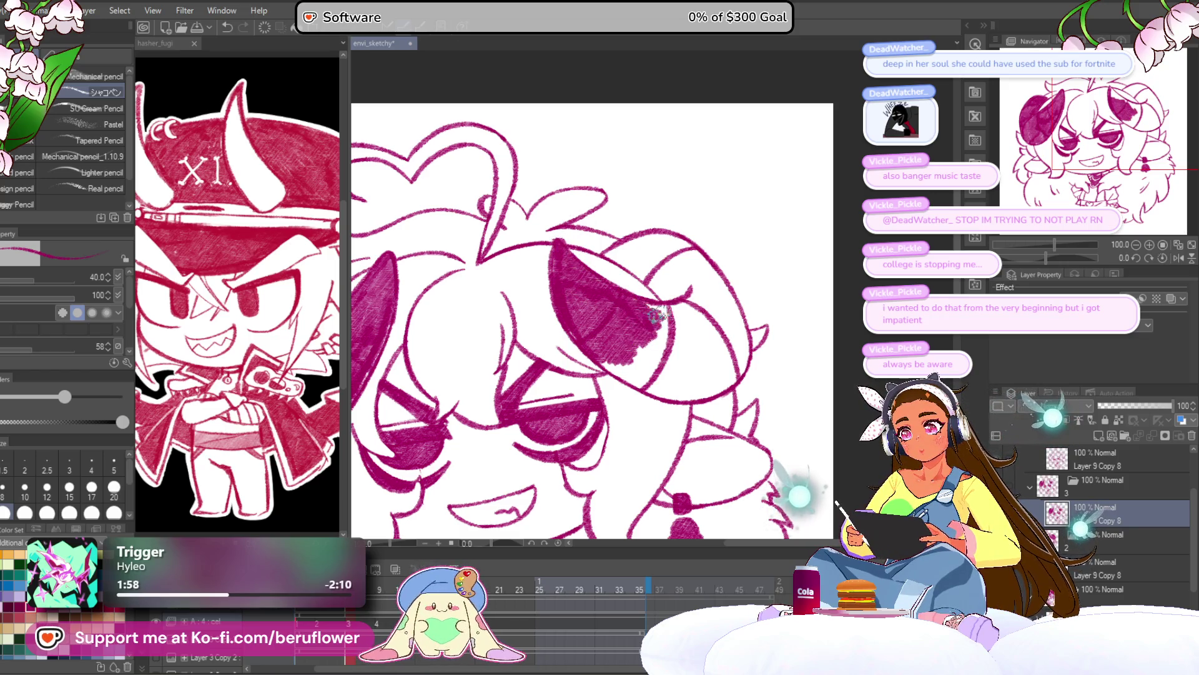
pyautogui.moveTo(717, 288); pyautogui.dragTo(665, 214)
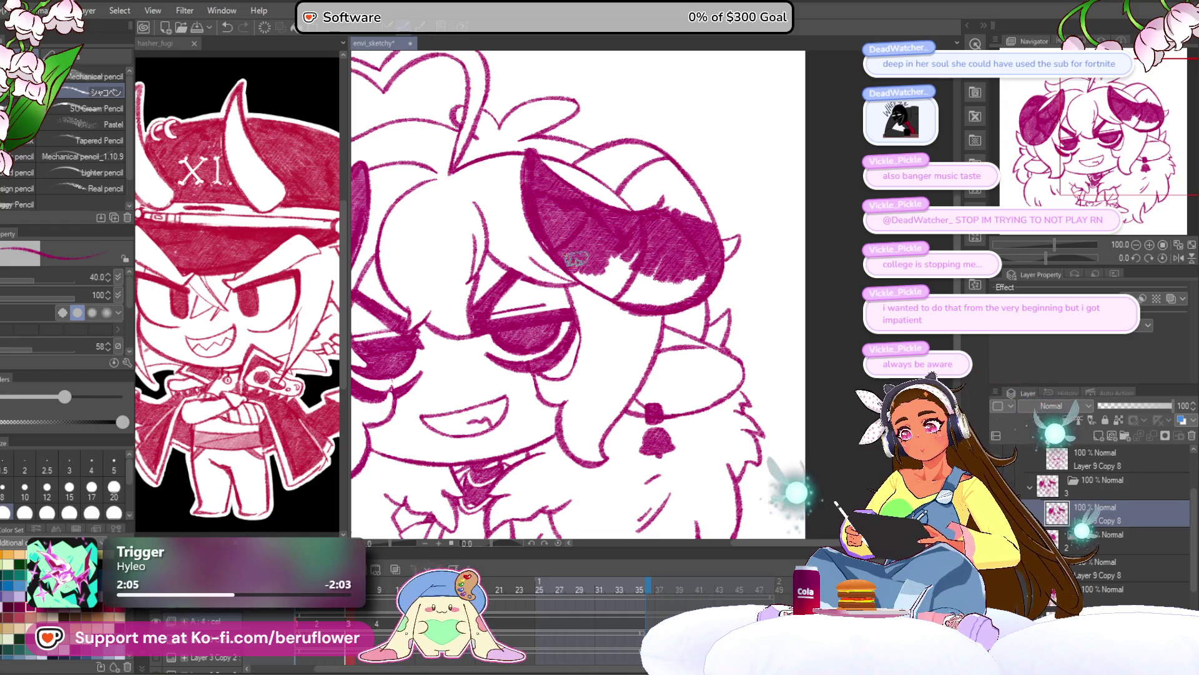
pyautogui.moveTo(603, 289)
pyautogui.mouseDown()
pyautogui.moveTo(625, 281)
pyautogui.moveTo(627, 256)
pyautogui.moveTo(697, 284)
pyautogui.moveTo(687, 294)
pyautogui.mouseUp()
pyautogui.moveTo(608, 180)
pyautogui.mouseDown()
pyautogui.moveTo(627, 242)
pyautogui.moveTo(665, 290)
pyautogui.moveTo(631, 262)
pyautogui.moveTo(659, 224)
pyautogui.moveTo(709, 281)
pyautogui.moveTo(656, 265)
pyautogui.moveTo(609, 231)
pyautogui.moveTo(678, 228)
pyautogui.mouseUp()
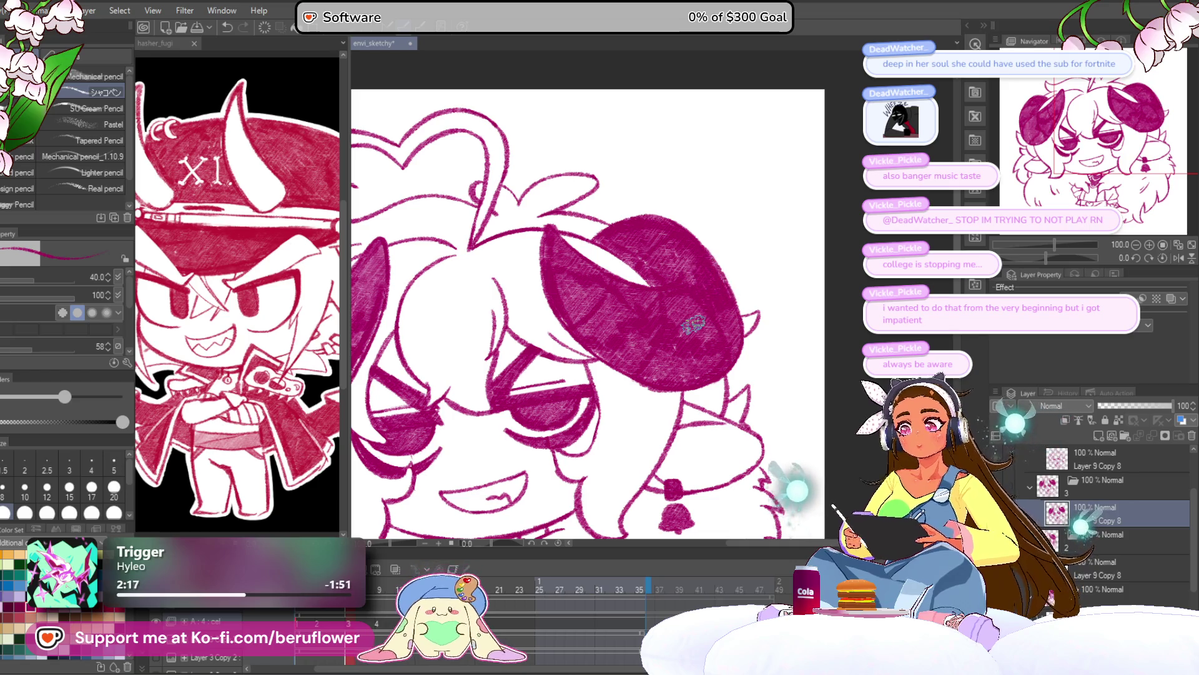
pyautogui.scroll(-5, 697, 320)
pyautogui.scroll(3, 694, 324)
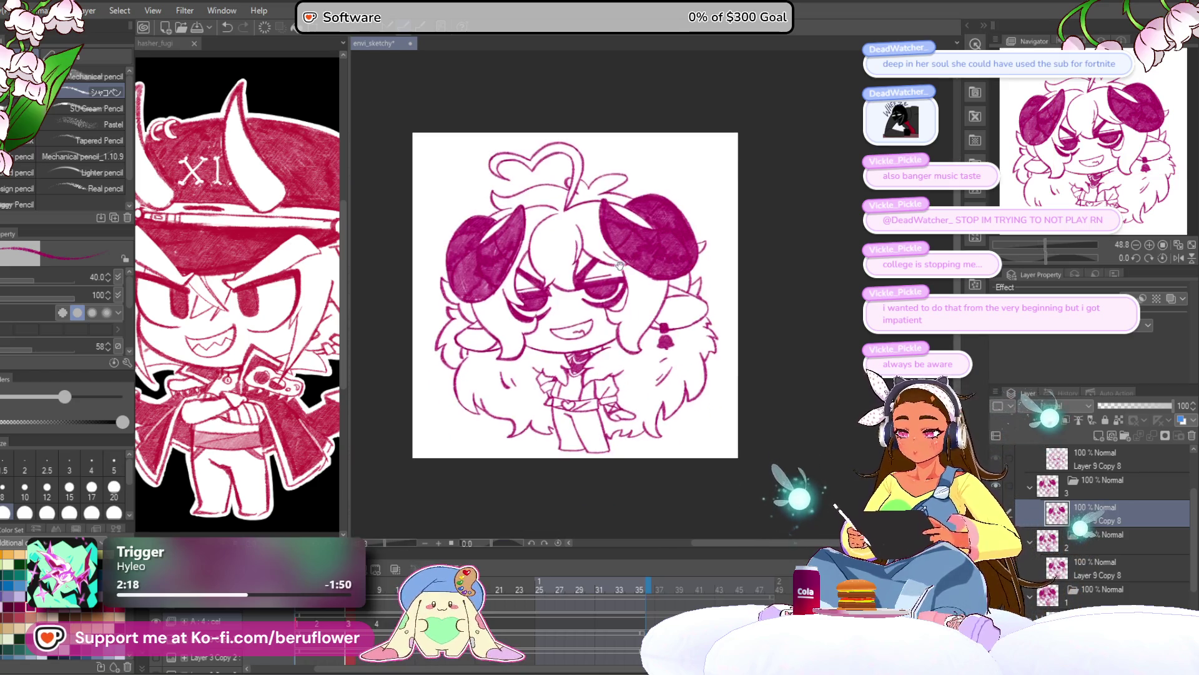
pyautogui.hotkey('ctrl', 'z')
pyautogui.hotkey('ctrl', 'y')
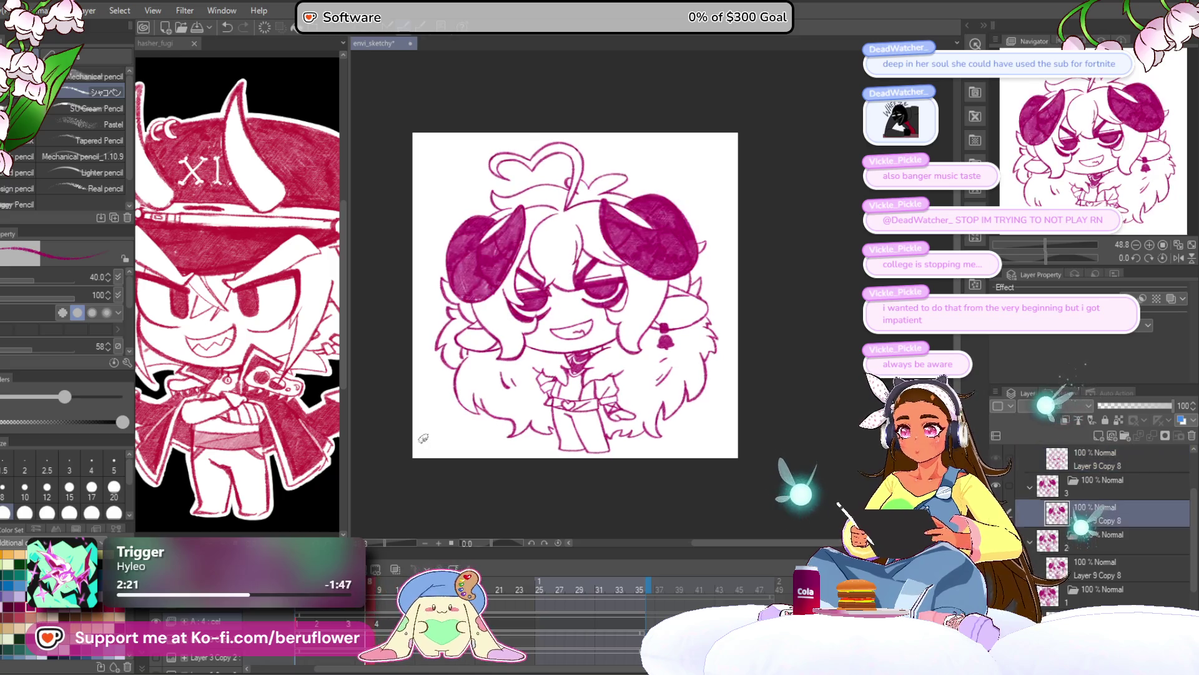
pyautogui.click(372, 587)
# Densely shade the left horn's upper curve, its white gap and its lower edge
pyautogui.scroll(5, 594, 324)
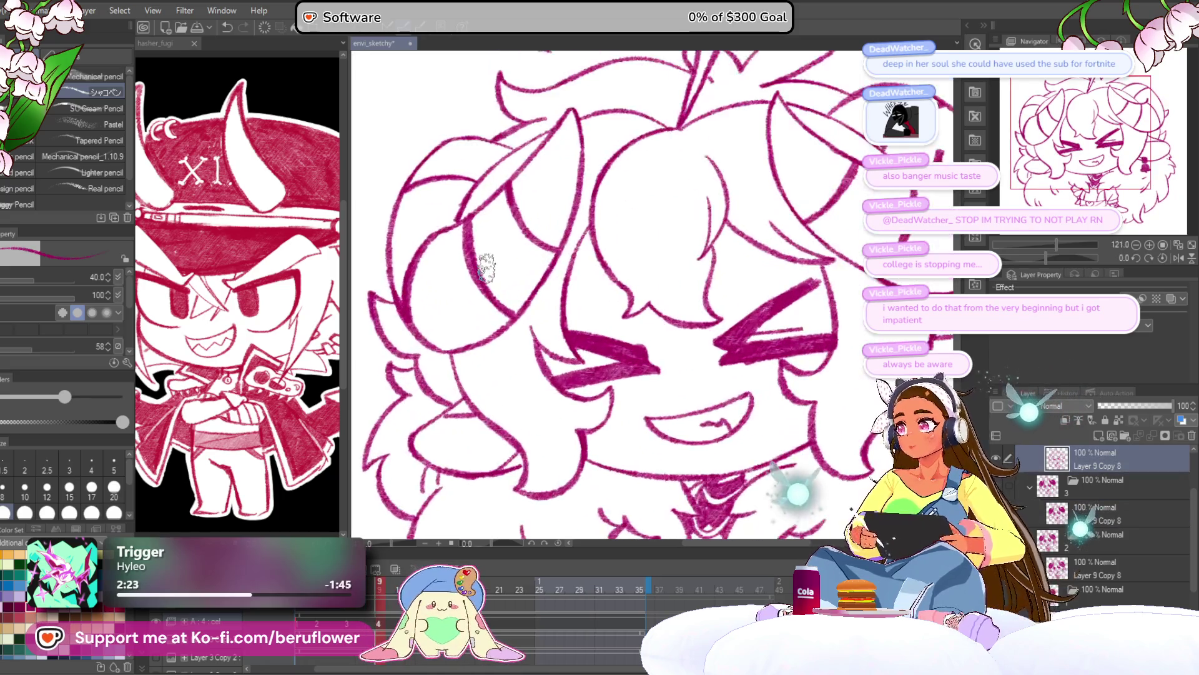
pyautogui.moveTo(594, 324); pyautogui.dragTo(588, 356)
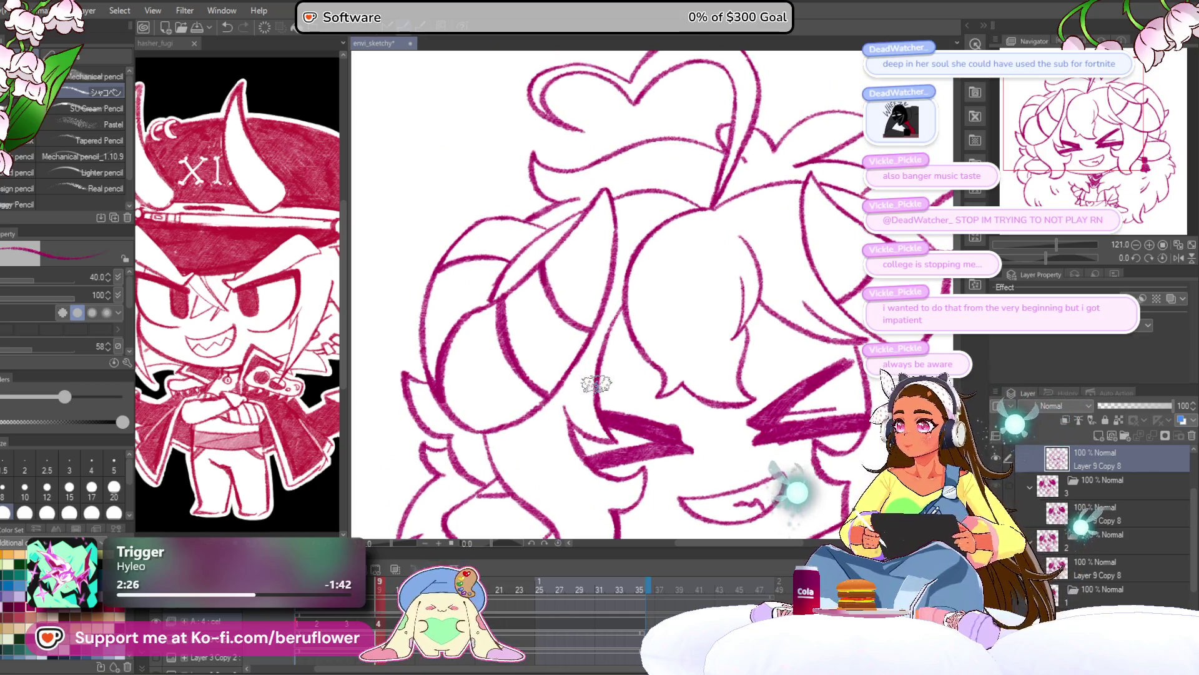
pyautogui.scroll(2, 554, 278)
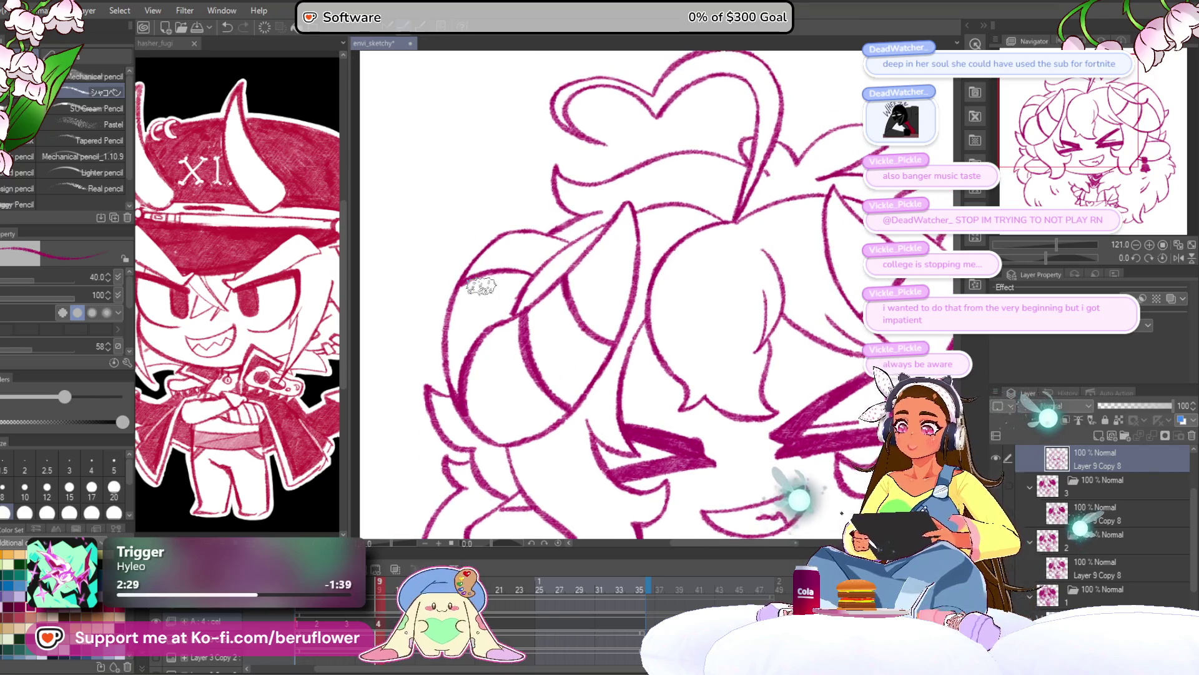
pyautogui.scroll(3, 487, 274)
pyautogui.moveTo(503, 218)
pyautogui.mouseDown()
pyautogui.moveTo(575, 120)
pyautogui.moveTo(509, 134)
pyautogui.moveTo(428, 308)
pyautogui.moveTo(518, 250)
pyautogui.moveTo(562, 262)
pyautogui.moveTo(618, 253)
pyautogui.moveTo(615, 234)
pyautogui.moveTo(525, 206)
pyautogui.moveTo(512, 187)
pyautogui.moveTo(616, 113)
pyautogui.moveTo(642, 107)
pyautogui.moveTo(750, 143)
pyautogui.moveTo(731, 178)
pyautogui.moveTo(649, 218)
pyautogui.moveTo(652, 153)
pyautogui.mouseUp()
pyautogui.moveTo(570, 428); pyautogui.dragTo(635, 269)
pyautogui.moveTo(524, 281)
pyautogui.mouseDown()
pyautogui.moveTo(495, 321)
pyautogui.moveTo(508, 300)
pyautogui.moveTo(504, 208)
pyautogui.moveTo(462, 237)
pyautogui.moveTo(441, 348)
pyautogui.moveTo(495, 343)
pyautogui.moveTo(535, 429)
pyautogui.moveTo(628, 325)
pyautogui.moveTo(718, 294)
pyautogui.moveTo(776, 254)
pyautogui.moveTo(793, 156)
pyautogui.moveTo(681, 243)
pyautogui.moveTo(570, 260)
pyautogui.moveTo(589, 316)
pyautogui.moveTo(522, 335)
pyautogui.moveTo(643, 236)
pyautogui.moveTo(684, 131)
pyautogui.moveTo(665, 253)
pyautogui.moveTo(609, 346)
pyautogui.moveTo(578, 328)
pyautogui.moveTo(508, 394)
pyautogui.moveTo(594, 396)
pyautogui.moveTo(680, 353)
pyautogui.moveTo(625, 388)
pyautogui.moveTo(610, 340)
pyautogui.moveTo(664, 295)
pyautogui.mouseUp()
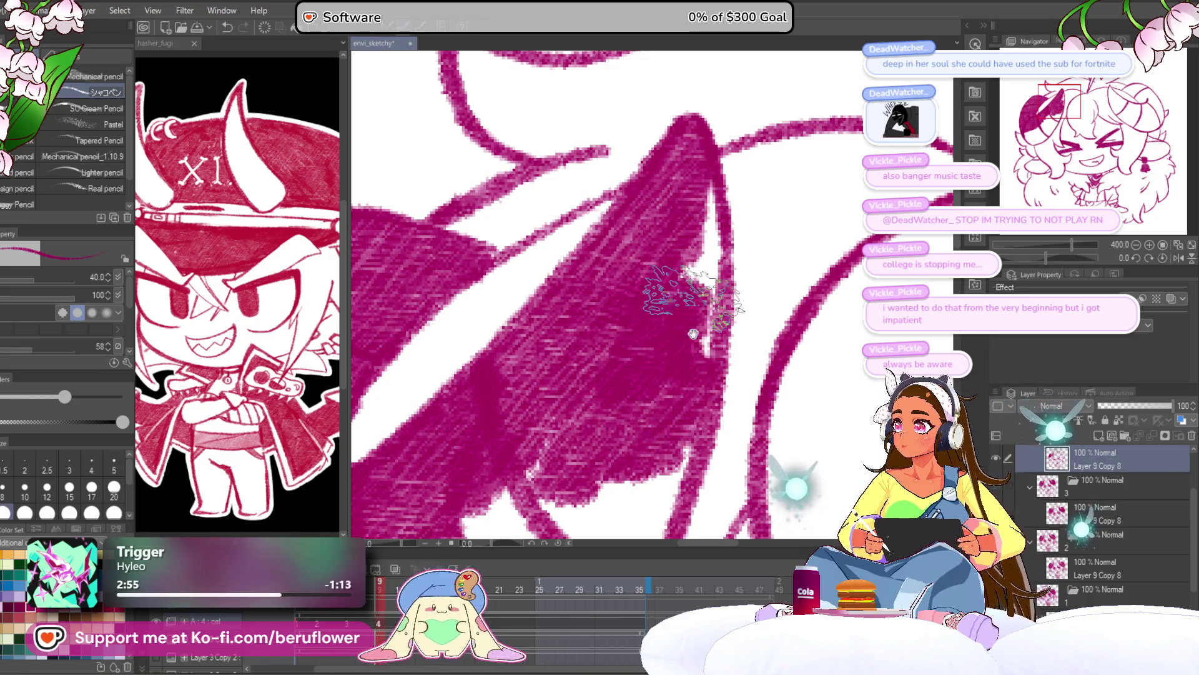
pyautogui.moveTo(662, 215)
pyautogui.mouseDown()
pyautogui.moveTo(642, 188)
pyautogui.moveTo(615, 321)
pyautogui.moveTo(563, 294)
pyautogui.mouseUp()
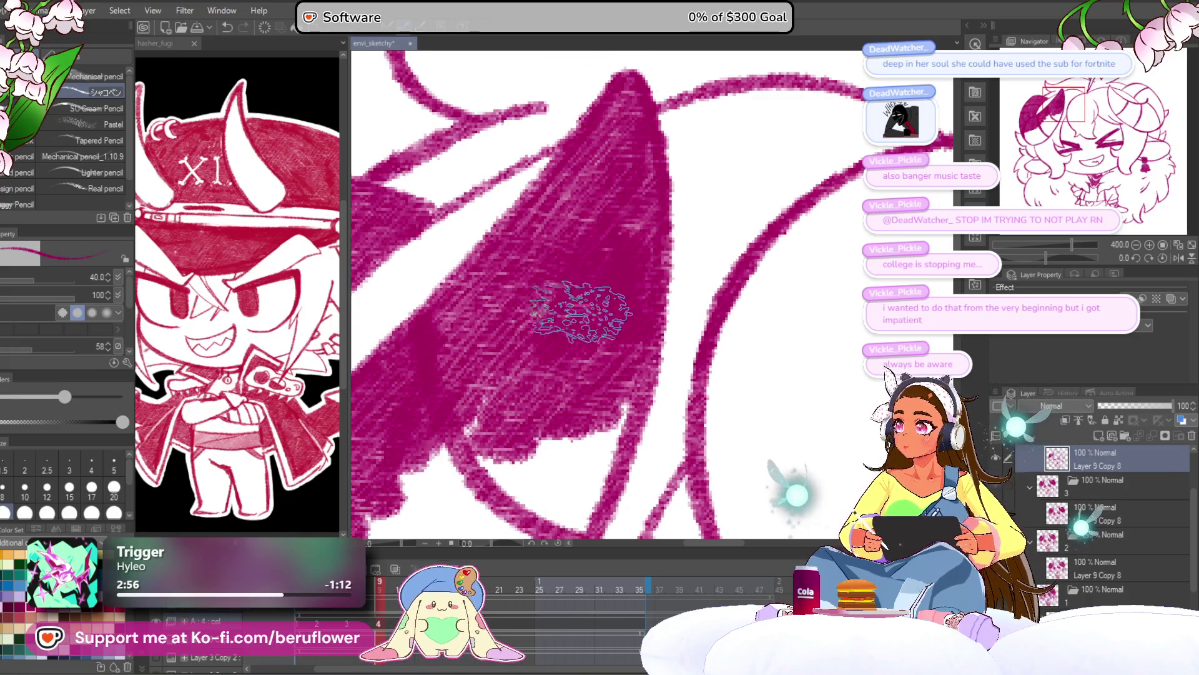
pyautogui.scroll(-2, 565, 299)
pyautogui.scroll(-2, 570, 304)
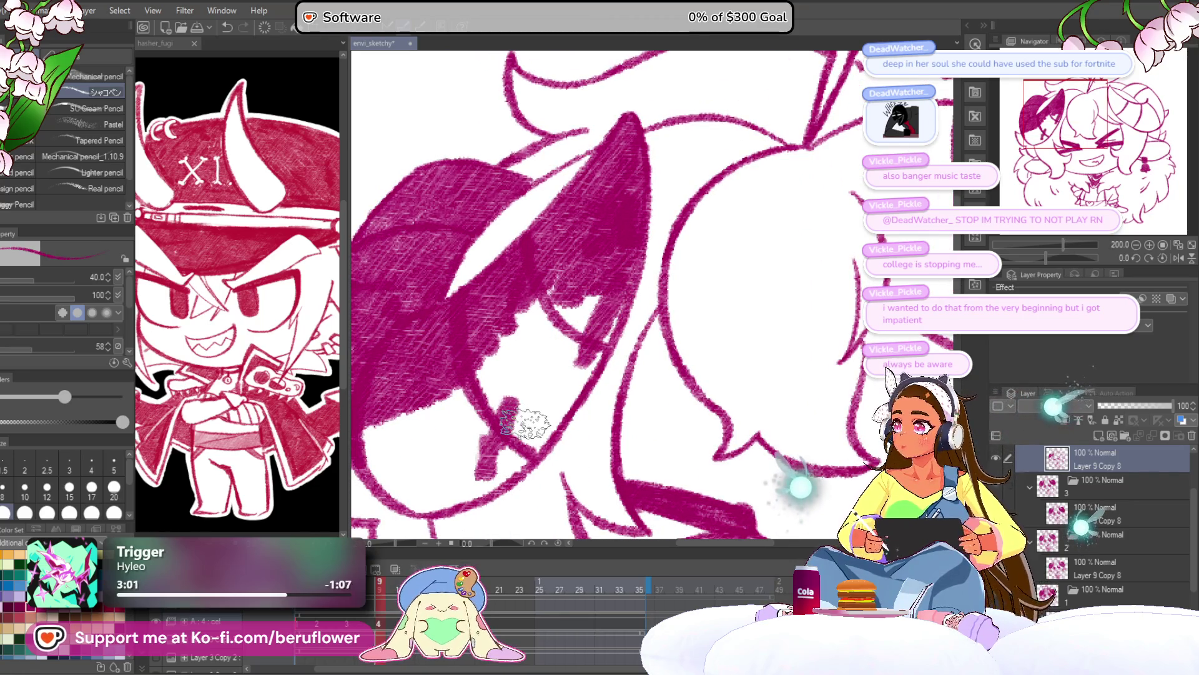
pyautogui.scroll(3, 525, 400)
pyautogui.moveTo(603, 309)
pyautogui.mouseDown()
pyautogui.moveTo(569, 368)
pyautogui.moveTo(548, 287)
pyautogui.moveTo(482, 316)
pyautogui.moveTo(455, 294)
pyautogui.moveTo(496, 206)
pyautogui.moveTo(575, 214)
pyautogui.moveTo(549, 281)
pyautogui.moveTo(631, 237)
pyautogui.moveTo(633, 216)
pyautogui.moveTo(573, 341)
pyautogui.mouseUp()
pyautogui.scroll(-3, 566, 275)
pyautogui.scroll(1, 569, 284)
pyautogui.moveTo(451, 425)
pyautogui.mouseDown()
pyautogui.moveTo(399, 388)
pyautogui.moveTo(450, 341)
pyautogui.moveTo(468, 340)
pyautogui.moveTo(478, 394)
pyautogui.moveTo(529, 353)
pyautogui.moveTo(575, 289)
pyautogui.mouseUp()
pyautogui.scroll(-3, 575, 289)
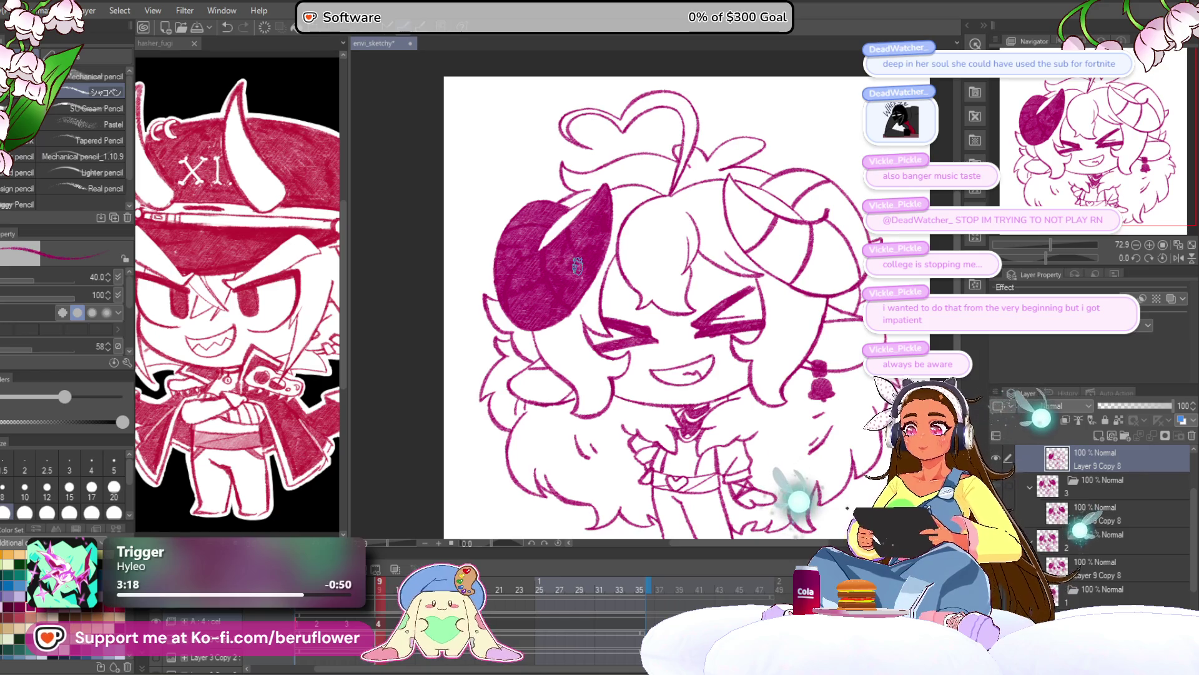
# Rotate the canvas and fill the other horn with dense shading, covering the remaining white gaps
pyautogui.moveTo(793, 187); pyautogui.dragTo(680, 215)
pyautogui.moveTo(1052, 256); pyautogui.dragTo(1057, 258)
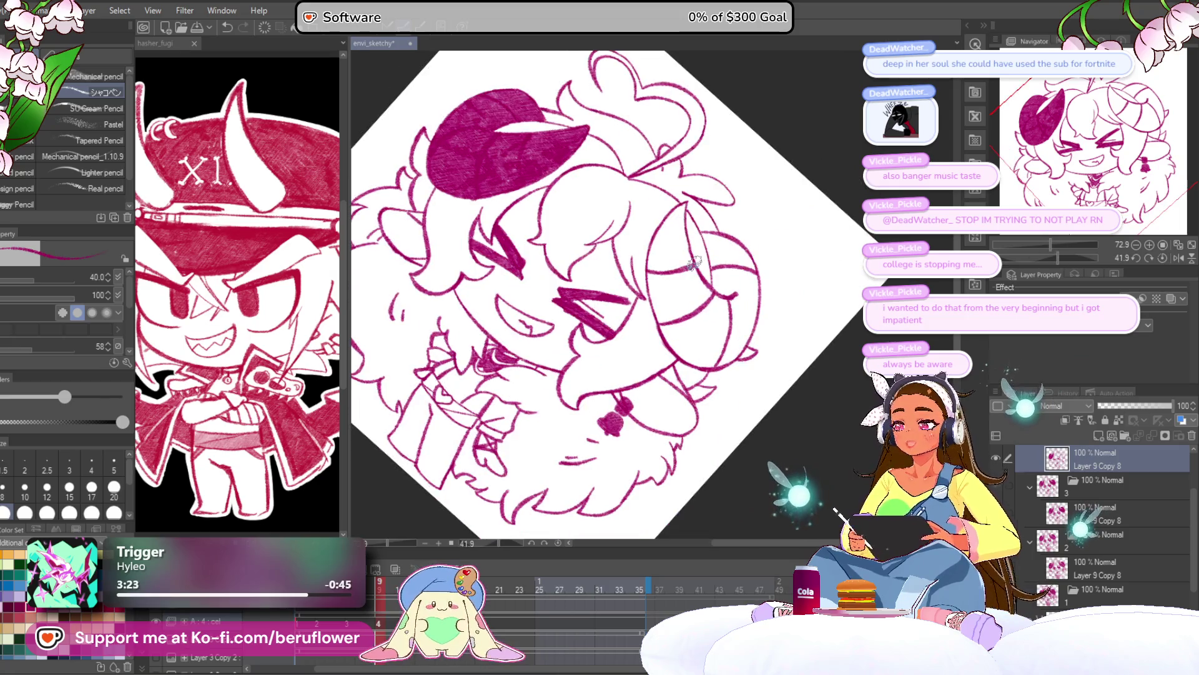
pyautogui.scroll(4, 695, 301)
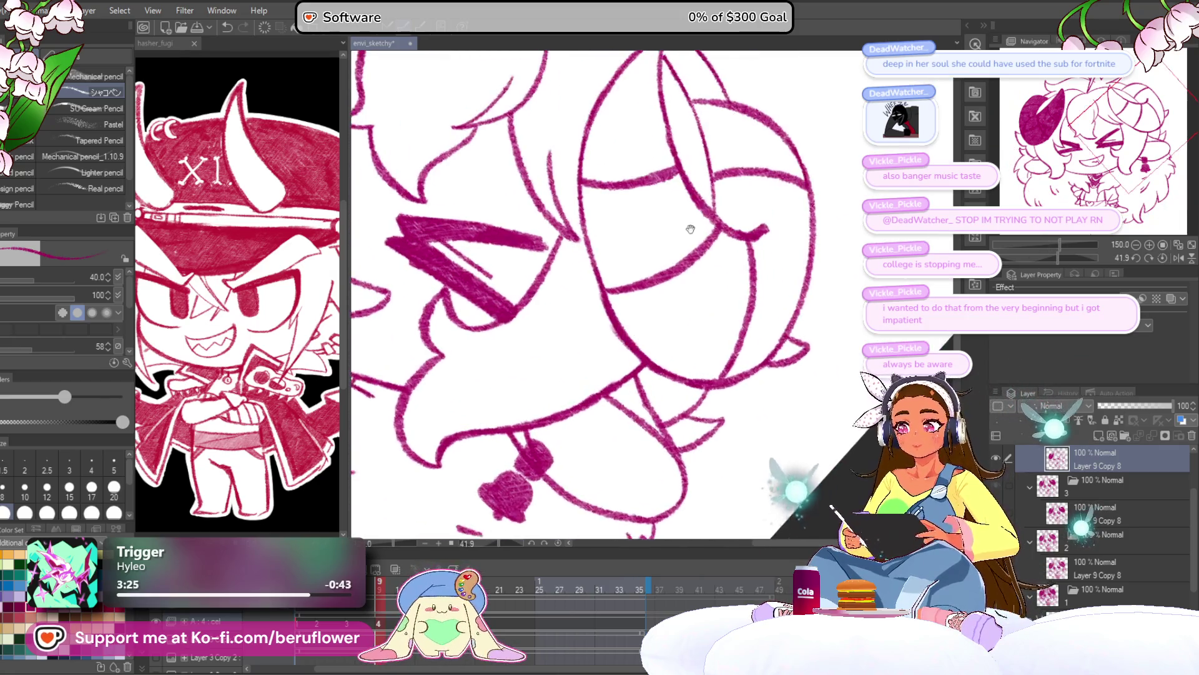
pyautogui.moveTo(659, 153); pyautogui.dragTo(603, 243)
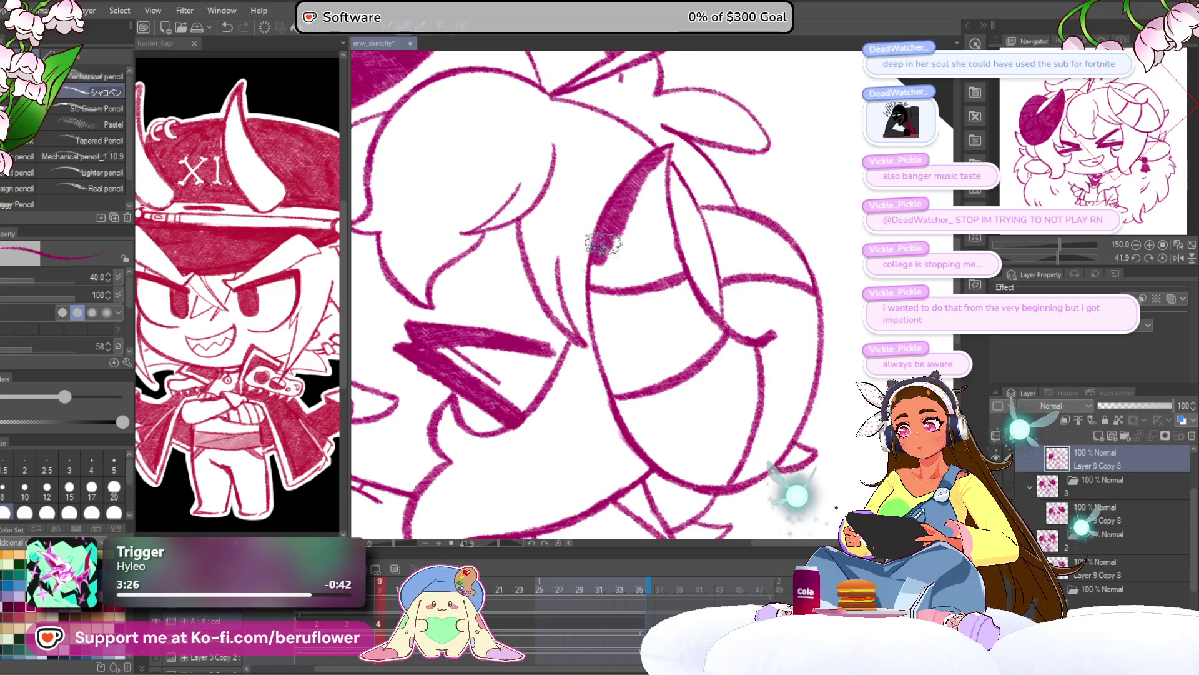
pyautogui.moveTo(609, 380)
pyautogui.mouseDown()
pyautogui.moveTo(640, 262)
pyautogui.moveTo(685, 345)
pyautogui.moveTo(637, 361)
pyautogui.mouseUp()
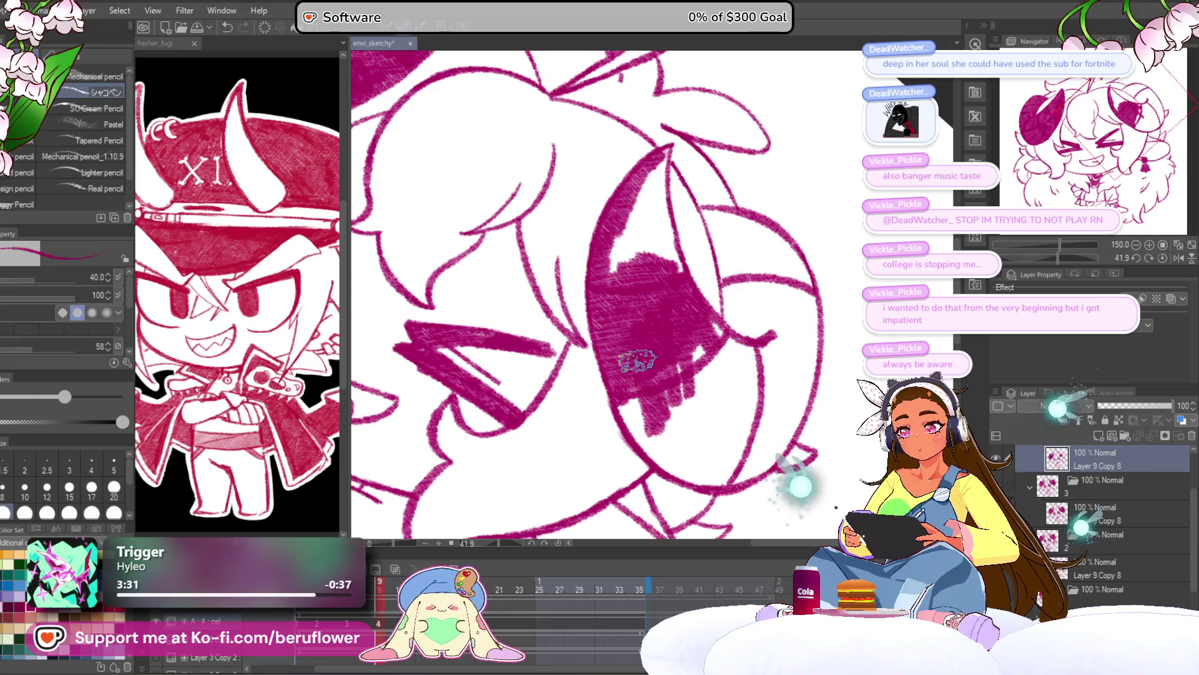
pyautogui.moveTo(648, 435)
pyautogui.mouseDown()
pyautogui.moveTo(690, 447)
pyautogui.moveTo(715, 416)
pyautogui.mouseUp()
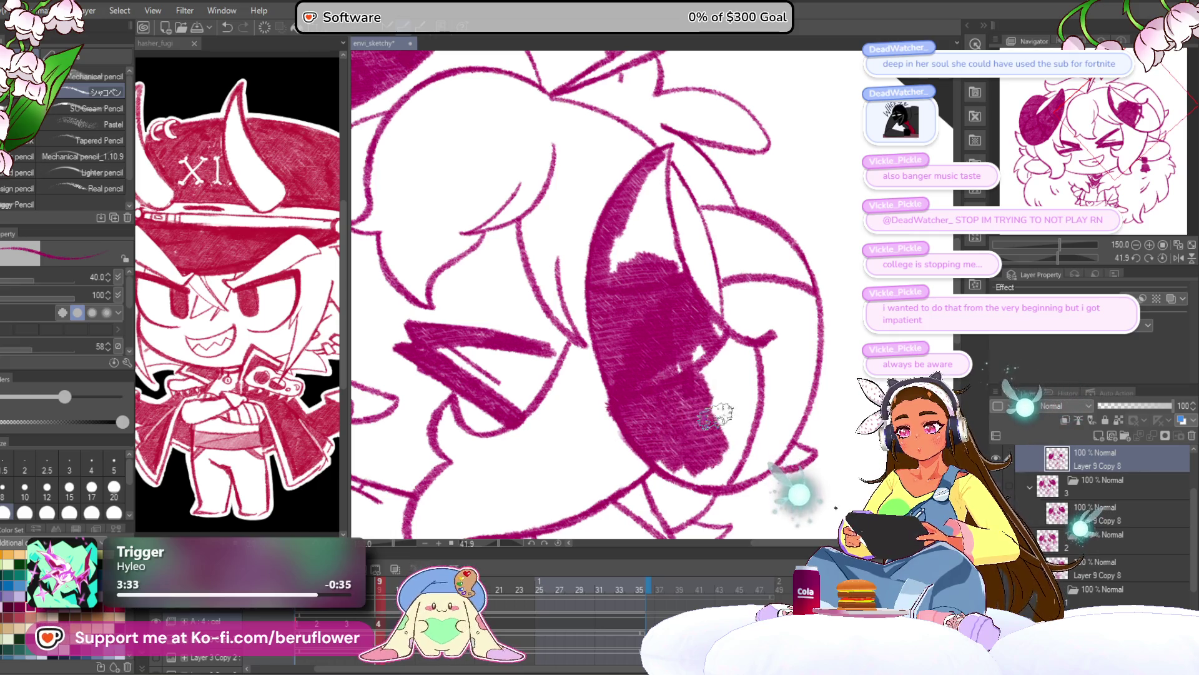
pyautogui.moveTo(724, 367); pyautogui.dragTo(737, 394)
pyautogui.scroll(-2, 700, 350)
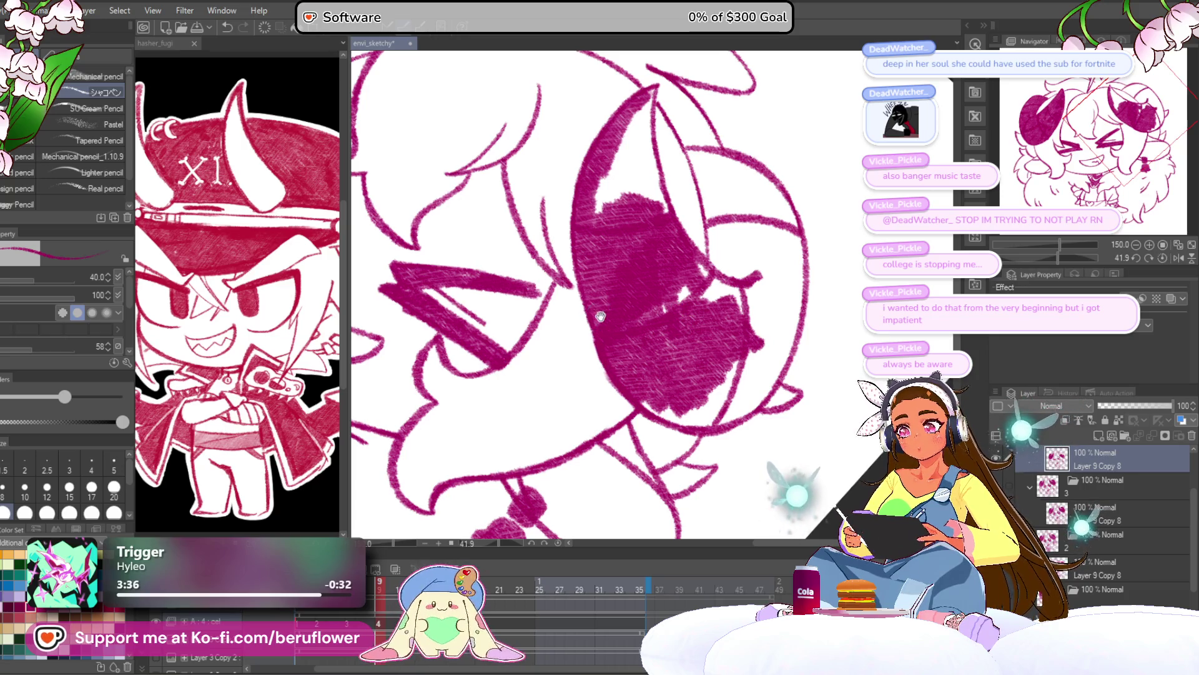
pyautogui.moveTo(600, 317); pyautogui.dragTo(722, 326)
pyautogui.moveTo(676, 182); pyautogui.dragTo(673, 247)
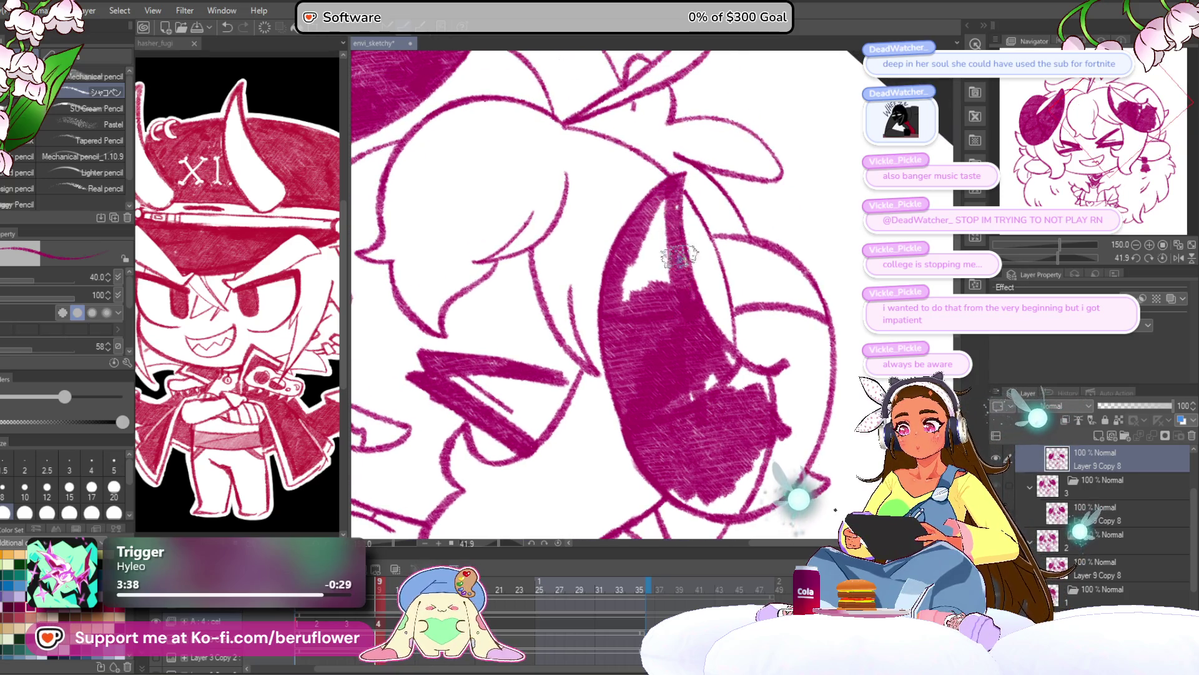
pyautogui.scroll(-2, 647, 251)
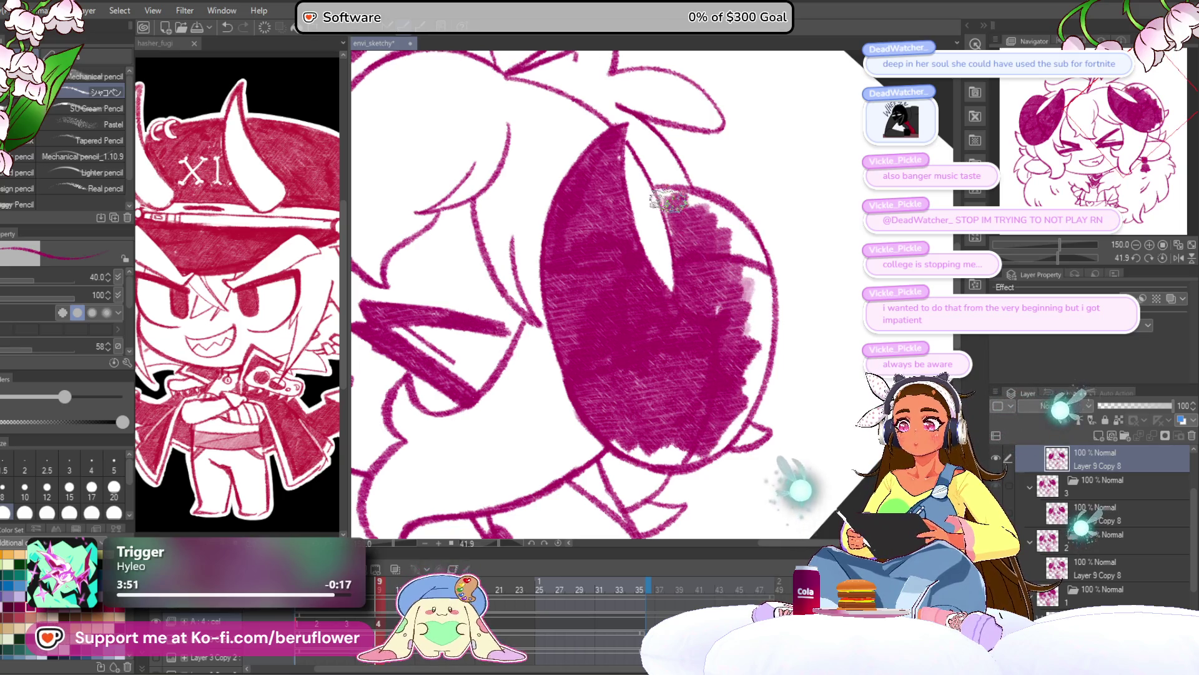
pyautogui.moveTo(747, 234)
pyautogui.mouseDown()
pyautogui.moveTo(723, 217)
pyautogui.moveTo(732, 295)
pyautogui.mouseUp()
pyautogui.scroll(-3, 758, 265)
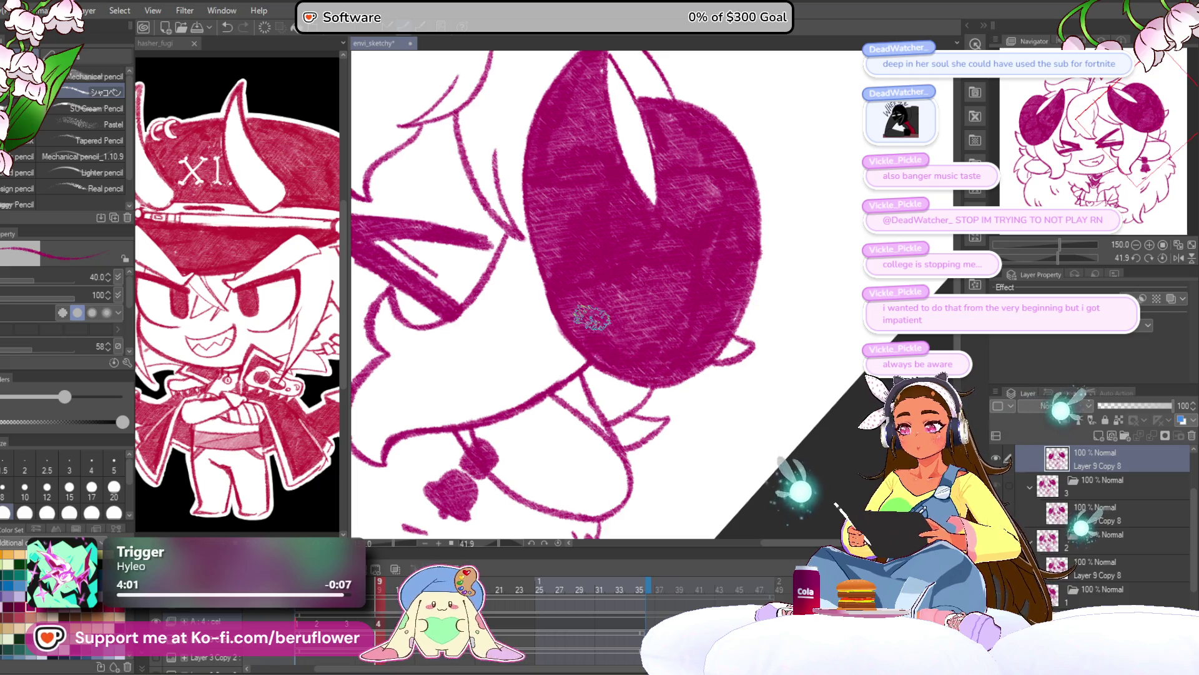
pyautogui.click(179, 45)
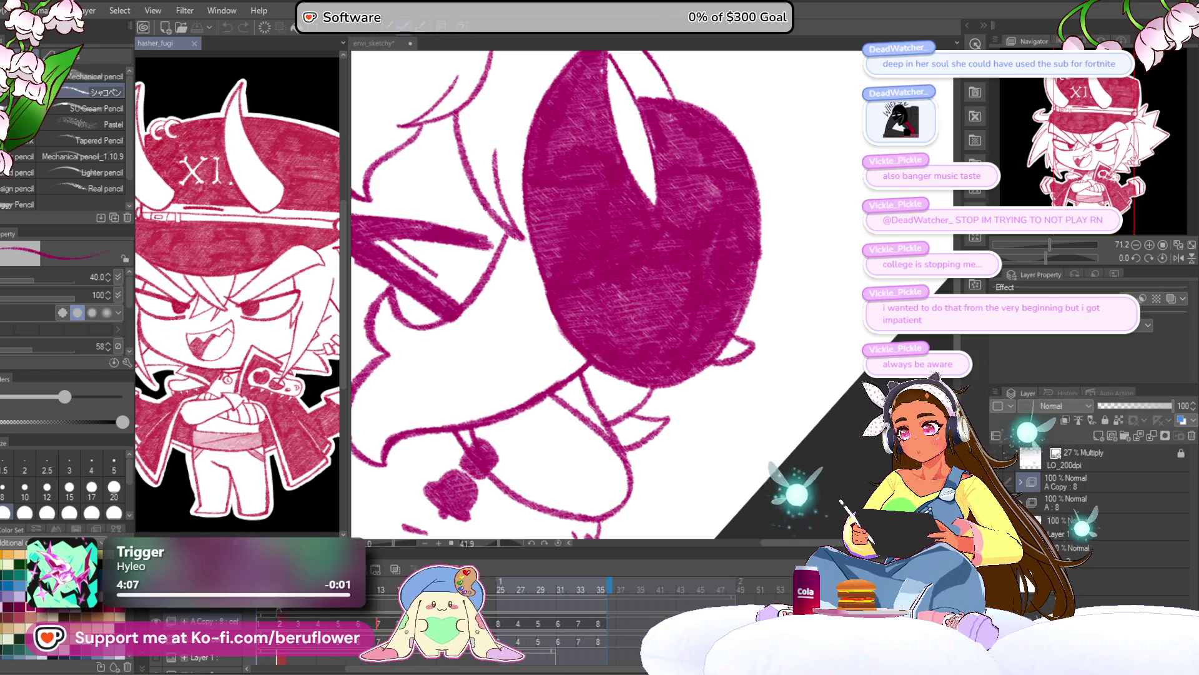
pyautogui.click(376, 45)
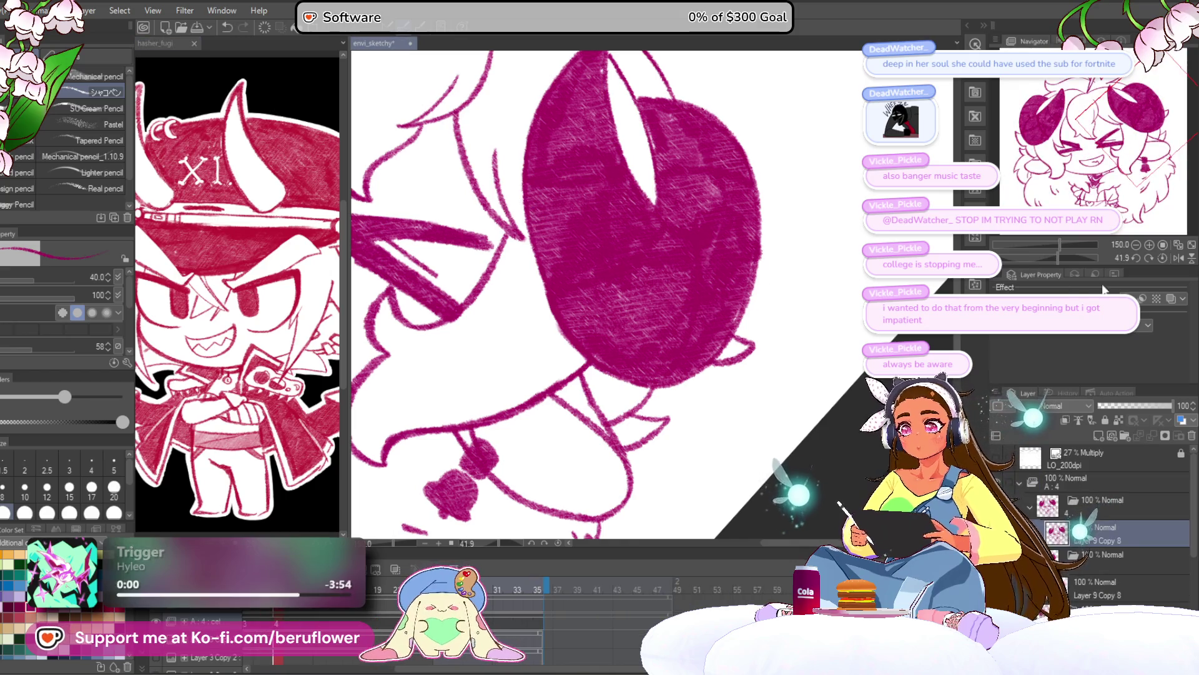
pyautogui.click(1163, 258)
pyautogui.scroll(-5, 639, 282)
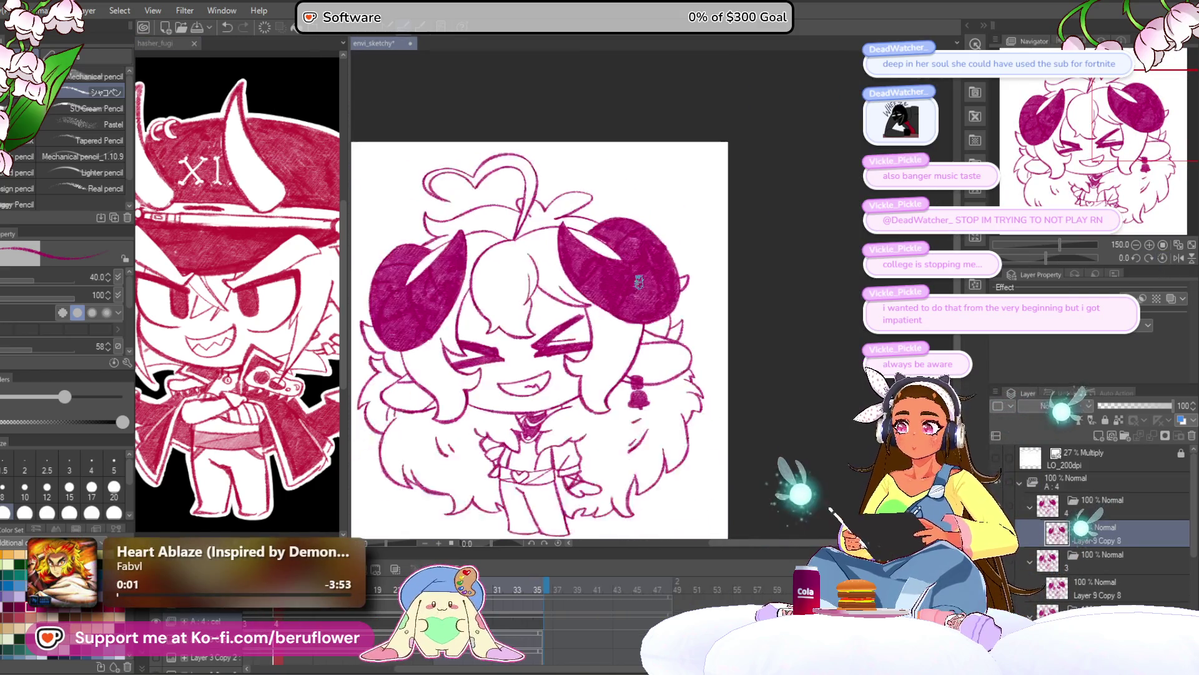
pyautogui.scroll(1, 638, 283)
pyautogui.moveTo(688, 487)
pyautogui.mouseDown()
pyautogui.moveTo(692, 367)
pyautogui.moveTo(691, 399)
pyautogui.mouseUp()
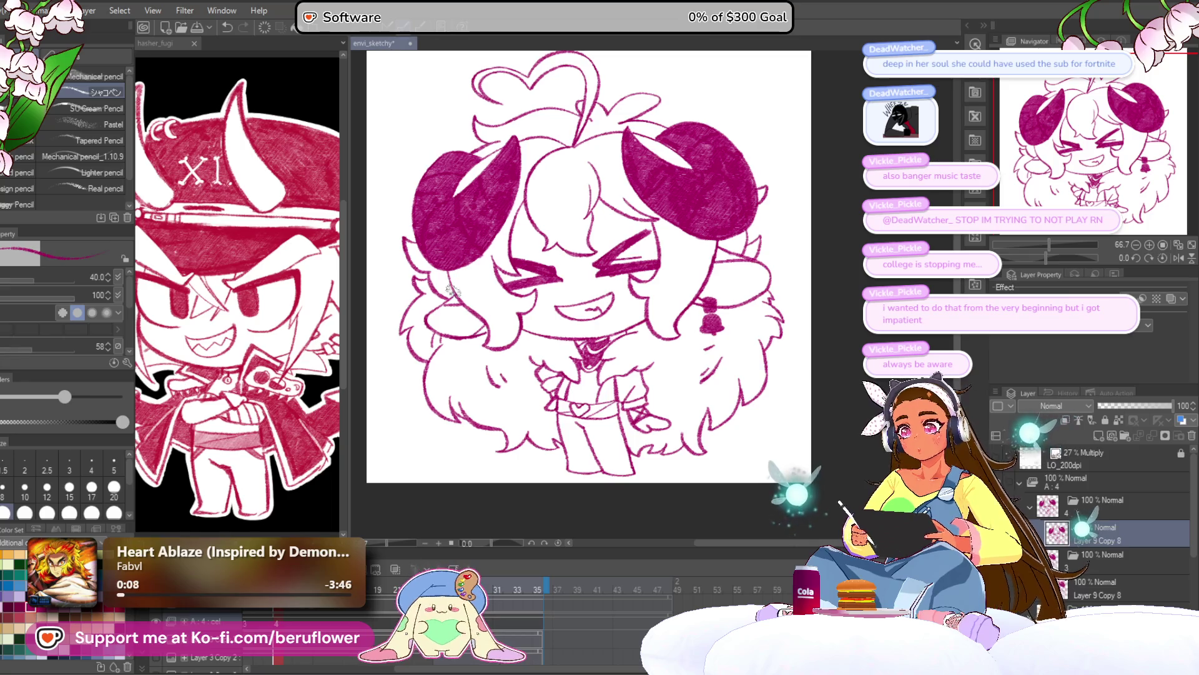
pyautogui.moveTo(667, 210); pyautogui.dragTo(684, 222)
pyautogui.scroll(-2, 685, 222)
pyautogui.scroll(2, 684, 222)
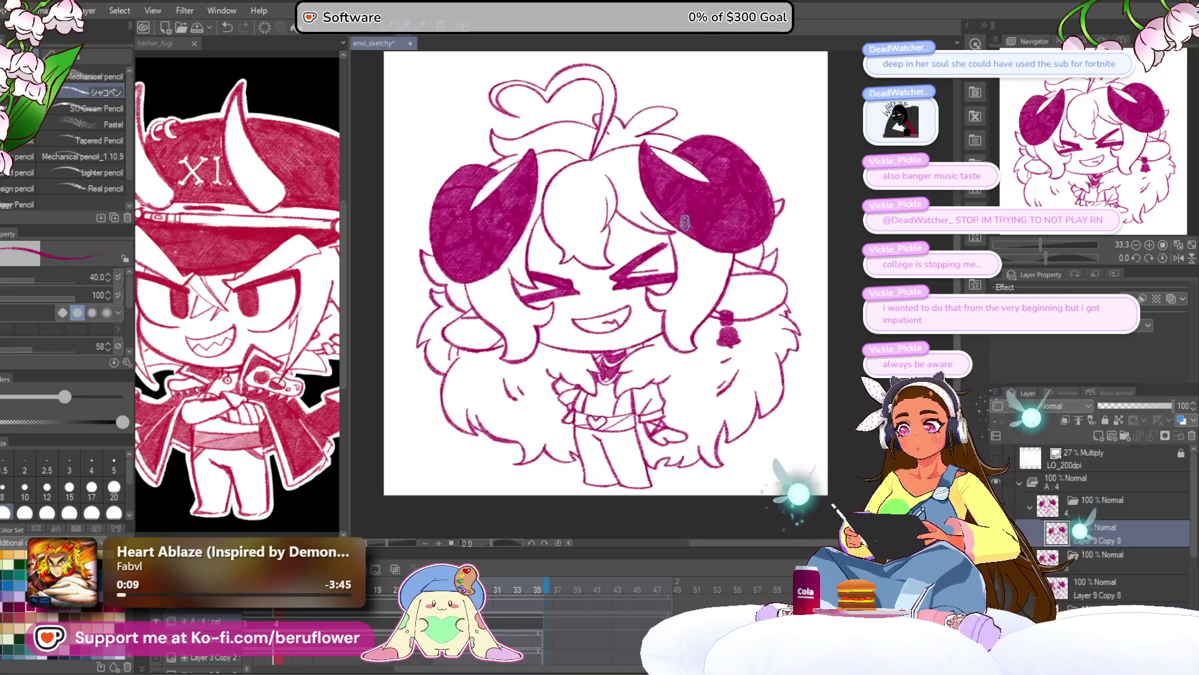
pyautogui.hotkey('ctrl', 'z')
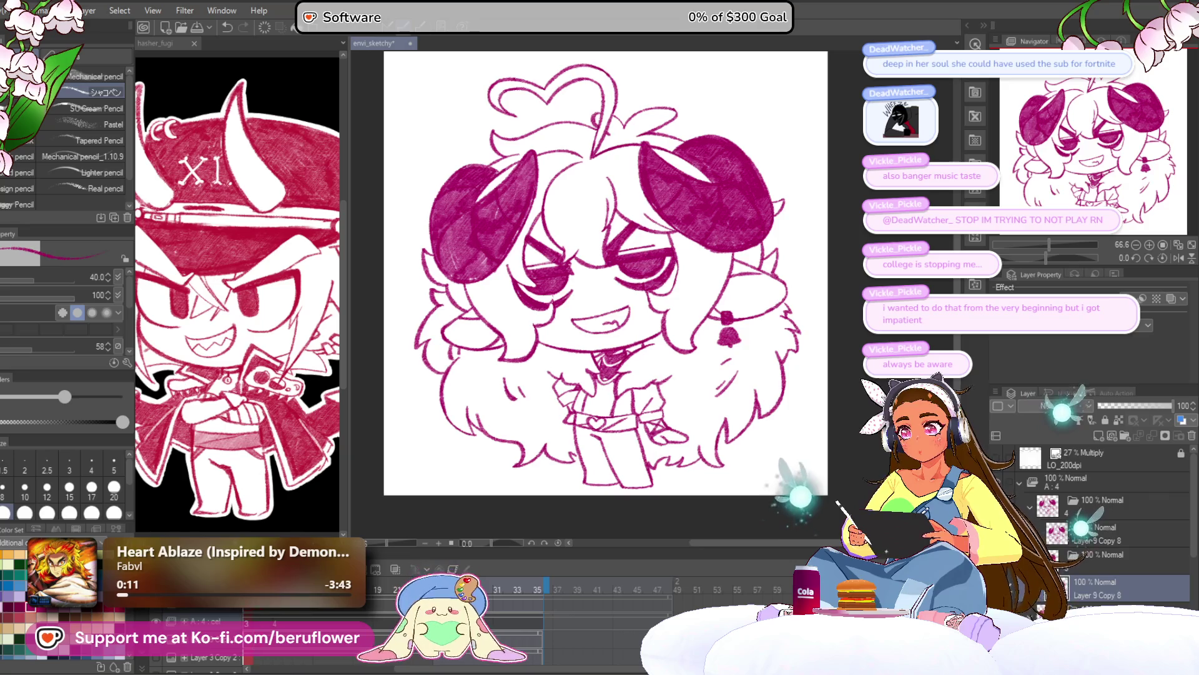
pyautogui.hotkey('ctrl', 'y')
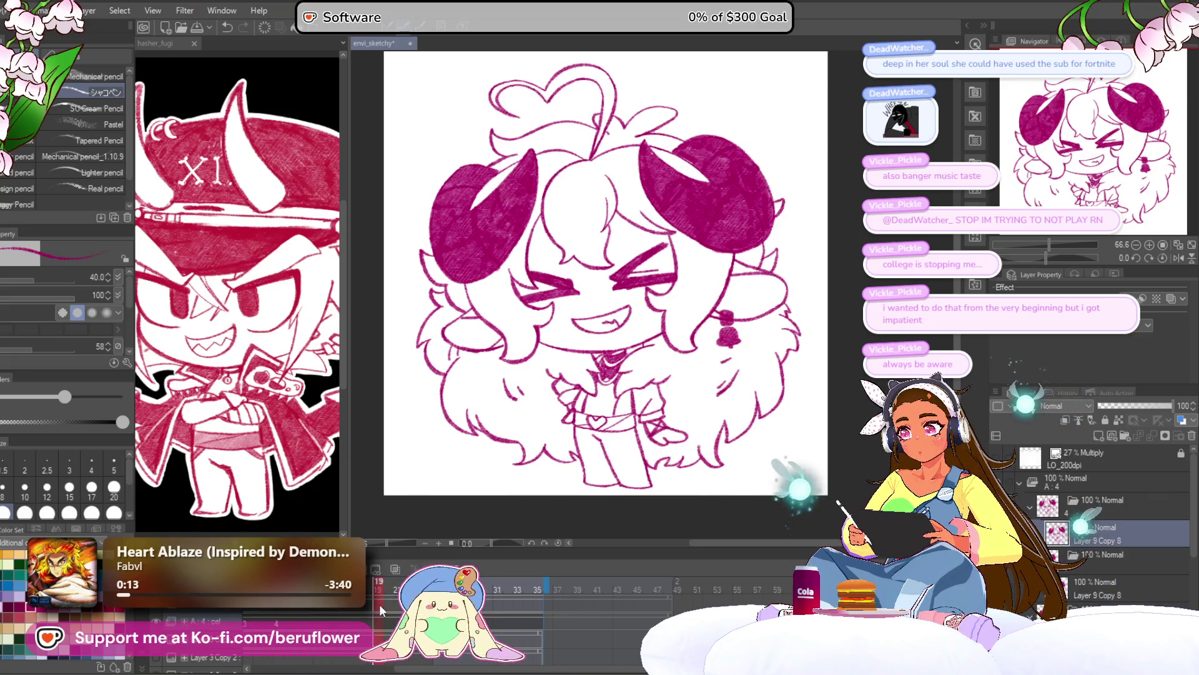
pyautogui.click(376, 607)
pyautogui.click(373, 604)
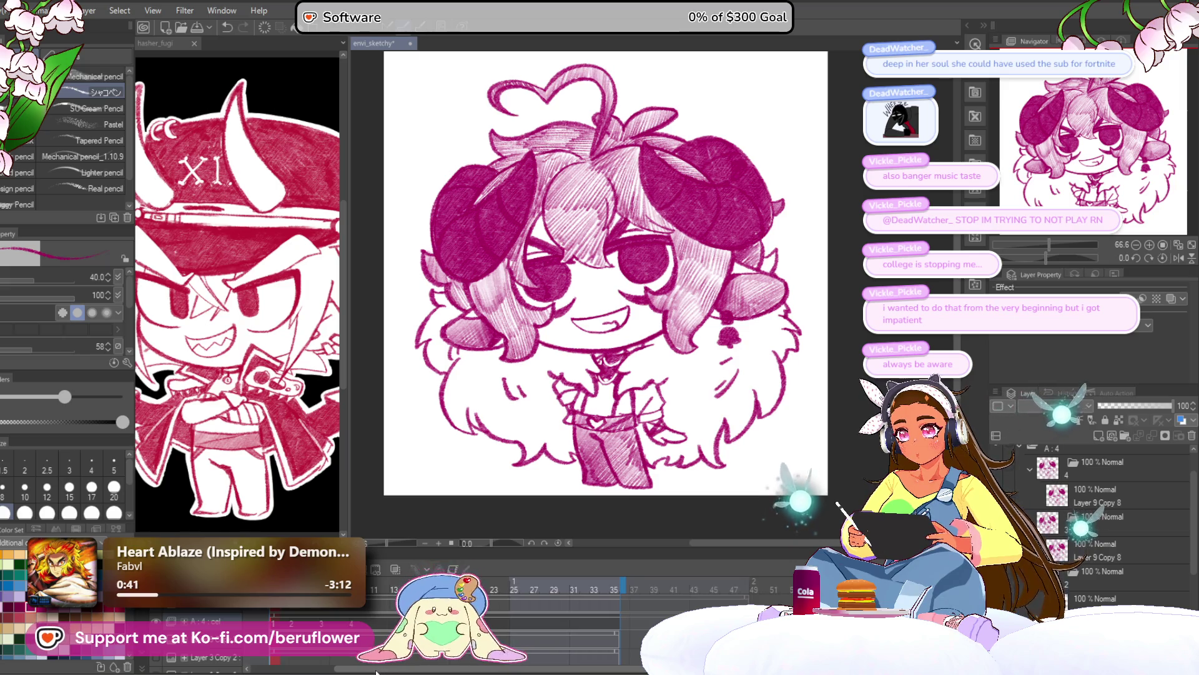
# Compare frames 1 and 2, then erase and restore the forehead hair hatching
pyautogui.click(293, 625)
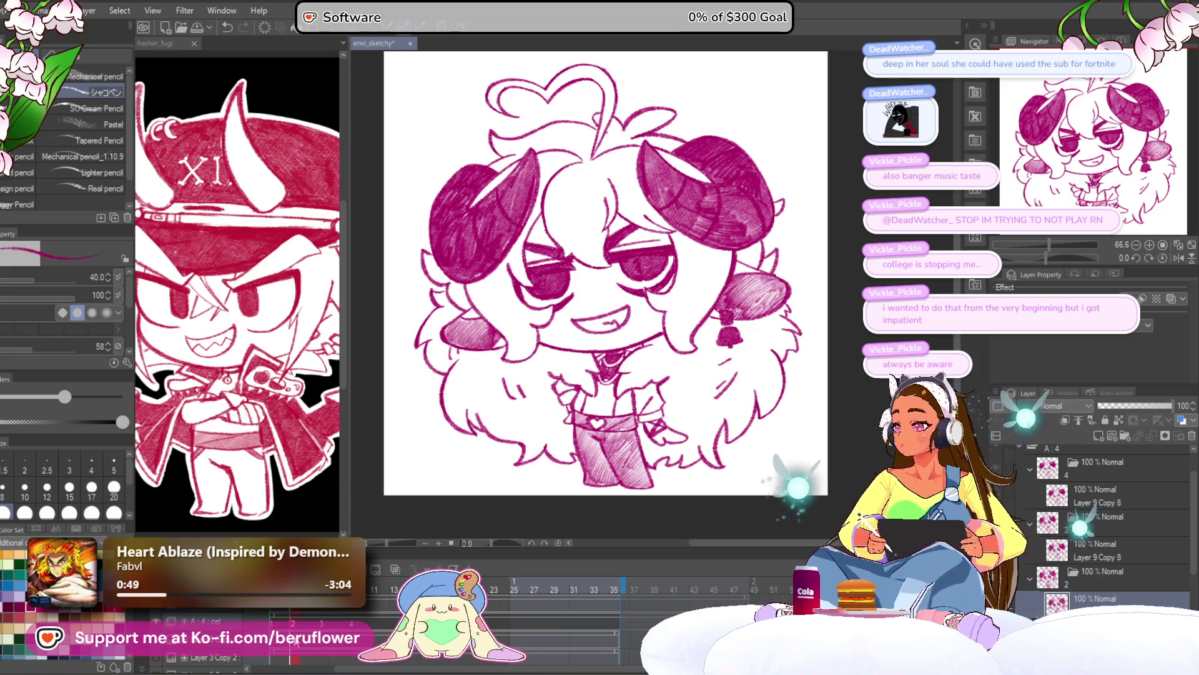
pyautogui.click(274, 624)
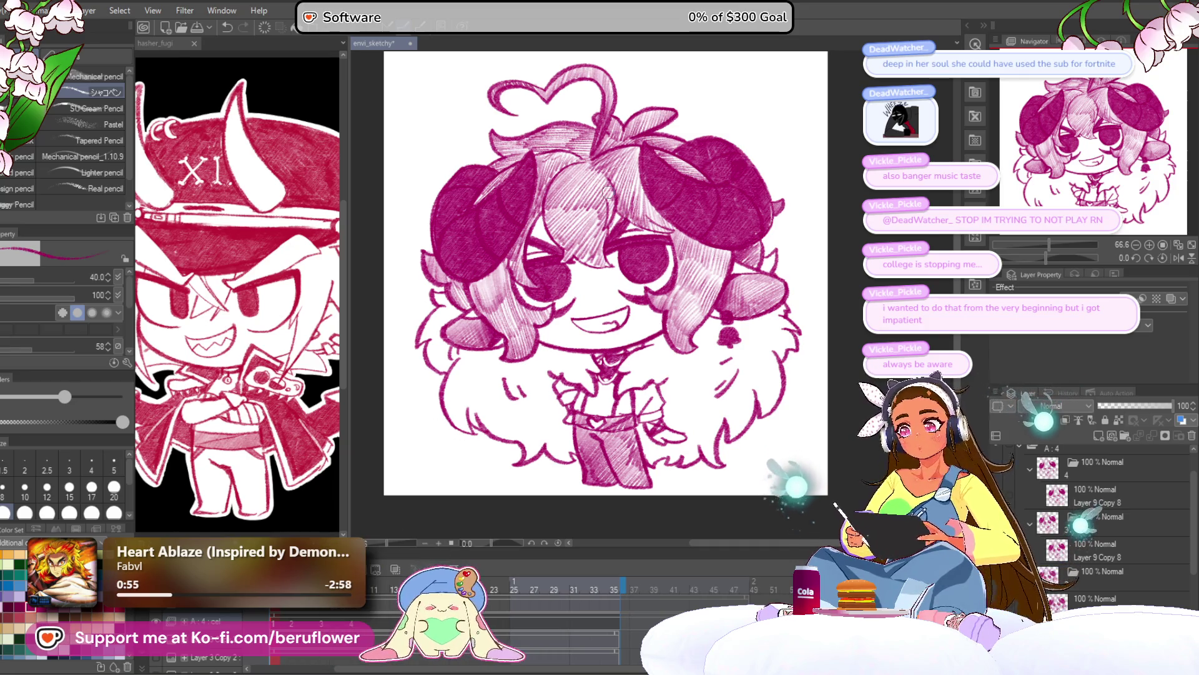
pyautogui.scroll(4, 608, 191)
pyautogui.moveTo(571, 206); pyautogui.dragTo(522, 291)
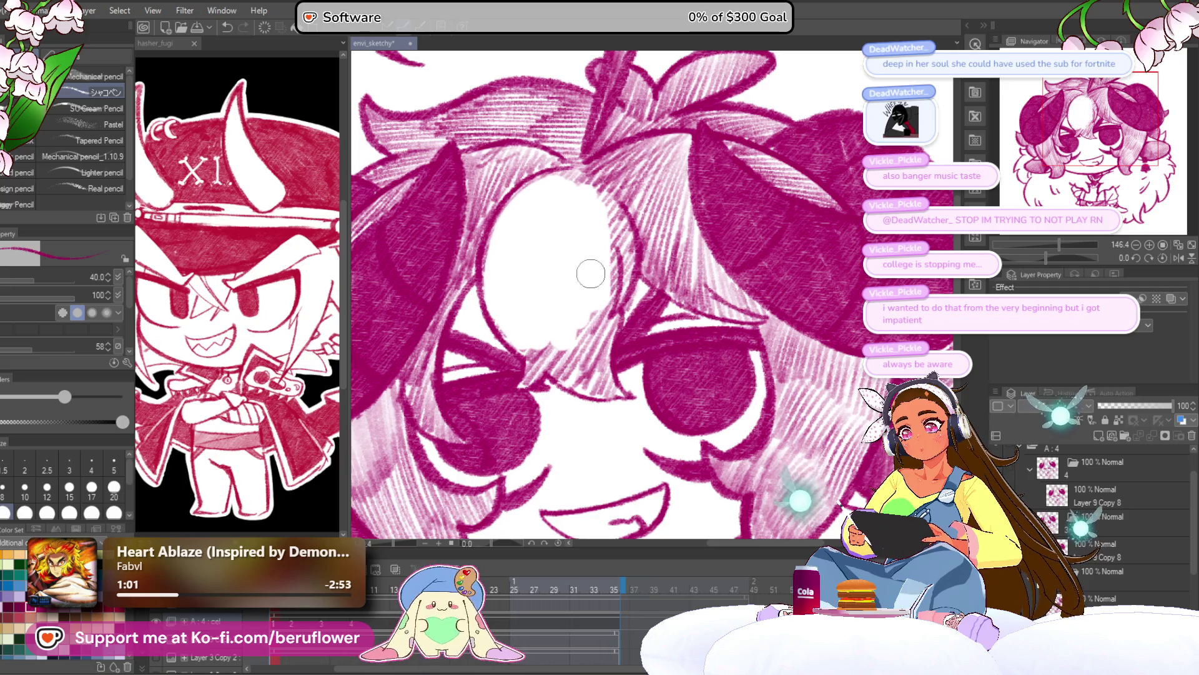
pyautogui.scroll(-5, 591, 273)
pyautogui.scroll(1, 591, 275)
pyautogui.hotkey('ctrl', 'z')
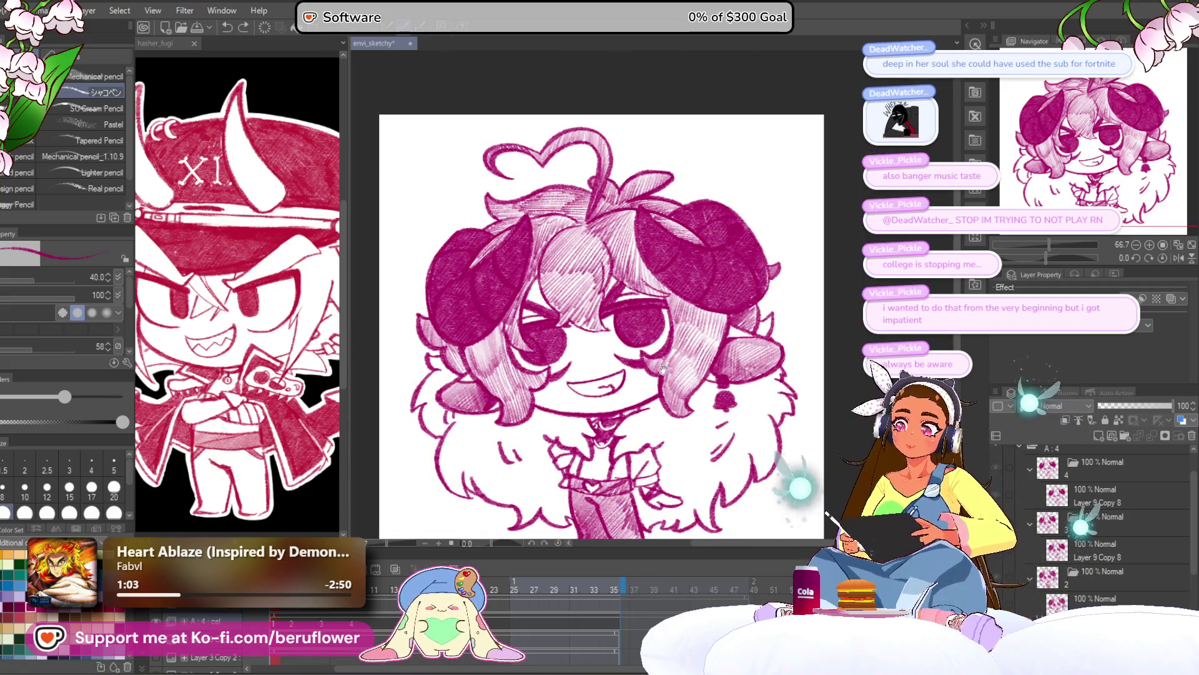
pyautogui.moveTo(662, 369); pyautogui.dragTo(652, 315)
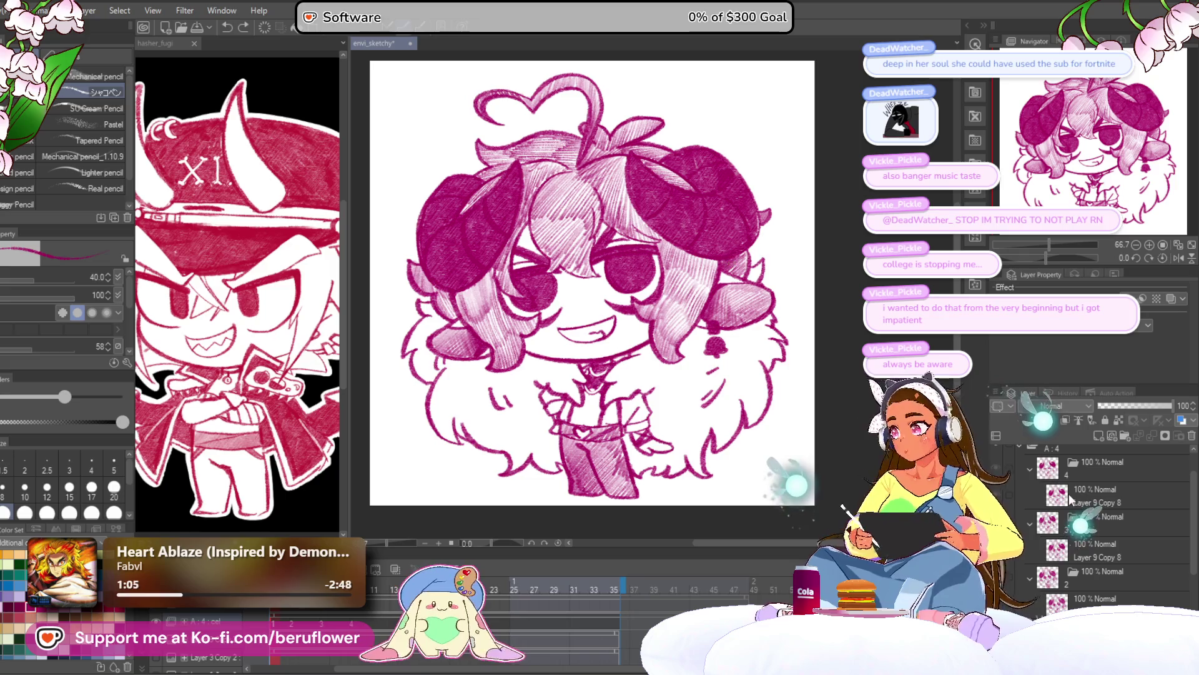
pyautogui.hotkey('ctrl', 'y')
pyautogui.scroll(-3, 1093, 531)
# Select Layer 9 Copy 3 and the 41% layer so the blue-grey hair and pink skin show
pyautogui.click(1034, 553)
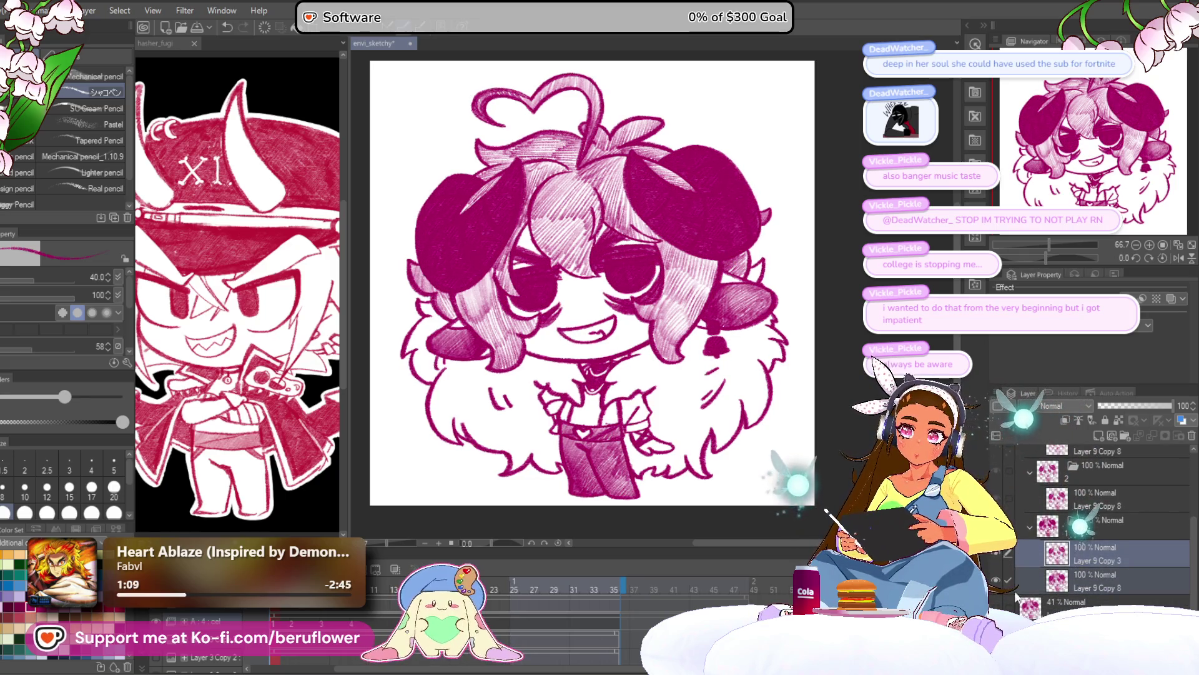
pyautogui.hotkey('ctrl', 'z')
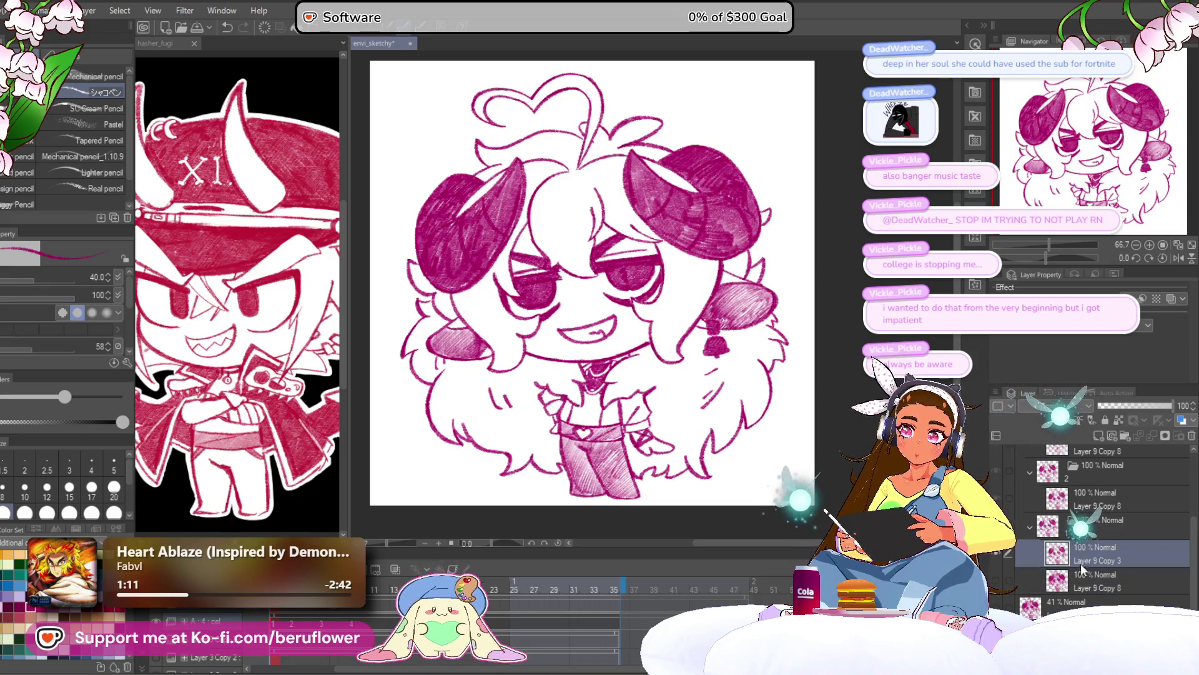
pyautogui.click(1077, 602)
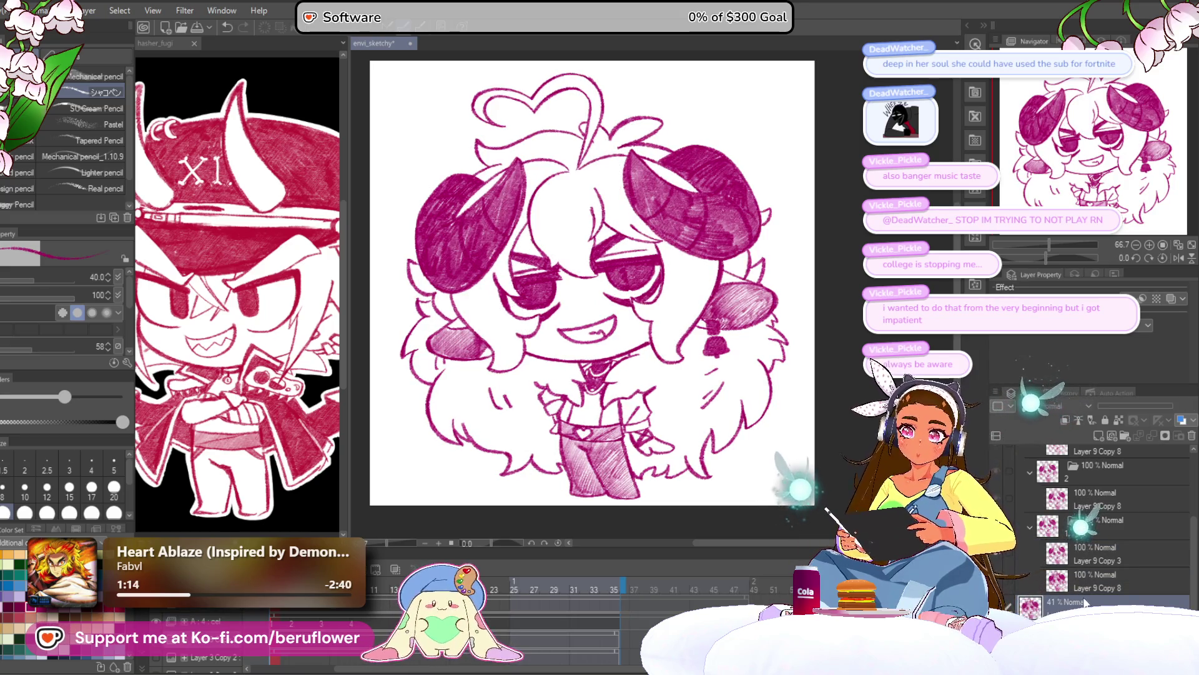
pyautogui.scroll(-2, 1081, 526)
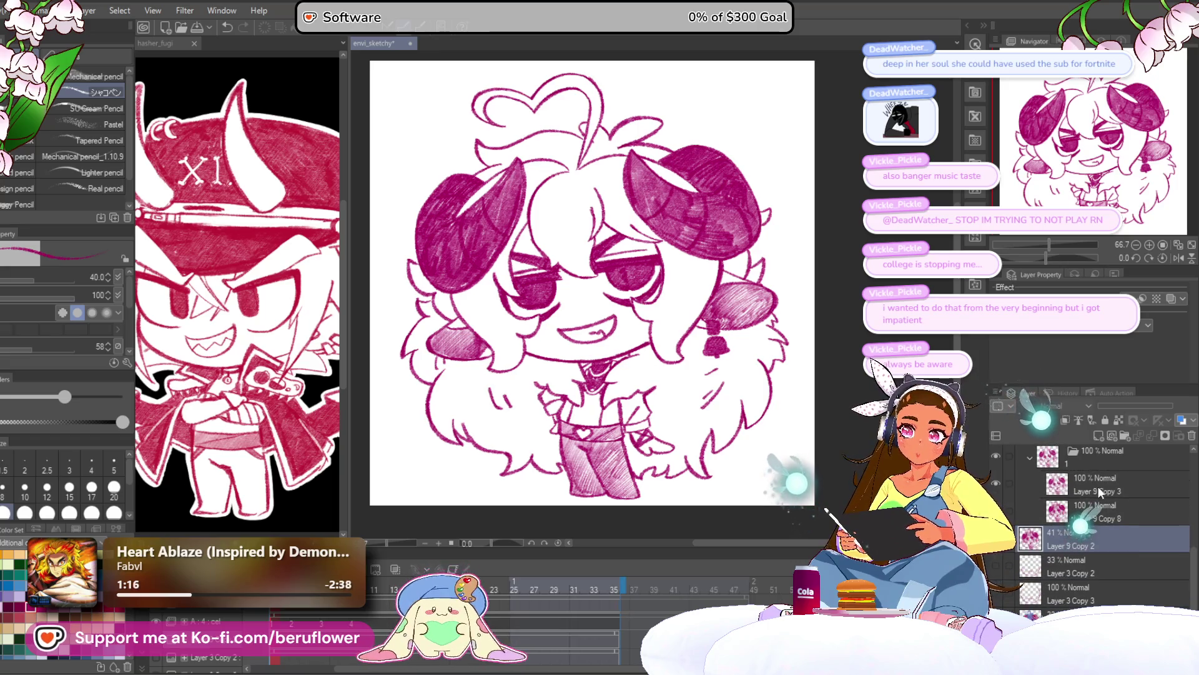
pyautogui.hotkey('ctrl', 'y')
pyautogui.scroll(2, 1069, 533)
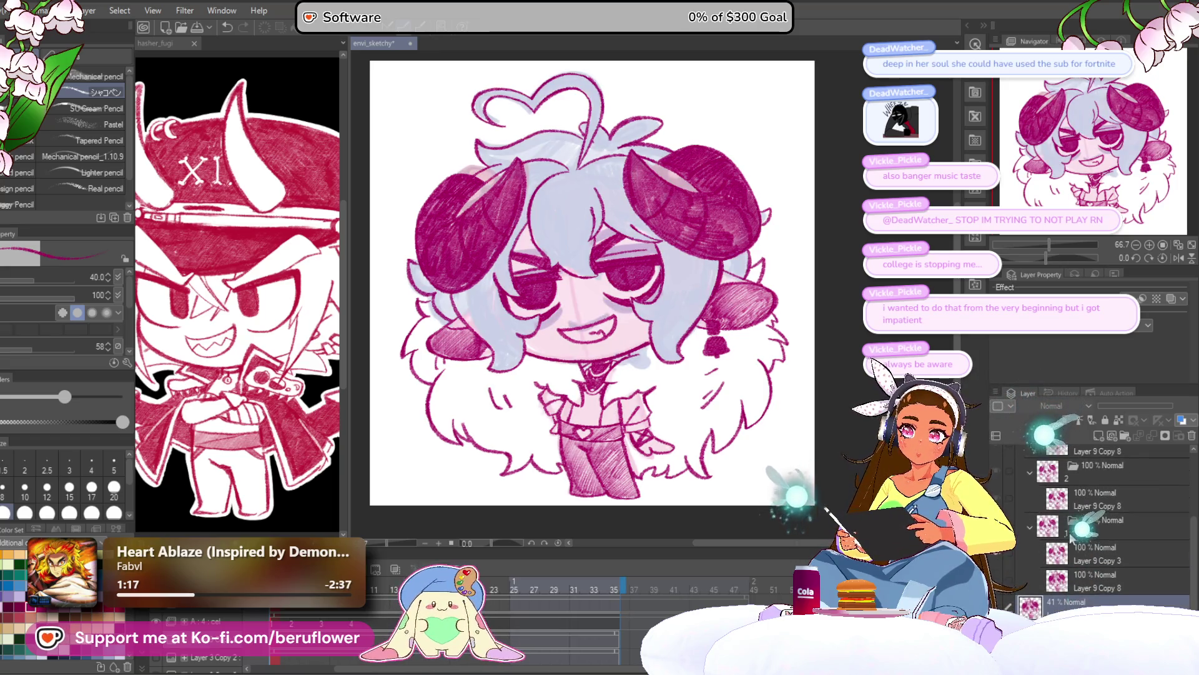
# On Layer 9 Copy 3, cover the dark eye strokes with skin tone and lavender
pyautogui.click(1099, 554)
pyautogui.scroll(3, 596, 294)
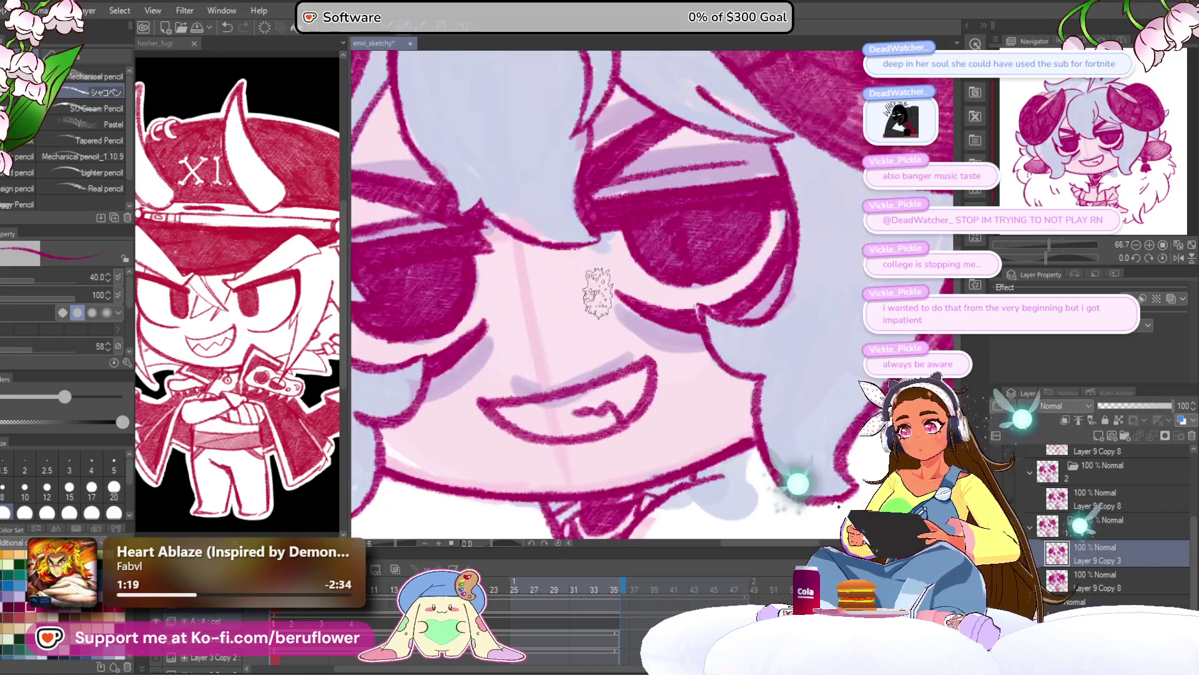
pyautogui.scroll(2, 625, 268)
pyautogui.moveTo(633, 265)
pyautogui.mouseDown()
pyautogui.moveTo(618, 269)
pyautogui.moveTo(612, 213)
pyautogui.moveTo(603, 269)
pyautogui.moveTo(631, 245)
pyautogui.moveTo(650, 199)
pyautogui.moveTo(612, 250)
pyautogui.moveTo(686, 239)
pyautogui.moveTo(634, 310)
pyautogui.moveTo(625, 362)
pyautogui.moveTo(650, 387)
pyautogui.moveTo(680, 299)
pyautogui.moveTo(719, 313)
pyautogui.moveTo(743, 262)
pyautogui.moveTo(761, 274)
pyautogui.moveTo(725, 366)
pyautogui.moveTo(741, 367)
pyautogui.mouseUp()
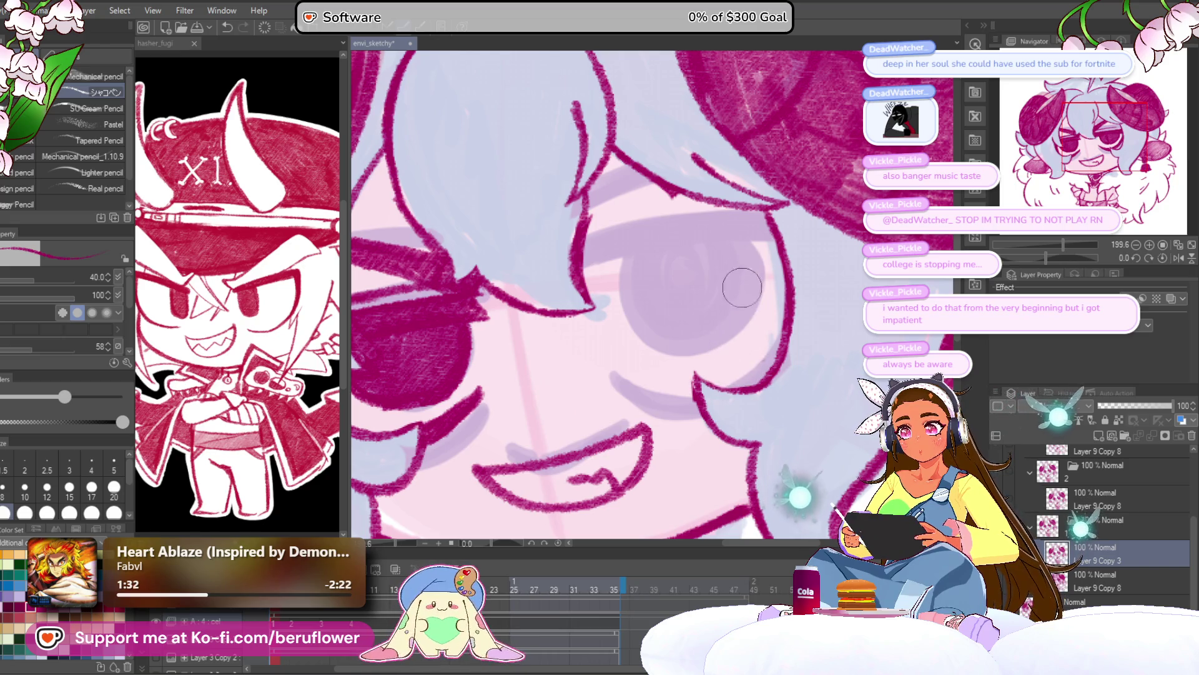
pyautogui.moveTo(699, 234); pyautogui.dragTo(749, 302)
pyautogui.moveTo(645, 304)
pyautogui.mouseDown()
pyautogui.moveTo(762, 300)
pyautogui.moveTo(781, 219)
pyautogui.mouseUp()
pyautogui.moveTo(619, 390); pyautogui.dragTo(657, 452)
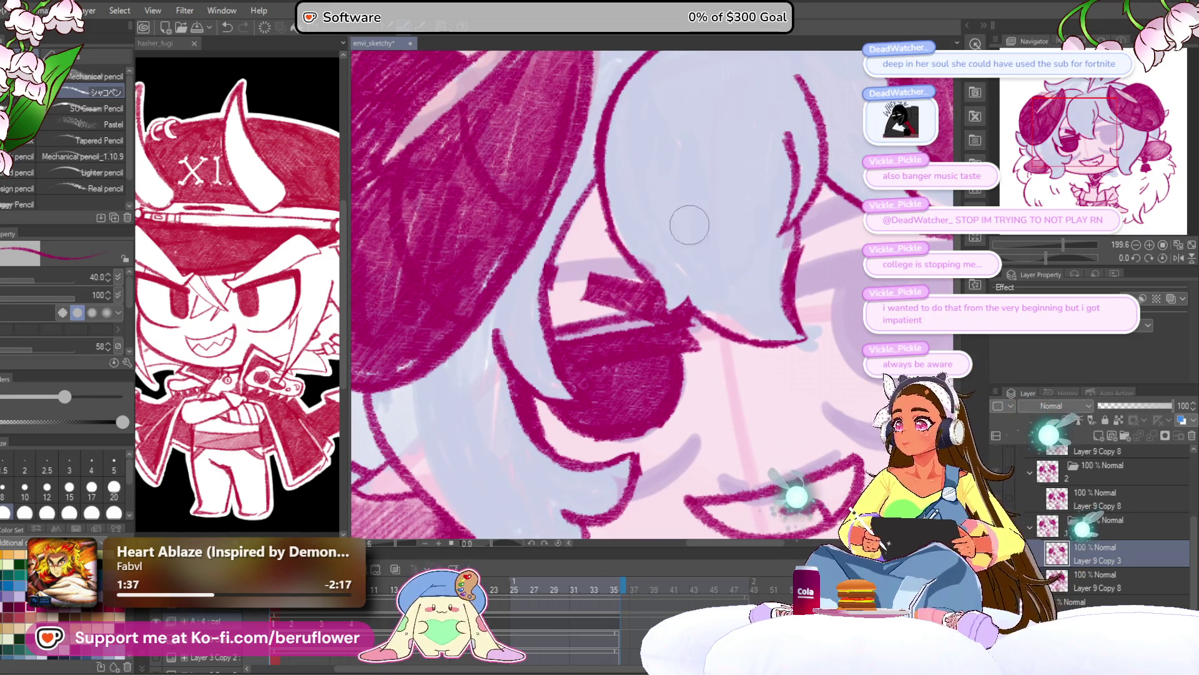
pyautogui.moveTo(689, 287)
pyautogui.mouseDown()
pyautogui.moveTo(643, 275)
pyautogui.moveTo(517, 279)
pyautogui.moveTo(520, 326)
pyautogui.mouseUp()
pyautogui.moveTo(536, 369)
pyautogui.mouseDown()
pyautogui.moveTo(546, 275)
pyautogui.moveTo(588, 269)
pyautogui.moveTo(577, 300)
pyautogui.moveTo(569, 286)
pyautogui.mouseUp()
# Draw a thick magenta closed-eyelid line, then zoom out to 79.9%
pyautogui.moveTo(595, 354)
pyautogui.mouseDown()
pyautogui.moveTo(569, 324)
pyautogui.moveTo(590, 350)
pyautogui.moveTo(554, 383)
pyautogui.moveTo(556, 356)
pyautogui.moveTo(524, 384)
pyautogui.moveTo(506, 371)
pyautogui.mouseUp()
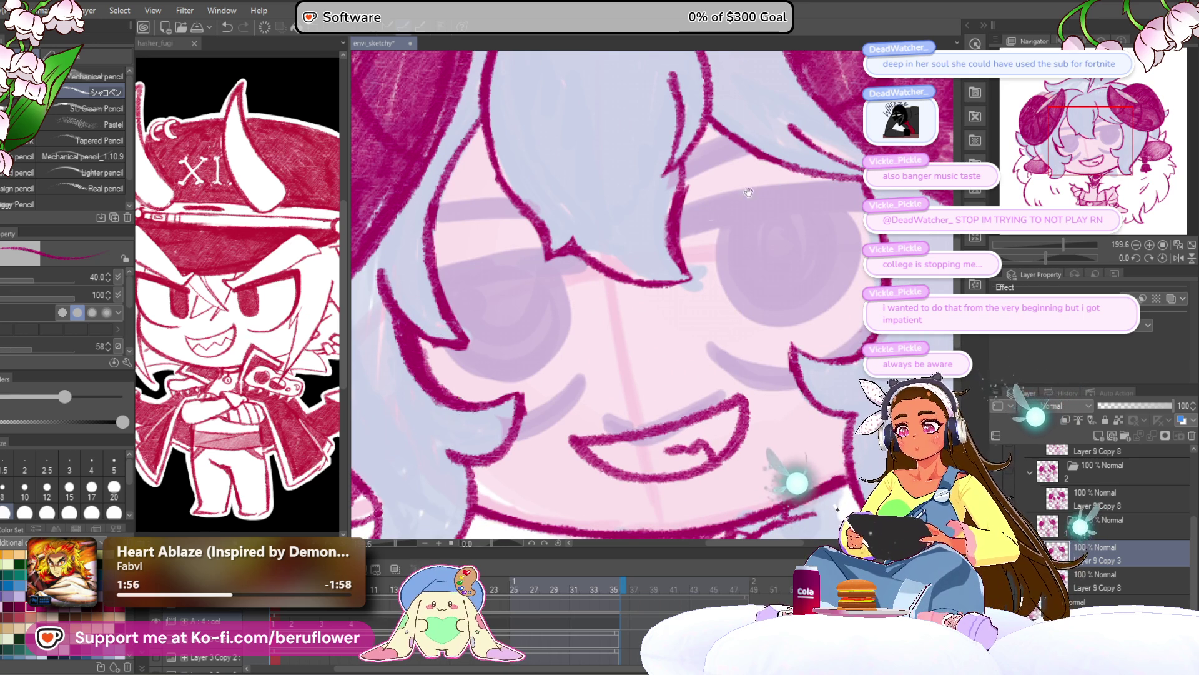
pyautogui.moveTo(587, 217); pyautogui.dragTo(634, 199)
pyautogui.moveTo(484, 250)
pyautogui.mouseDown()
pyautogui.moveTo(522, 242)
pyautogui.moveTo(503, 235)
pyautogui.moveTo(562, 234)
pyautogui.moveTo(487, 256)
pyautogui.mouseUp()
pyautogui.scroll(-2, 487, 256)
pyautogui.moveTo(498, 64)
pyautogui.mouseDown()
pyautogui.moveTo(561, 201)
pyautogui.moveTo(477, 332)
pyautogui.moveTo(543, 167)
pyautogui.moveTo(456, 257)
pyautogui.moveTo(384, 283)
pyautogui.moveTo(462, 250)
pyautogui.moveTo(456, 237)
pyautogui.moveTo(499, 213)
pyautogui.moveTo(483, 437)
pyautogui.mouseUp()
pyautogui.scroll(-5, 624, 313)
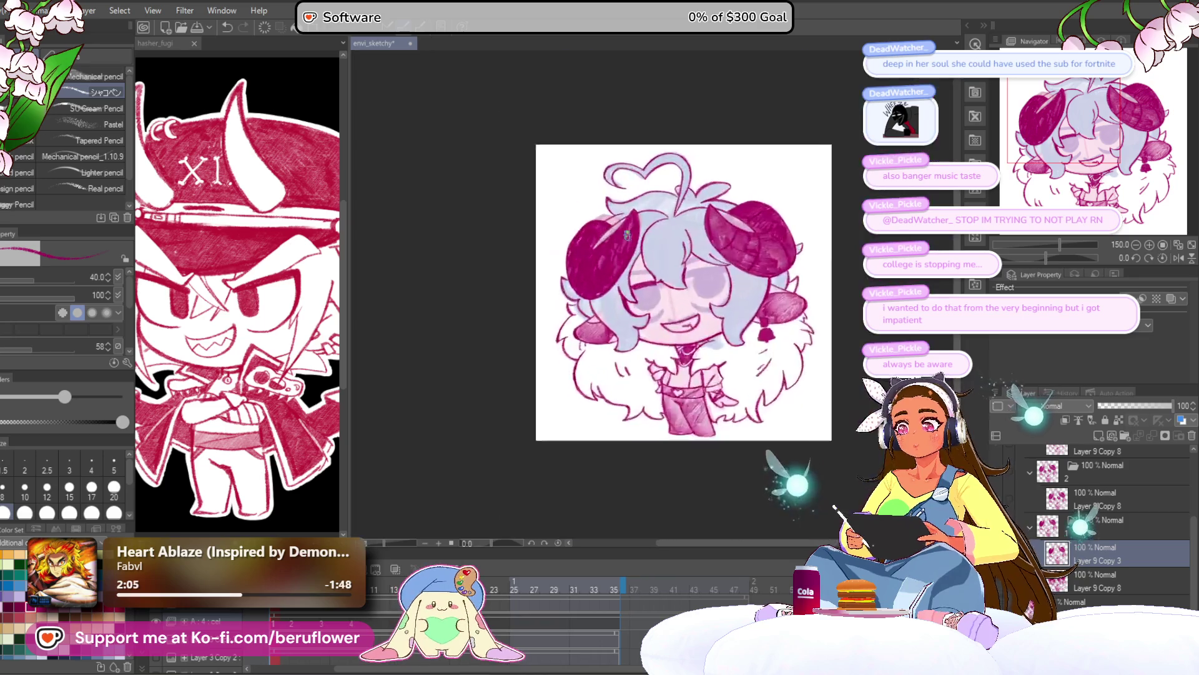
# Draw three thin eyelash strokes above the upper eyelid
pyautogui.scroll(2, 720, 331)
pyautogui.moveTo(719, 331); pyautogui.dragTo(663, 349)
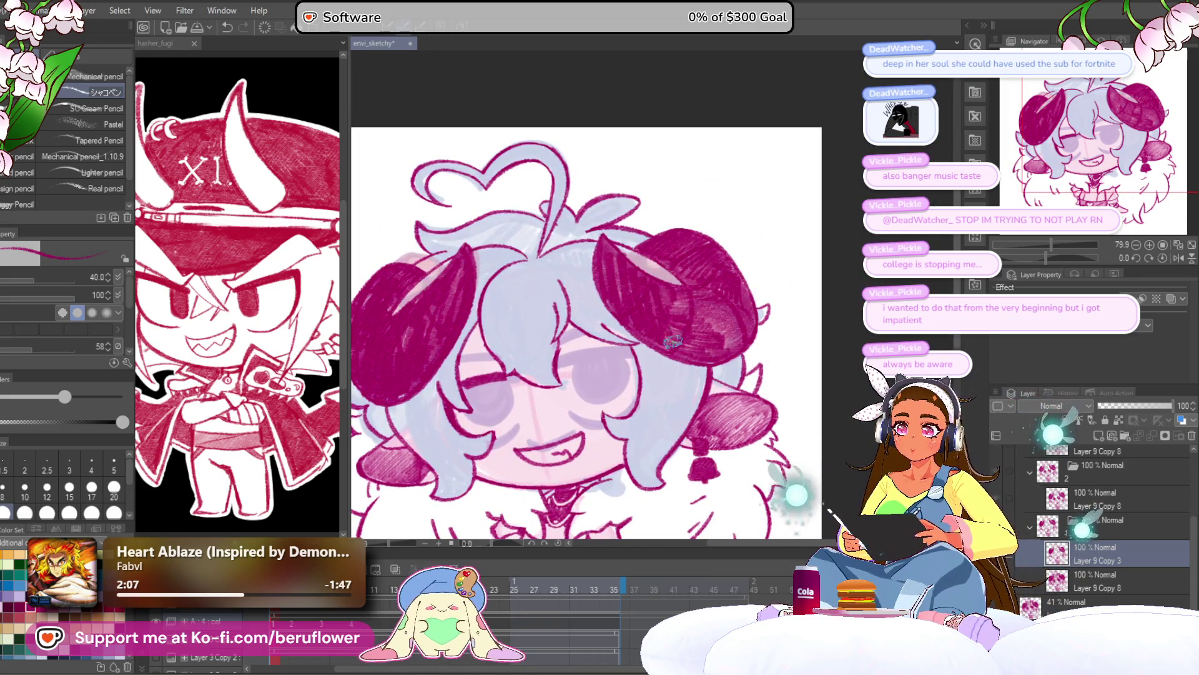
pyautogui.scroll(-2, 692, 251)
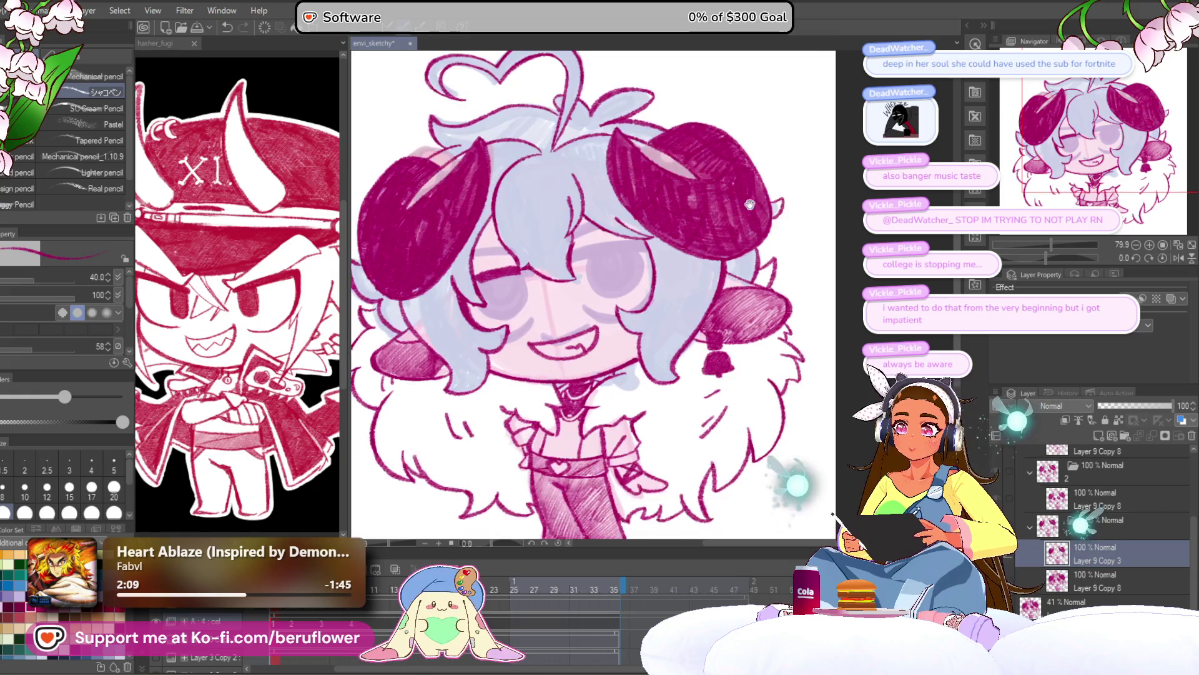
pyautogui.scroll(6, 613, 319)
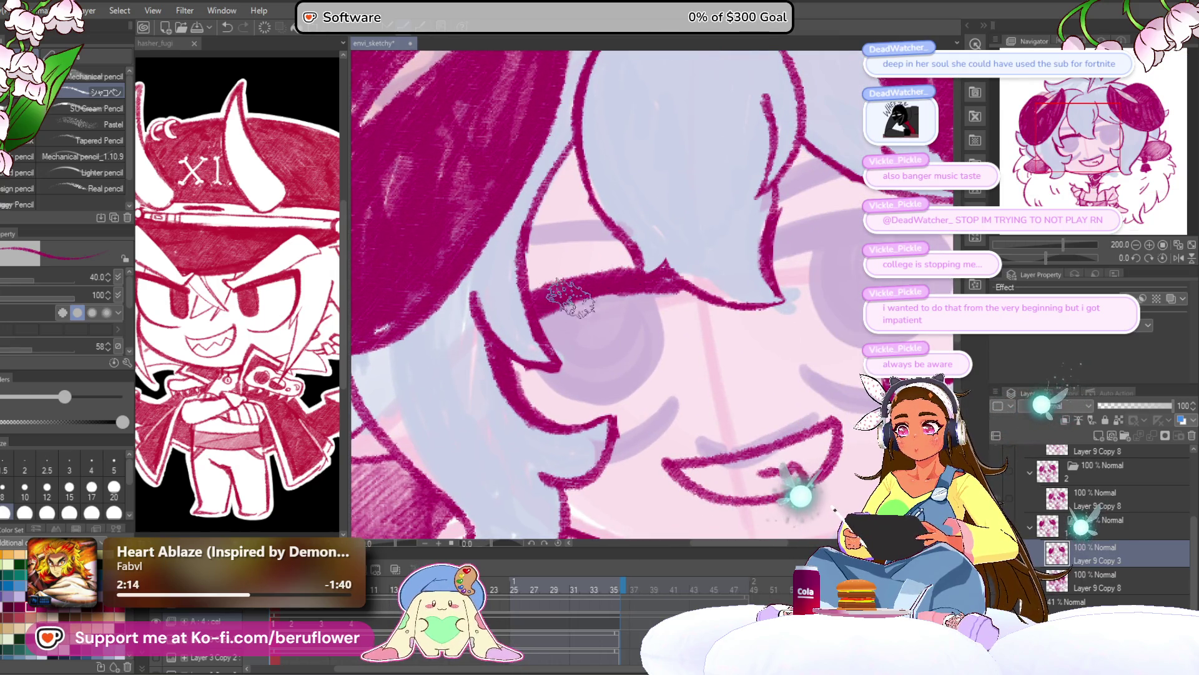
pyautogui.moveTo(624, 294); pyautogui.dragTo(623, 286)
pyautogui.moveTo(546, 256); pyautogui.dragTo(631, 246)
pyautogui.moveTo(643, 303)
pyautogui.mouseDown()
pyautogui.moveTo(629, 289)
pyautogui.moveTo(634, 267)
pyautogui.moveTo(631, 351)
pyautogui.moveTo(550, 368)
pyautogui.moveTo(549, 343)
pyautogui.moveTo(587, 306)
pyautogui.moveTo(625, 294)
pyautogui.moveTo(631, 331)
pyautogui.moveTo(593, 347)
pyautogui.mouseUp()
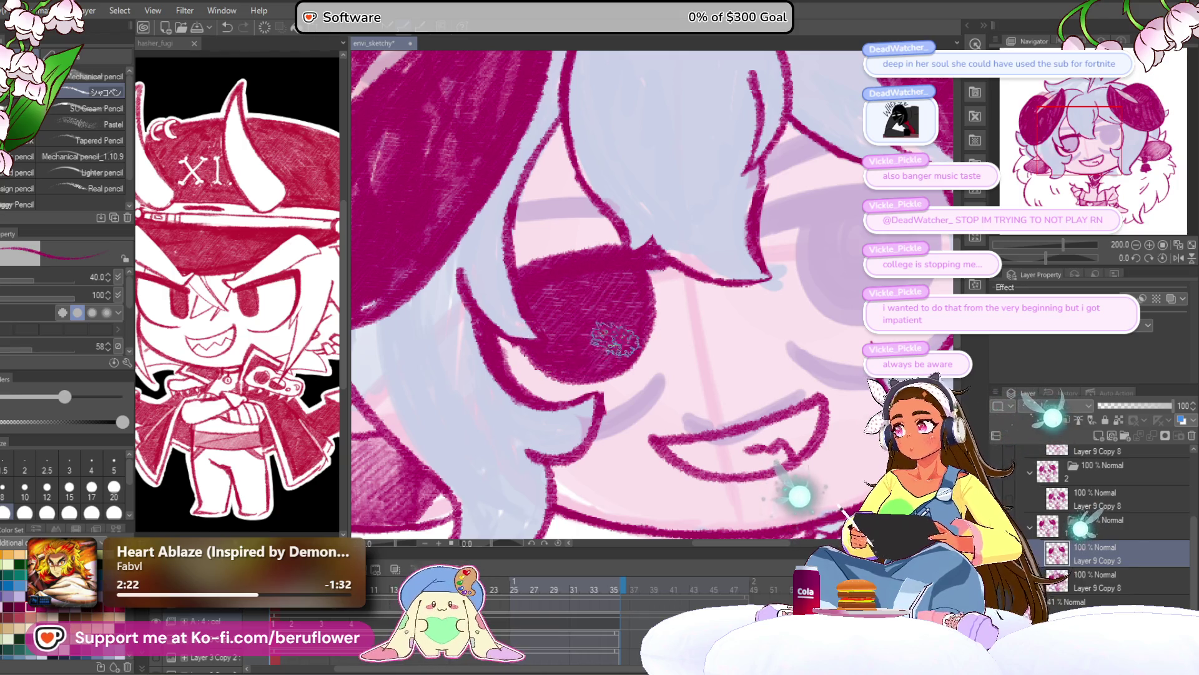
# With a size-15 pencil and the canvas tilted to -26°, trace the upper eyelid line and edge
pyautogui.moveTo(632, 416); pyautogui.dragTo(573, 356)
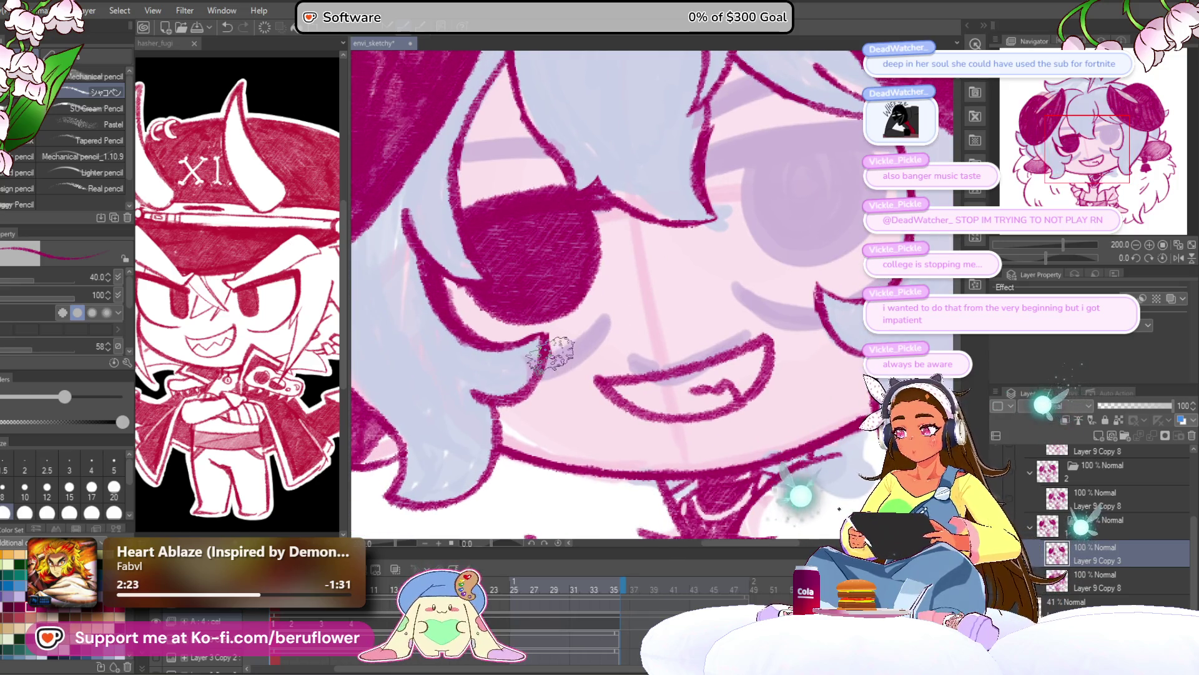
pyautogui.press('[')
pyautogui.press('[')
pyautogui.press('[')
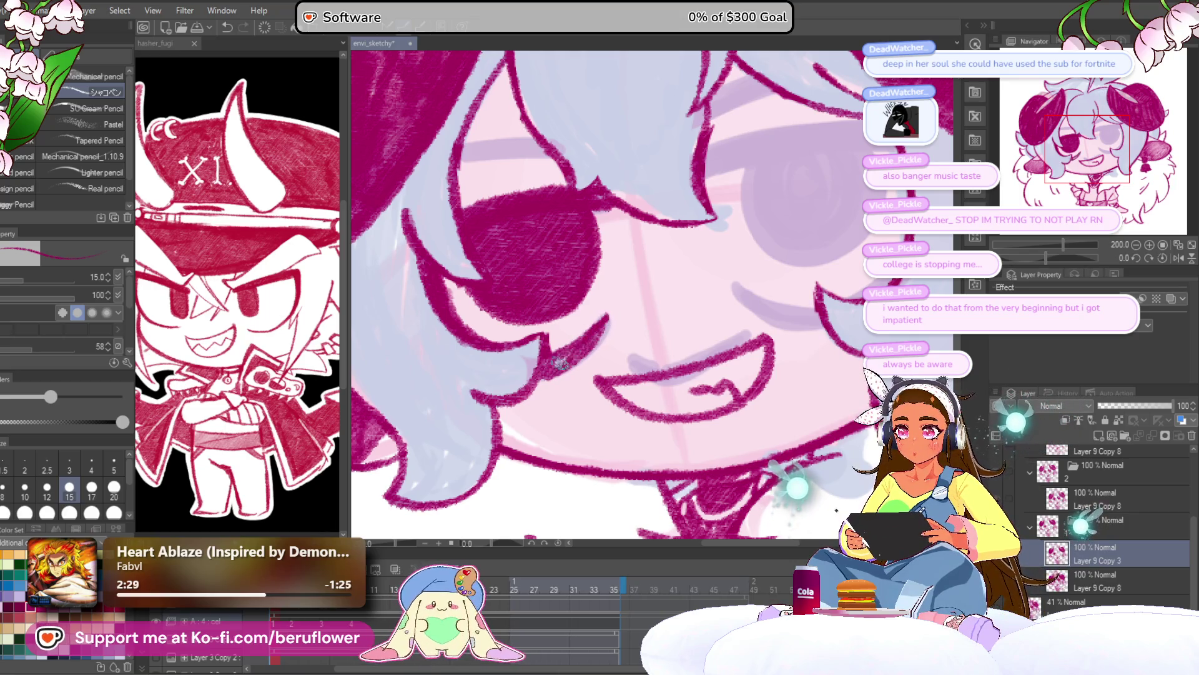
pyautogui.moveTo(597, 315)
pyautogui.mouseDown()
pyautogui.moveTo(518, 350)
pyautogui.moveTo(699, 338)
pyautogui.moveTo(654, 361)
pyautogui.moveTo(710, 373)
pyautogui.mouseUp()
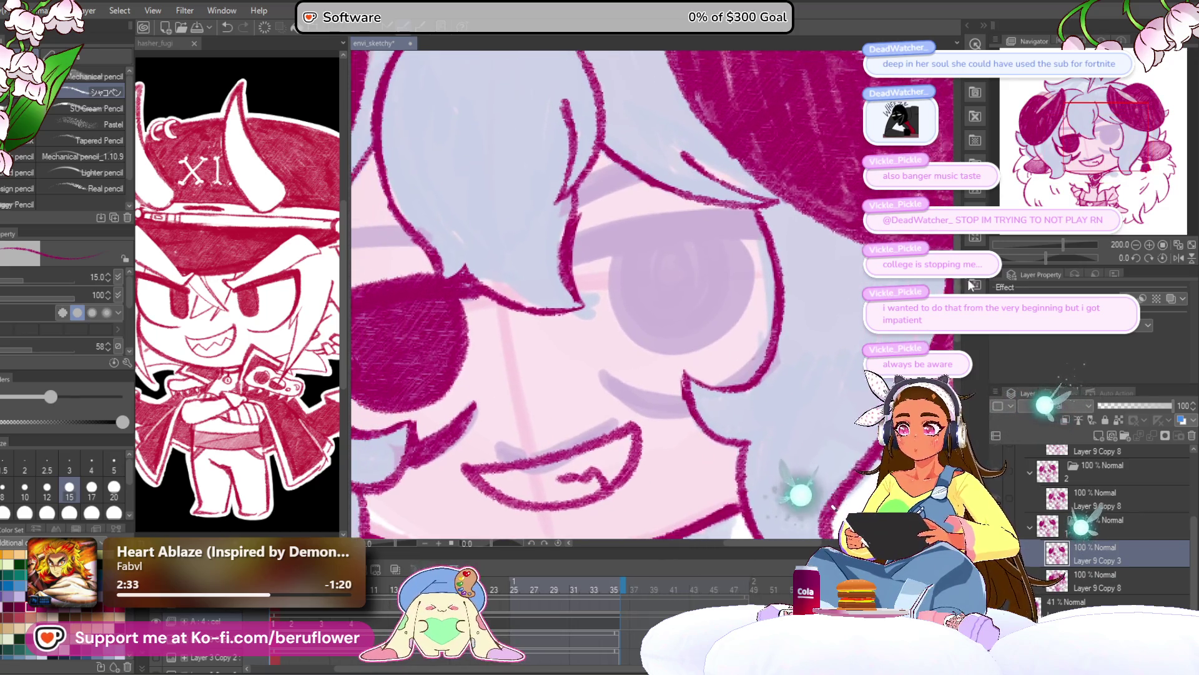
pyautogui.moveTo(1048, 257); pyautogui.dragTo(1038, 258)
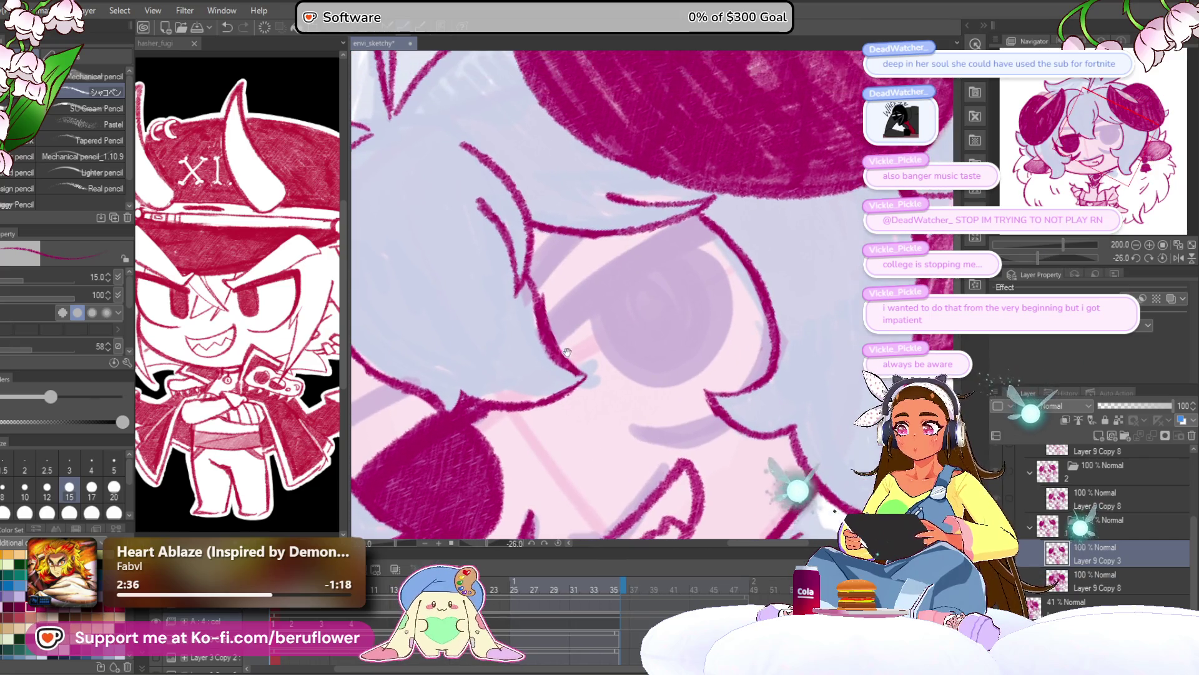
pyautogui.moveTo(440, 430); pyautogui.dragTo(543, 326)
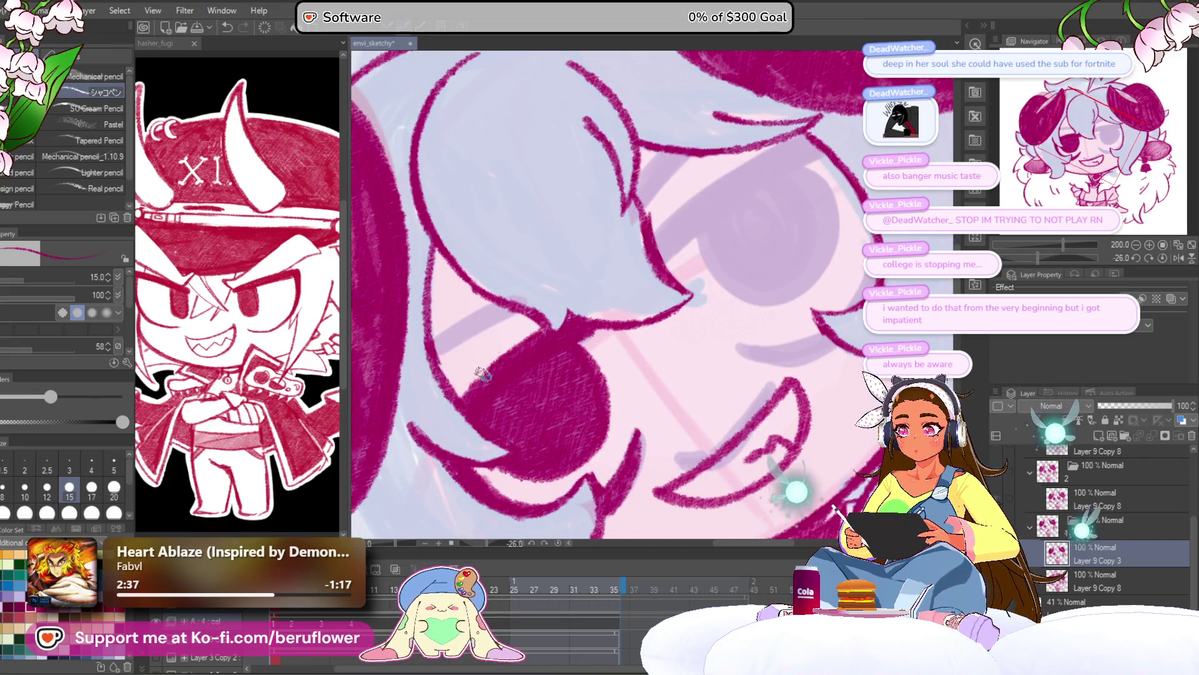
pyautogui.moveTo(499, 363)
pyautogui.mouseDown()
pyautogui.moveTo(488, 374)
pyautogui.moveTo(664, 260)
pyautogui.mouseUp()
pyautogui.moveTo(541, 372)
pyautogui.mouseDown()
pyautogui.moveTo(637, 296)
pyautogui.moveTo(560, 358)
pyautogui.moveTo(618, 312)
pyautogui.mouseUp()
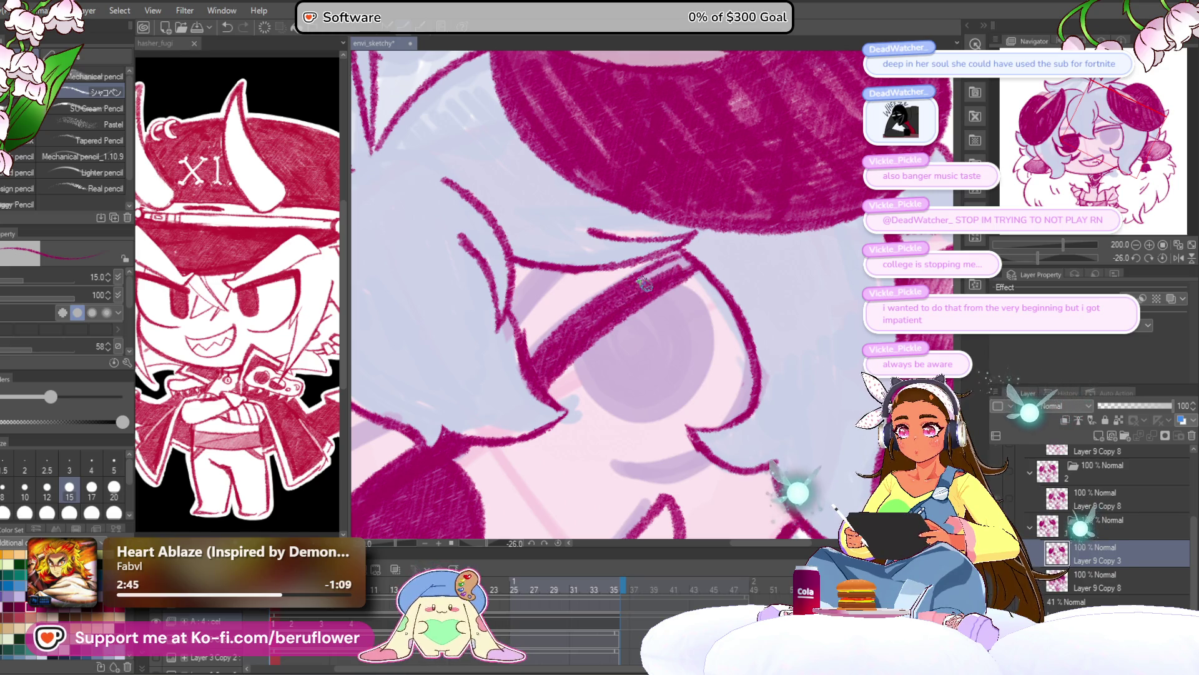
pyautogui.moveTo(690, 265)
pyautogui.mouseDown()
pyautogui.moveTo(703, 290)
pyautogui.moveTo(766, 284)
pyautogui.mouseUp()
pyautogui.moveTo(623, 287); pyautogui.dragTo(594, 361)
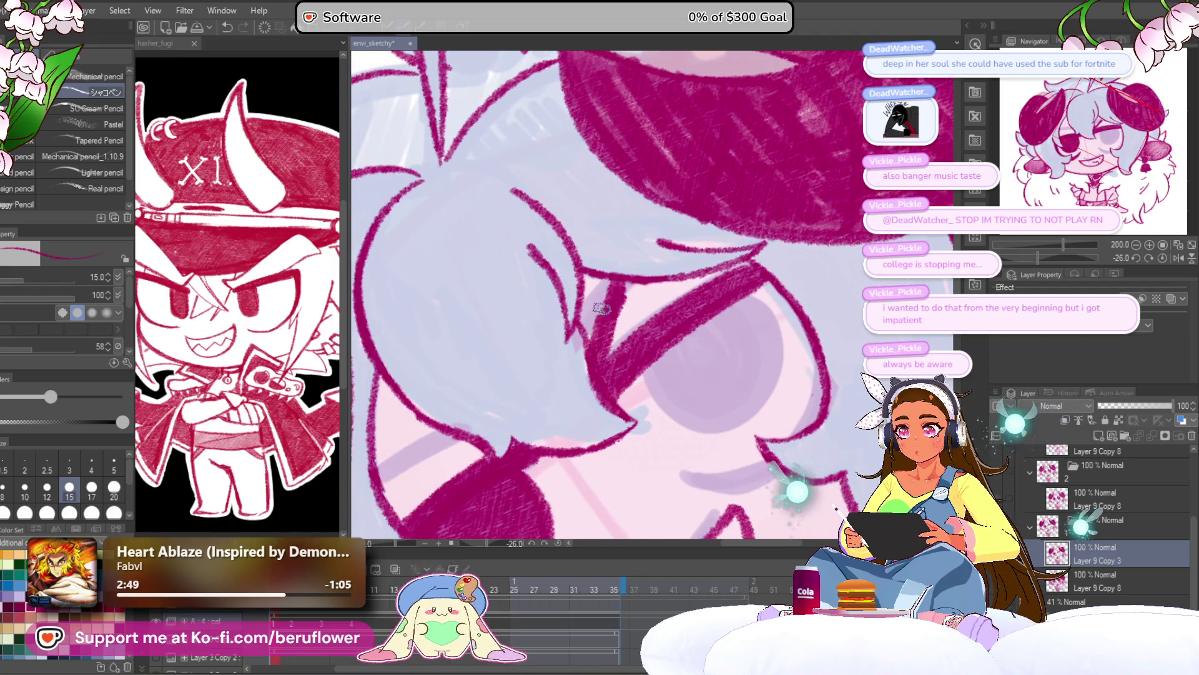
# Thicken the dark eyelid line, then straighten the canvas back to 0°
pyautogui.moveTo(618, 289)
pyautogui.mouseDown()
pyautogui.moveTo(611, 328)
pyautogui.moveTo(665, 239)
pyautogui.mouseUp()
pyautogui.moveTo(802, 154)
pyautogui.mouseDown()
pyautogui.moveTo(749, 182)
pyautogui.moveTo(814, 129)
pyautogui.mouseUp()
pyautogui.moveTo(611, 306)
pyautogui.mouseDown()
pyautogui.moveTo(655, 237)
pyautogui.moveTo(650, 150)
pyautogui.moveTo(606, 279)
pyautogui.mouseUp()
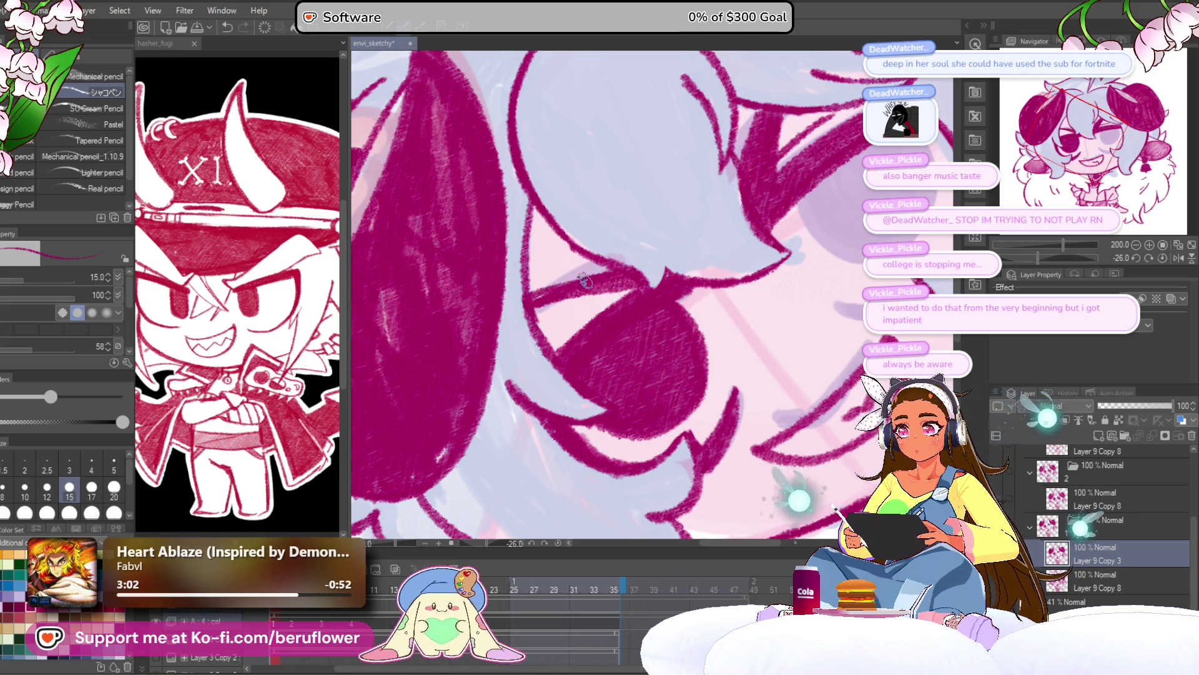
pyautogui.moveTo(568, 277); pyautogui.dragTo(574, 311)
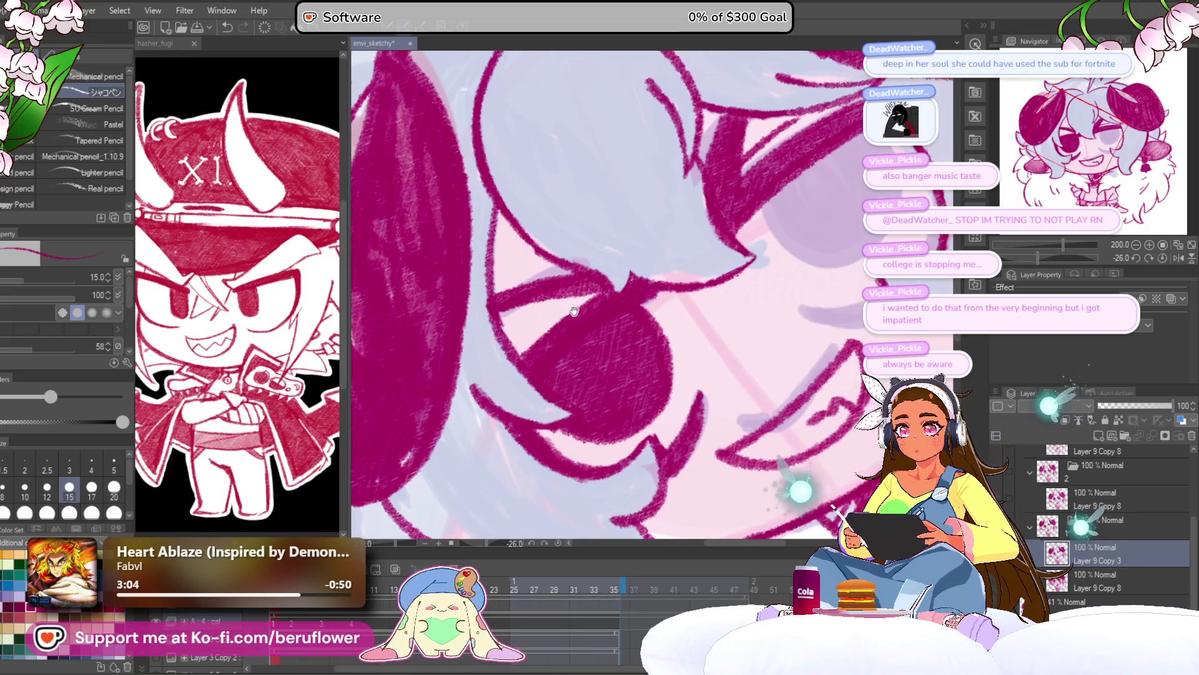
pyautogui.moveTo(750, 237)
pyautogui.mouseDown()
pyautogui.moveTo(659, 300)
pyautogui.moveTo(717, 228)
pyautogui.mouseUp()
pyautogui.moveTo(799, 252)
pyautogui.mouseDown()
pyautogui.moveTo(649, 273)
pyautogui.moveTo(623, 326)
pyautogui.moveTo(601, 336)
pyautogui.mouseUp()
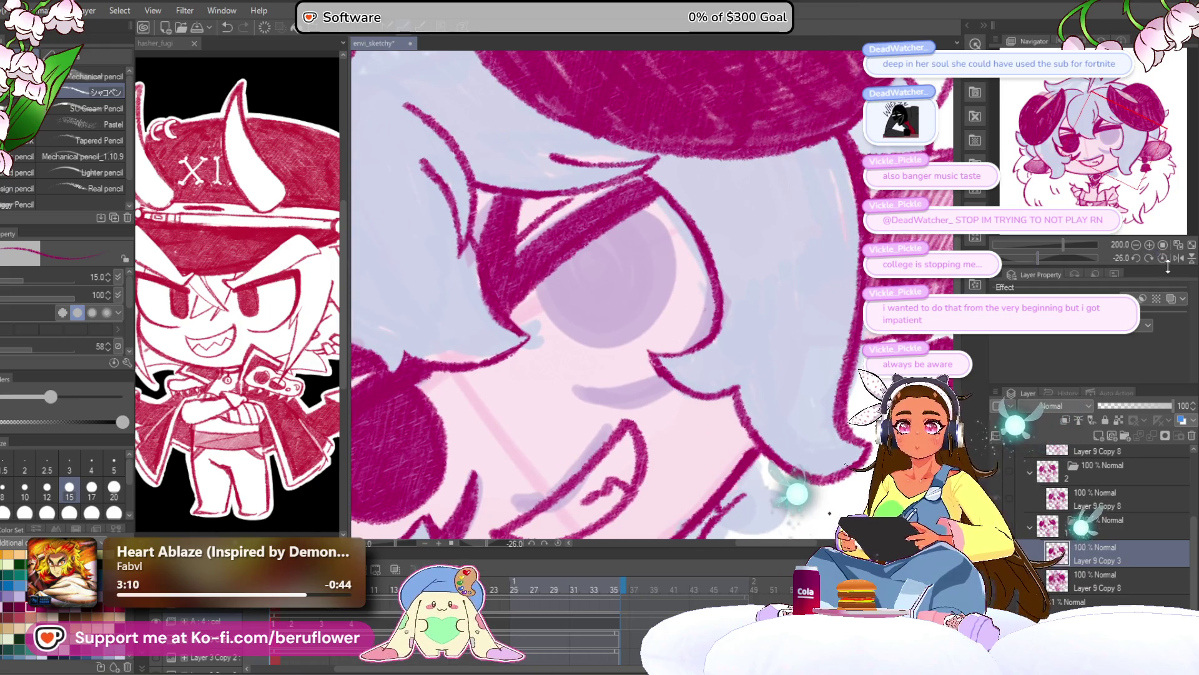
pyautogui.click(1162, 257)
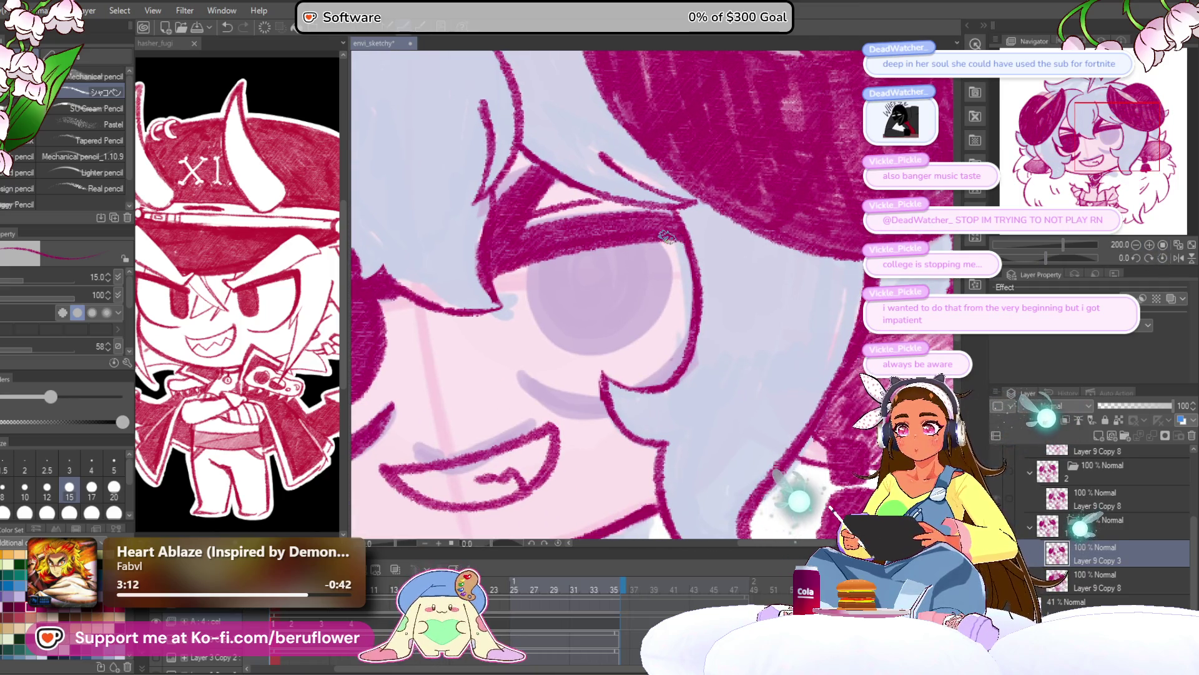
# With the canvas upright, hatch the open eye solid dark magenta using a size-25 pencil
pyautogui.scroll(-1, 677, 279)
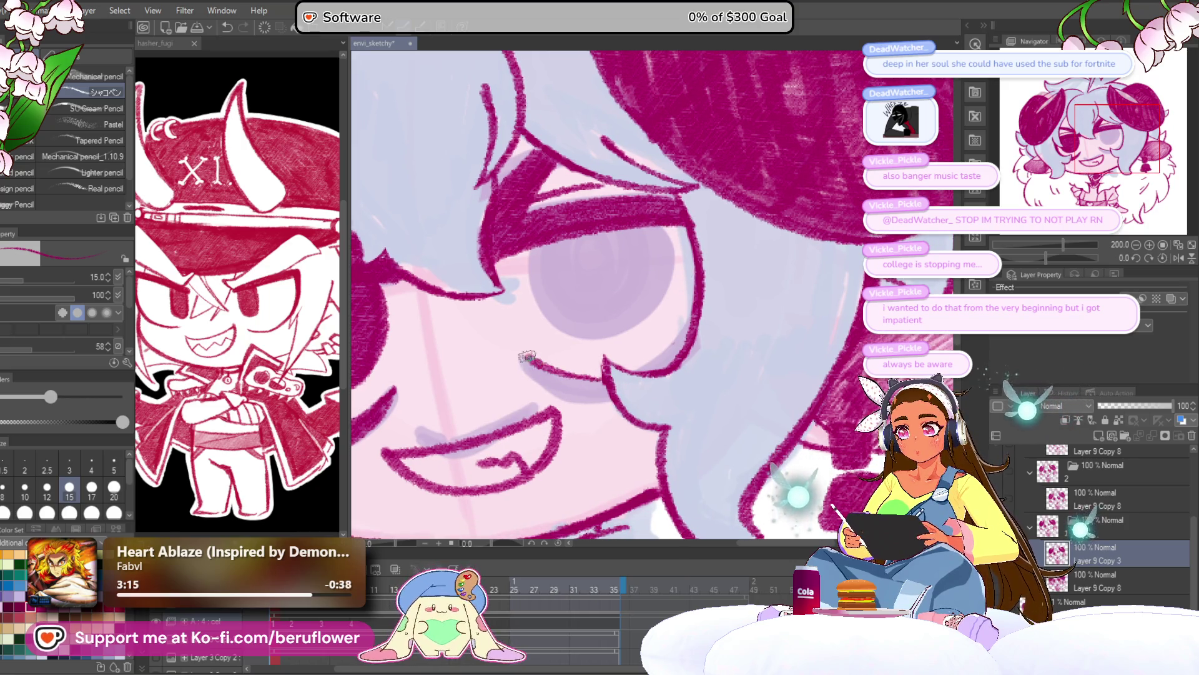
pyautogui.scroll(-1, 622, 390)
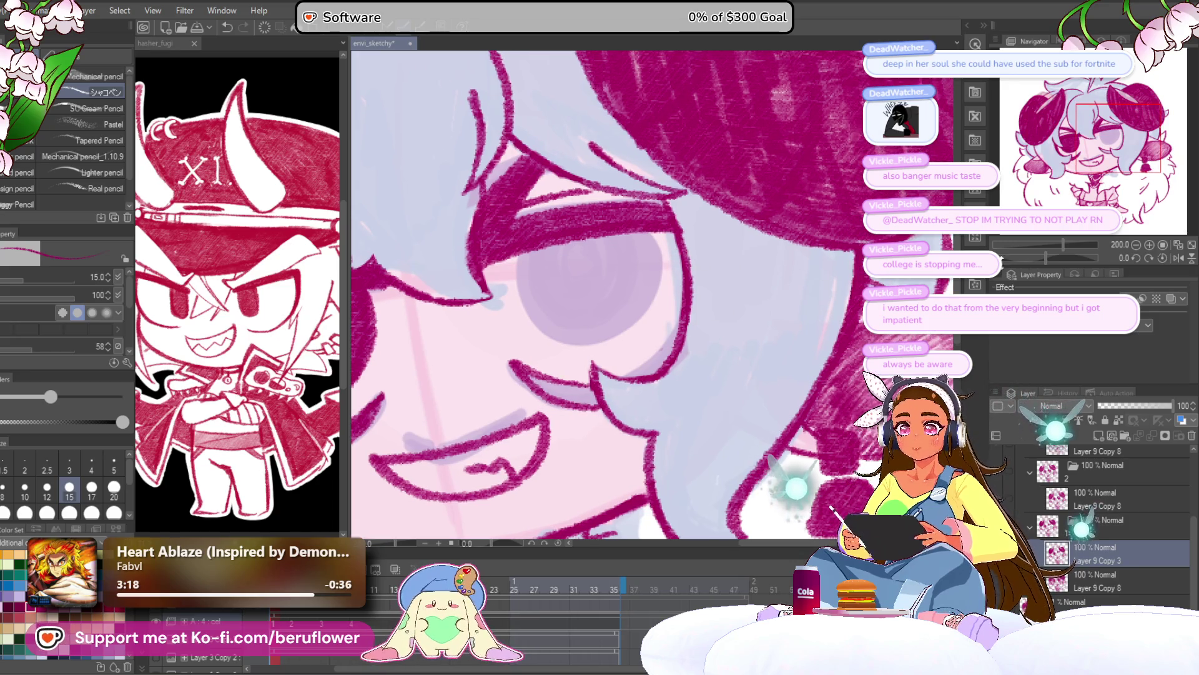
pyautogui.moveTo(1043, 256); pyautogui.dragTo(1088, 257)
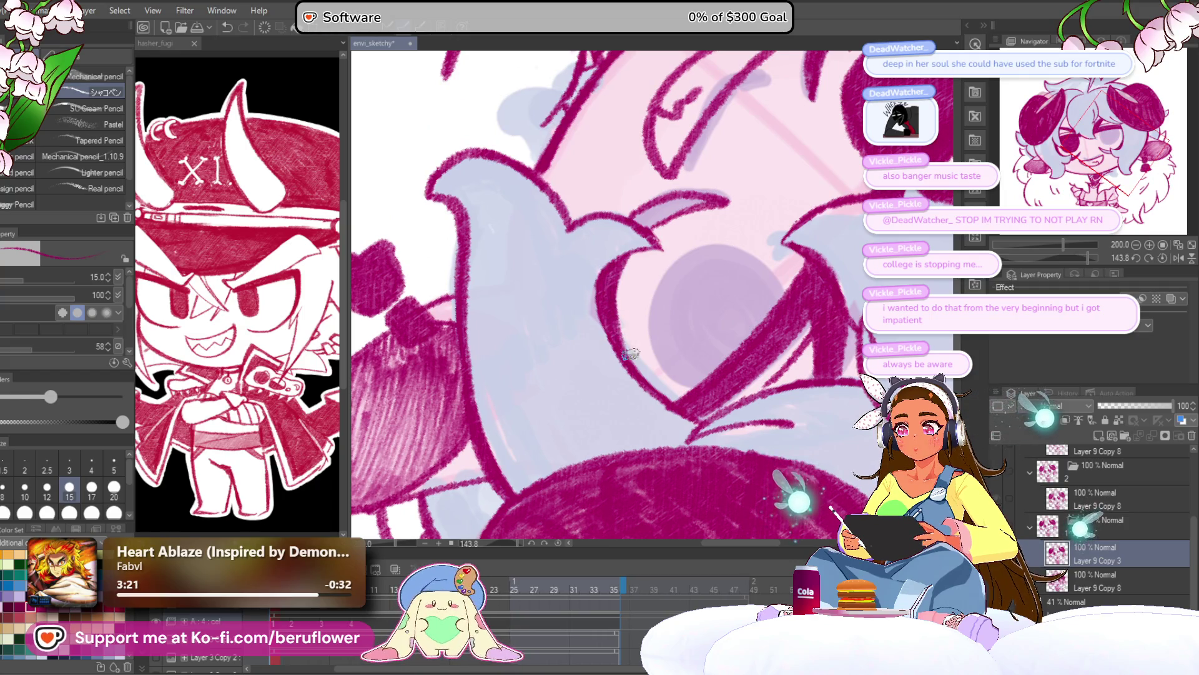
pyautogui.click(1161, 258)
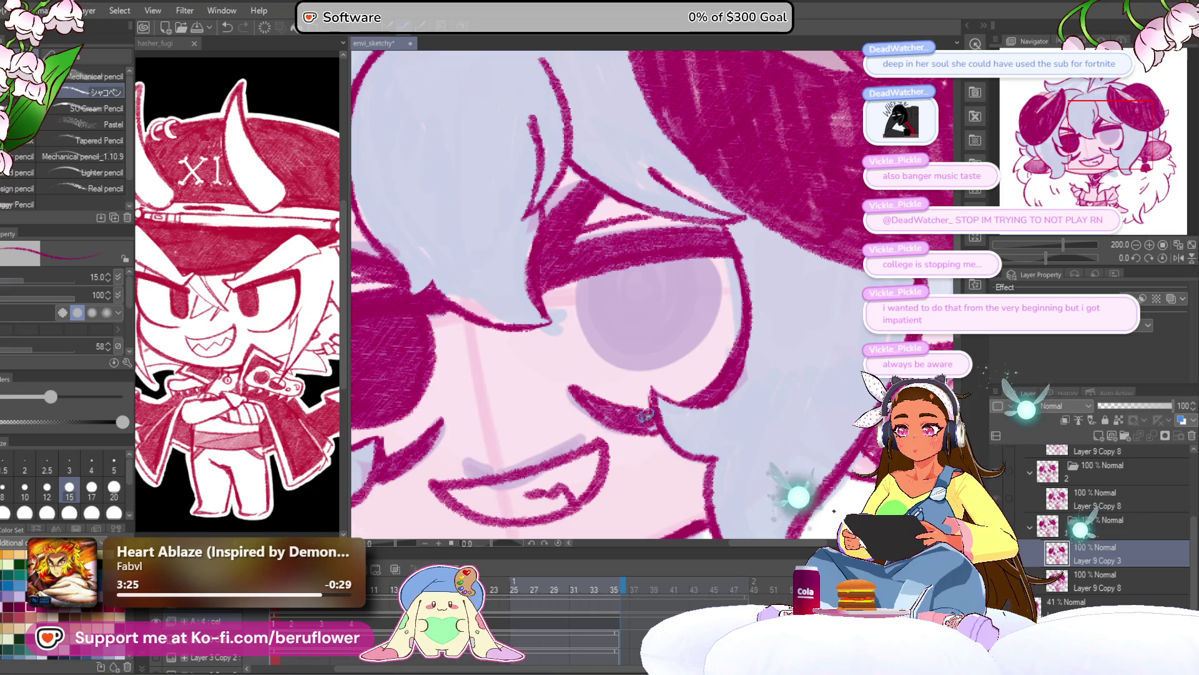
pyautogui.scroll(-5, 633, 369)
pyautogui.scroll(4, 567, 316)
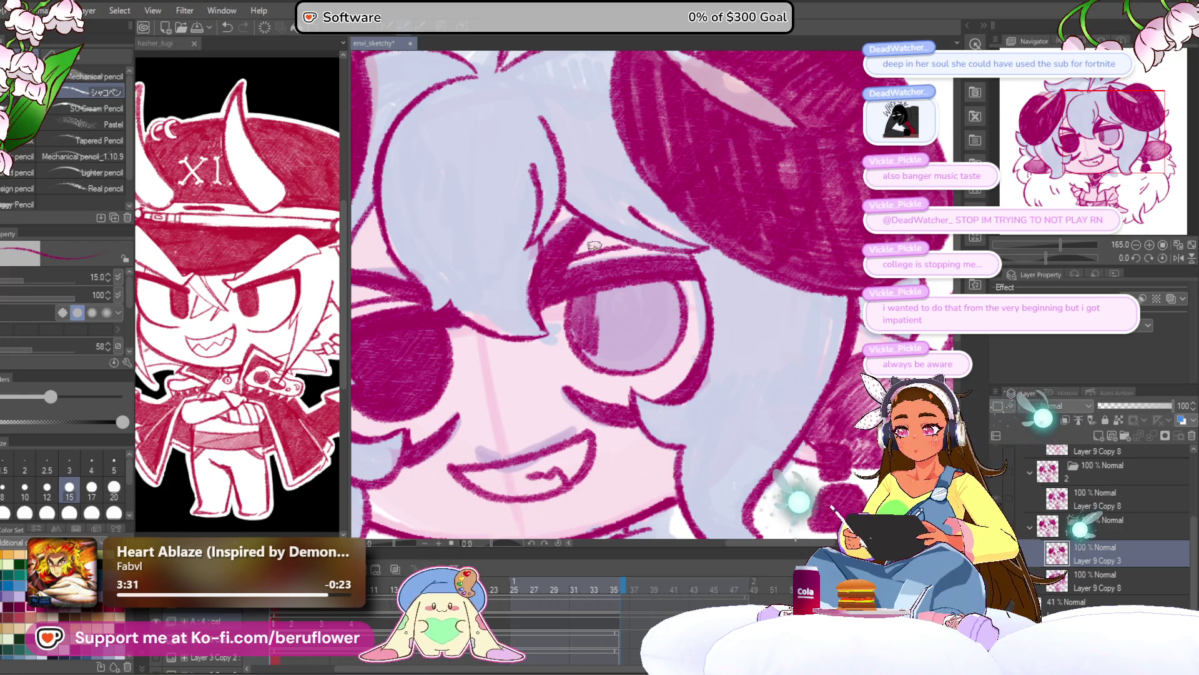
pyautogui.press(']')
pyautogui.press(']')
pyautogui.press(']')
pyautogui.moveTo(593, 299)
pyautogui.mouseDown()
pyautogui.moveTo(580, 318)
pyautogui.moveTo(639, 278)
pyautogui.moveTo(667, 284)
pyautogui.mouseUp()
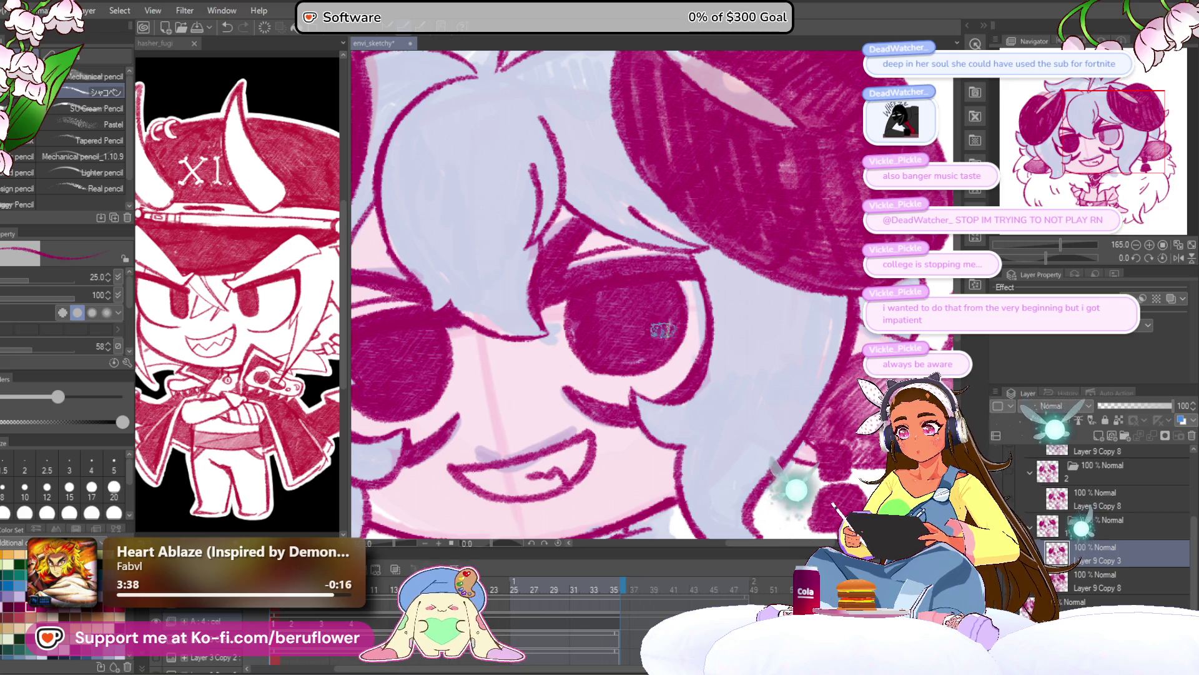
pyautogui.hotkey('ctrl', '0')
pyautogui.scroll(5, 590, 392)
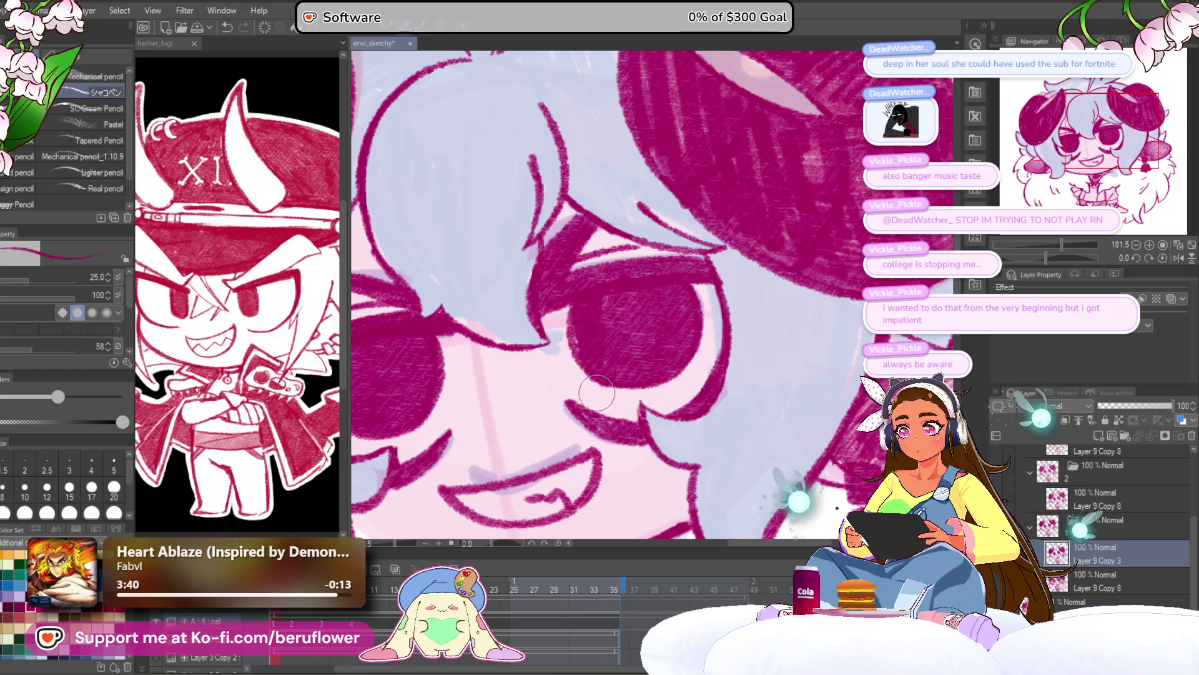
pyautogui.hotkey('ctrl', '0')
pyautogui.scroll(4, 556, 204)
pyautogui.moveTo(556, 204); pyautogui.dragTo(532, 322)
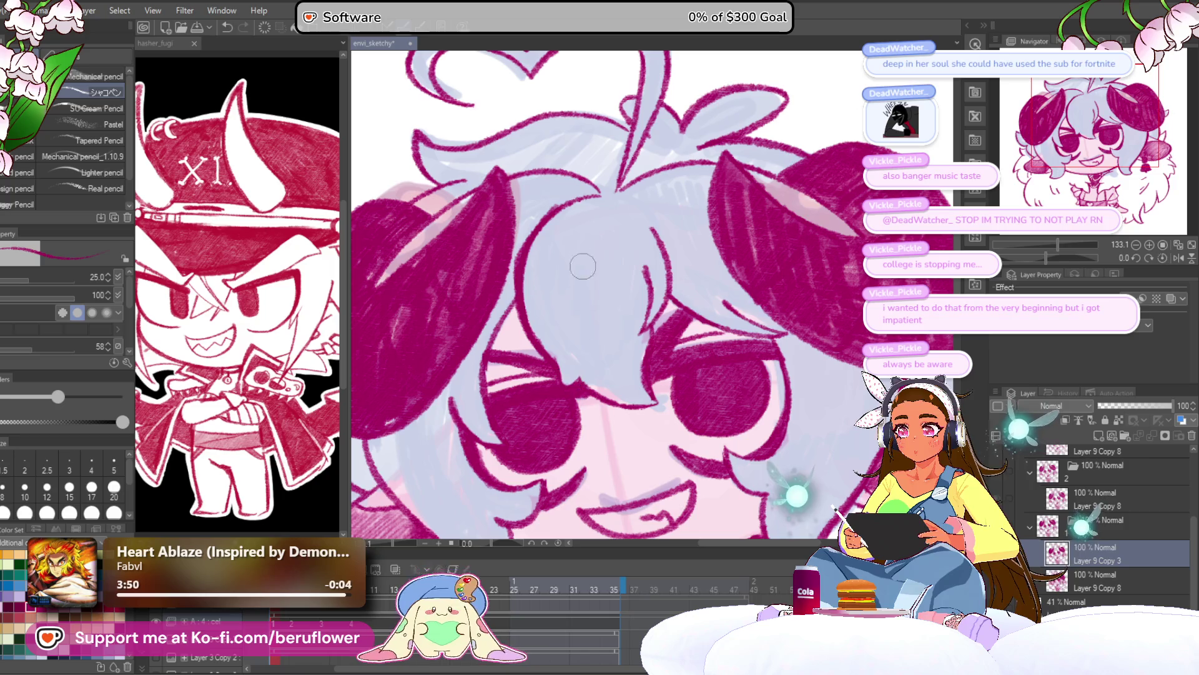
# Inspect the hair, horns and fur collar, then erase the stray fur stroke left of the shirt
pyautogui.moveTo(598, 318); pyautogui.dragTo(541, 327)
pyautogui.moveTo(581, 259); pyautogui.dragTo(591, 244)
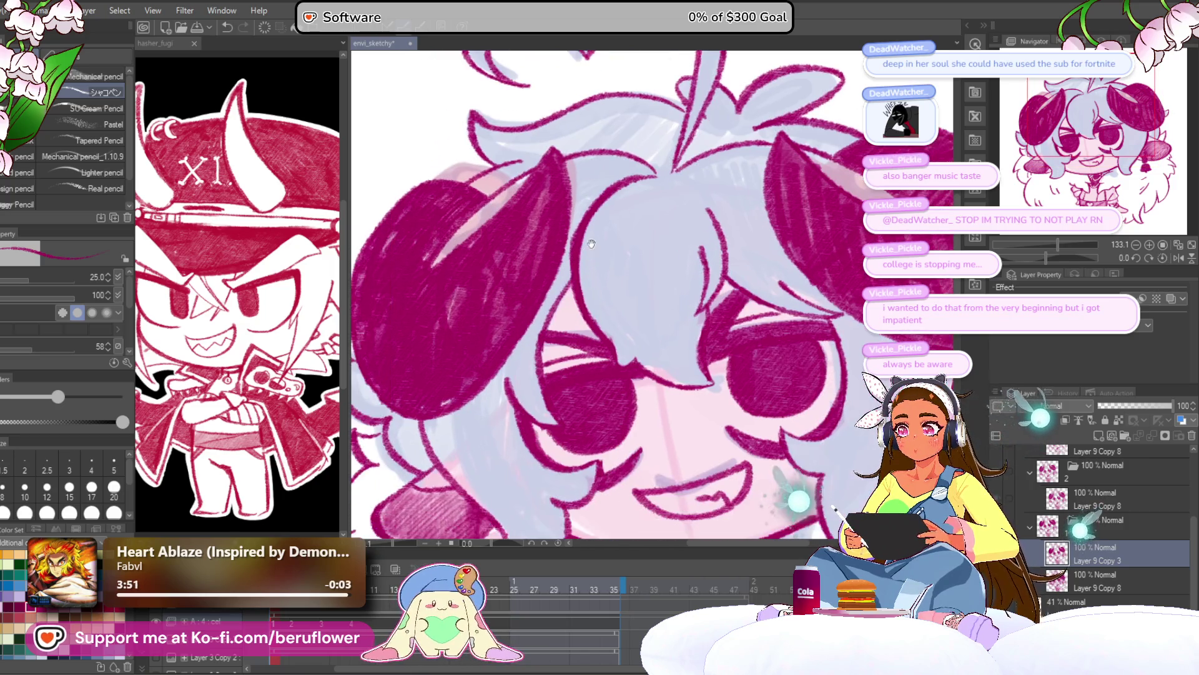
pyautogui.moveTo(544, 384); pyautogui.dragTo(485, 336)
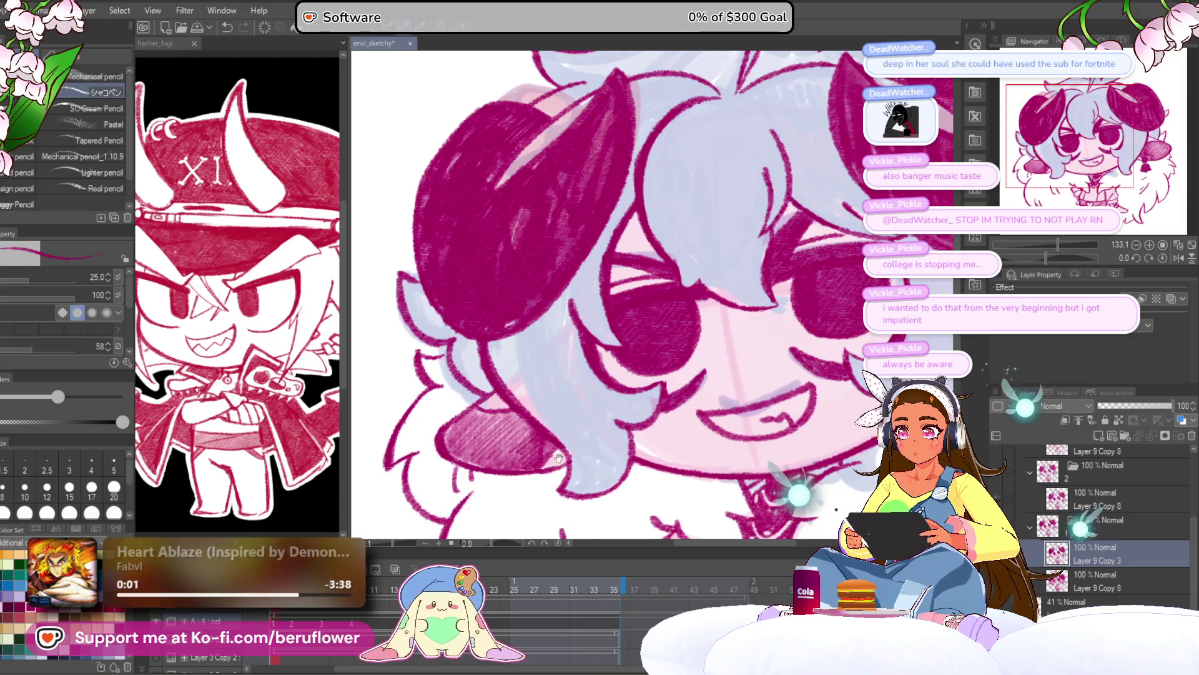
pyautogui.moveTo(545, 432); pyautogui.dragTo(534, 365)
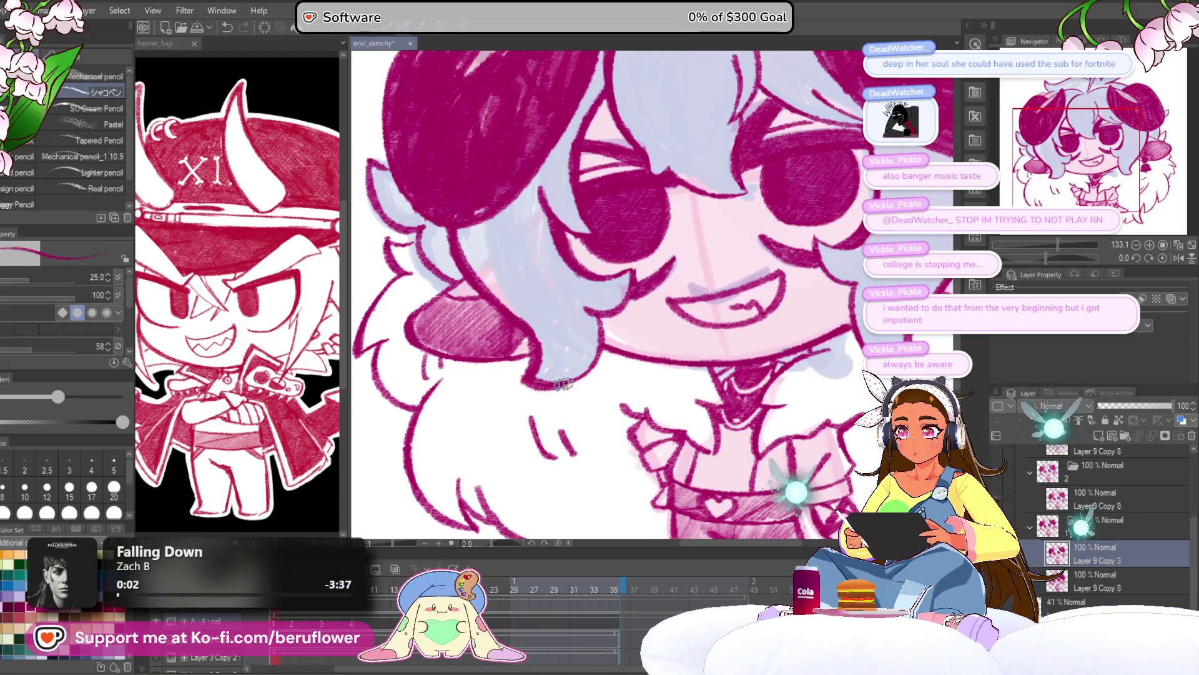
pyautogui.moveTo(385, 147); pyautogui.dragTo(494, 273)
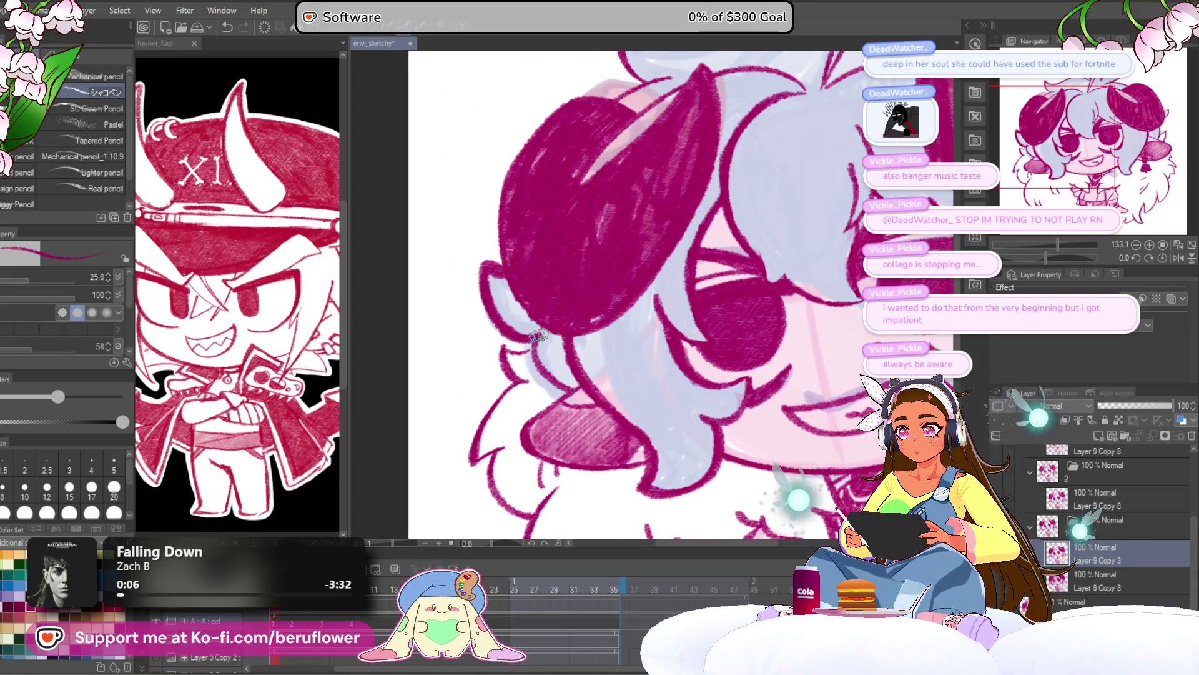
pyautogui.moveTo(569, 384); pyautogui.dragTo(544, 307)
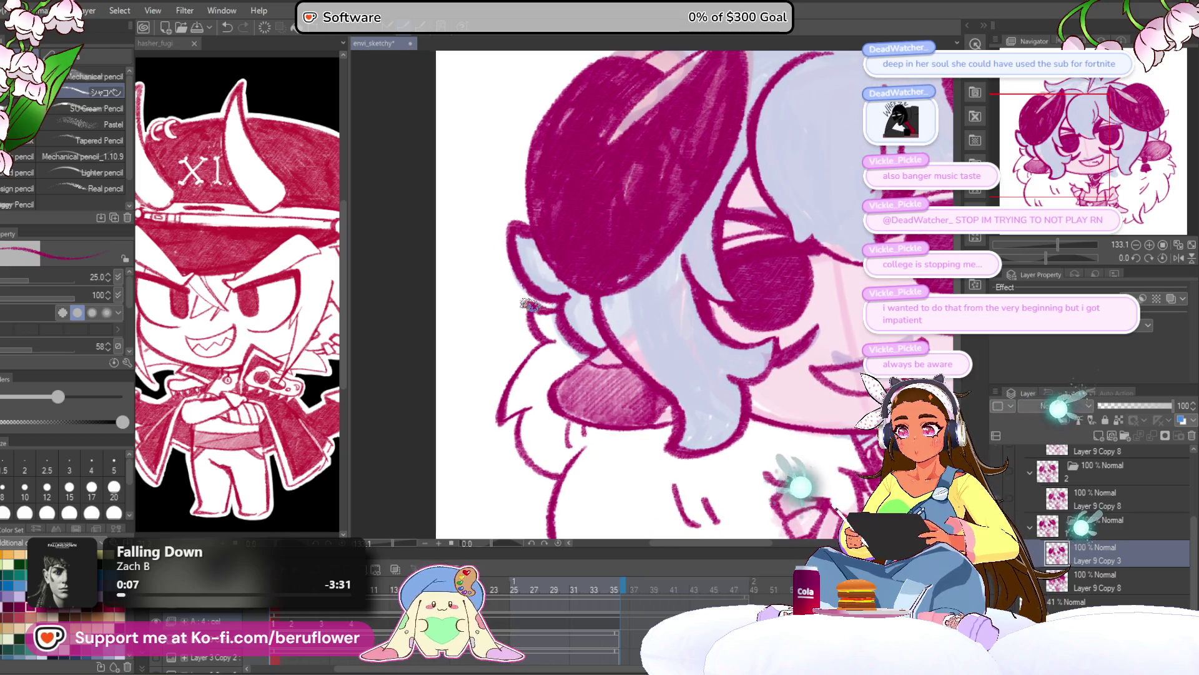
pyautogui.moveTo(532, 354); pyautogui.dragTo(543, 292)
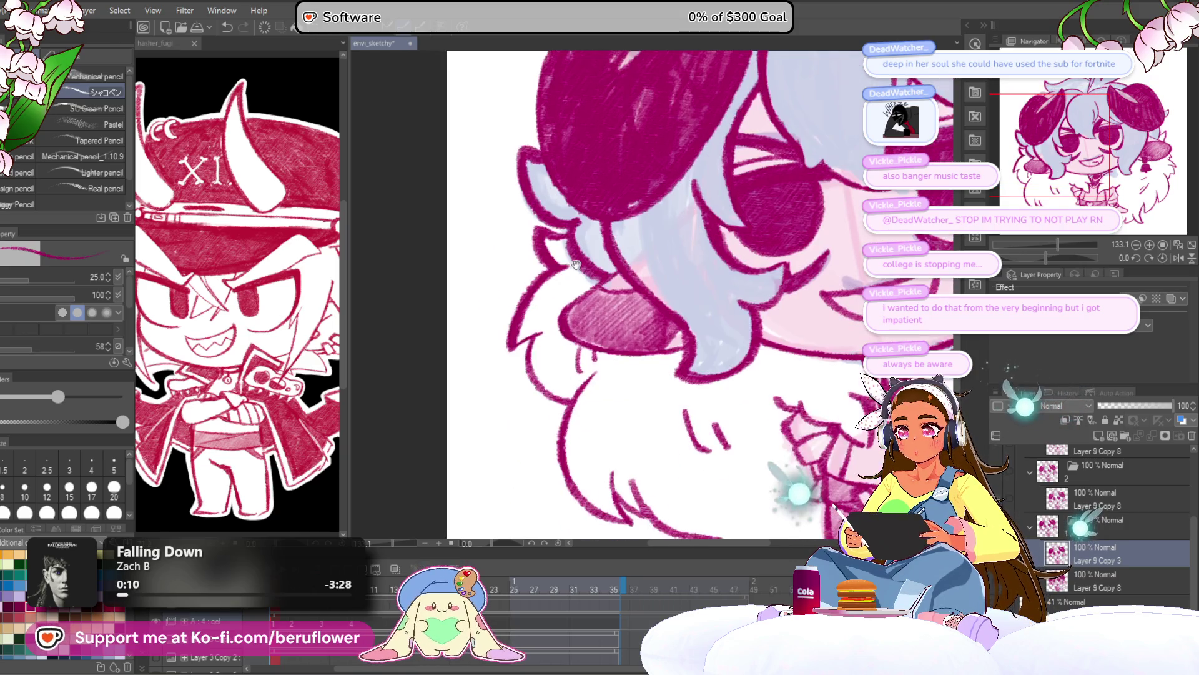
pyautogui.moveTo(556, 335); pyautogui.dragTo(513, 337)
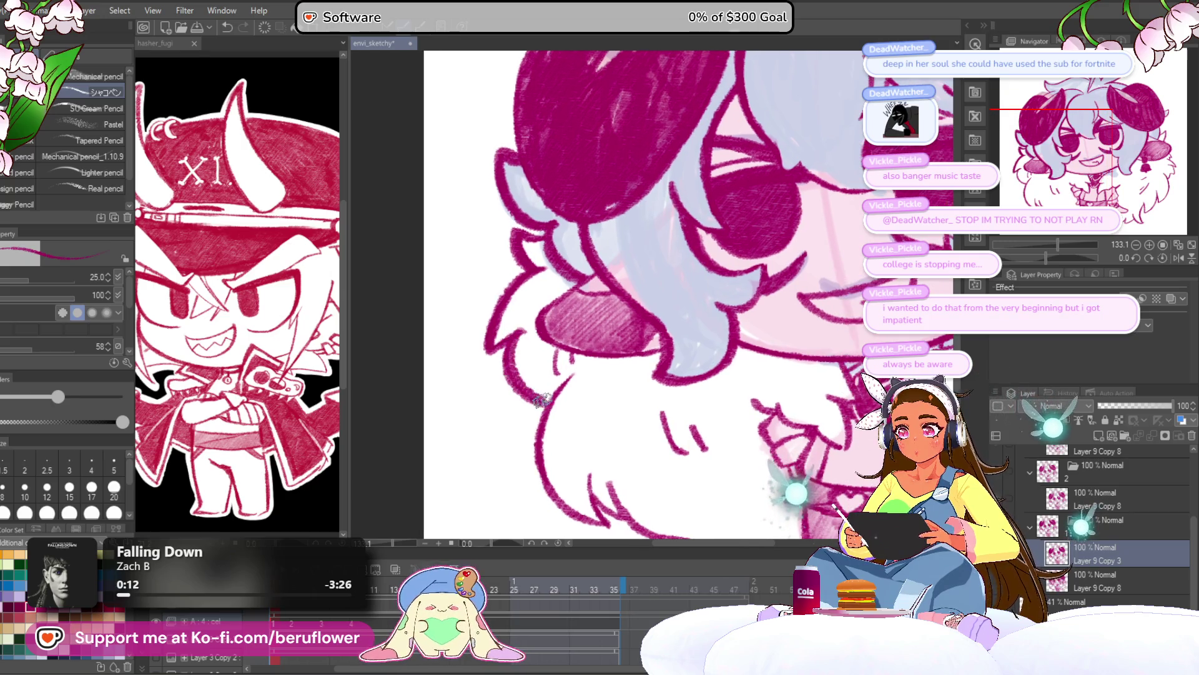
pyautogui.moveTo(567, 402); pyautogui.dragTo(544, 304)
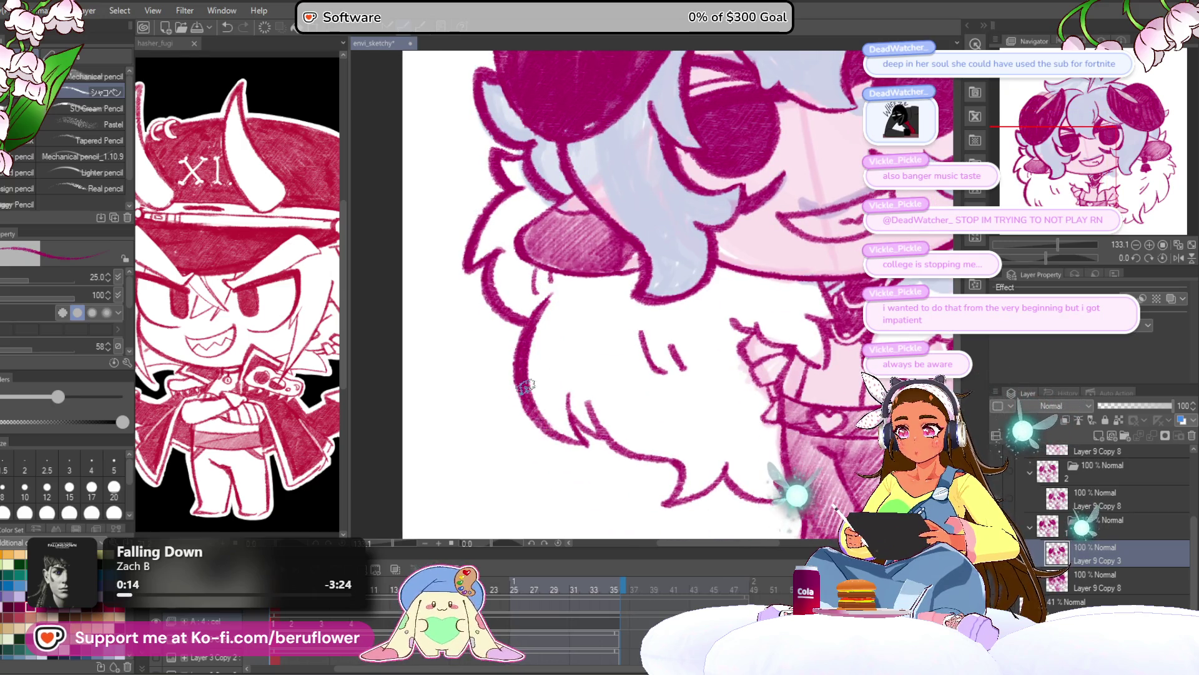
pyautogui.moveTo(559, 430); pyautogui.dragTo(519, 365)
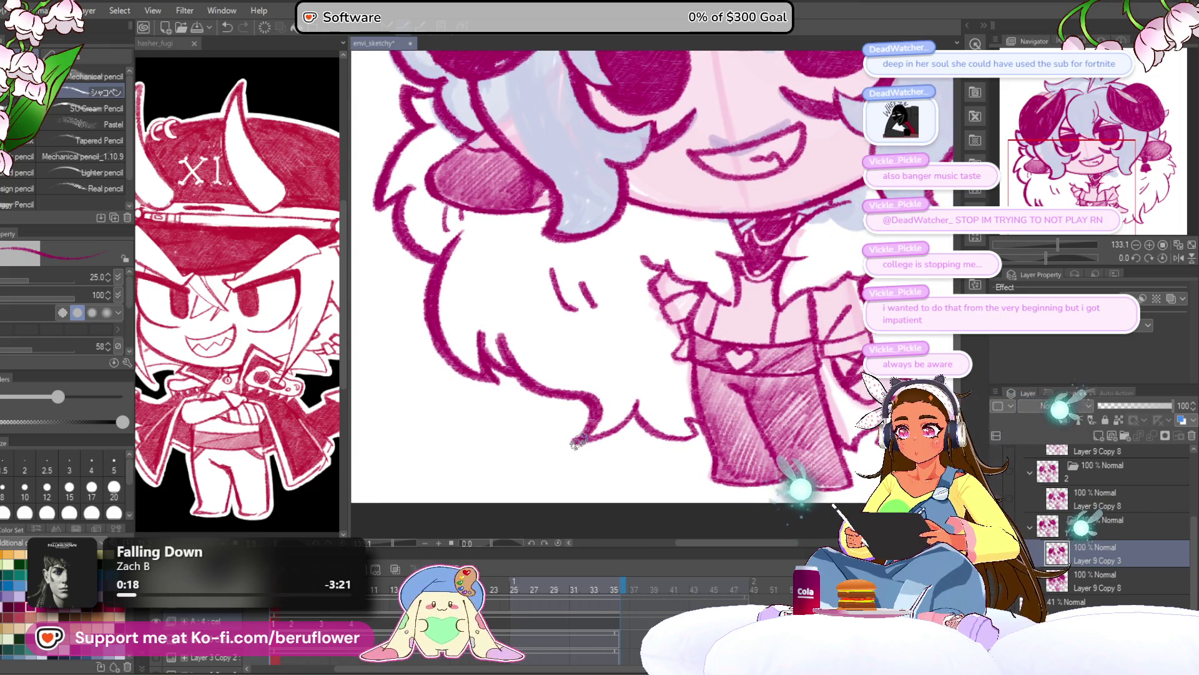
pyautogui.moveTo(594, 425)
pyautogui.mouseDown()
pyautogui.moveTo(513, 383)
pyautogui.moveTo(535, 370)
pyautogui.moveTo(545, 389)
pyautogui.moveTo(565, 391)
pyautogui.moveTo(503, 346)
pyautogui.moveTo(571, 420)
pyautogui.mouseUp()
pyautogui.moveTo(449, 312)
pyautogui.mouseDown()
pyautogui.moveTo(459, 350)
pyautogui.moveTo(485, 373)
pyautogui.mouseUp()
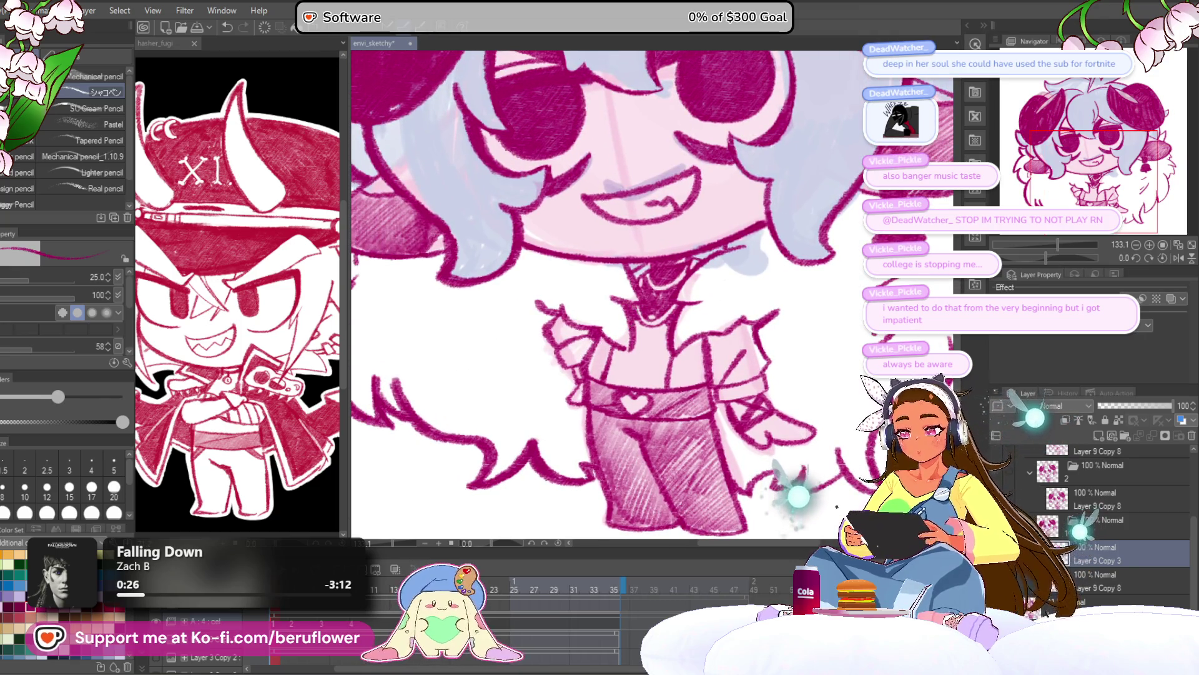
# Check neighbouring frames with onion skin and trace the right-side fur over its guide marks
pyautogui.click(434, 543)
pyautogui.click(434, 544)
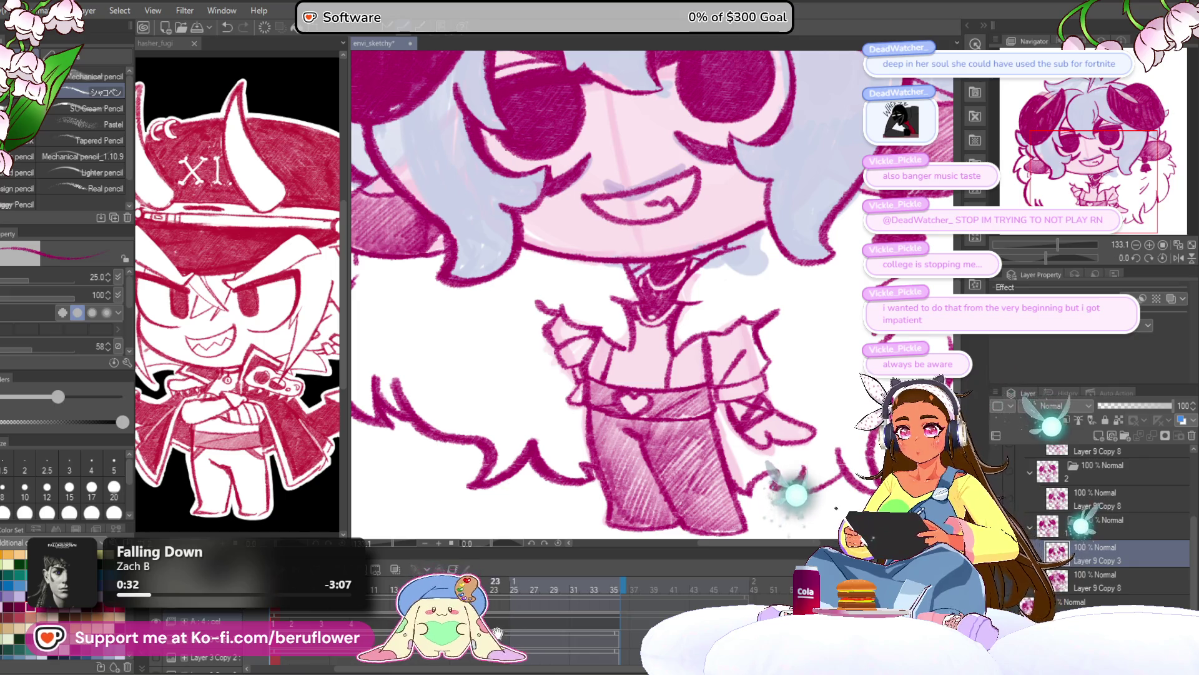
pyautogui.press('Right')
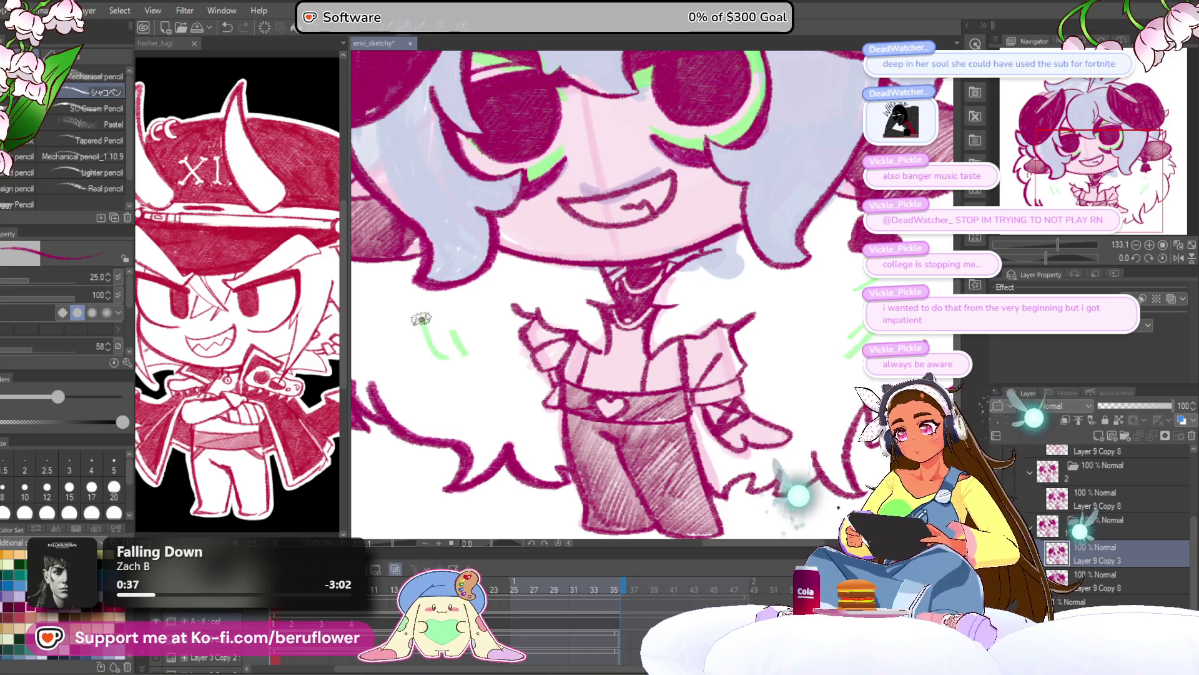
pyautogui.moveTo(826, 311)
pyautogui.mouseDown()
pyautogui.moveTo(697, 303)
pyautogui.moveTo(674, 358)
pyautogui.mouseUp()
pyautogui.moveTo(724, 322); pyautogui.dragTo(679, 377)
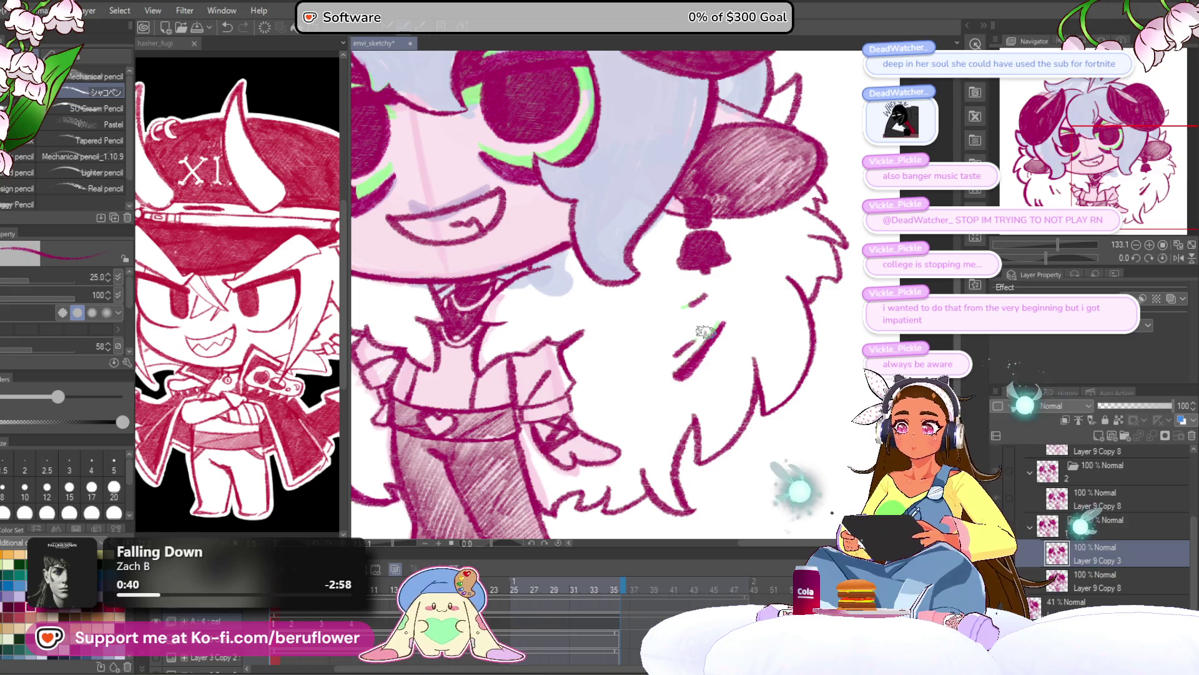
pyautogui.scroll(-5, 650, 384)
pyautogui.scroll(2, 624, 389)
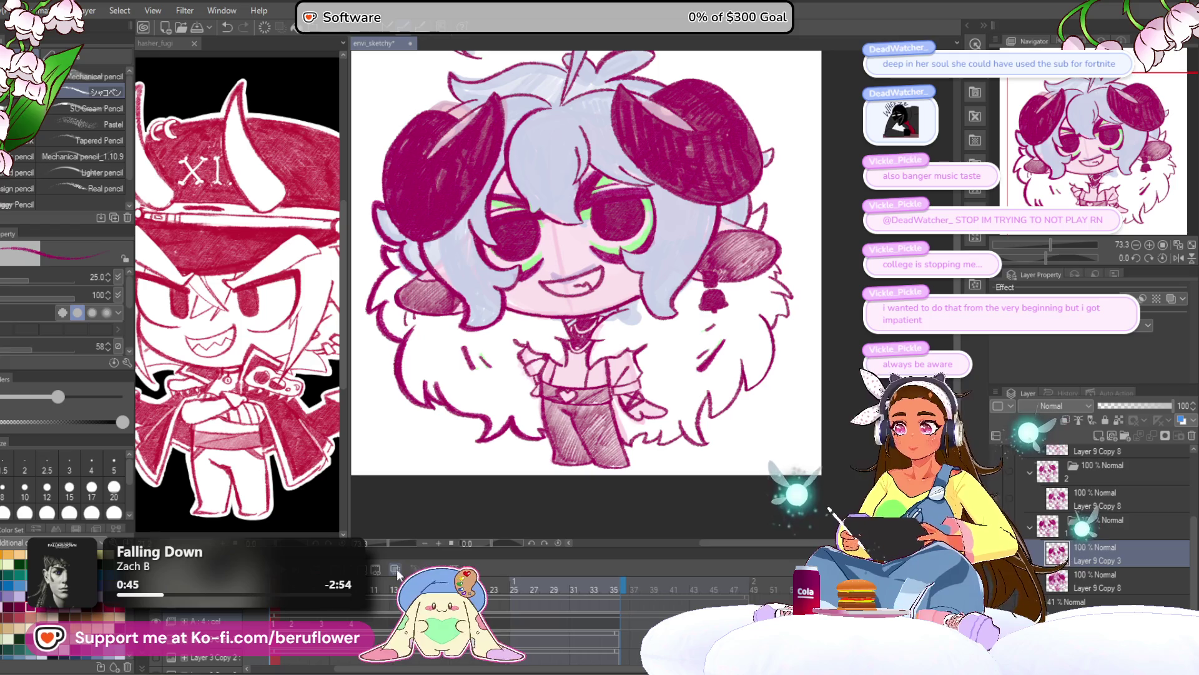
pyautogui.scroll(4, 601, 307)
pyautogui.scroll(-2, 601, 307)
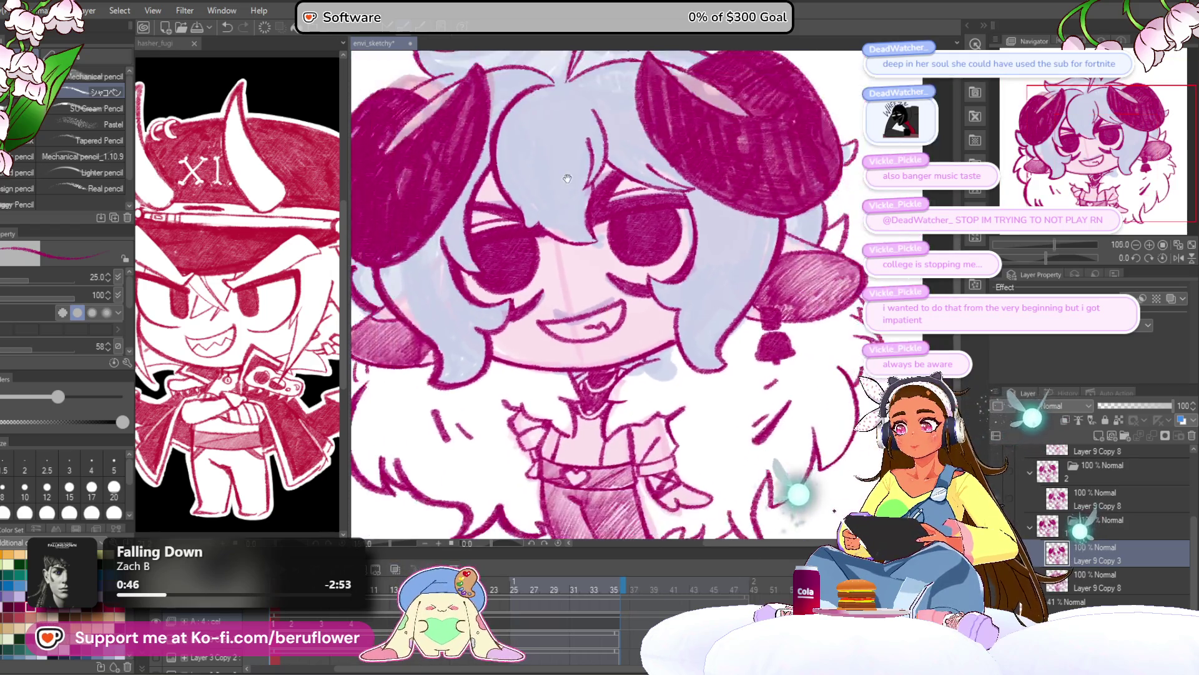
pyautogui.scroll(3, 614, 233)
# Redraw the heart-shaped hair tuft's inner line down to its tip
pyautogui.moveTo(614, 232)
pyautogui.mouseDown()
pyautogui.moveTo(718, 231)
pyautogui.moveTo(650, 250)
pyautogui.moveTo(549, 241)
pyautogui.moveTo(535, 265)
pyautogui.mouseUp()
pyautogui.moveTo(712, 216)
pyautogui.mouseDown()
pyautogui.moveTo(662, 261)
pyautogui.moveTo(609, 220)
pyautogui.moveTo(555, 215)
pyautogui.moveTo(527, 243)
pyautogui.moveTo(605, 298)
pyautogui.moveTo(562, 284)
pyautogui.moveTo(536, 230)
pyautogui.mouseUp()
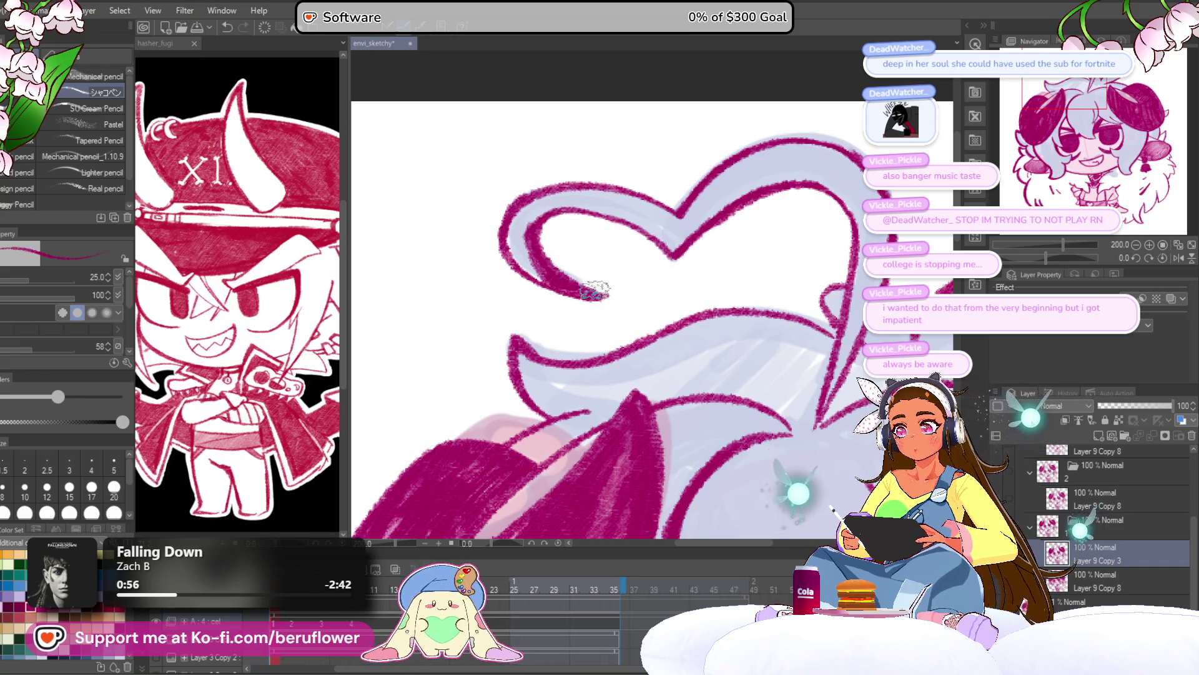
pyautogui.hscroll(5, 625, 213)
pyautogui.moveTo(676, 196)
pyautogui.mouseDown()
pyautogui.moveTo(672, 325)
pyautogui.moveTo(646, 418)
pyautogui.mouseUp()
pyautogui.hscroll(2, 666, 237)
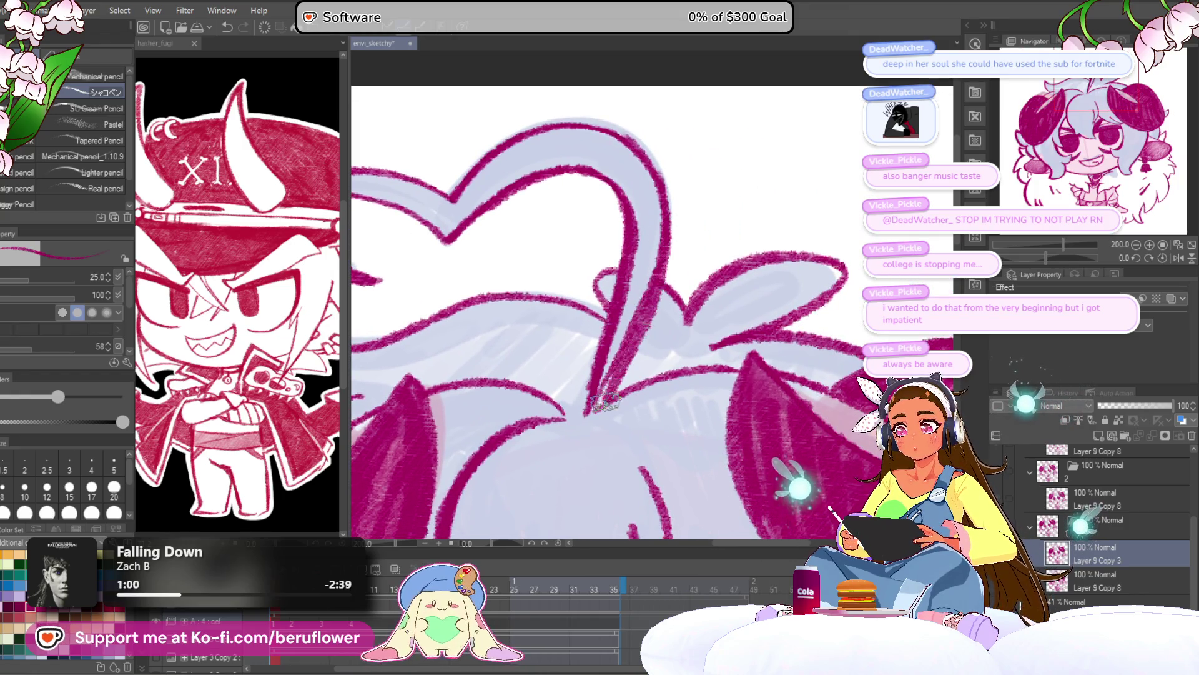
pyautogui.hotkey('ctrl', '0')
pyautogui.scroll(4, 609, 368)
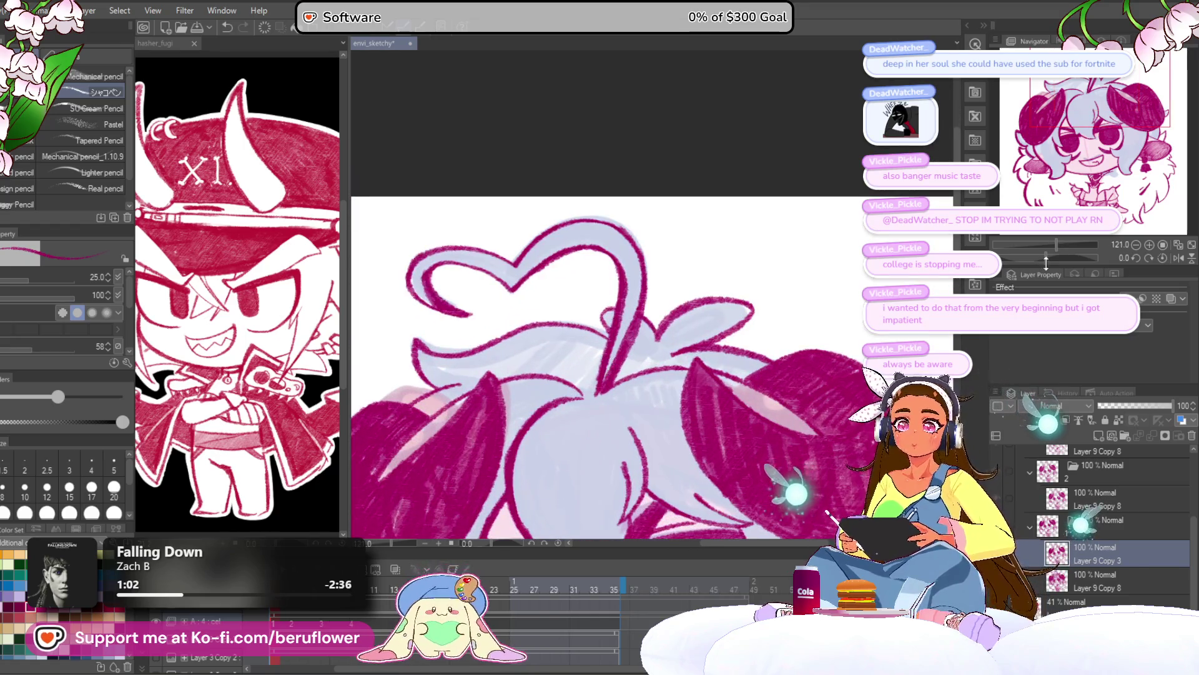
# With the canvas tilted, redraw the loop's outer and inner lines and add magenta strokes
pyautogui.moveTo(1050, 256); pyautogui.dragTo(1032, 250)
pyautogui.scroll(5, 675, 237)
pyautogui.moveTo(680, 206)
pyautogui.mouseDown()
pyautogui.moveTo(583, 271)
pyautogui.moveTo(559, 380)
pyautogui.moveTo(593, 487)
pyautogui.mouseUp()
pyautogui.scroll(-5, 691, 241)
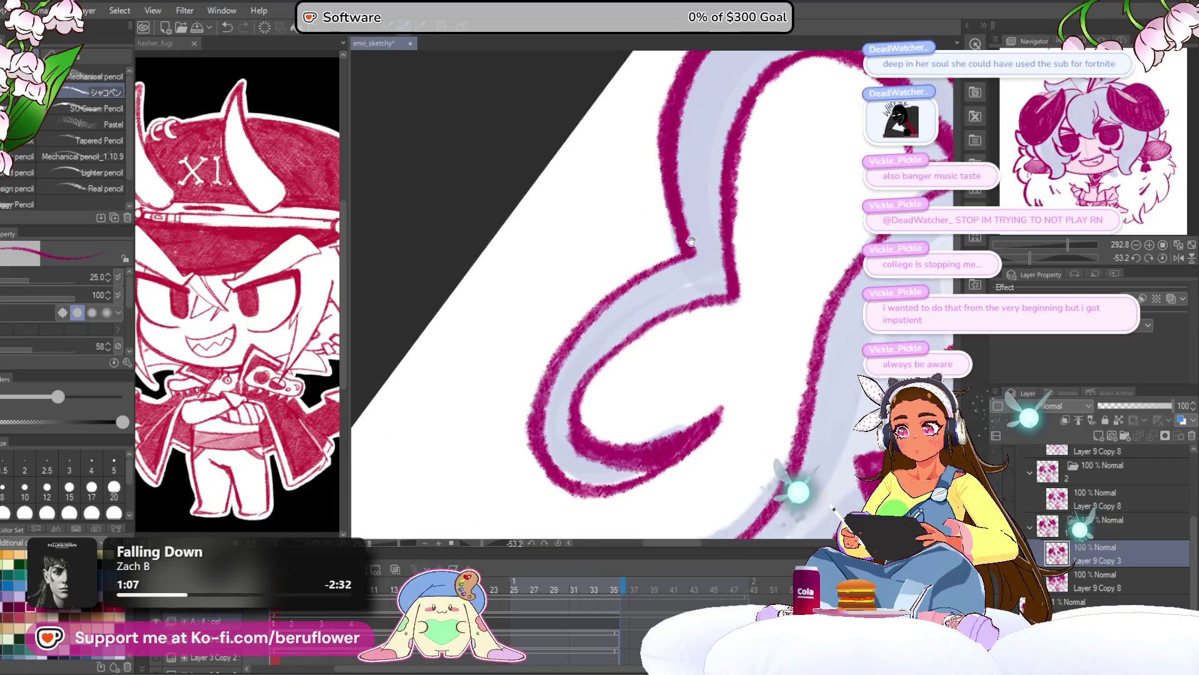
pyautogui.moveTo(691, 241)
pyautogui.mouseDown()
pyautogui.moveTo(587, 391)
pyautogui.moveTo(624, 350)
pyautogui.moveTo(512, 406)
pyautogui.mouseUp()
pyautogui.moveTo(613, 300); pyautogui.dragTo(537, 410)
pyautogui.moveTo(610, 362)
pyautogui.mouseDown()
pyautogui.moveTo(661, 286)
pyautogui.moveTo(671, 316)
pyautogui.mouseUp()
pyautogui.moveTo(587, 246)
pyautogui.mouseDown()
pyautogui.moveTo(623, 307)
pyautogui.moveTo(662, 228)
pyautogui.moveTo(513, 362)
pyautogui.mouseUp()
pyautogui.moveTo(625, 250); pyautogui.dragTo(494, 475)
pyautogui.moveTo(494, 475)
pyautogui.mouseDown()
pyautogui.moveTo(581, 231)
pyautogui.moveTo(533, 388)
pyautogui.moveTo(550, 350)
pyautogui.moveTo(587, 372)
pyautogui.moveTo(570, 318)
pyautogui.moveTo(624, 356)
pyautogui.mouseUp()
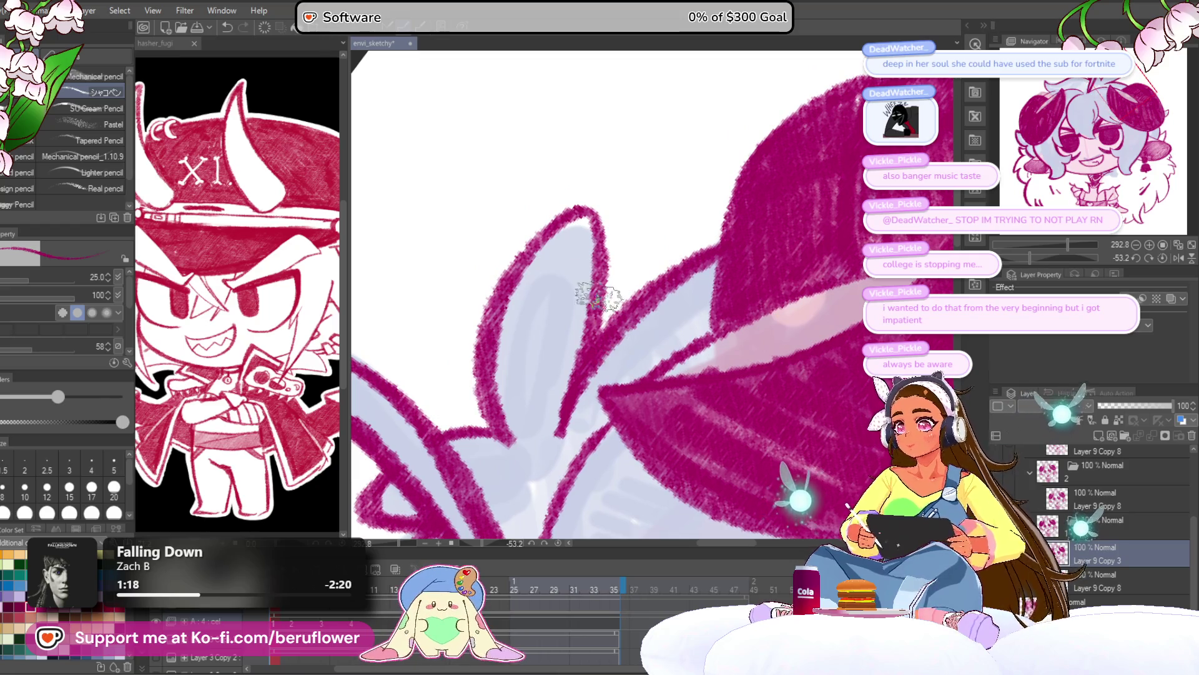
# Redraw and thicken the ear outline, sharpening its darker inner curve
pyautogui.moveTo(509, 262); pyautogui.dragTo(548, 217)
pyautogui.moveTo(500, 281)
pyautogui.mouseDown()
pyautogui.moveTo(522, 236)
pyautogui.moveTo(602, 214)
pyautogui.moveTo(603, 299)
pyautogui.moveTo(627, 276)
pyautogui.moveTo(544, 209)
pyautogui.moveTo(508, 262)
pyautogui.moveTo(543, 367)
pyautogui.moveTo(521, 223)
pyautogui.mouseUp()
pyautogui.moveTo(619, 250)
pyautogui.mouseDown()
pyautogui.moveTo(549, 375)
pyautogui.moveTo(554, 347)
pyautogui.moveTo(538, 425)
pyautogui.moveTo(510, 478)
pyautogui.mouseUp()
pyautogui.moveTo(581, 281); pyautogui.dragTo(550, 369)
pyautogui.scroll(-5, 808, 160)
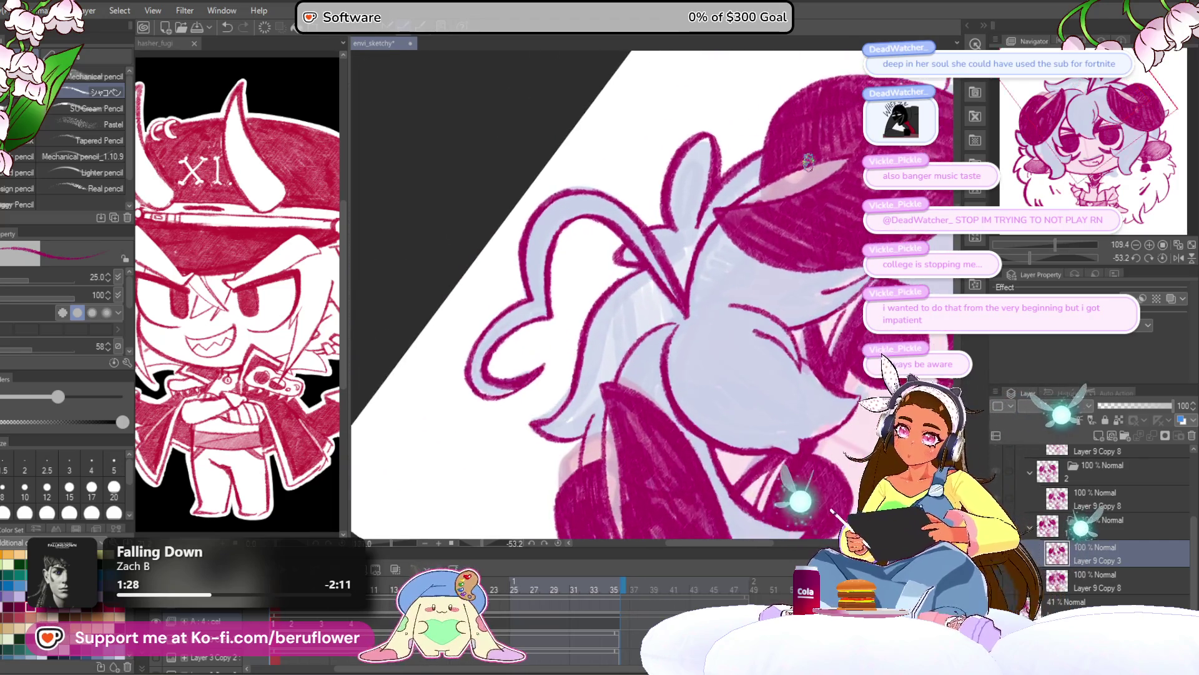
pyautogui.scroll(4, 807, 162)
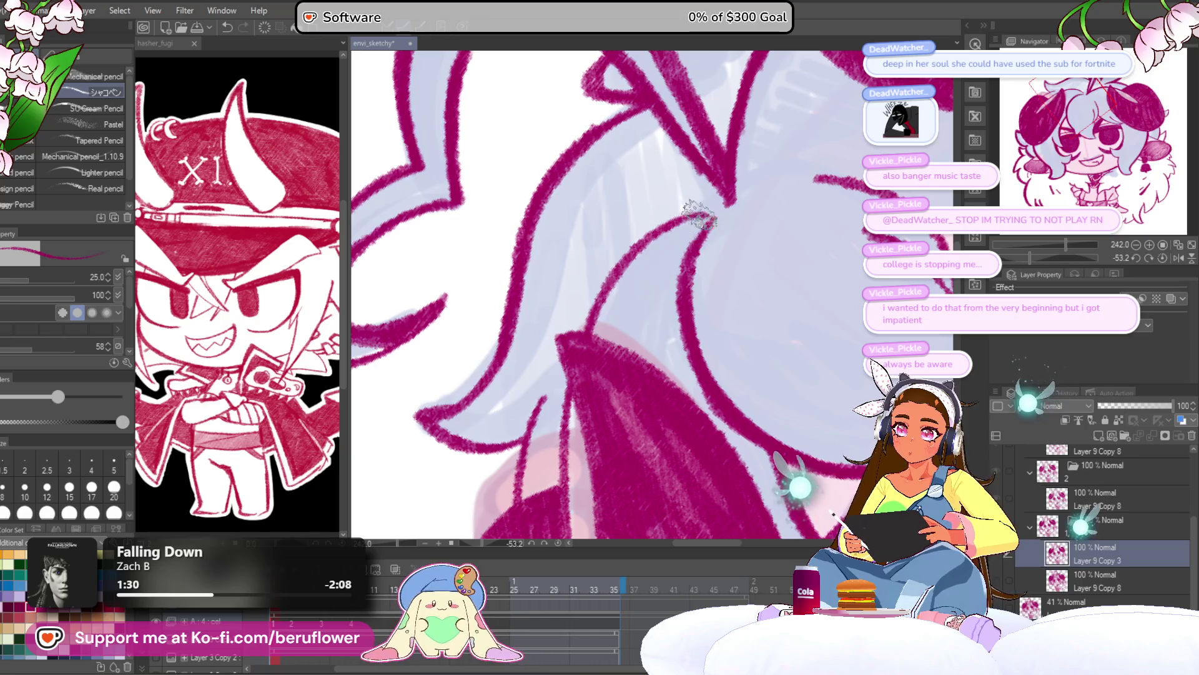
pyautogui.moveTo(700, 216); pyautogui.dragTo(589, 345)
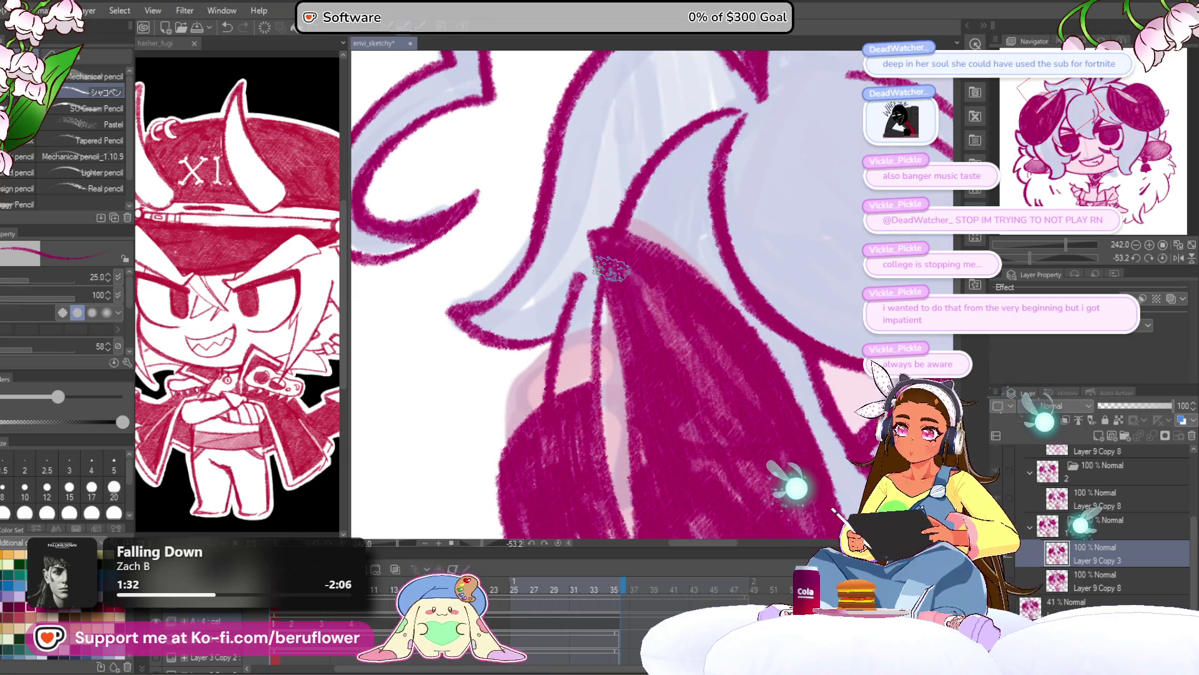
pyautogui.scroll(-7, 754, 325)
pyautogui.moveTo(754, 324); pyautogui.dragTo(726, 255)
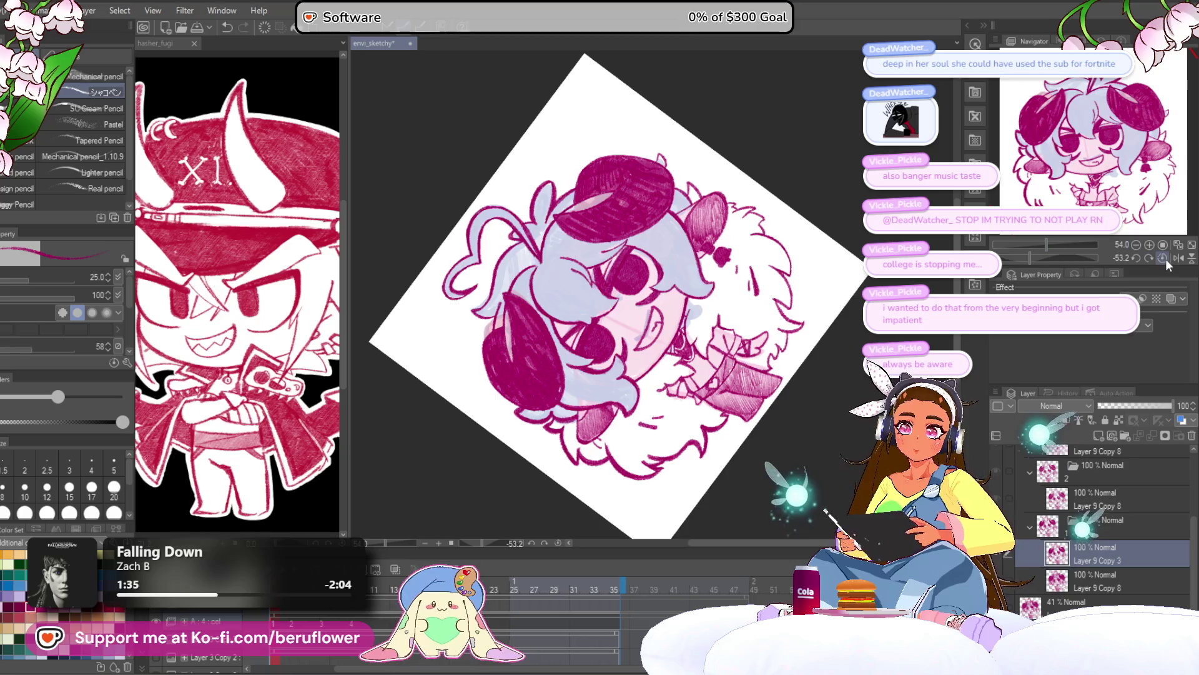
pyautogui.click(1163, 258)
pyautogui.scroll(5, 606, 299)
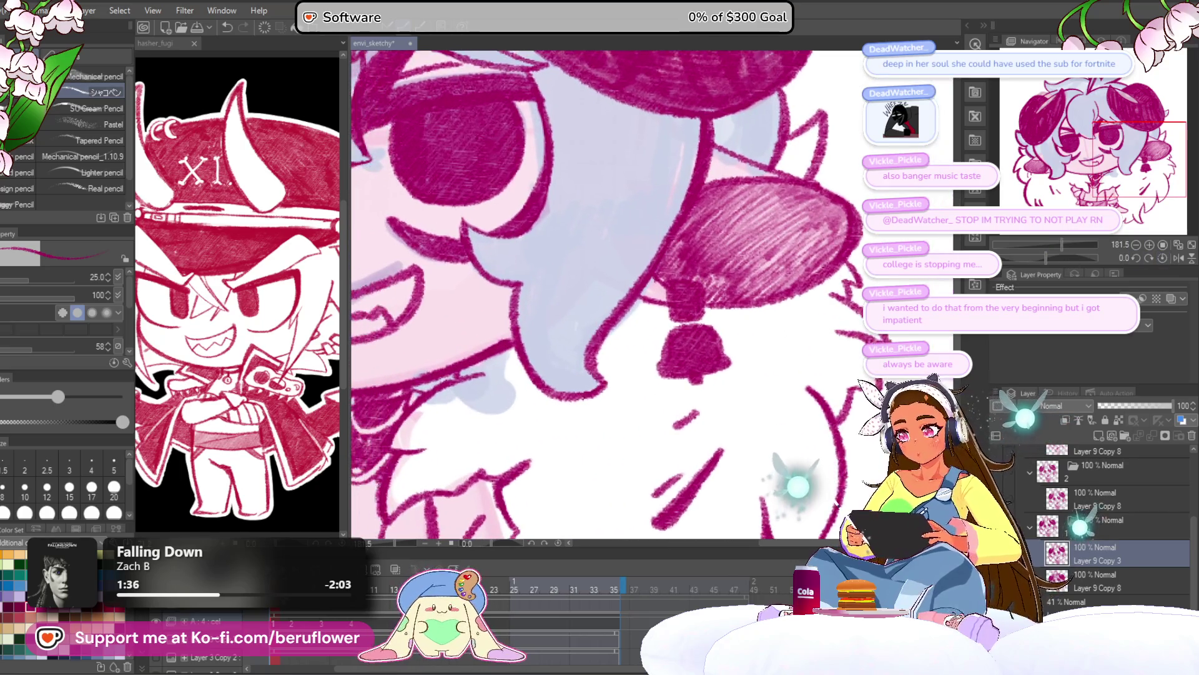
pyautogui.moveTo(822, 493); pyautogui.dragTo(839, 506)
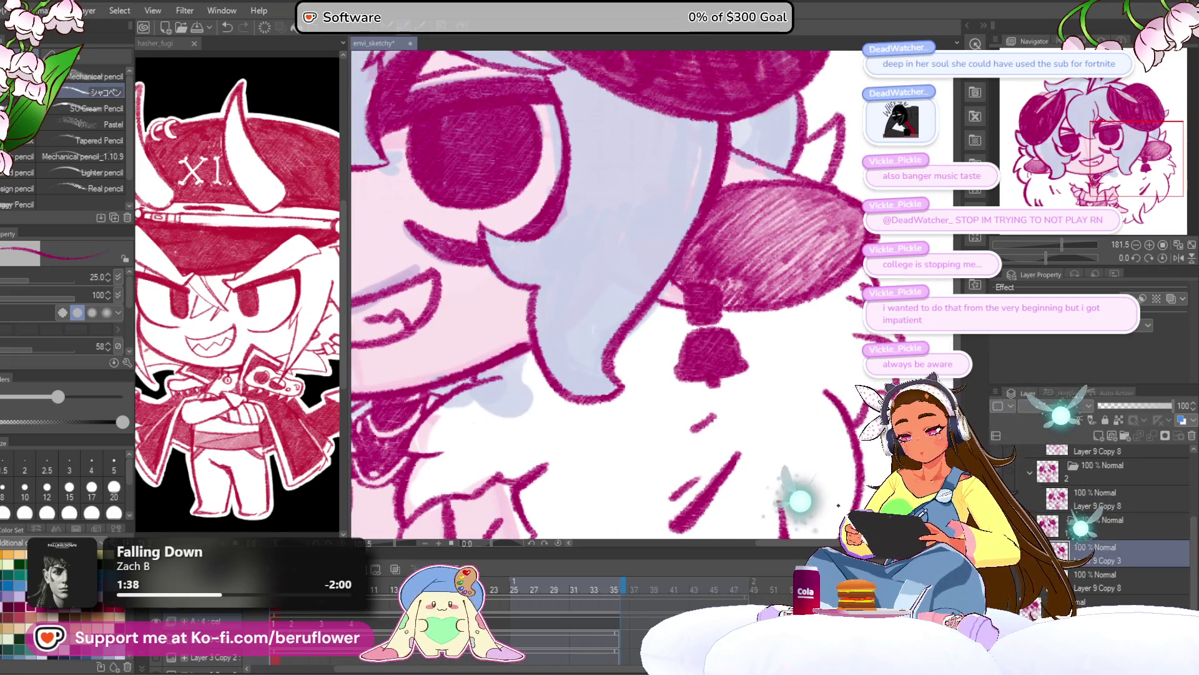
pyautogui.hotkey('alt', ']')
pyautogui.hotkey('alt', '[')
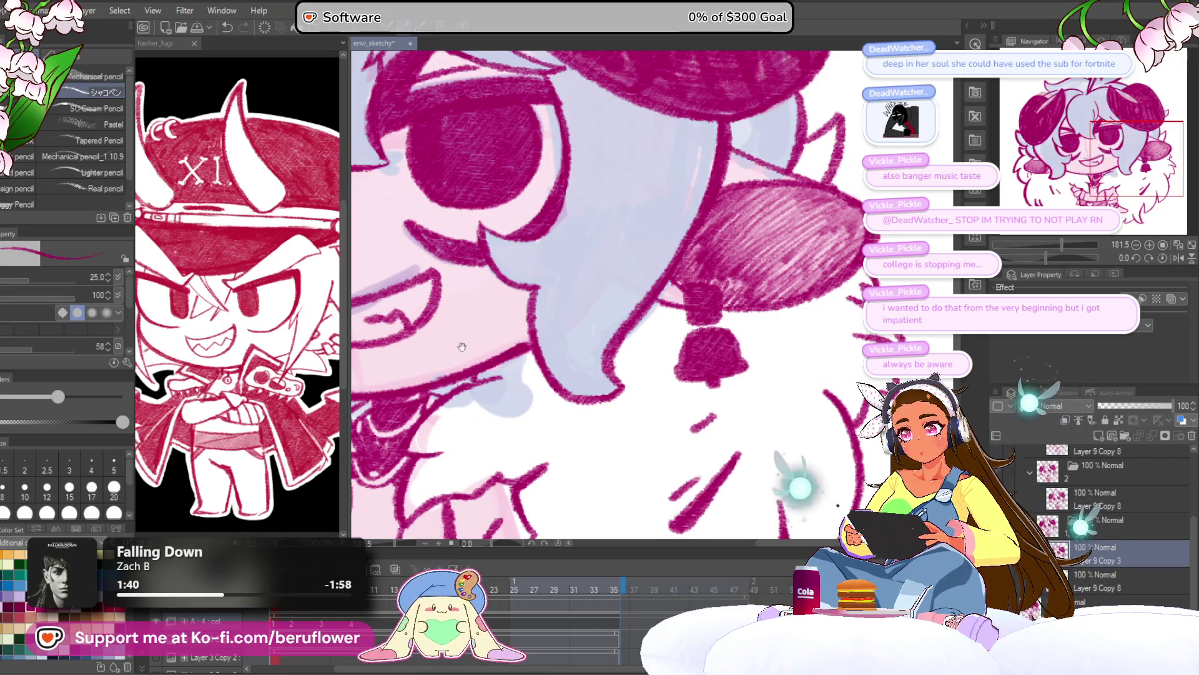
pyautogui.moveTo(521, 315); pyautogui.dragTo(577, 368)
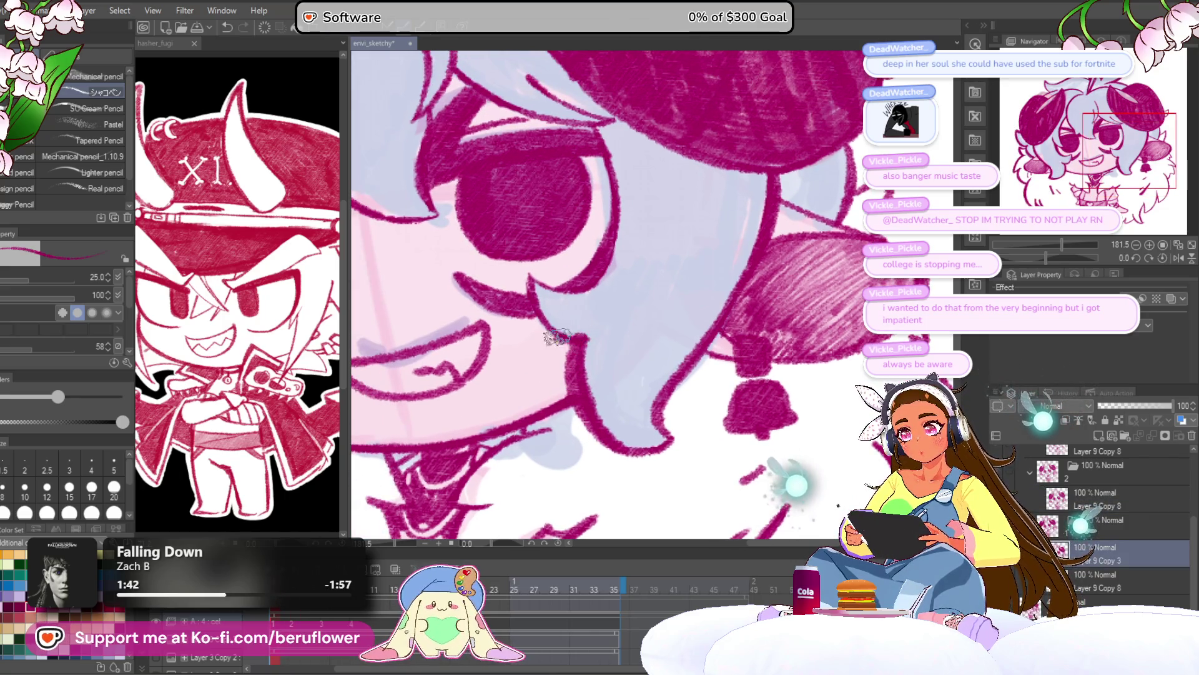
pyautogui.moveTo(568, 289)
pyautogui.mouseDown()
pyautogui.moveTo(581, 306)
pyautogui.moveTo(692, 207)
pyautogui.mouseUp()
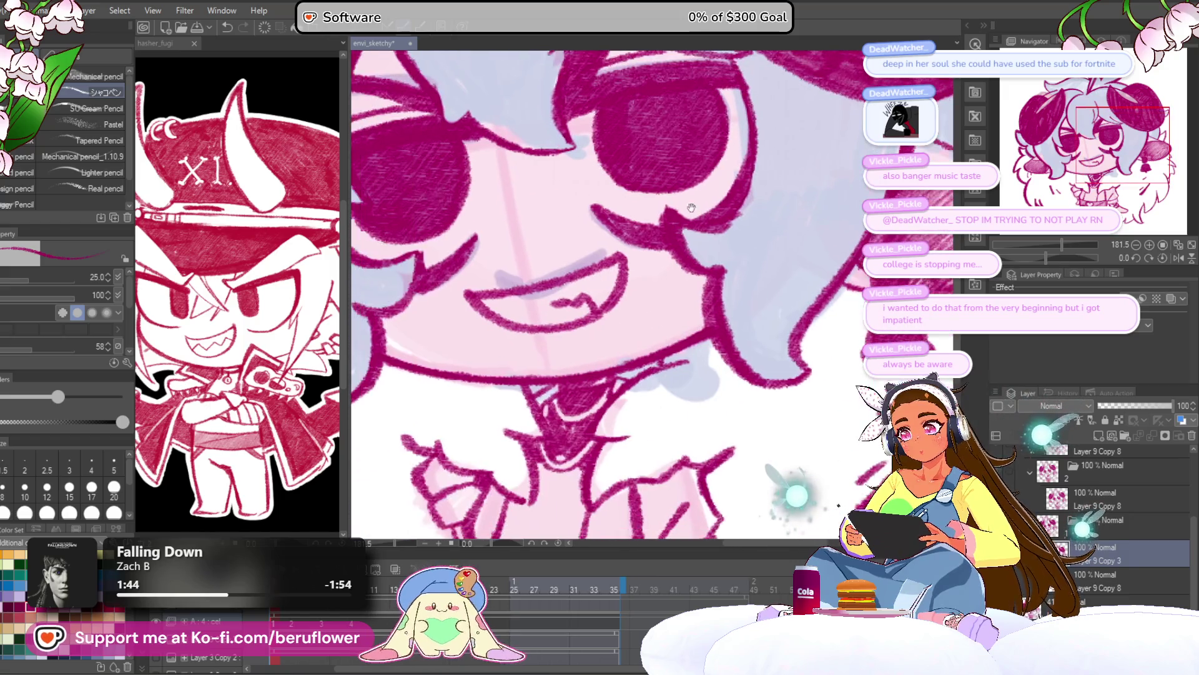
pyautogui.moveTo(616, 351); pyautogui.dragTo(559, 387)
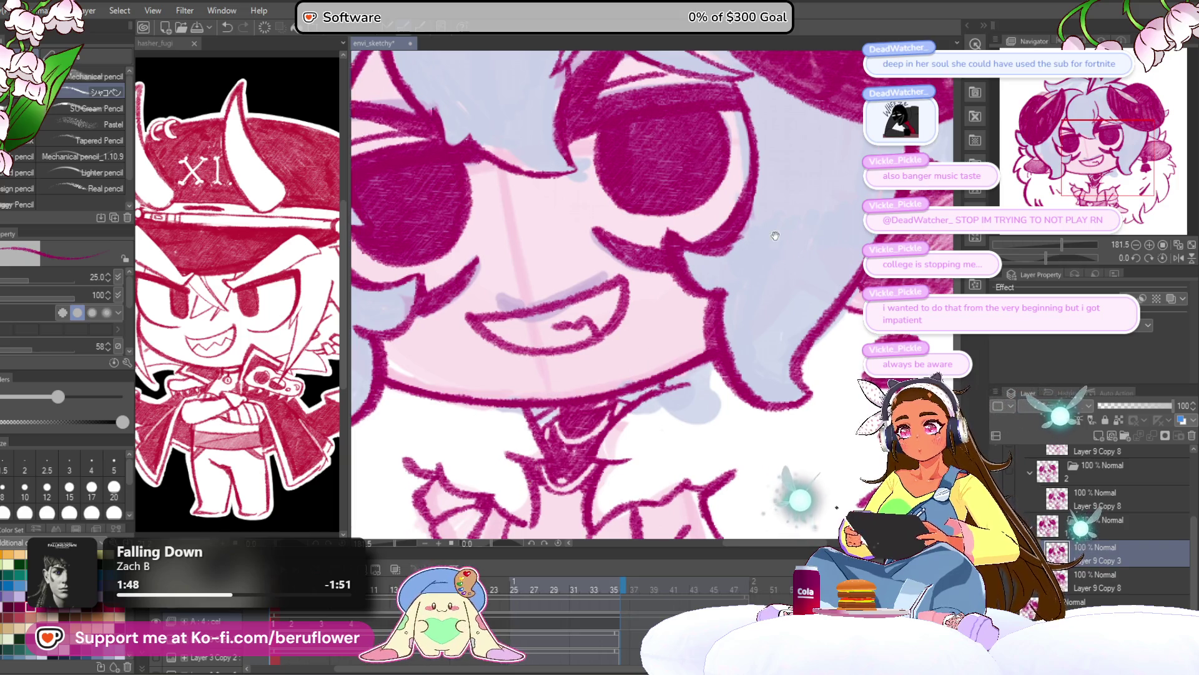
pyautogui.moveTo(647, 356); pyautogui.dragTo(672, 296)
pyautogui.moveTo(712, 221); pyautogui.dragTo(846, 240)
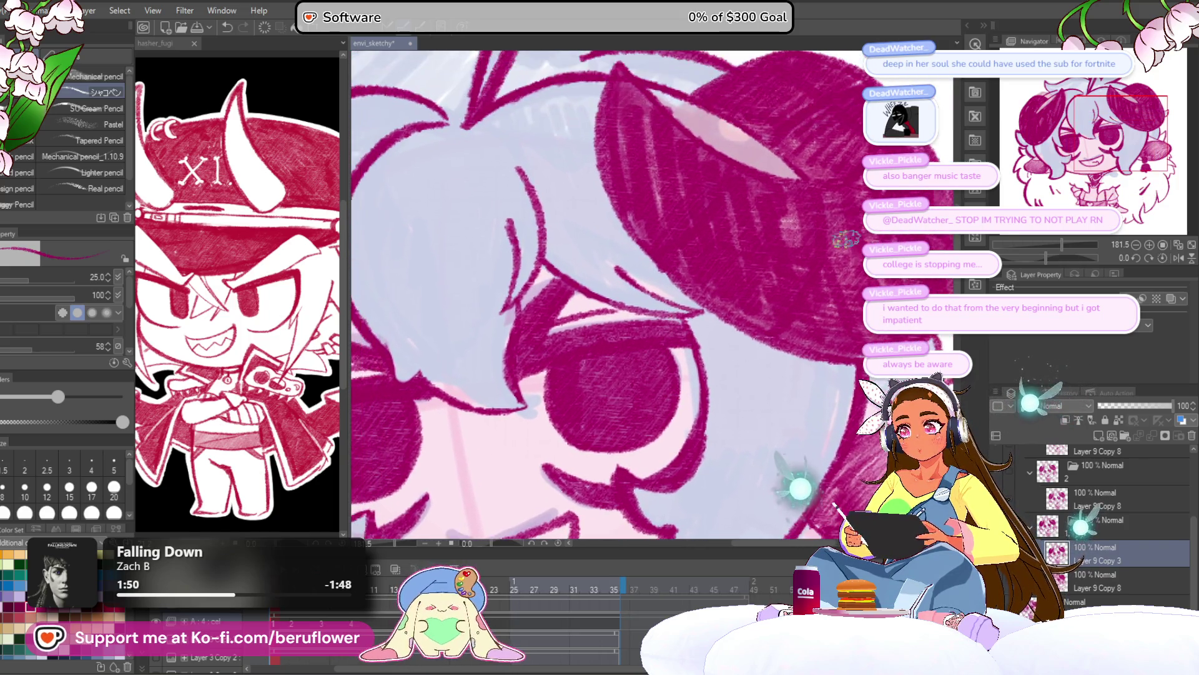
pyautogui.moveTo(1053, 251); pyautogui.dragTo(1039, 248)
pyautogui.scroll(3, 598, 265)
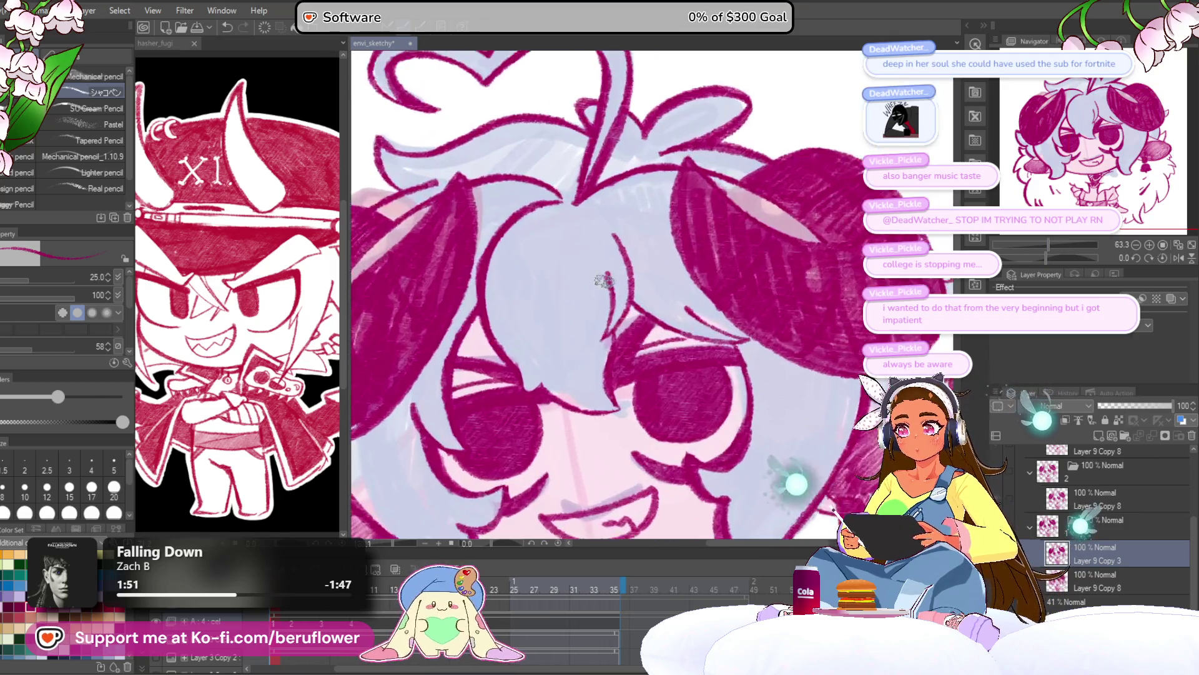
pyautogui.scroll(-2, 629, 306)
pyautogui.moveTo(615, 381); pyautogui.dragTo(666, 273)
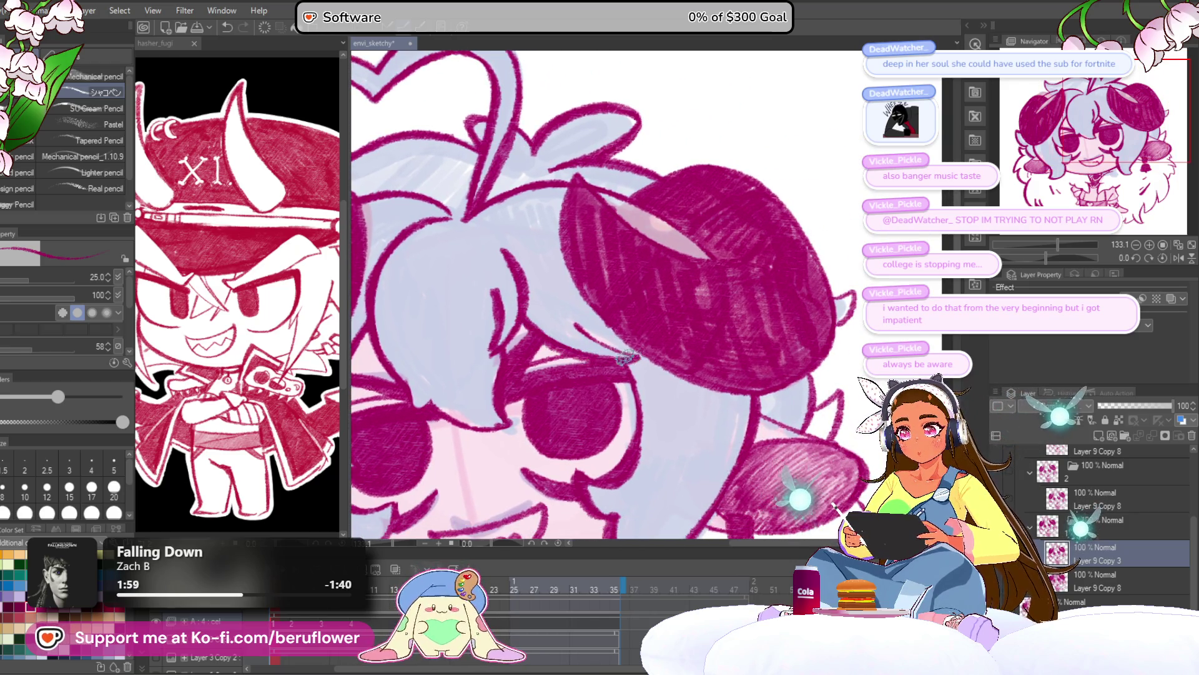
pyautogui.moveTo(603, 346); pyautogui.dragTo(787, 369)
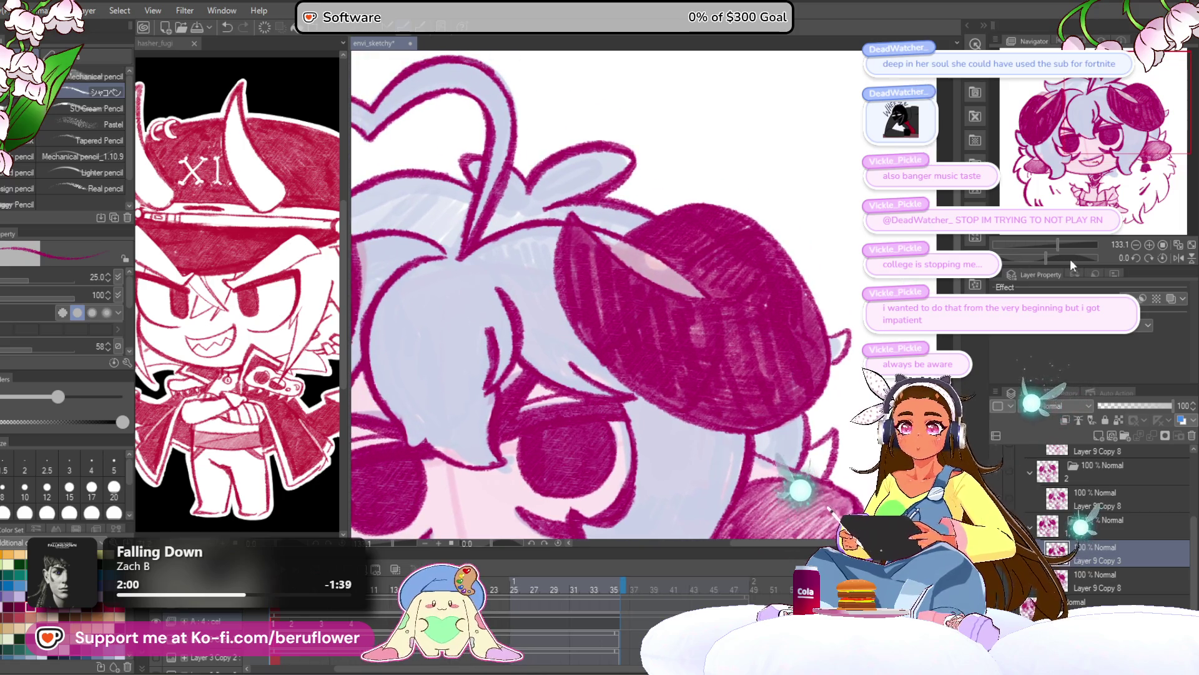
pyautogui.moveTo(1047, 258); pyautogui.dragTo(1028, 258)
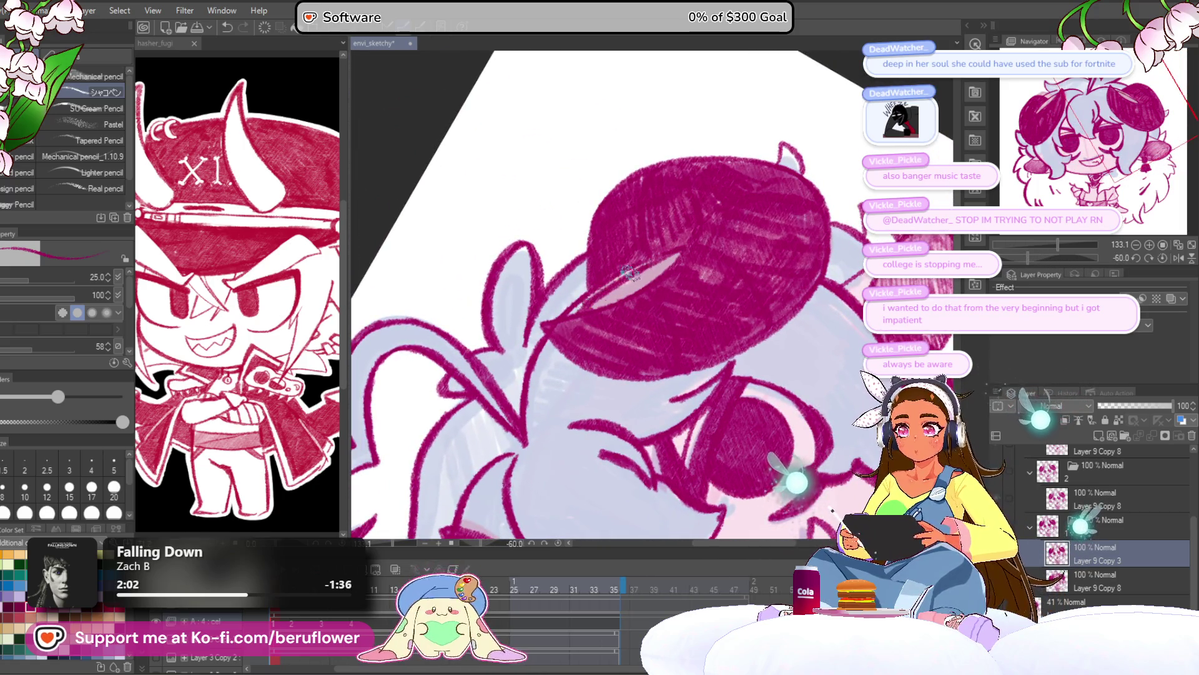
pyautogui.moveTo(704, 246); pyautogui.dragTo(561, 259)
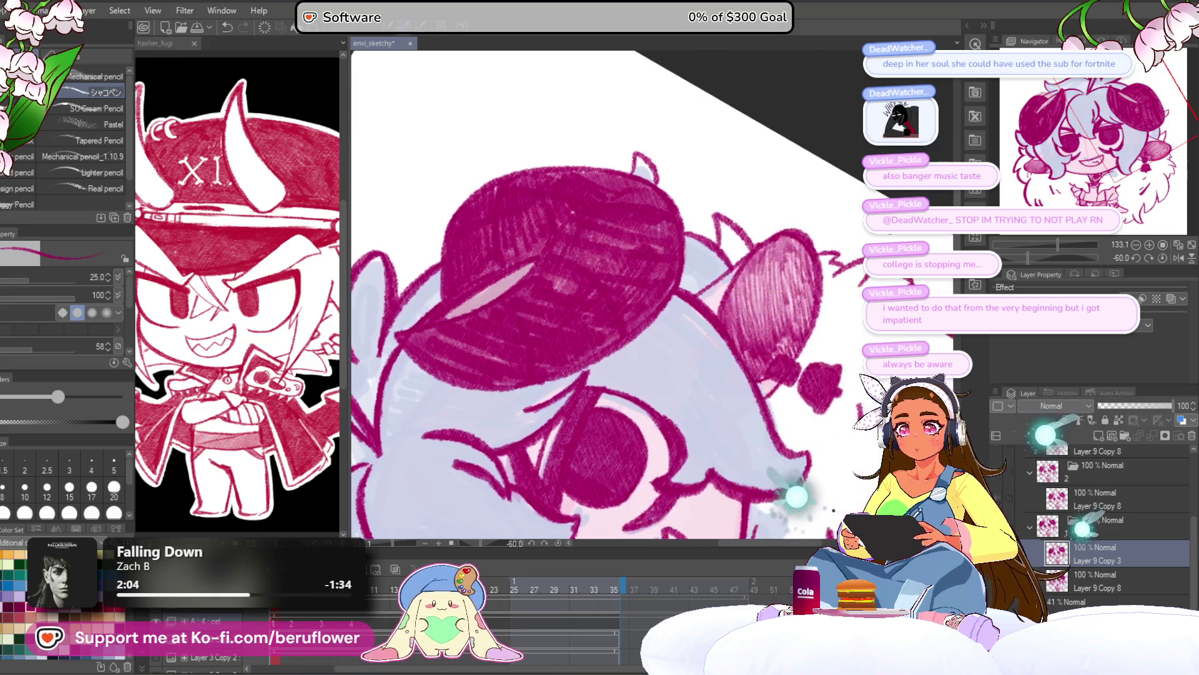
pyautogui.click(1163, 258)
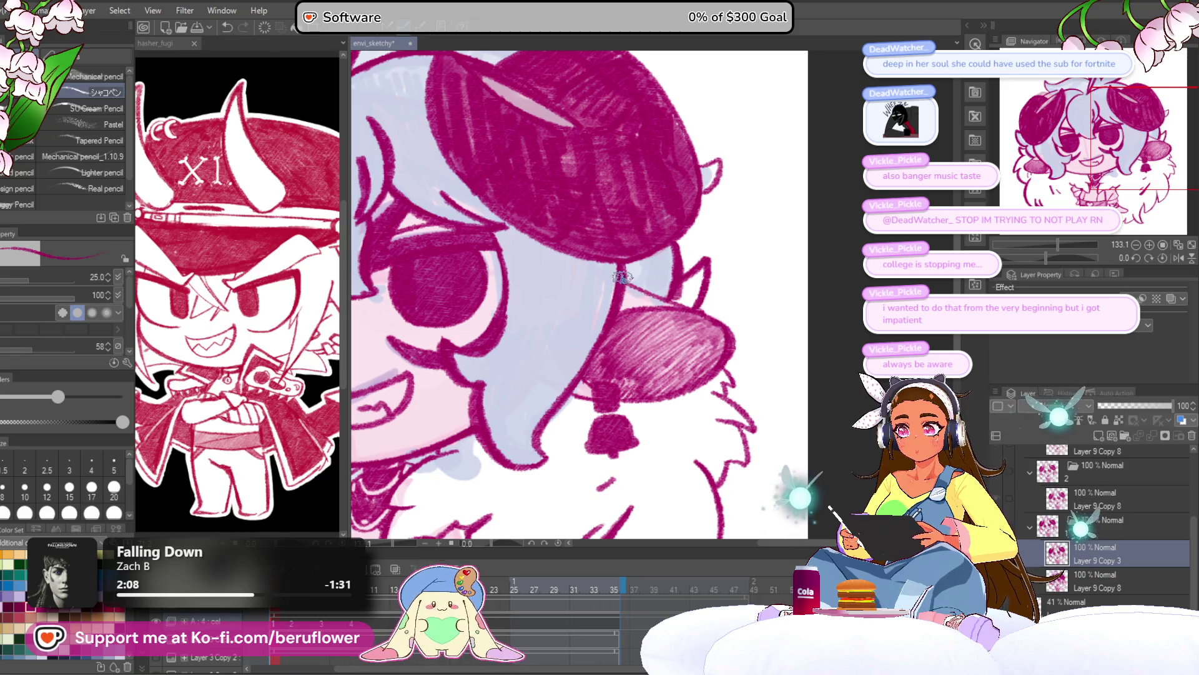
# Pan down past the fur to the belt, darken its shading, then fit the canvas to check
pyautogui.moveTo(636, 345); pyautogui.dragTo(647, 292)
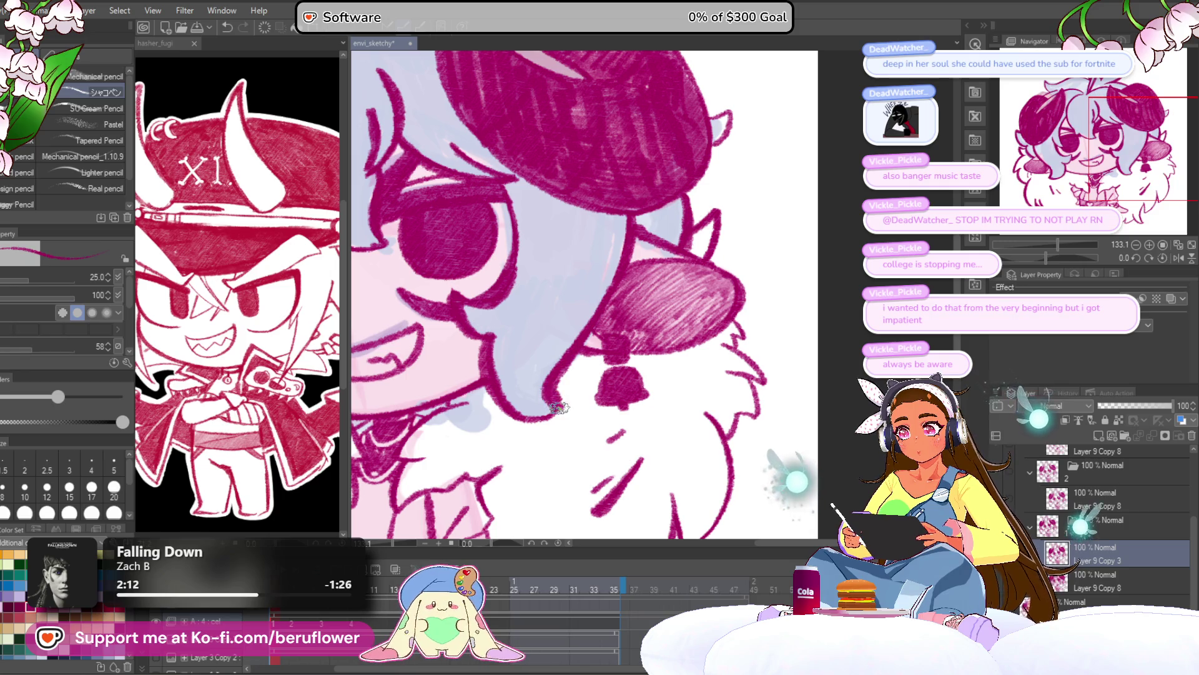
pyautogui.moveTo(706, 263)
pyautogui.mouseDown()
pyautogui.moveTo(653, 250)
pyautogui.moveTo(632, 296)
pyautogui.mouseUp()
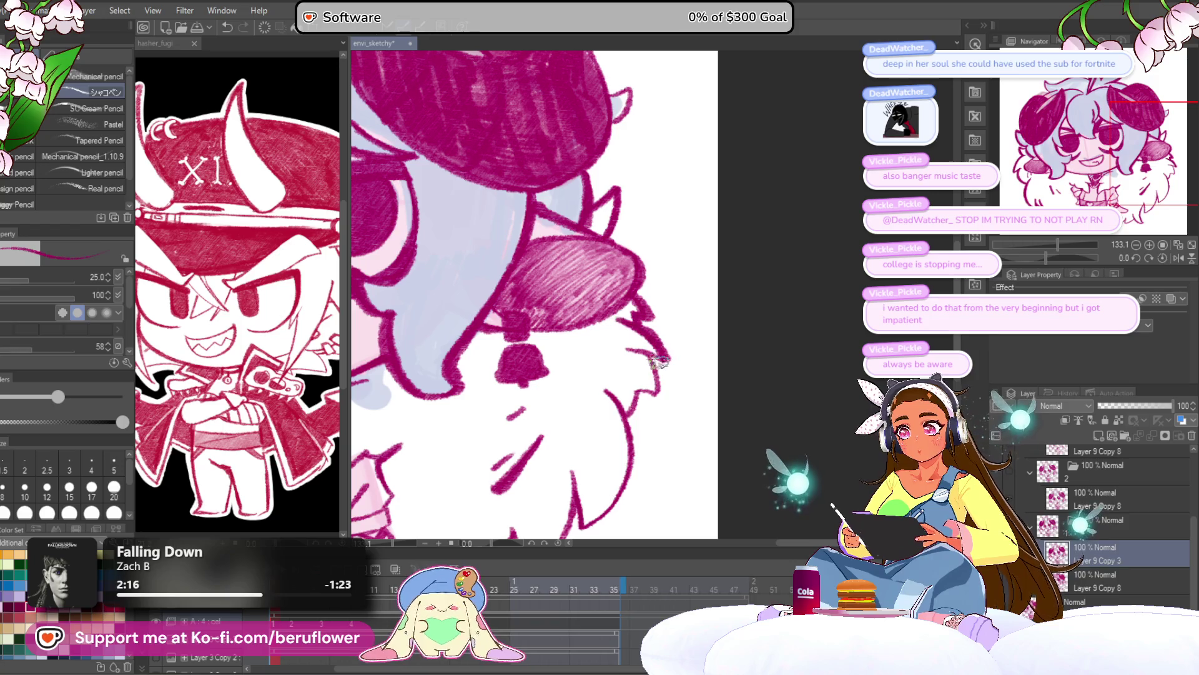
pyautogui.moveTo(657, 392); pyautogui.dragTo(633, 339)
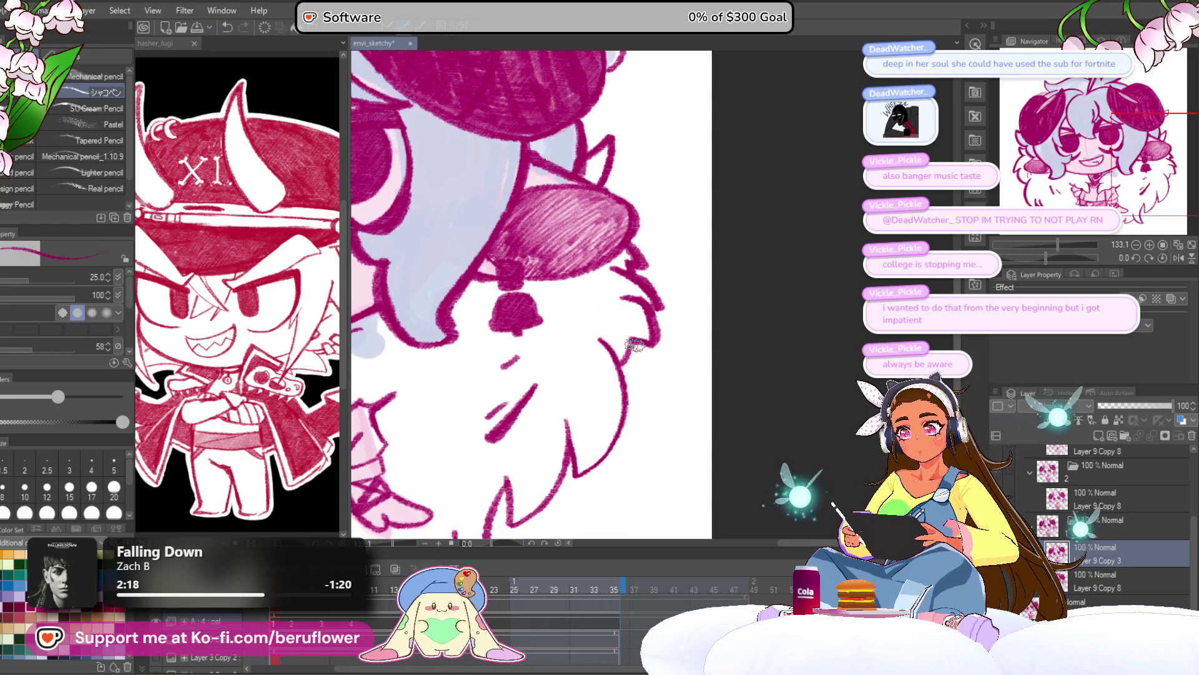
pyautogui.moveTo(630, 401); pyautogui.dragTo(618, 307)
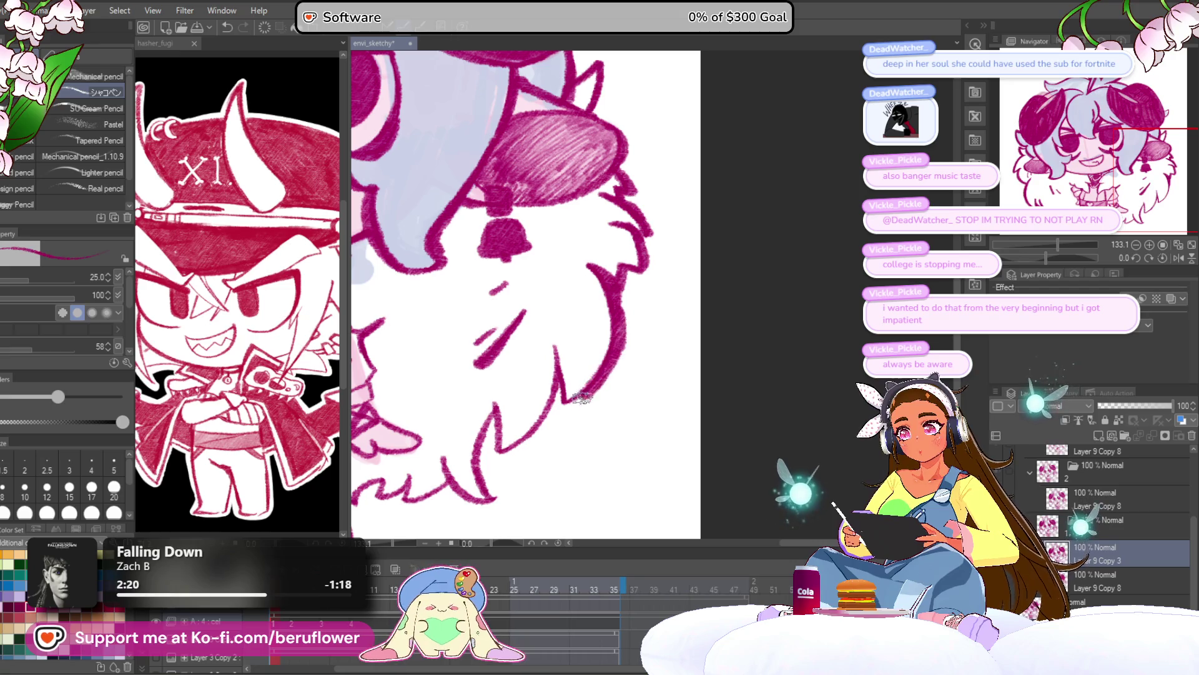
pyautogui.moveTo(562, 404); pyautogui.dragTo(596, 336)
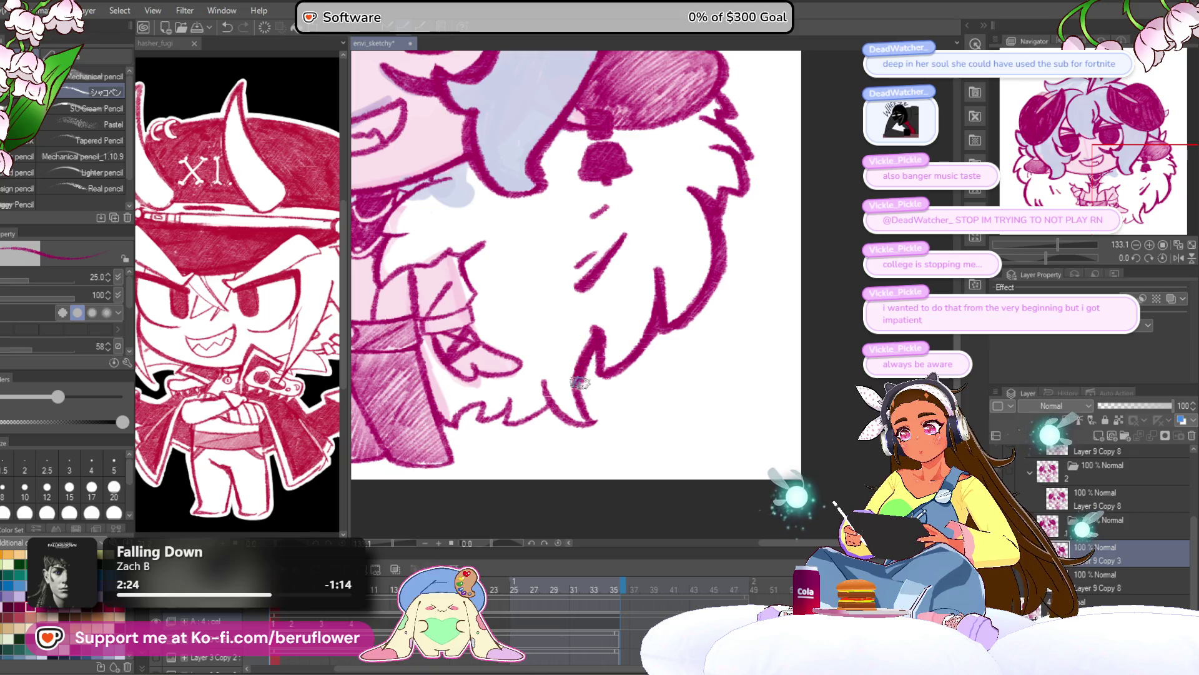
pyautogui.moveTo(464, 364); pyautogui.dragTo(569, 342)
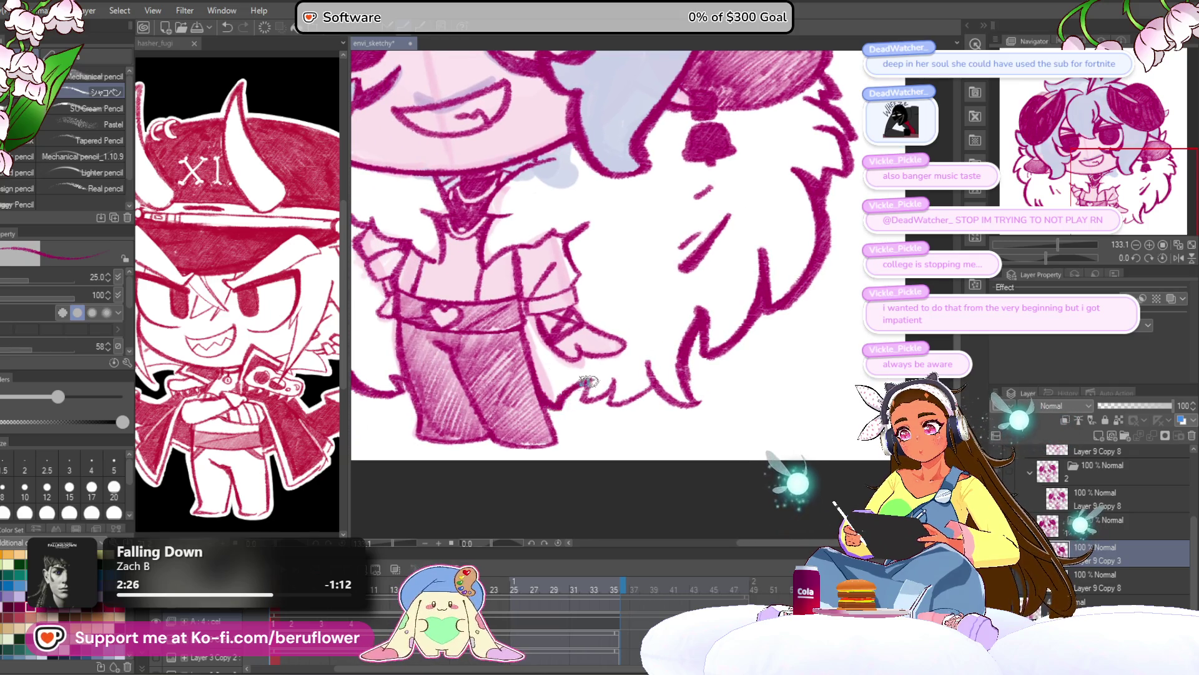
pyautogui.moveTo(369, 239)
pyautogui.mouseDown()
pyautogui.moveTo(400, 247)
pyautogui.moveTo(481, 311)
pyautogui.mouseUp()
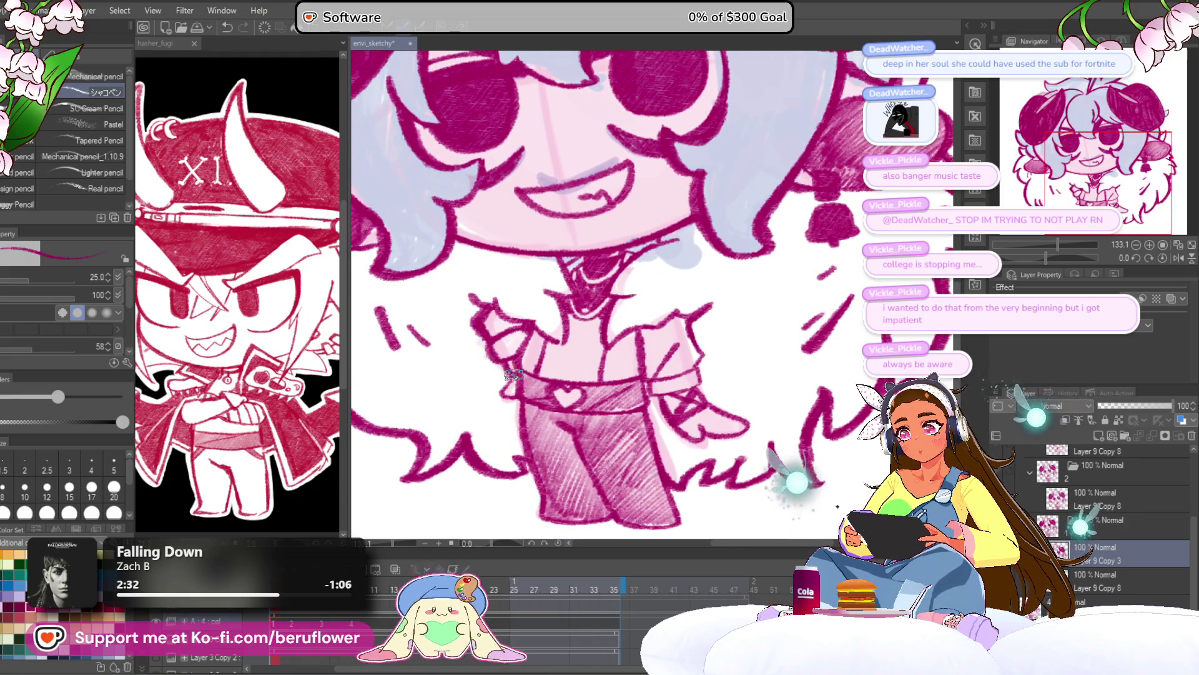
pyautogui.moveTo(505, 394); pyautogui.dragTo(615, 298)
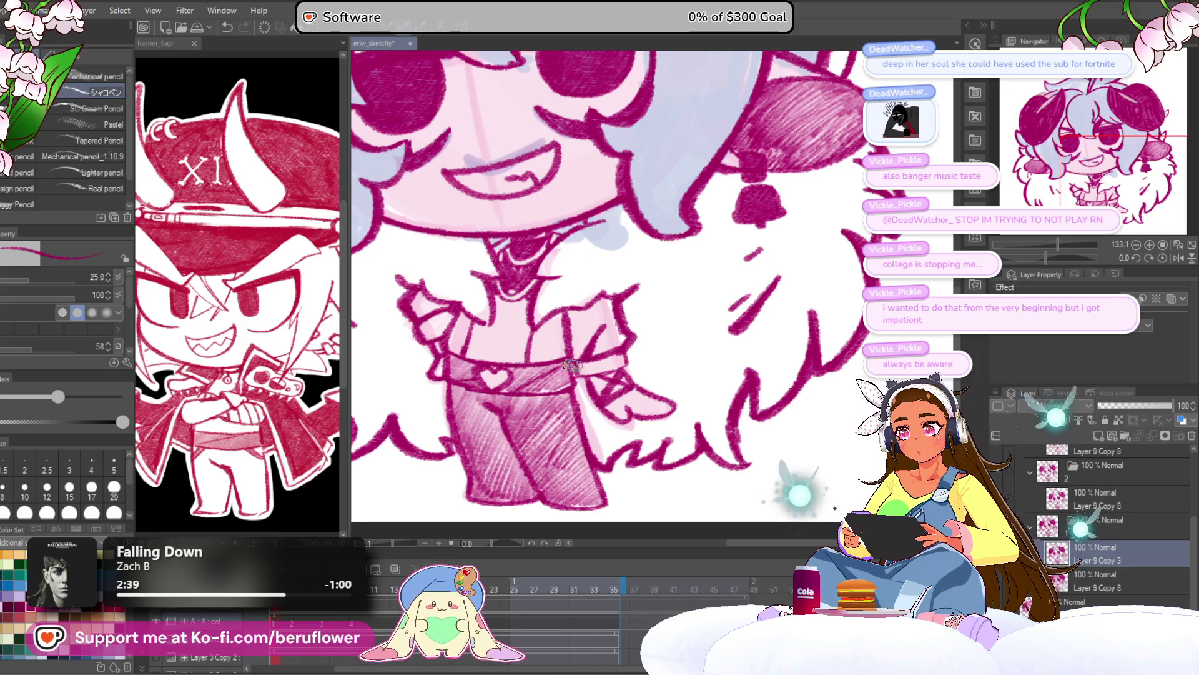
pyautogui.moveTo(630, 362); pyautogui.dragTo(672, 286)
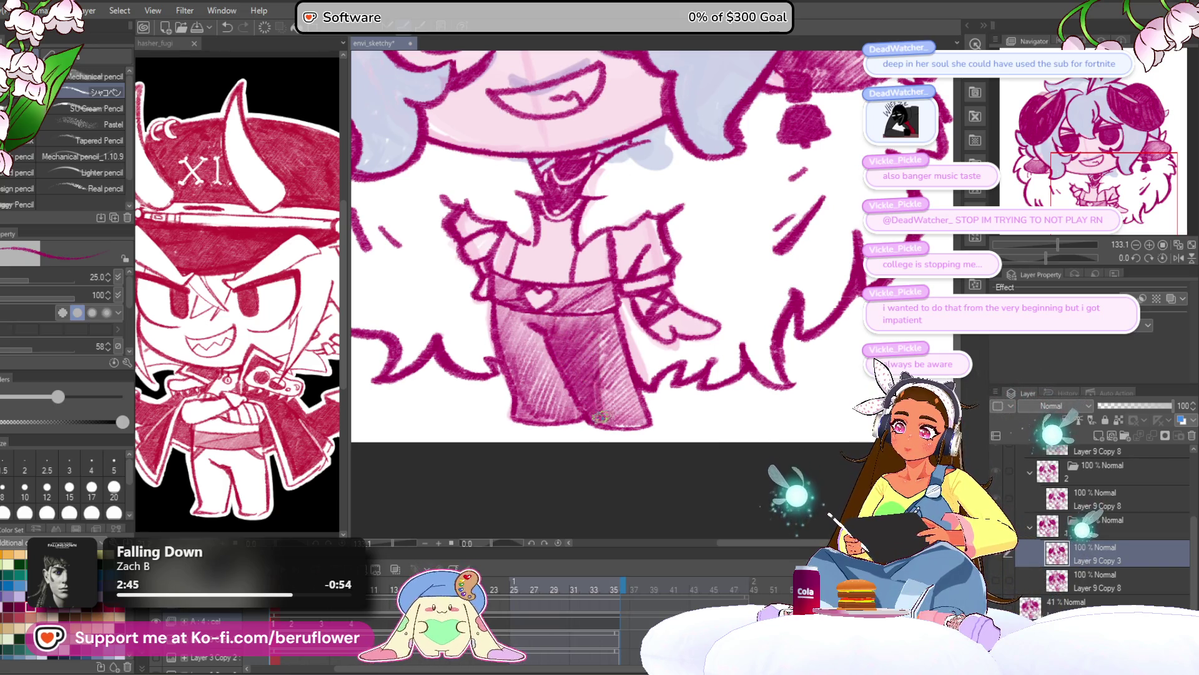
pyautogui.moveTo(637, 421); pyautogui.dragTo(659, 440)
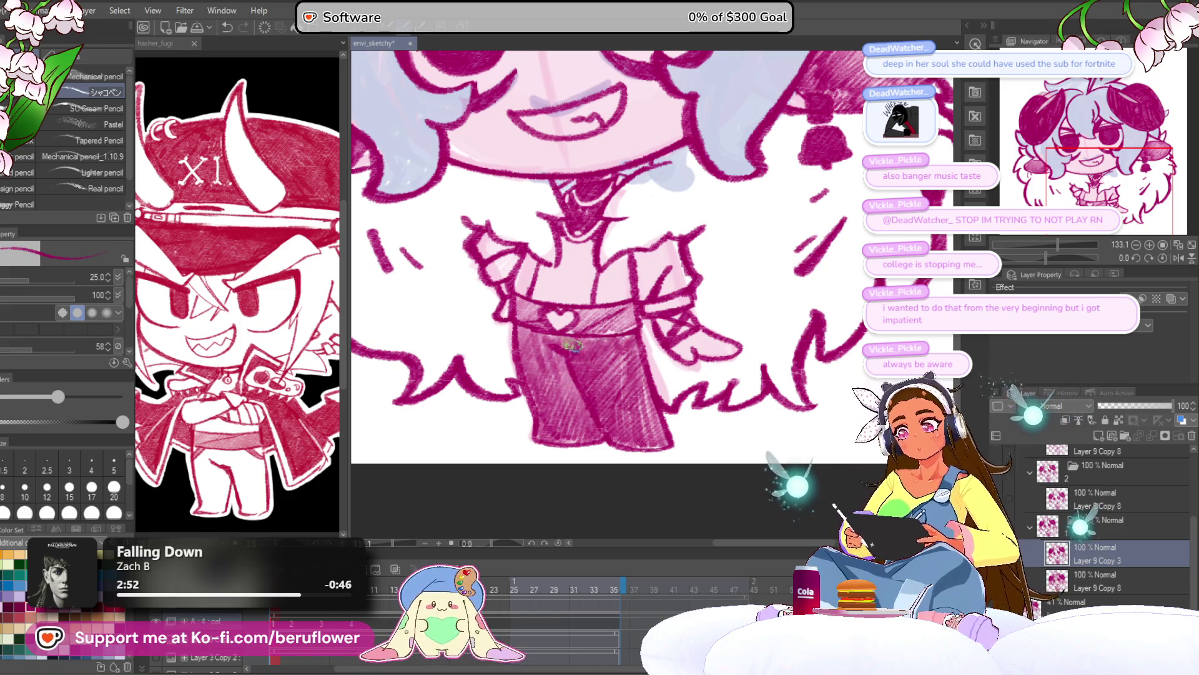
pyautogui.moveTo(628, 314); pyautogui.dragTo(640, 352)
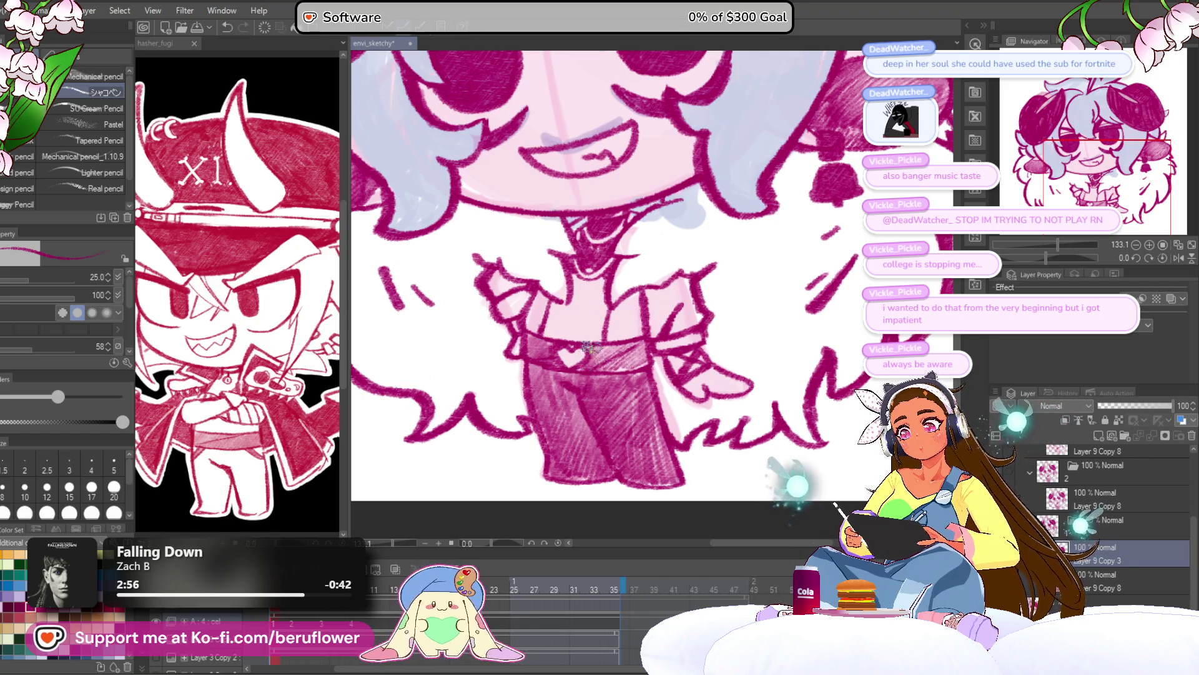
pyautogui.moveTo(599, 362); pyautogui.dragTo(652, 352)
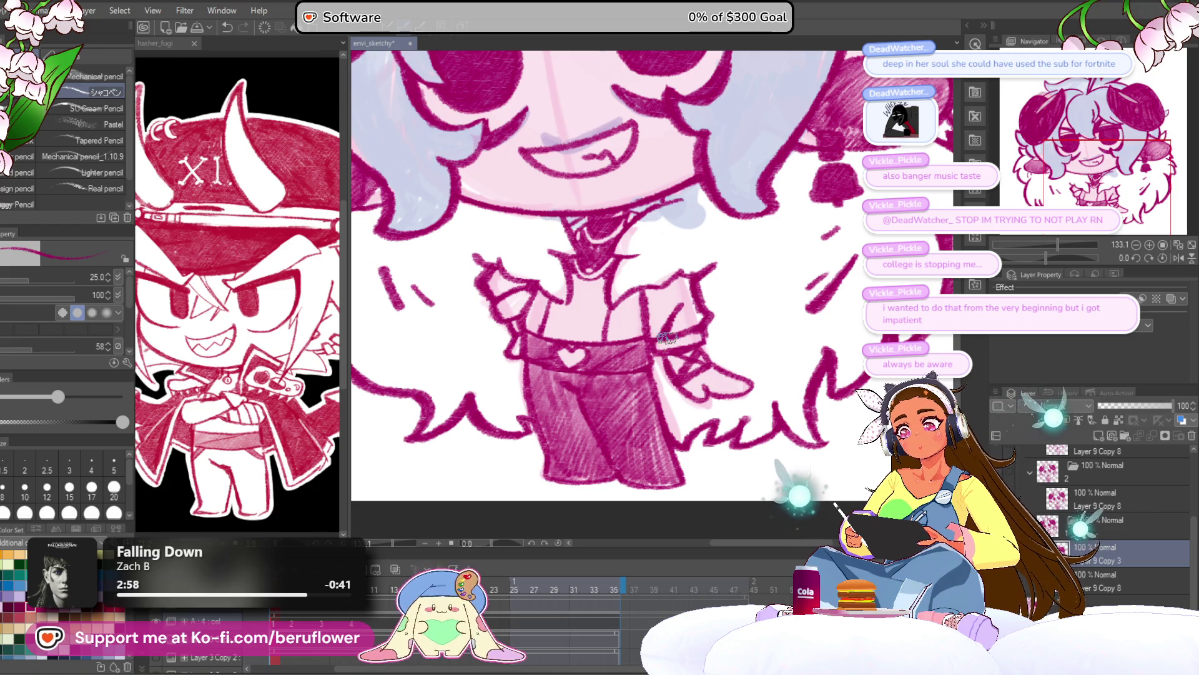
pyautogui.hotkey('ctrl', '0')
pyautogui.scroll(5, 638, 380)
pyautogui.scroll(-5, 638, 380)
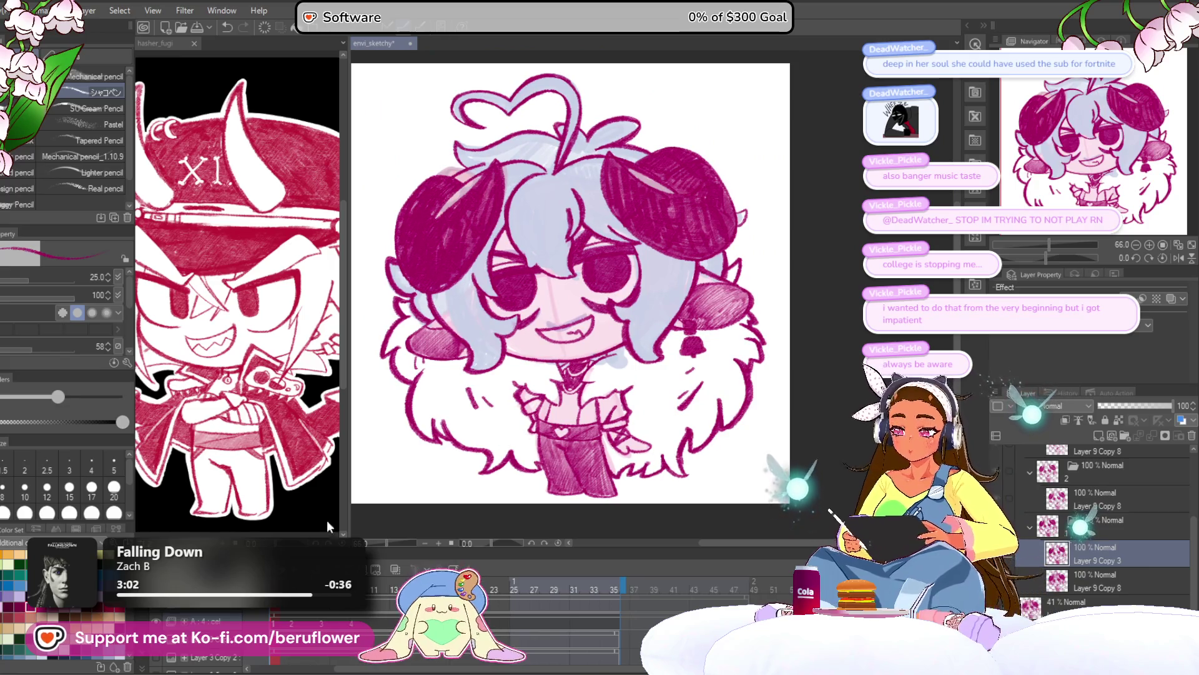
# Flip between the Layer 9 Copy 8 and Layer 9 Copy 3 frame versions to compare them
pyautogui.click(1099, 499)
pyautogui.click(1099, 553)
pyautogui.click(1100, 500)
pyautogui.click(1100, 554)
pyautogui.click(1100, 499)
pyautogui.click(1099, 554)
pyautogui.scroll(1, 1099, 531)
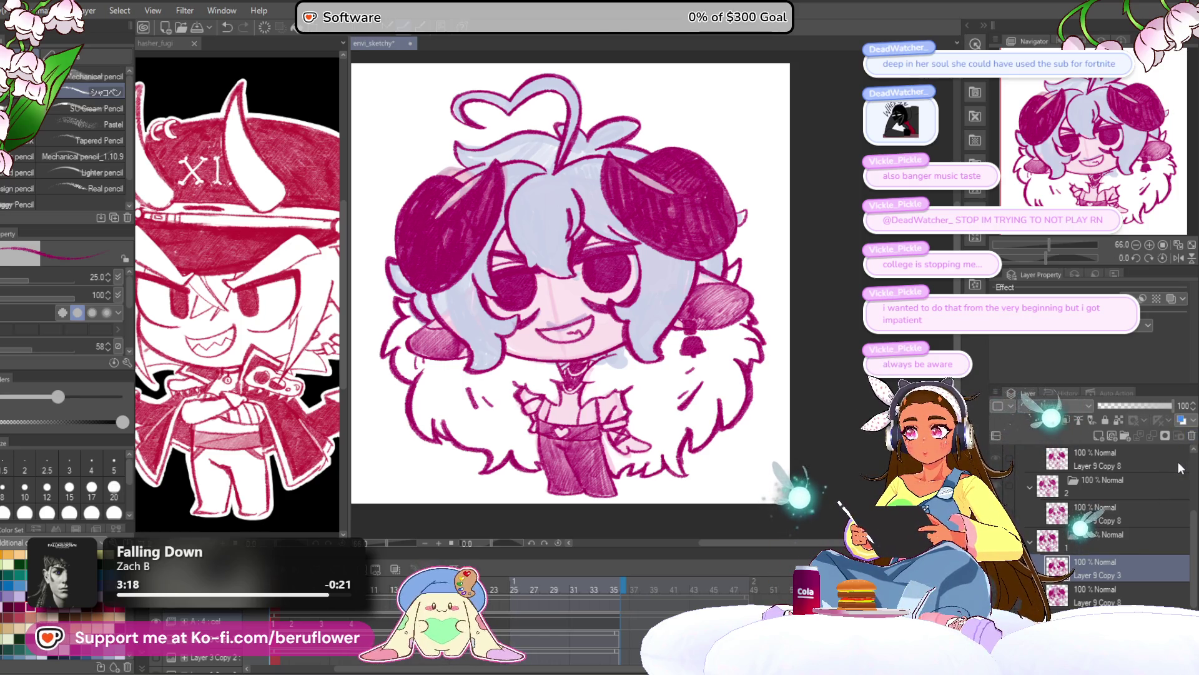
# Delete Layer 9 Copy 3 and hide the light-blue and pink colour fills so the hatched hair shows
pyautogui.hotkey('ctrl', 'z')
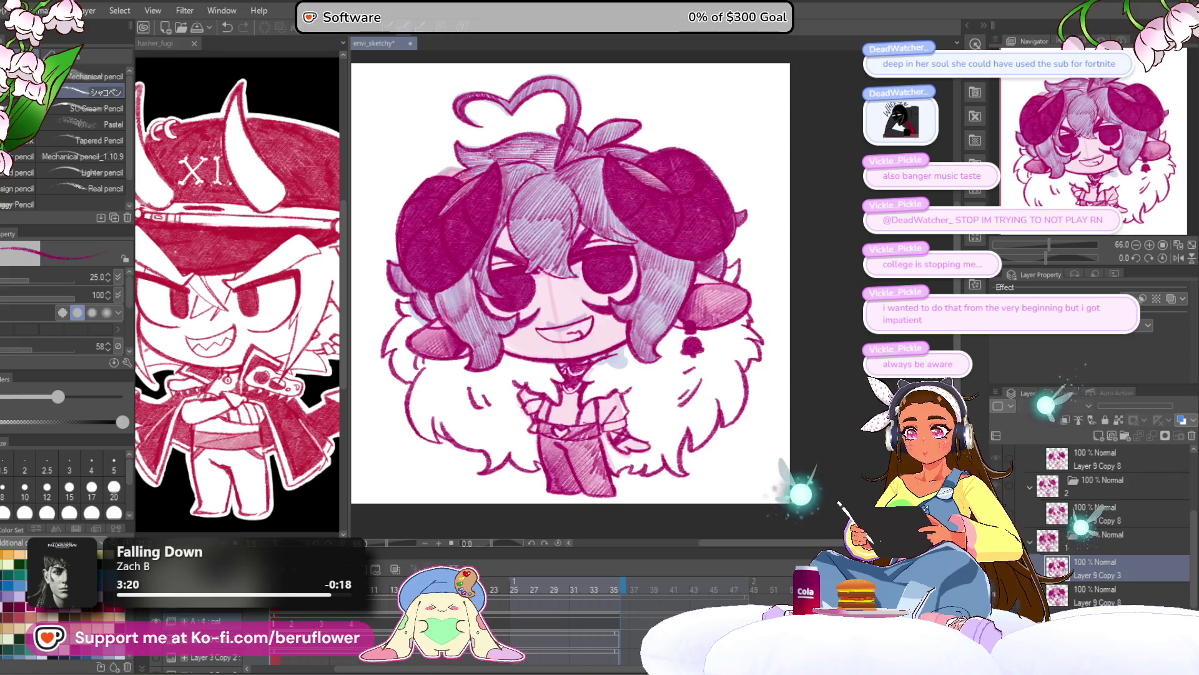
pyautogui.click(1190, 437)
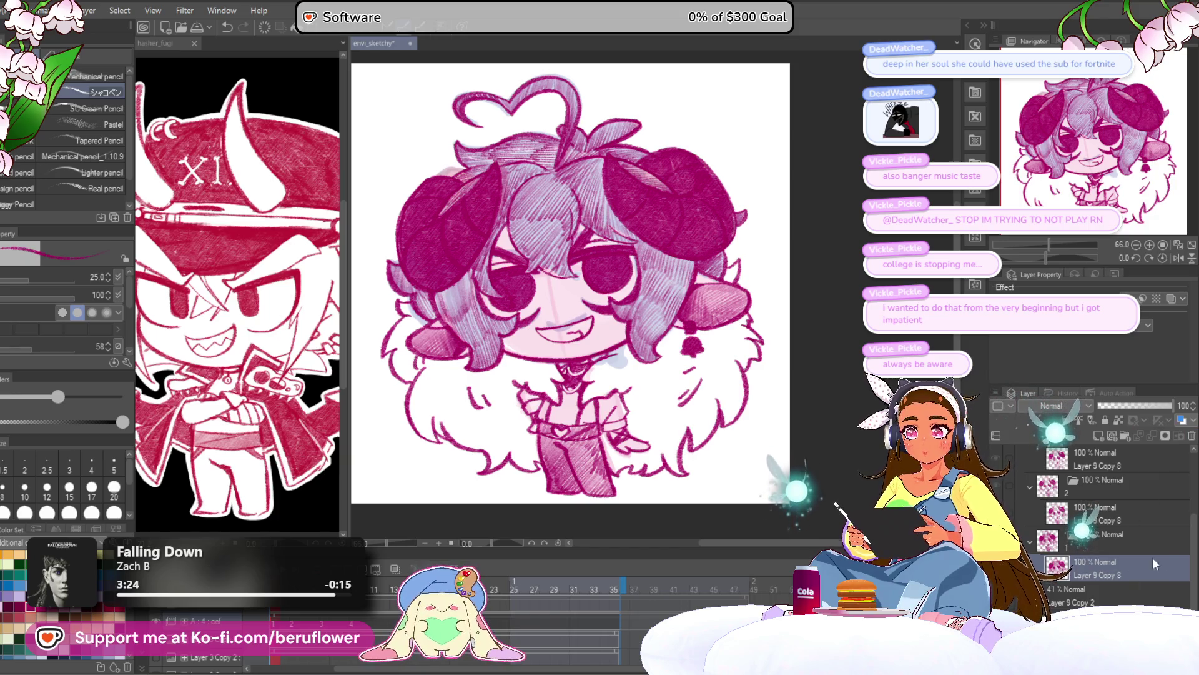
pyautogui.scroll(-3, 1046, 601)
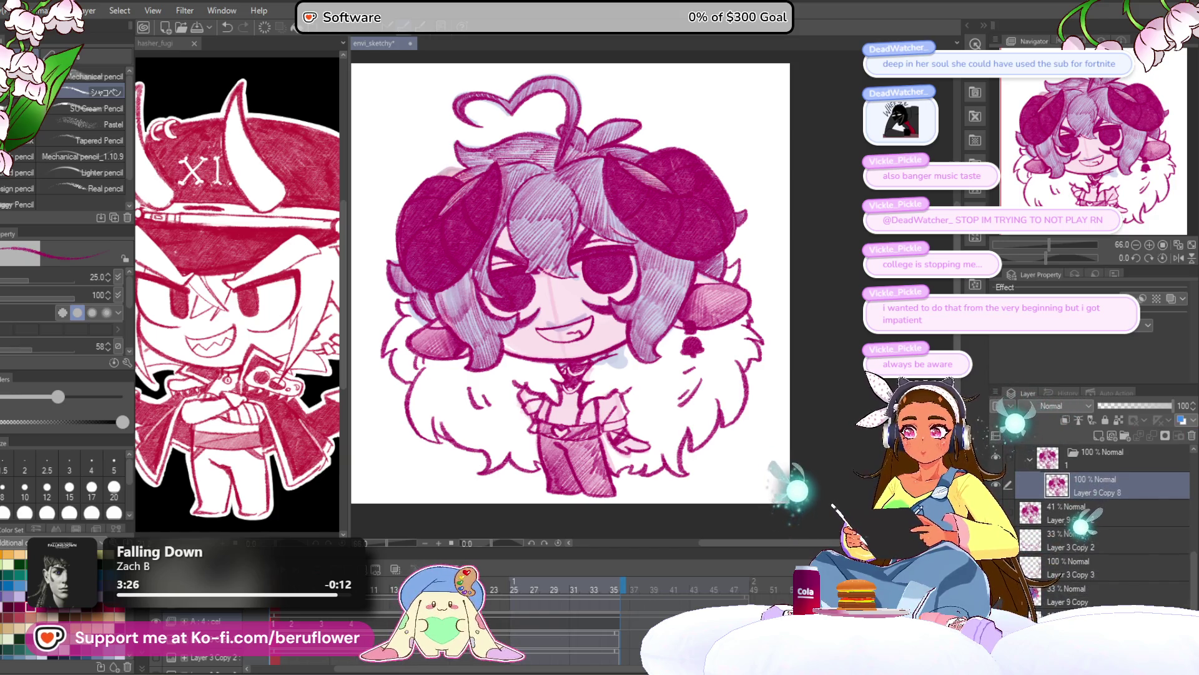
pyautogui.hotkey('ctrl', 'z')
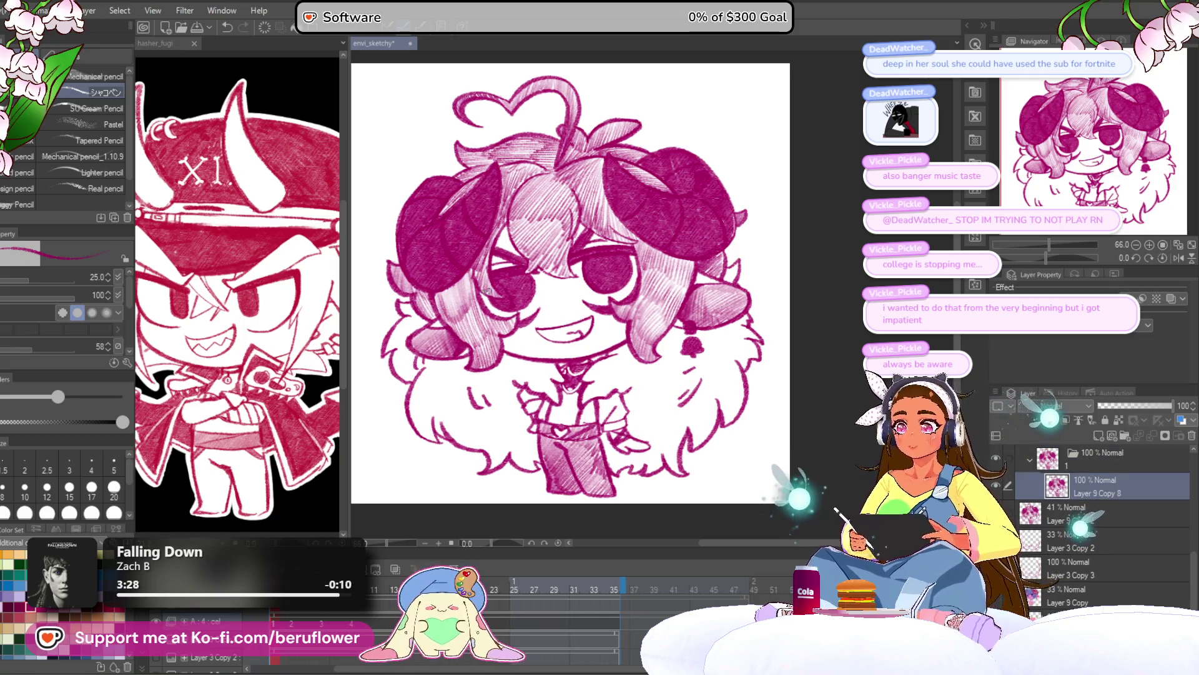
# Try a first freehand lasso around a hair strand above the eye, then deselect and reset to 100%
pyautogui.press('m')
pyautogui.scroll(5, 471, 292)
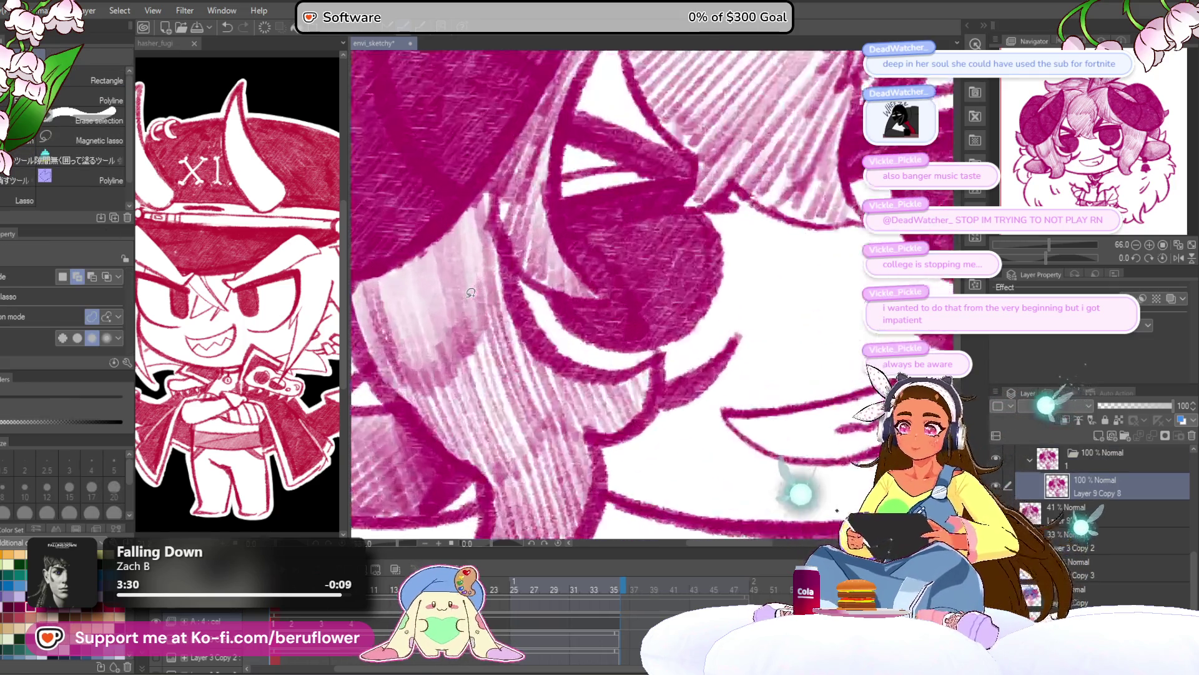
pyautogui.moveTo(382, 282)
pyautogui.mouseDown()
pyautogui.moveTo(400, 387)
pyautogui.moveTo(493, 438)
pyautogui.moveTo(518, 319)
pyautogui.moveTo(495, 201)
pyautogui.mouseUp()
pyautogui.moveTo(529, 157); pyautogui.dragTo(467, 332)
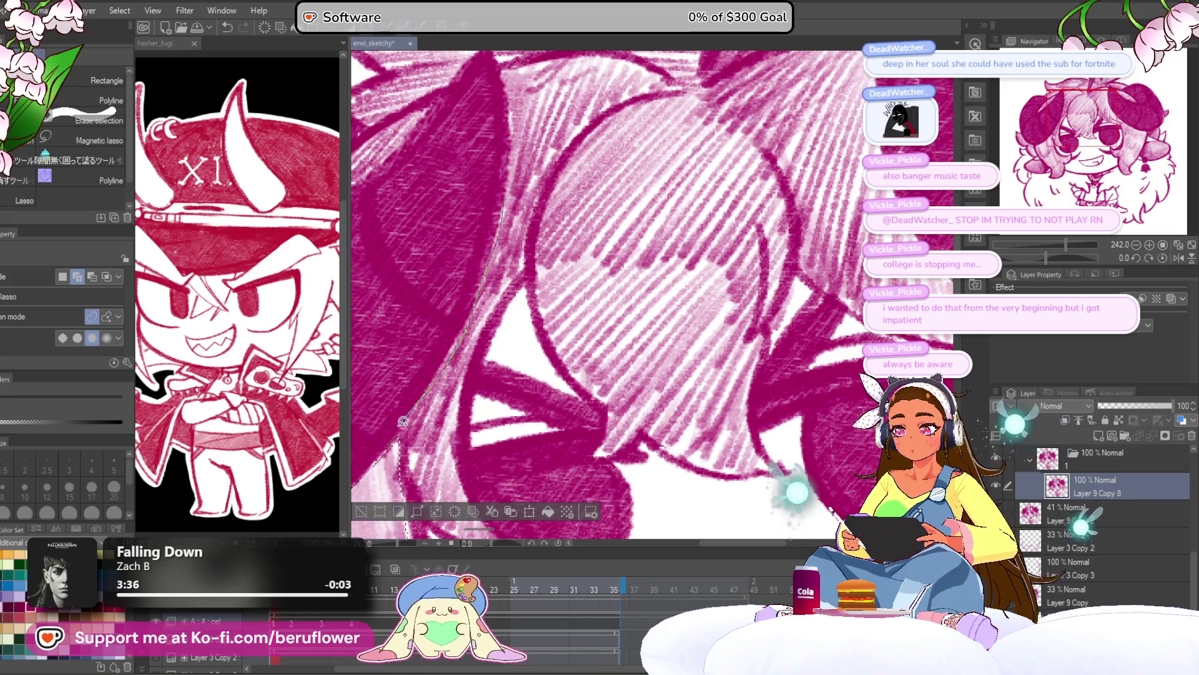
pyautogui.moveTo(479, 308)
pyautogui.mouseDown()
pyautogui.moveTo(463, 299)
pyautogui.moveTo(475, 206)
pyautogui.mouseUp()
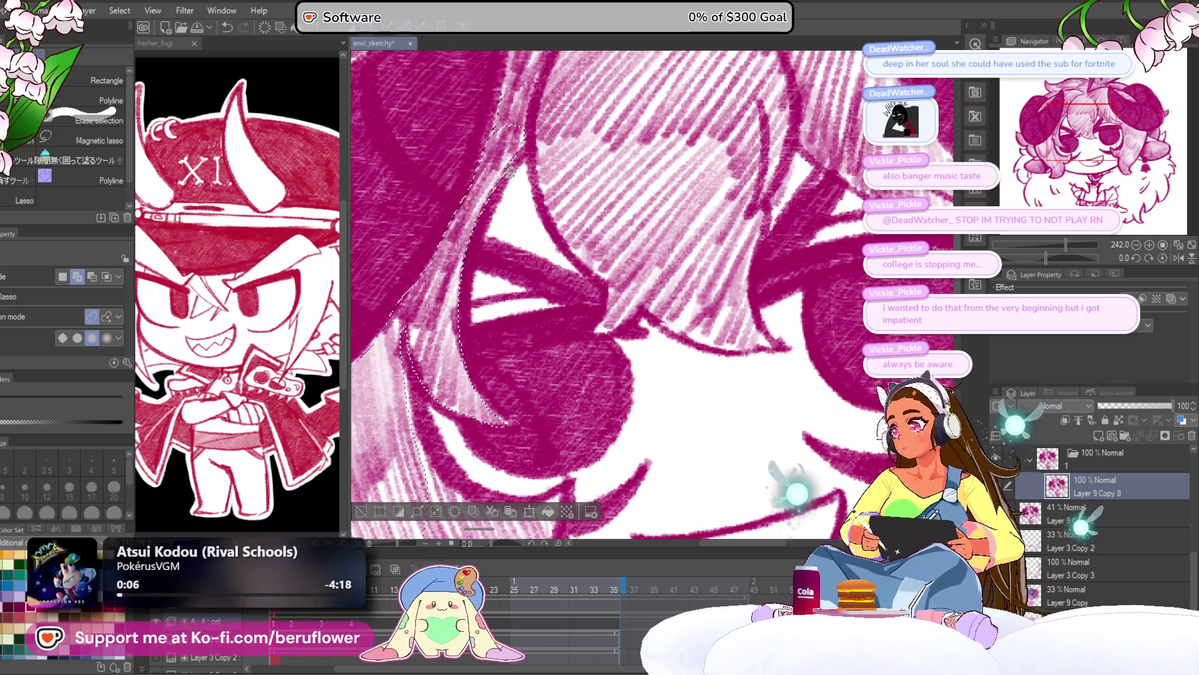
pyautogui.hotkey('ctrl', 'd')
pyautogui.hotkey('ctrl', 'alt', '0')
# With the view rotated and enlarged, lasso the stray hatching between hair strands and delete it
pyautogui.scroll(3, 540, 202)
pyautogui.moveTo(687, 300); pyautogui.dragTo(674, 221)
pyautogui.moveTo(1054, 254)
pyautogui.mouseDown()
pyautogui.moveTo(1069, 256)
pyautogui.moveTo(663, 295)
pyautogui.mouseUp()
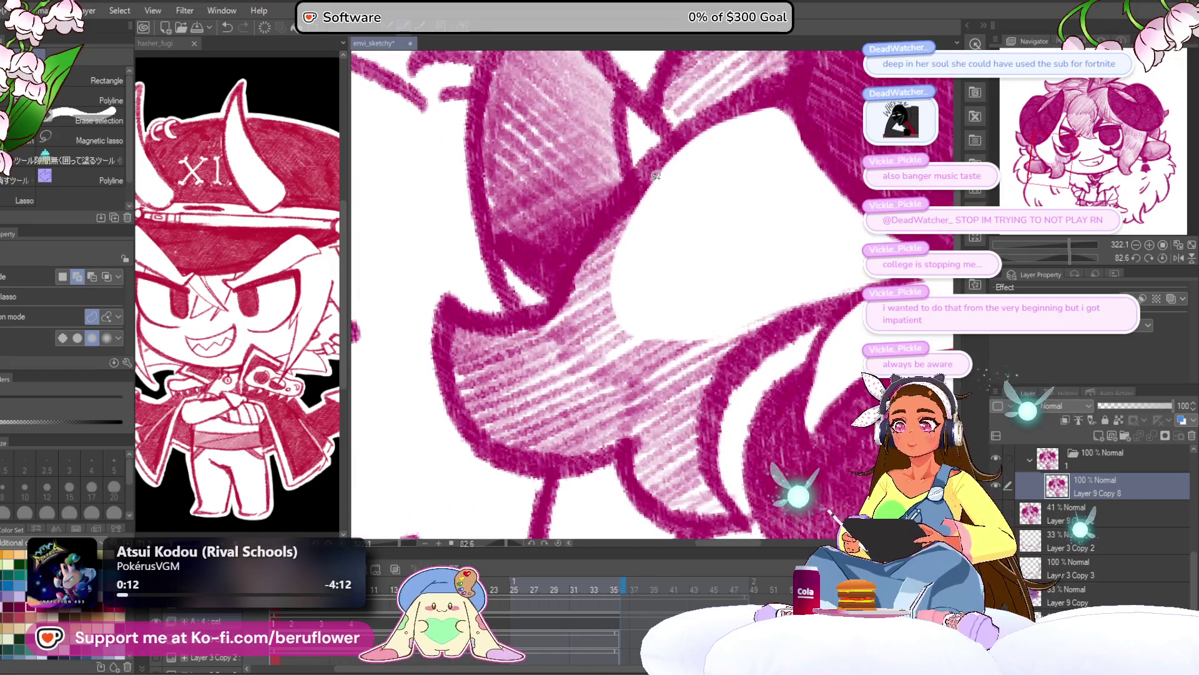
pyautogui.moveTo(548, 464); pyautogui.dragTo(549, 468)
pyautogui.moveTo(737, 250); pyautogui.dragTo(633, 182)
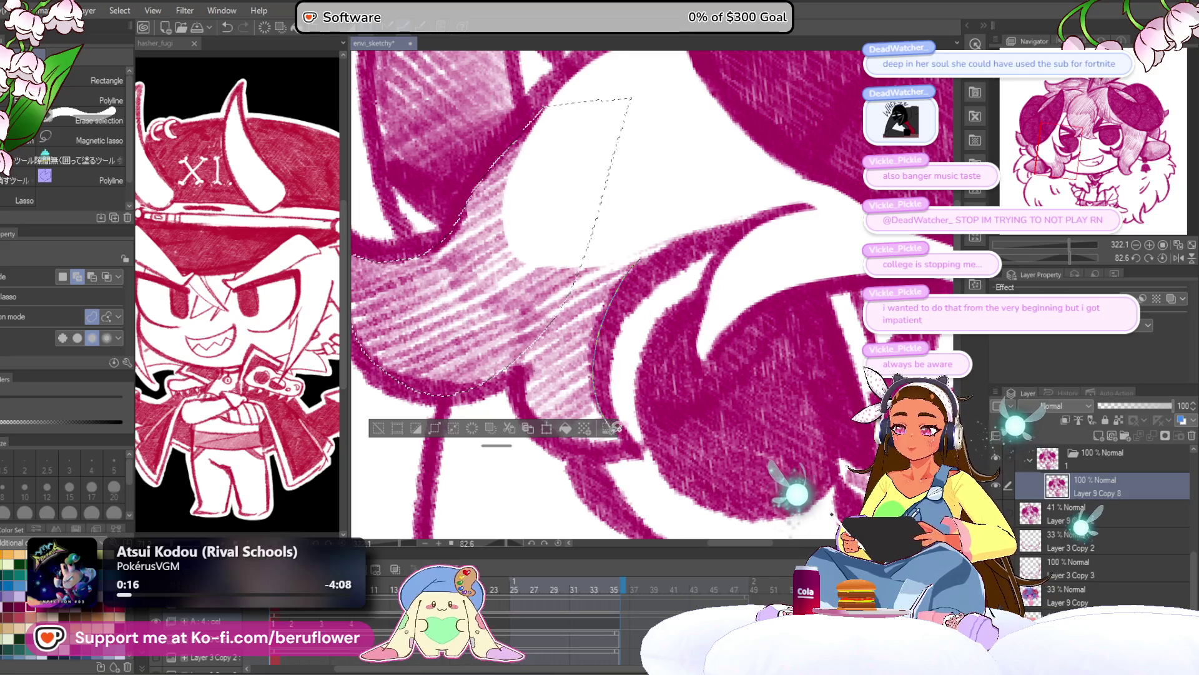
pyautogui.moveTo(590, 437); pyautogui.dragTo(574, 292)
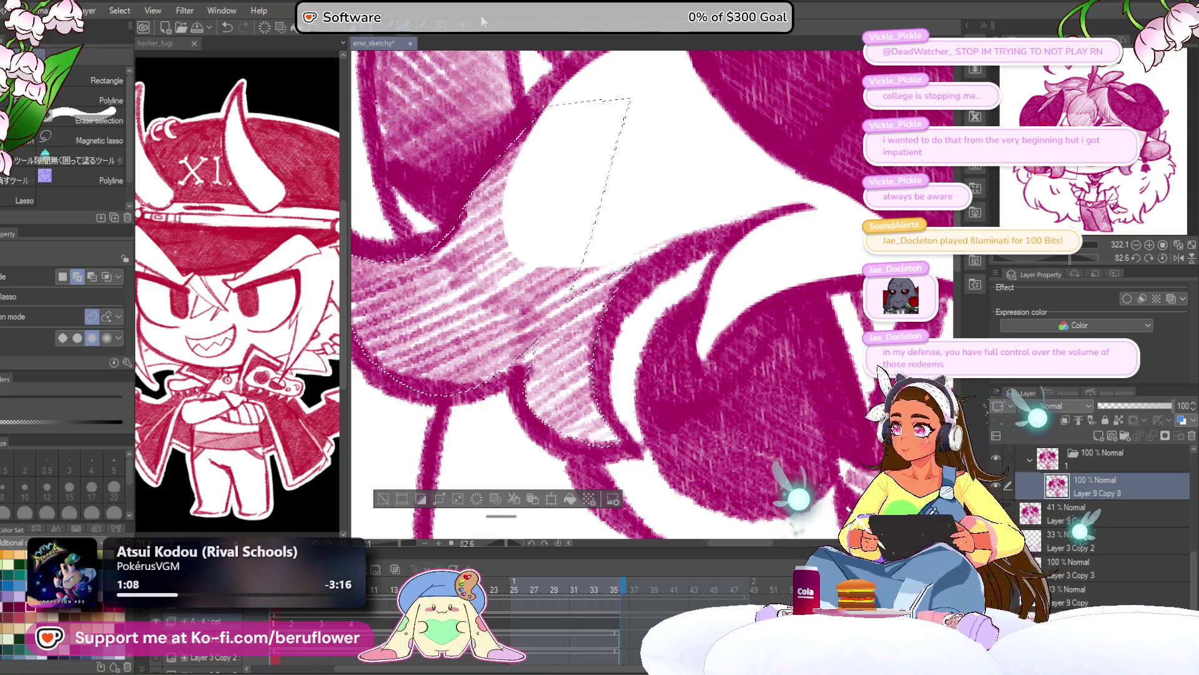
pyautogui.moveTo(623, 314); pyautogui.dragTo(671, 333)
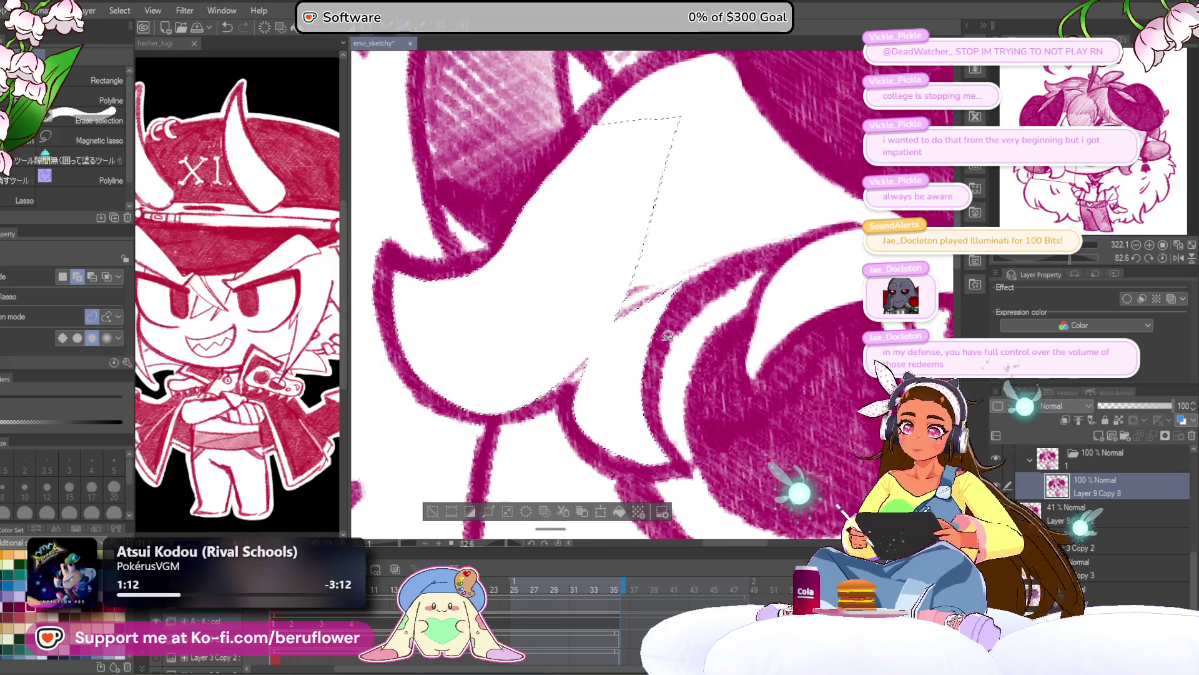
pyautogui.press('Delete')
pyautogui.hotkey('ctrl', 'd')
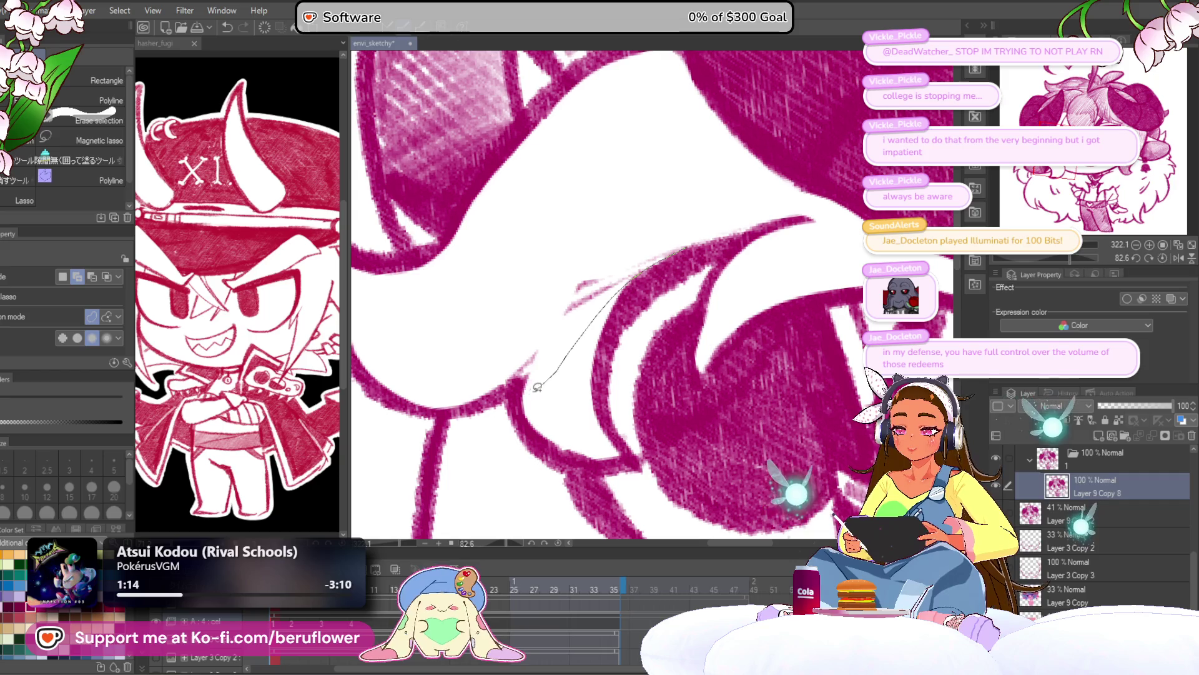
pyautogui.moveTo(684, 232); pyautogui.dragTo(646, 237)
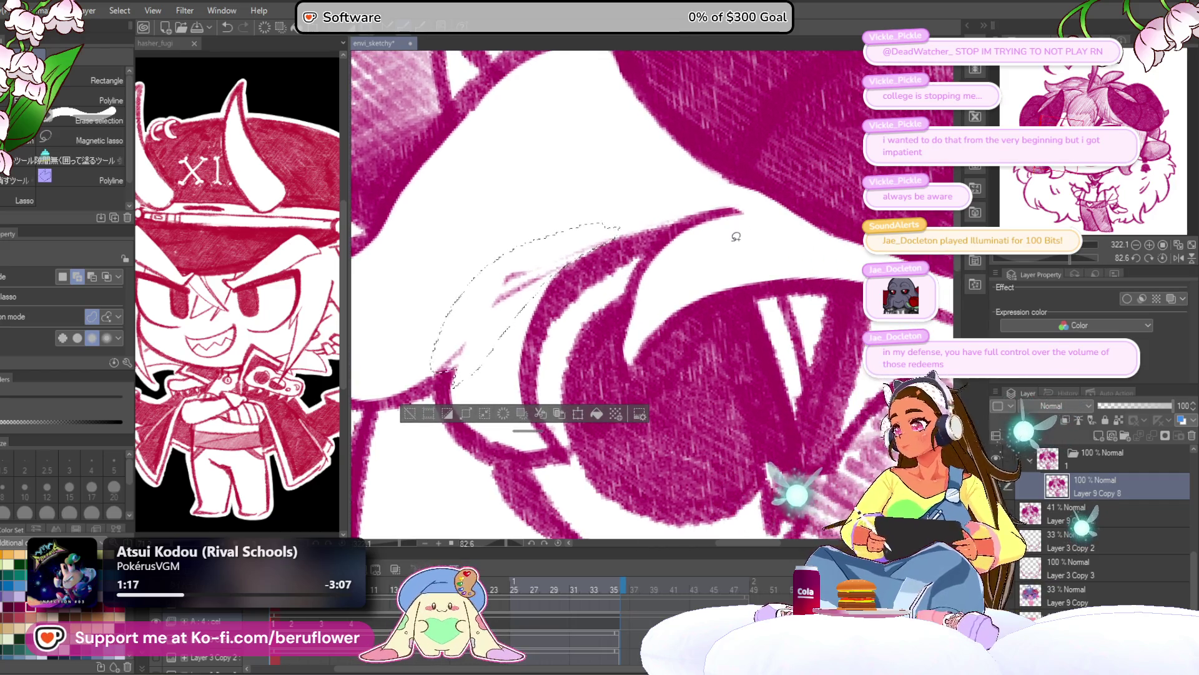
pyautogui.scroll(-5, 645, 236)
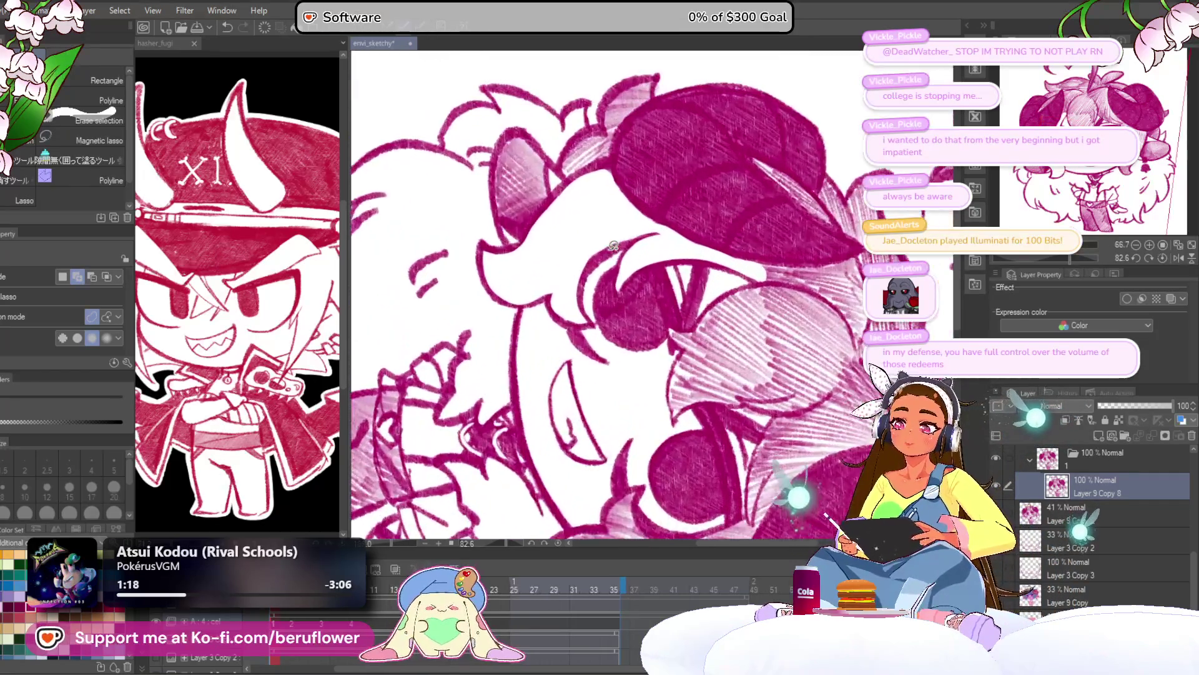
# Reset the canvas rotation and erase two stray hatching slivers in the hair
pyautogui.click(1156, 257)
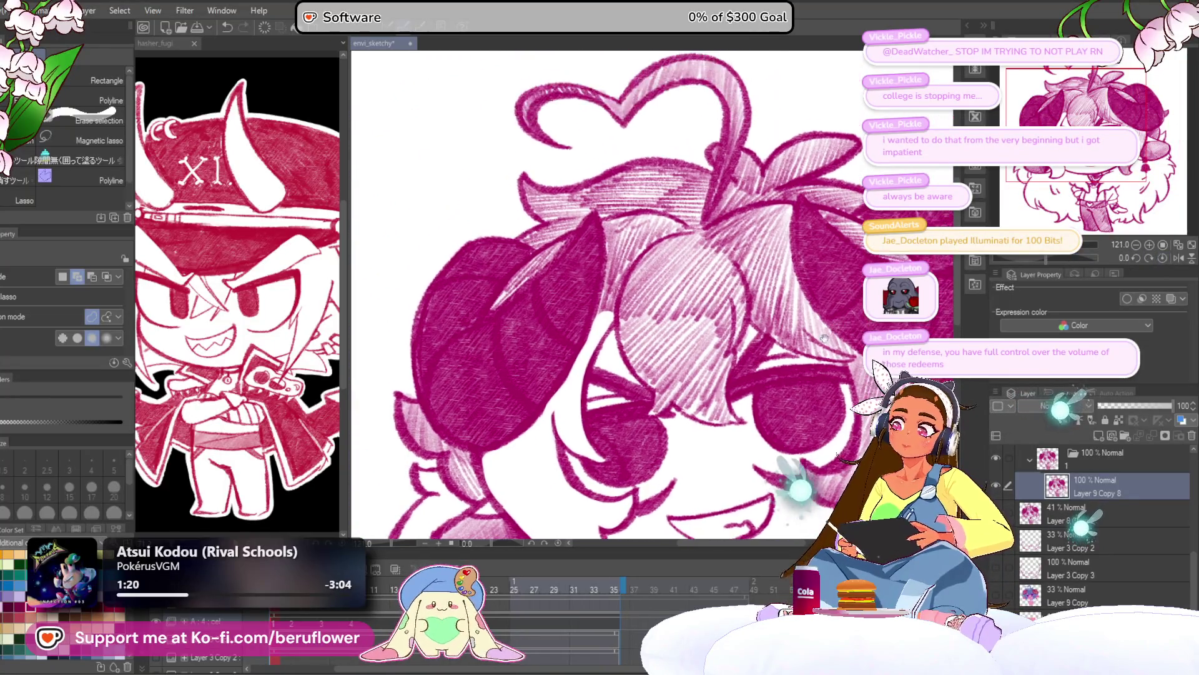
pyautogui.scroll(4, 590, 261)
pyautogui.moveTo(614, 220)
pyautogui.mouseDown()
pyautogui.moveTo(550, 259)
pyautogui.moveTo(447, 382)
pyautogui.moveTo(624, 214)
pyautogui.moveTo(666, 230)
pyautogui.mouseUp()
pyautogui.press('Delete')
pyautogui.hotkey('ctrl', 'd')
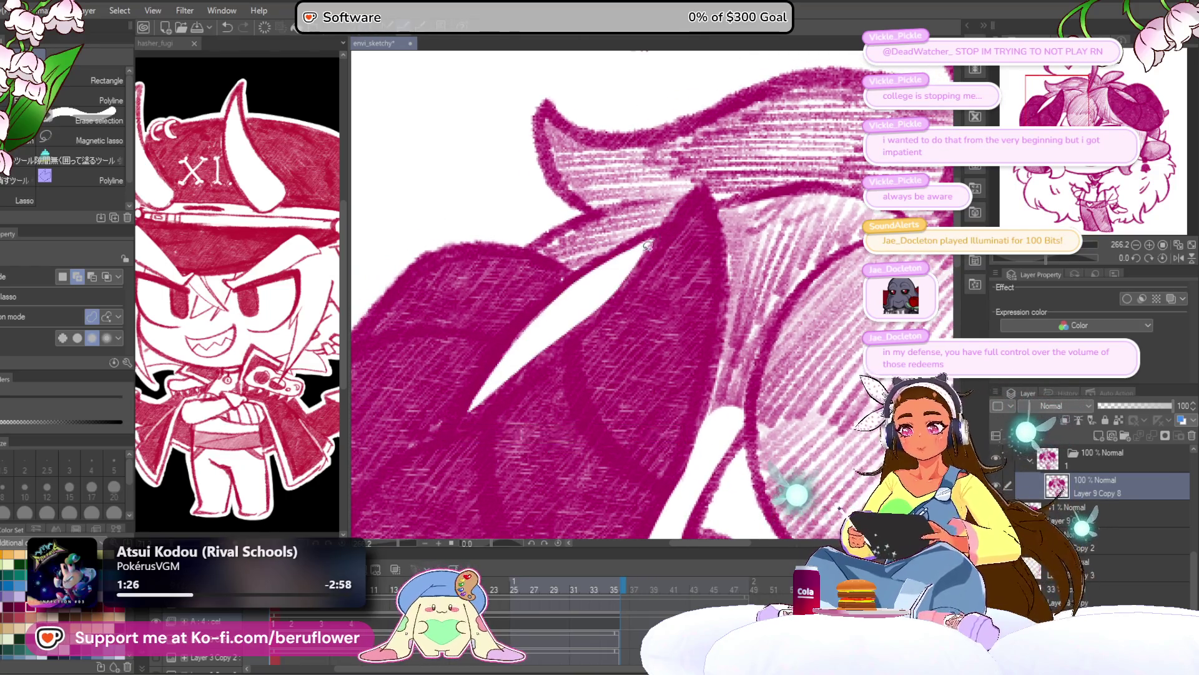
pyautogui.moveTo(630, 208)
pyautogui.mouseDown()
pyautogui.moveTo(543, 253)
pyautogui.moveTo(589, 266)
pyautogui.moveTo(670, 223)
pyautogui.moveTo(687, 193)
pyautogui.mouseUp()
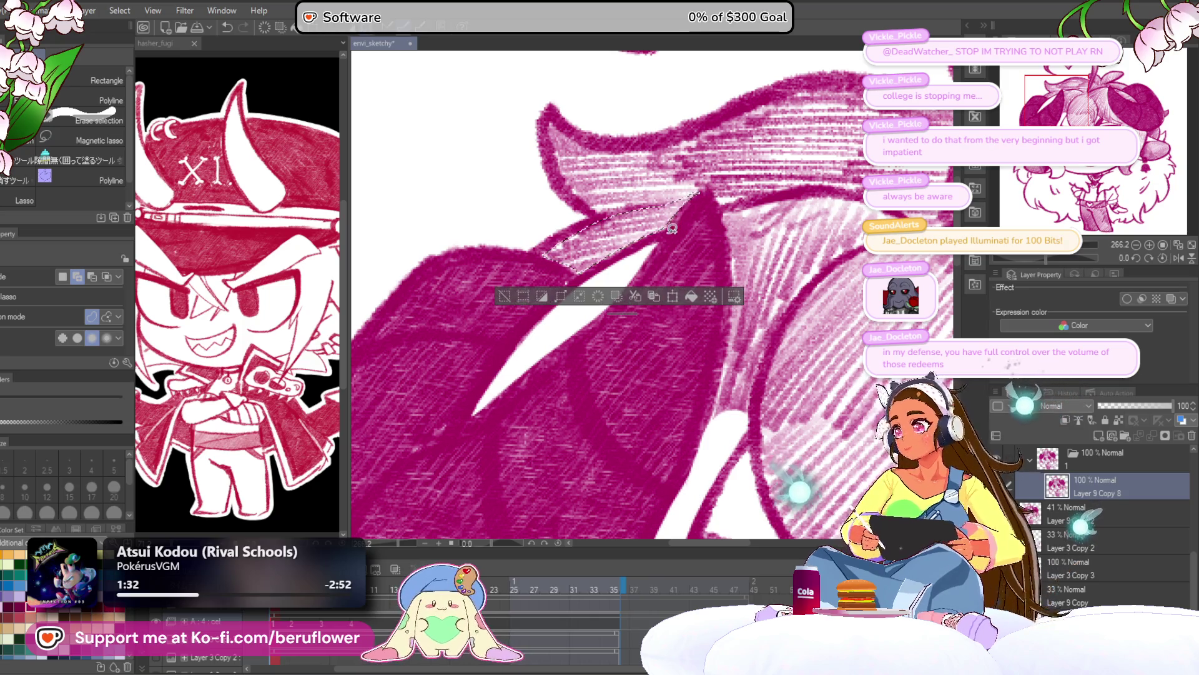
pyautogui.press('Delete')
pyautogui.hotkey('ctrl', 'd')
# Fit the drawing in view and erase the stray light-pink areas near the eye
pyautogui.hotkey('ctrl', '0')
pyautogui.scroll(5, 696, 146)
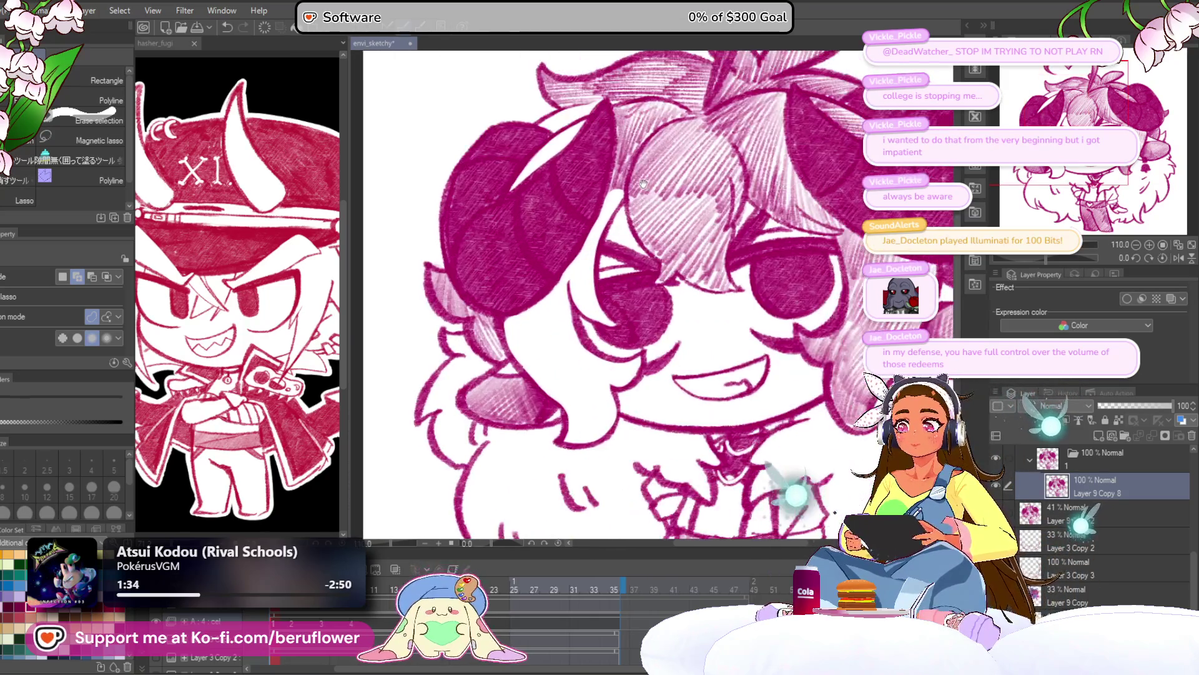
pyautogui.moveTo(485, 392)
pyautogui.mouseDown()
pyautogui.moveTo(546, 306)
pyautogui.moveTo(551, 374)
pyautogui.moveTo(593, 386)
pyautogui.mouseUp()
pyautogui.moveTo(548, 285); pyautogui.dragTo(548, 284)
pyautogui.moveTo(548, 284)
pyautogui.mouseDown()
pyautogui.moveTo(565, 329)
pyautogui.moveTo(530, 312)
pyautogui.moveTo(496, 250)
pyautogui.moveTo(471, 236)
pyautogui.moveTo(459, 255)
pyautogui.moveTo(487, 321)
pyautogui.moveTo(537, 338)
pyautogui.mouseUp()
pyautogui.press('Delete')
pyautogui.hotkey('ctrl', 'd')
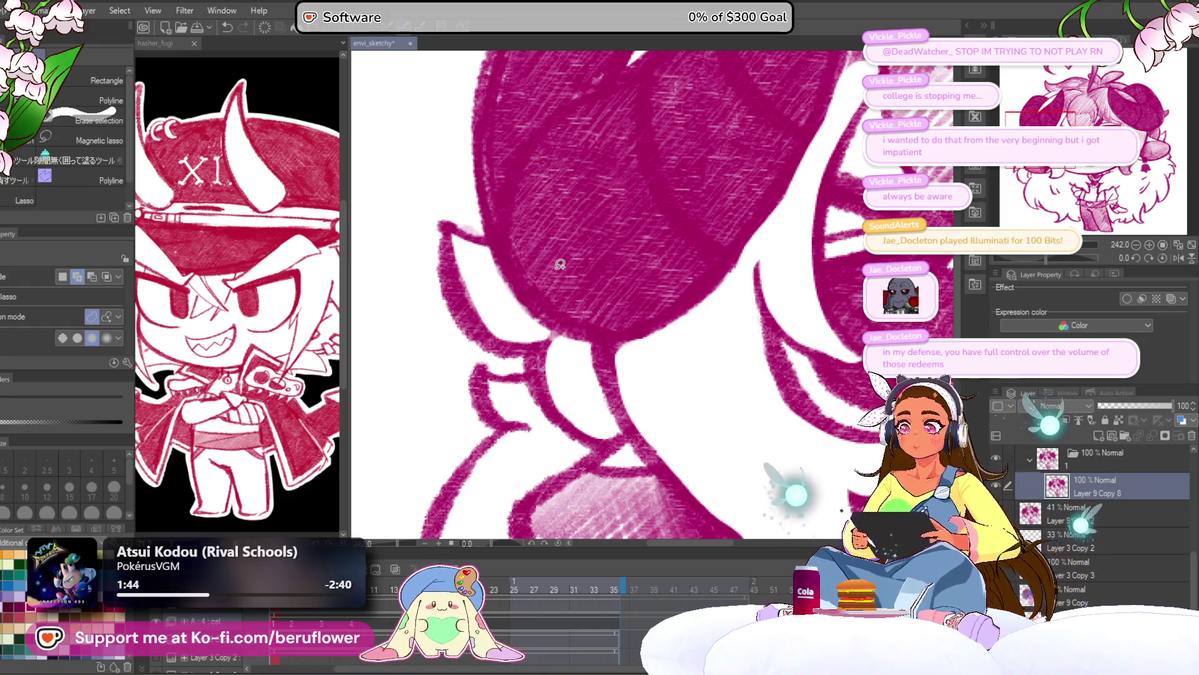
pyautogui.scroll(-8, 560, 263)
pyautogui.scroll(3, 644, 323)
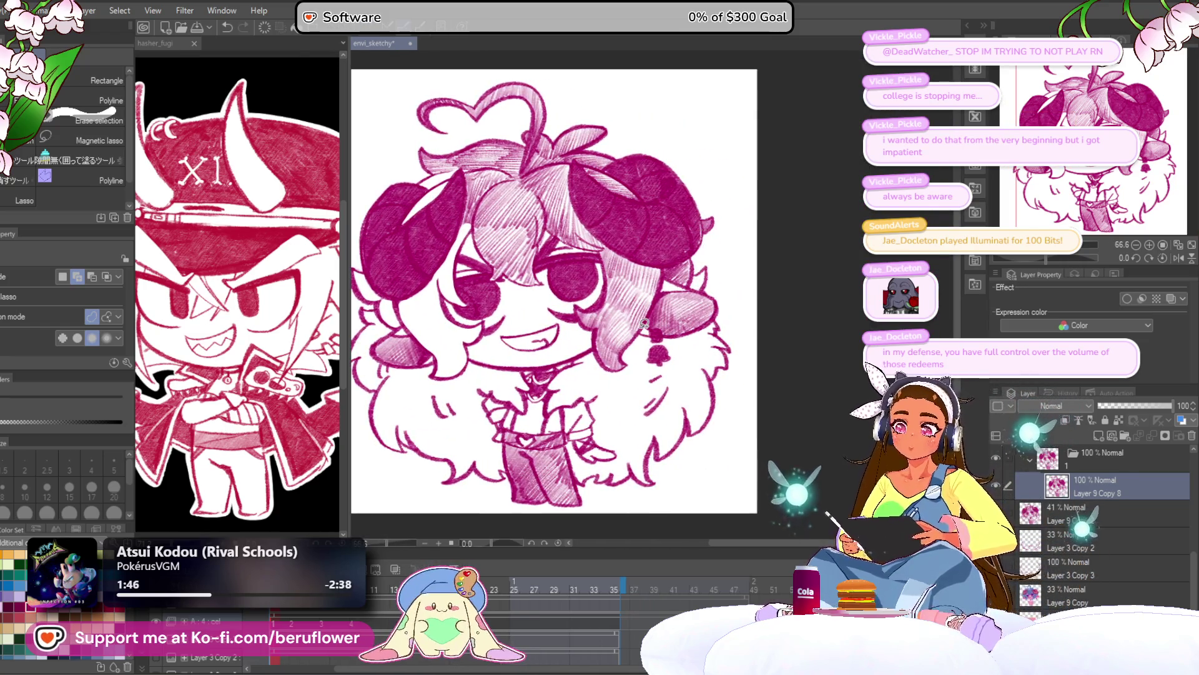
pyautogui.scroll(5, 644, 323)
# Clear the excess hatching along the horn edge and at the horn tip to white
pyautogui.moveTo(590, 267); pyautogui.dragTo(597, 300)
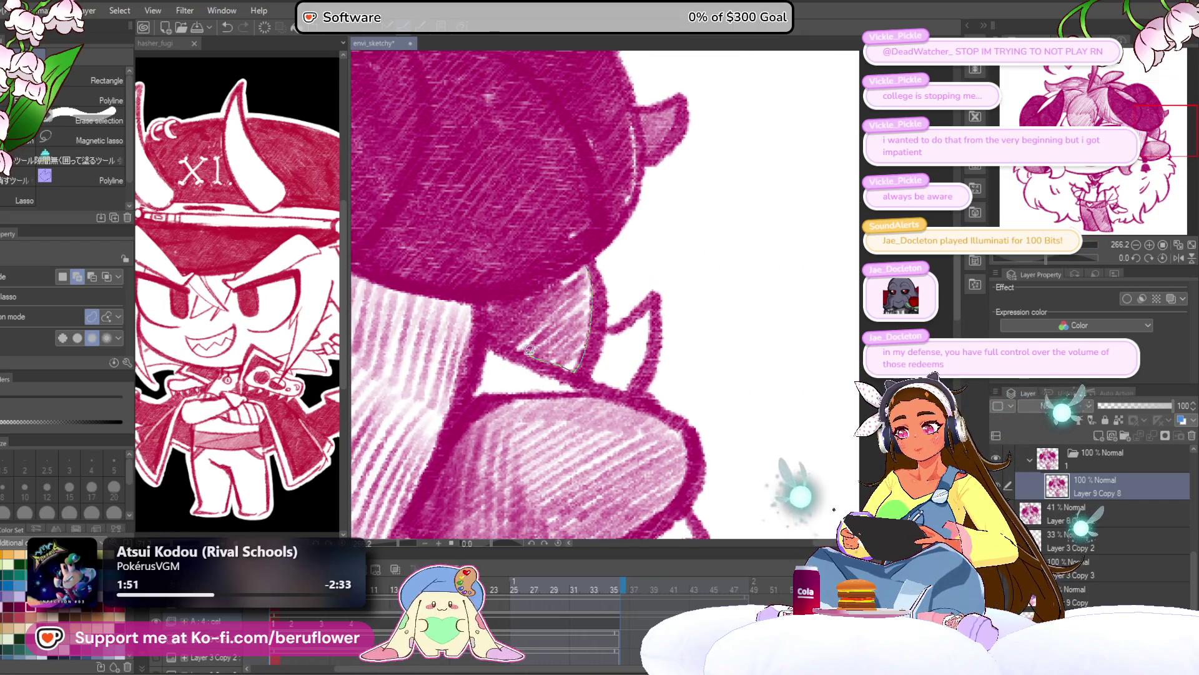
pyautogui.moveTo(494, 300); pyautogui.dragTo(492, 298)
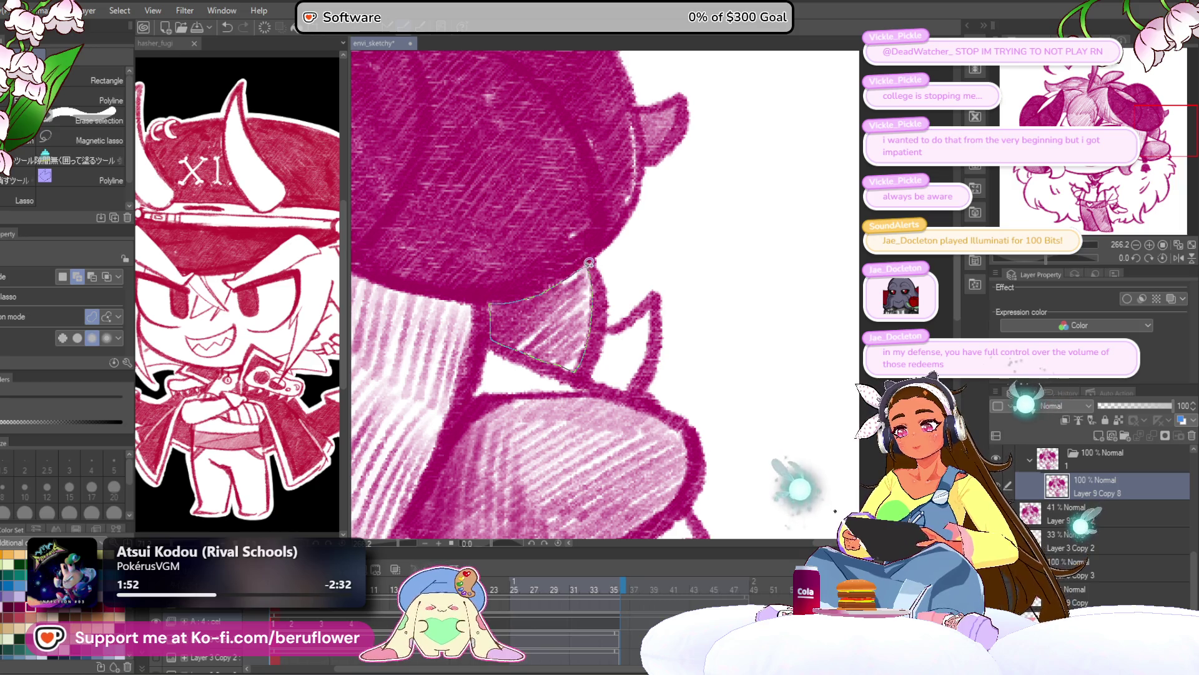
pyautogui.press('Delete')
pyautogui.hotkey('ctrl', 'd')
pyautogui.moveTo(641, 292)
pyautogui.mouseDown()
pyautogui.moveTo(622, 334)
pyautogui.moveTo(594, 348)
pyautogui.mouseUp()
pyautogui.scroll(3, 580, 279)
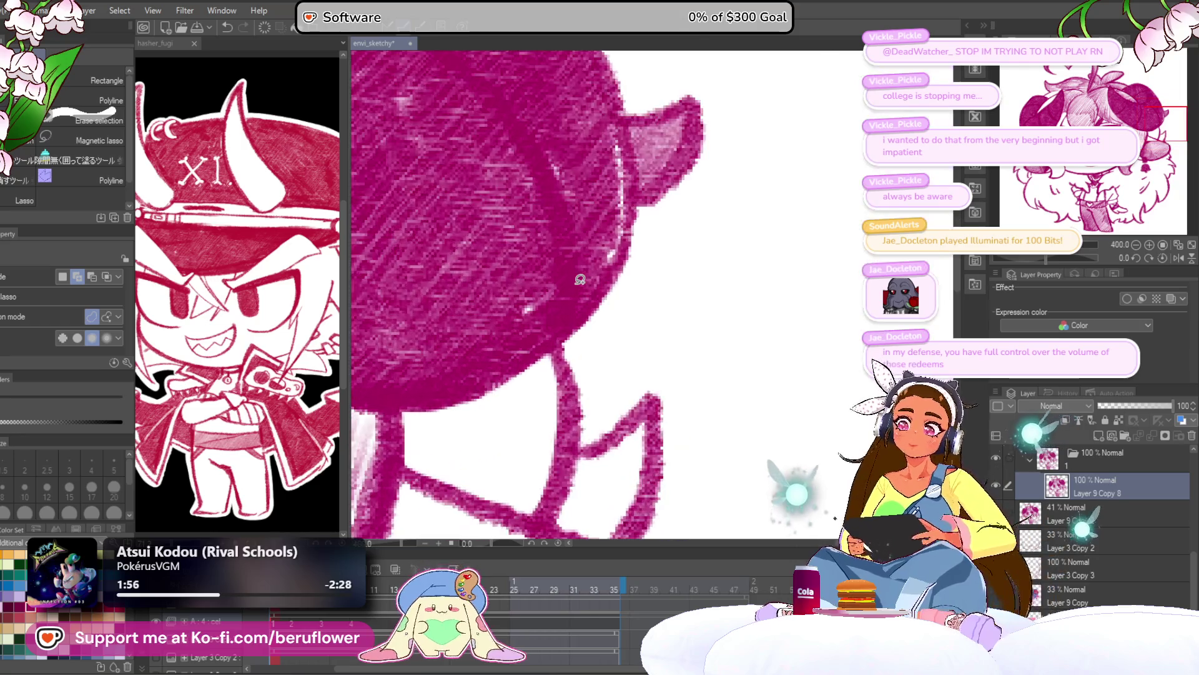
pyautogui.moveTo(627, 279)
pyautogui.mouseDown()
pyautogui.moveTo(627, 320)
pyautogui.moveTo(677, 249)
pyautogui.moveTo(630, 275)
pyautogui.mouseUp()
pyautogui.press('Delete')
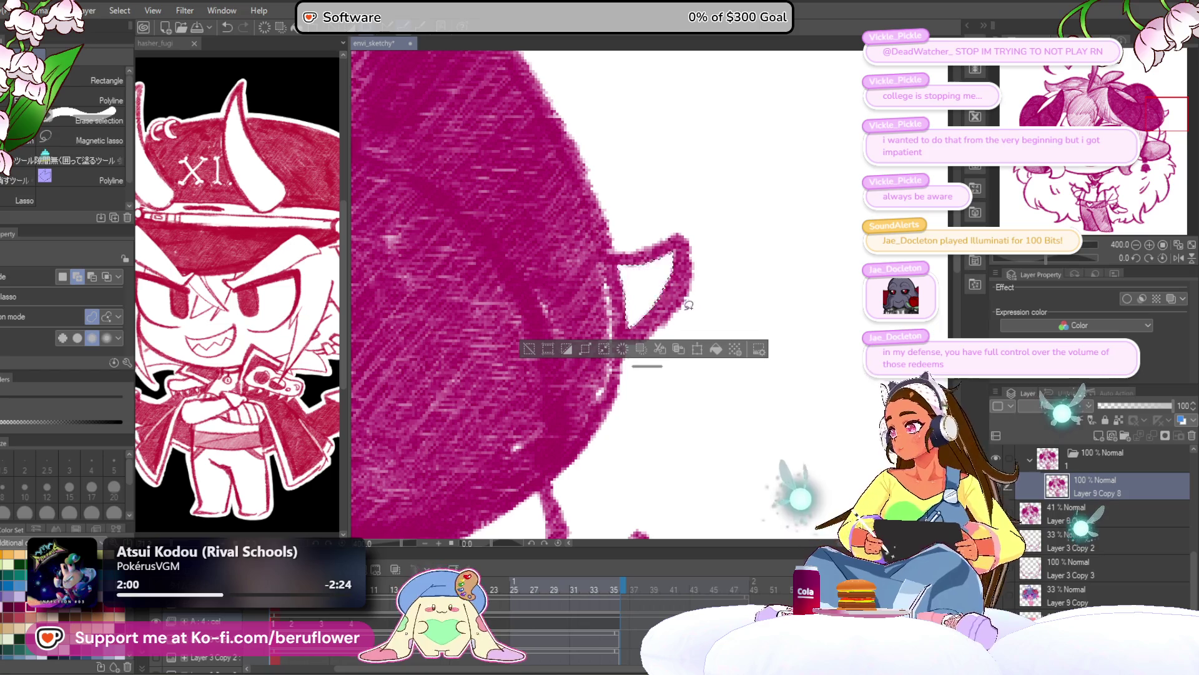
pyautogui.hotkey('ctrl', 'd')
# Lasso the stray hatching along the leaf edge and up the stalk and erase it
pyautogui.scroll(-5, 554, 323)
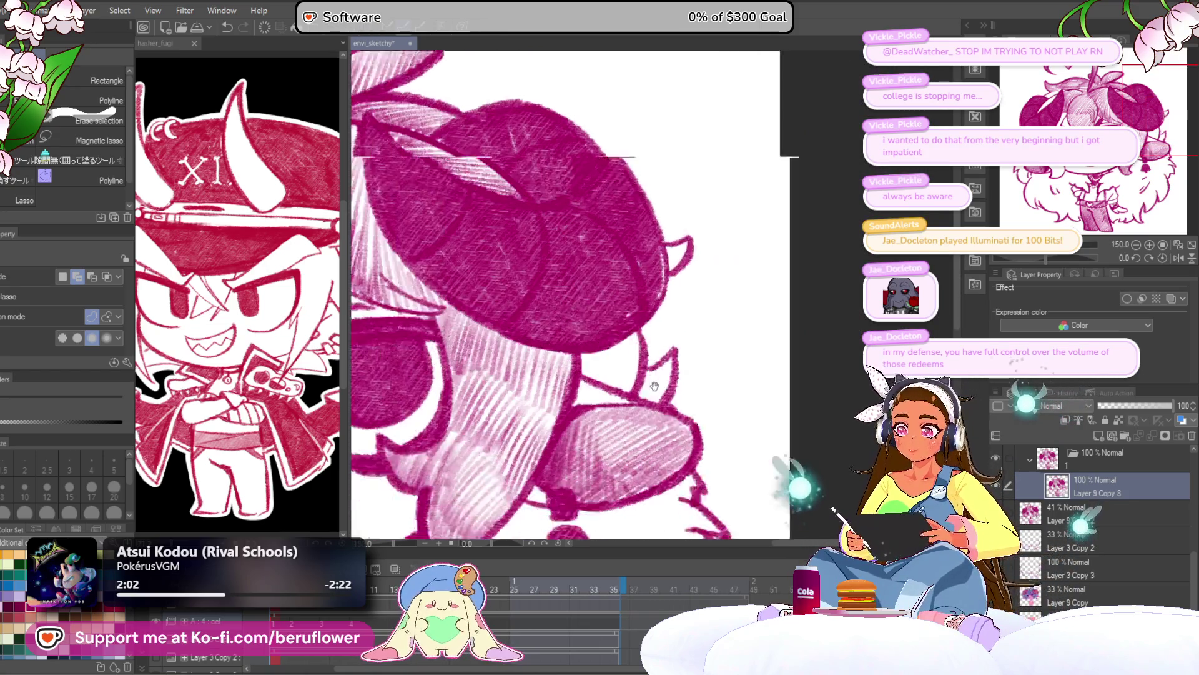
pyautogui.scroll(5, 677, 466)
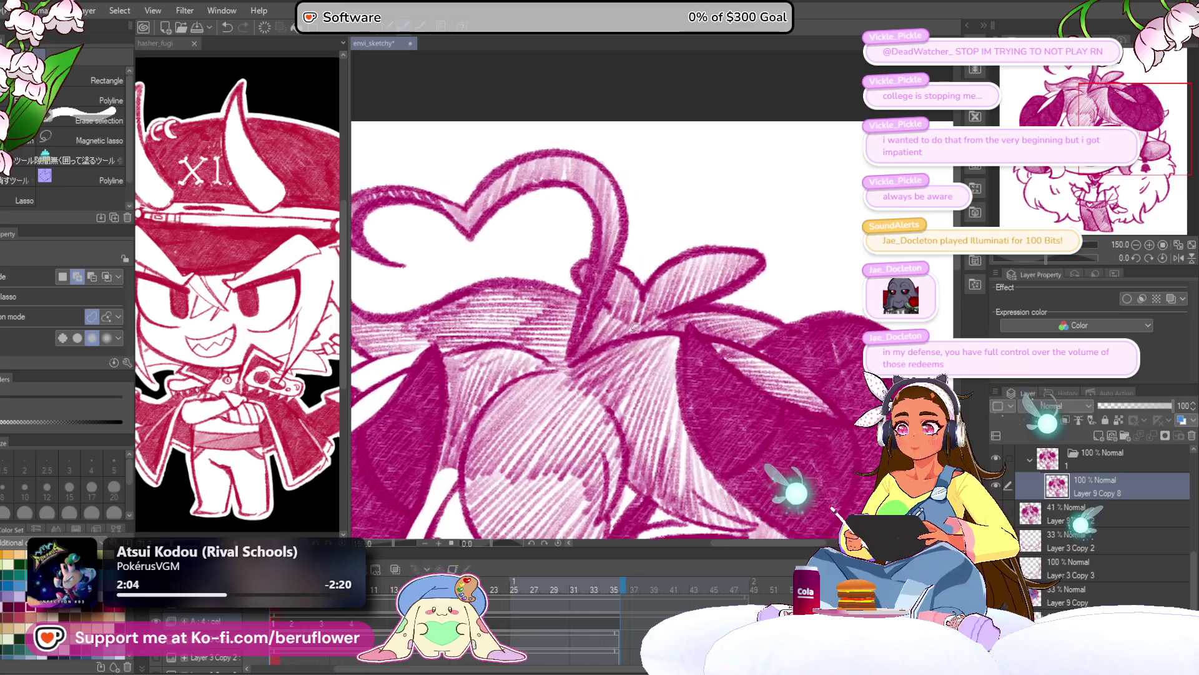
pyautogui.moveTo(620, 288); pyautogui.dragTo(704, 196)
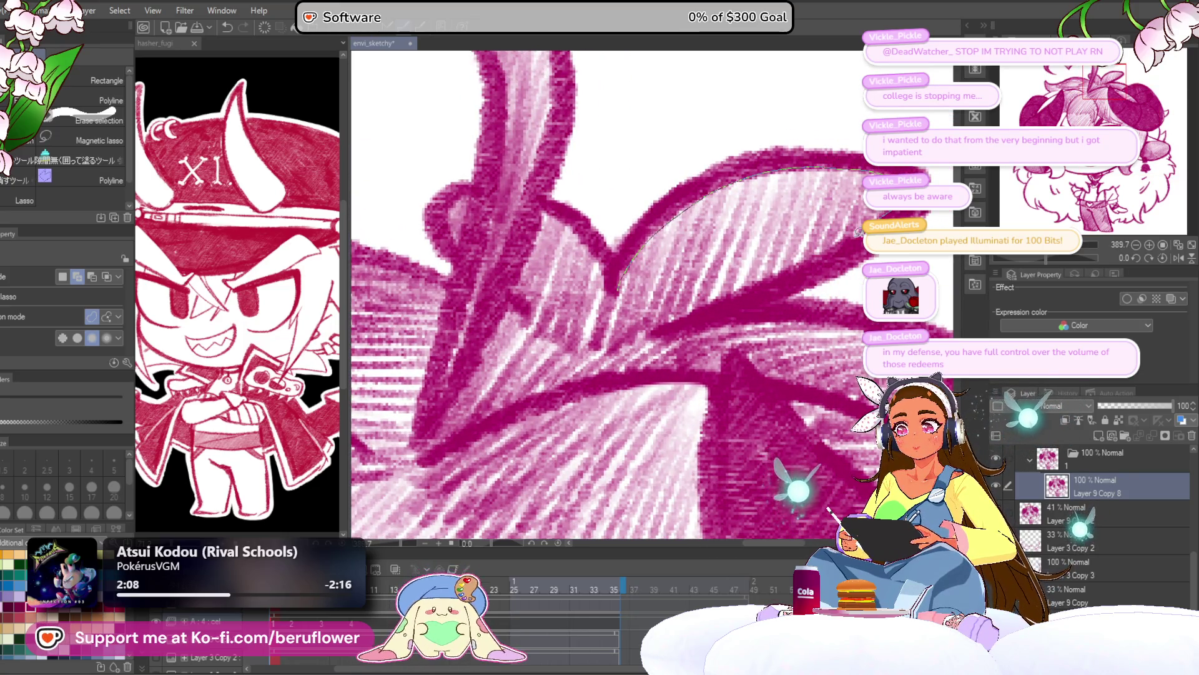
pyautogui.moveTo(612, 316)
pyautogui.mouseDown()
pyautogui.moveTo(617, 293)
pyautogui.moveTo(642, 319)
pyautogui.moveTo(575, 236)
pyautogui.moveTo(549, 293)
pyautogui.moveTo(580, 355)
pyautogui.moveTo(630, 382)
pyautogui.mouseUp()
pyautogui.moveTo(616, 270); pyautogui.dragTo(713, 361)
pyautogui.moveTo(967, 441)
pyautogui.mouseDown()
pyautogui.moveTo(833, 258)
pyautogui.moveTo(811, 286)
pyautogui.mouseUp()
pyautogui.moveTo(697, 213)
pyautogui.mouseDown()
pyautogui.moveTo(590, 315)
pyautogui.moveTo(523, 430)
pyautogui.moveTo(595, 373)
pyautogui.moveTo(612, 350)
pyautogui.moveTo(608, 330)
pyautogui.moveTo(662, 312)
pyautogui.mouseUp()
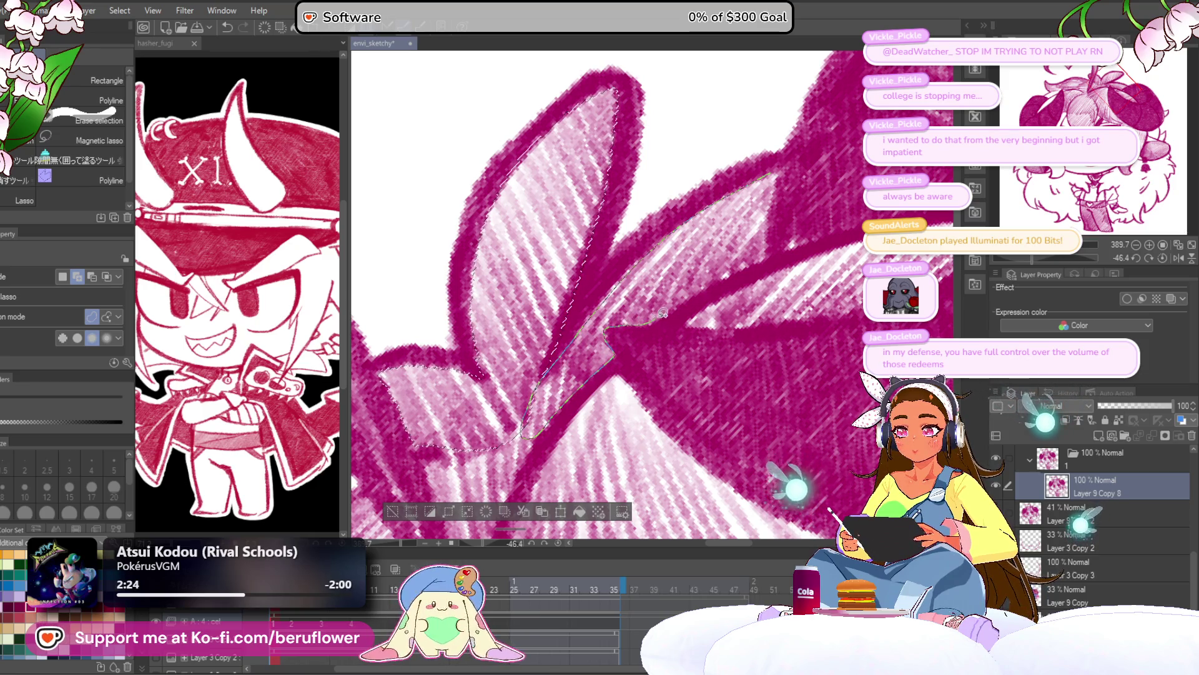
pyautogui.moveTo(723, 277)
pyautogui.mouseDown()
pyautogui.moveTo(768, 254)
pyautogui.moveTo(779, 181)
pyautogui.mouseUp()
pyautogui.moveTo(632, 280)
pyautogui.mouseDown()
pyautogui.moveTo(564, 462)
pyautogui.moveTo(519, 306)
pyautogui.moveTo(547, 295)
pyautogui.mouseUp()
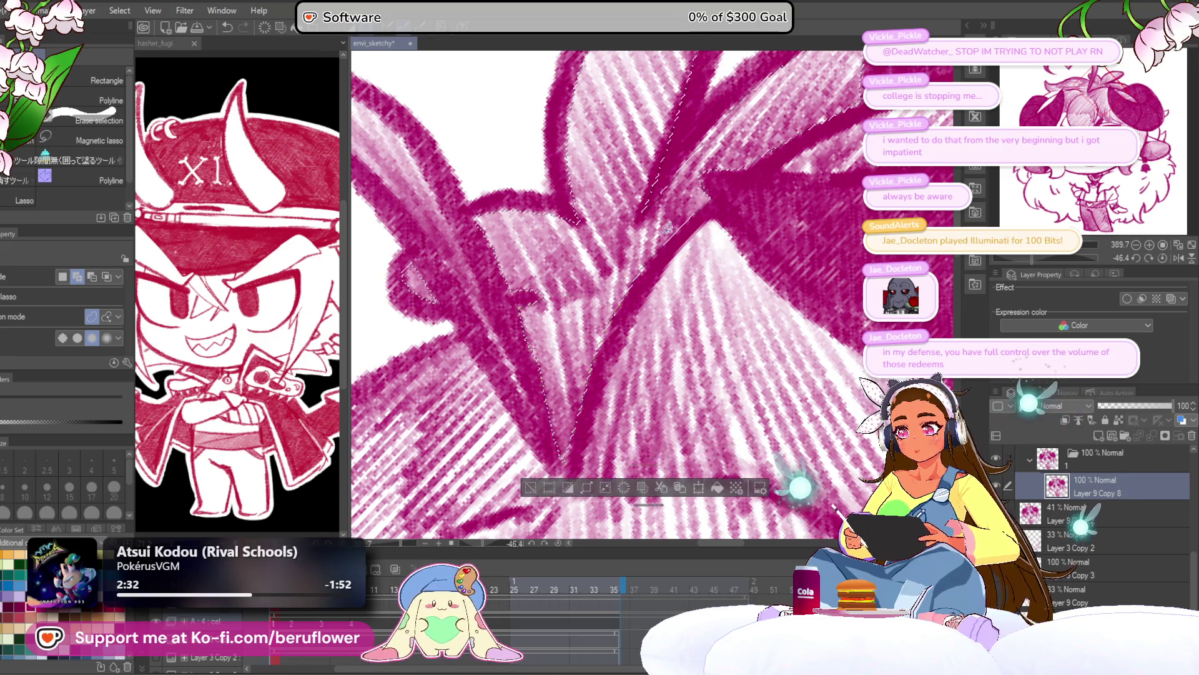
pyautogui.press('Delete')
pyautogui.hotkey('ctrl', 'd')
# Lasso the hatching that spilled past the hair edge and erase it
pyautogui.scroll(-6, 586, 309)
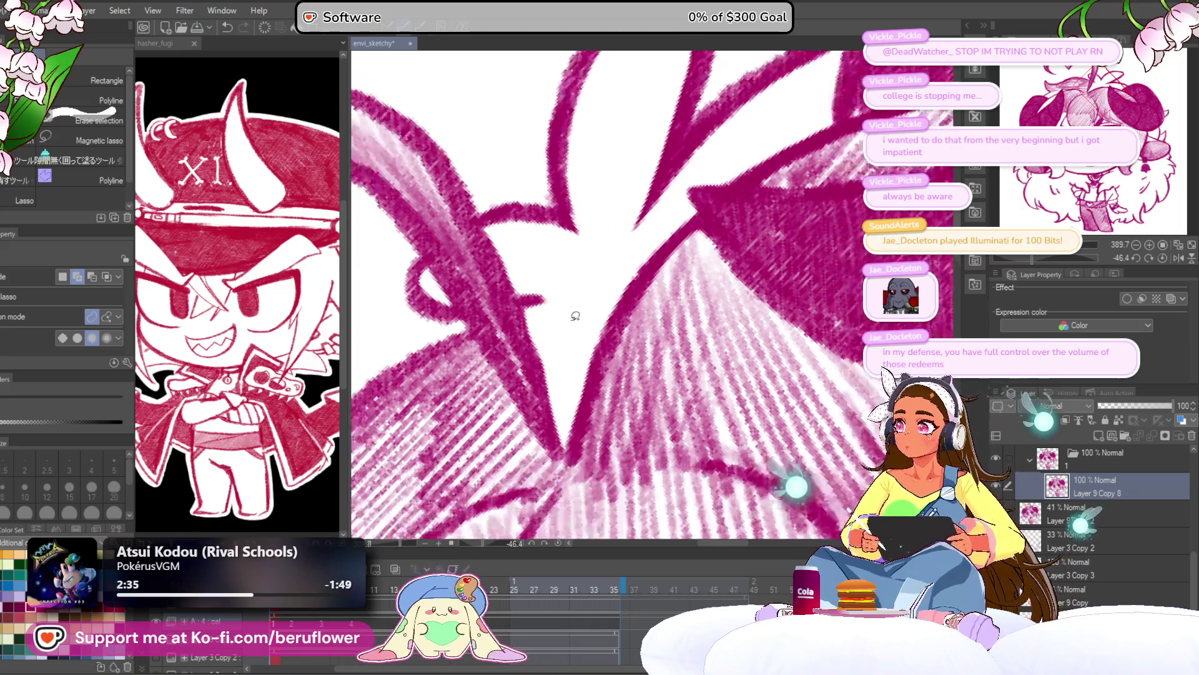
pyautogui.scroll(3, 575, 315)
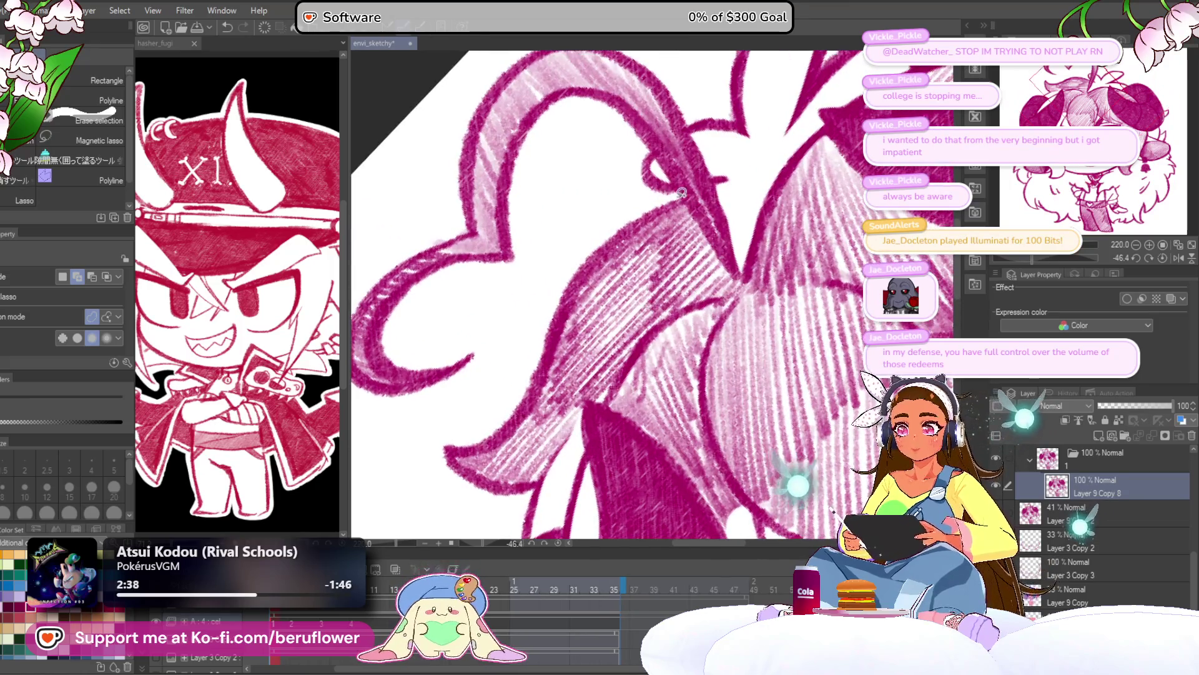
pyautogui.moveTo(598, 263)
pyautogui.mouseDown()
pyautogui.moveTo(539, 395)
pyautogui.moveTo(494, 441)
pyautogui.moveTo(461, 452)
pyautogui.moveTo(512, 479)
pyautogui.mouseUp()
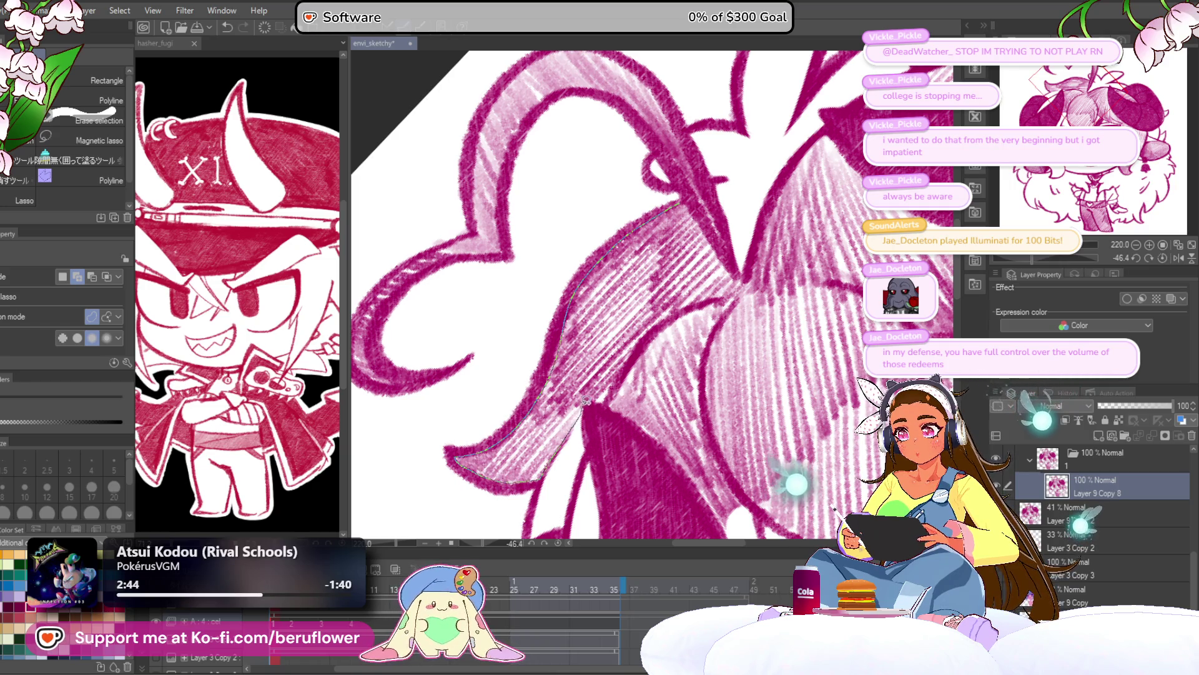
pyautogui.moveTo(607, 397)
pyautogui.mouseDown()
pyautogui.moveTo(662, 315)
pyautogui.moveTo(739, 285)
pyautogui.moveTo(682, 204)
pyautogui.mouseUp()
pyautogui.moveTo(747, 303)
pyautogui.mouseDown()
pyautogui.moveTo(631, 241)
pyautogui.moveTo(689, 214)
pyautogui.moveTo(634, 247)
pyautogui.moveTo(569, 326)
pyautogui.moveTo(641, 393)
pyautogui.moveTo(661, 370)
pyautogui.moveTo(654, 300)
pyautogui.moveTo(671, 226)
pyautogui.mouseUp()
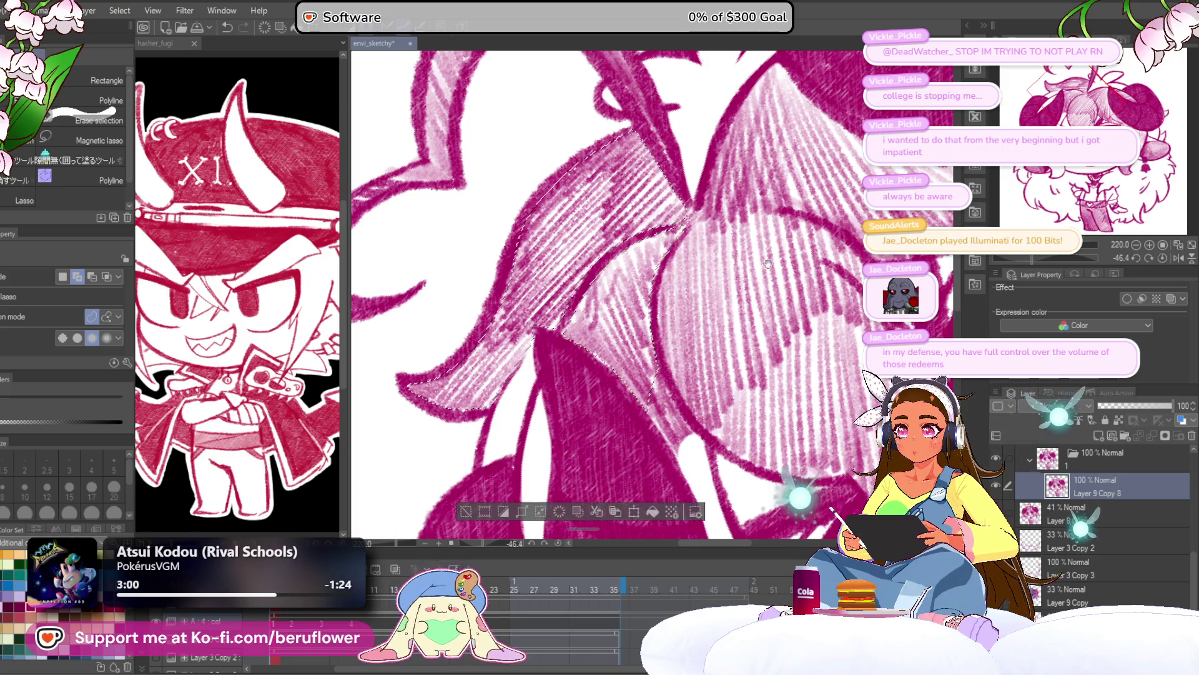
pyautogui.moveTo(768, 263); pyautogui.dragTo(710, 288)
pyautogui.press('Delete')
pyautogui.hotkey('ctrl', 'd')
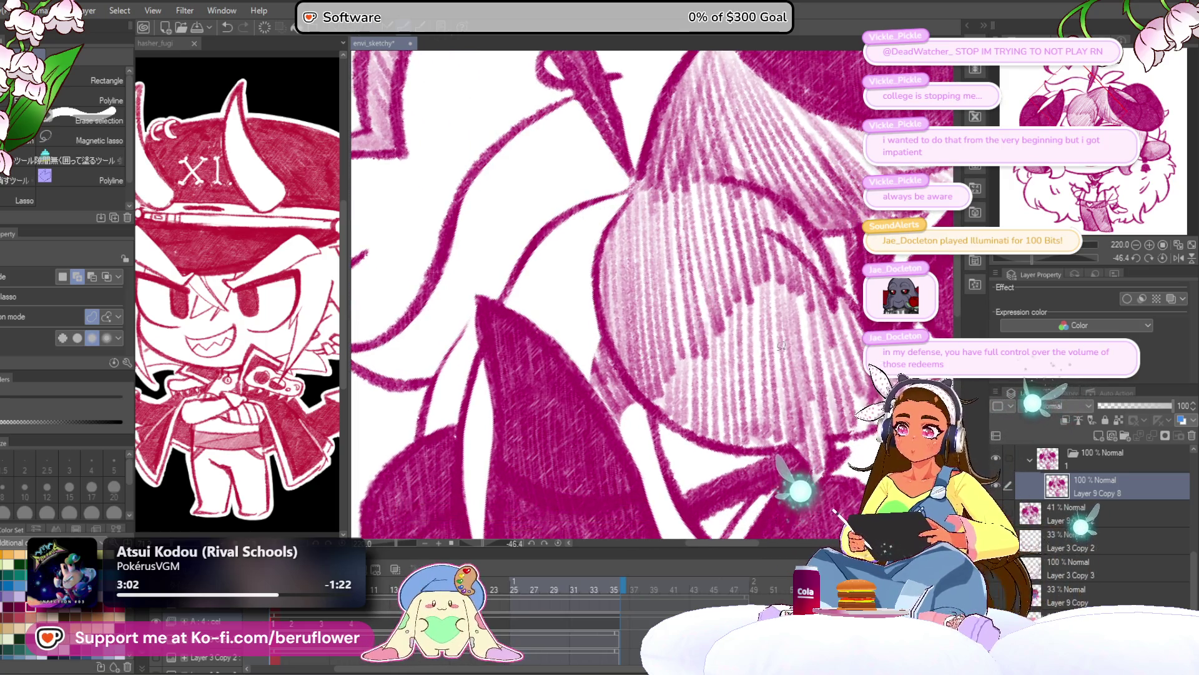
# Reset the canvas rotation, rotate and zoom onto the next area, and begin outlining the white shape
pyautogui.click(1163, 259)
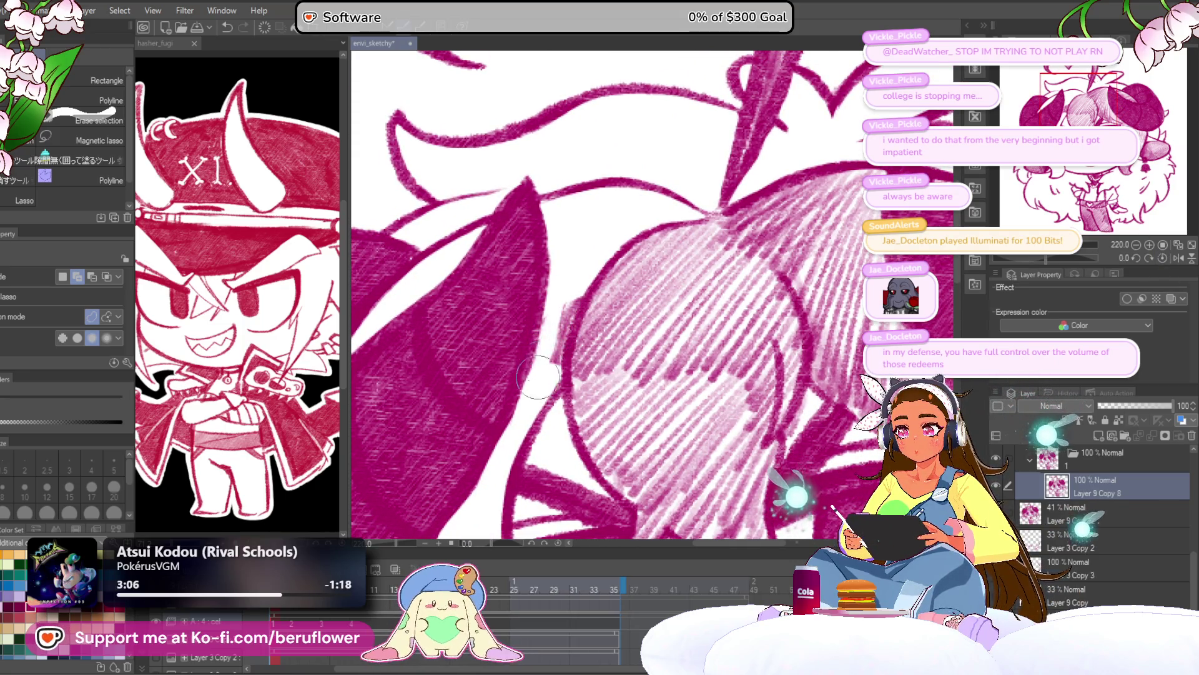
pyautogui.hotkey('ctrl', 'alt', '0')
pyautogui.moveTo(857, 408)
pyautogui.mouseDown()
pyautogui.moveTo(868, 419)
pyautogui.moveTo(762, 300)
pyautogui.moveTo(795, 231)
pyautogui.moveTo(756, 387)
pyautogui.moveTo(715, 419)
pyautogui.mouseUp()
pyautogui.moveTo(1045, 261)
pyautogui.mouseDown()
pyautogui.moveTo(1032, 254)
pyautogui.moveTo(1075, 256)
pyautogui.mouseUp()
pyautogui.scroll(5, 999, 262)
pyautogui.moveTo(735, 223); pyautogui.dragTo(680, 258)
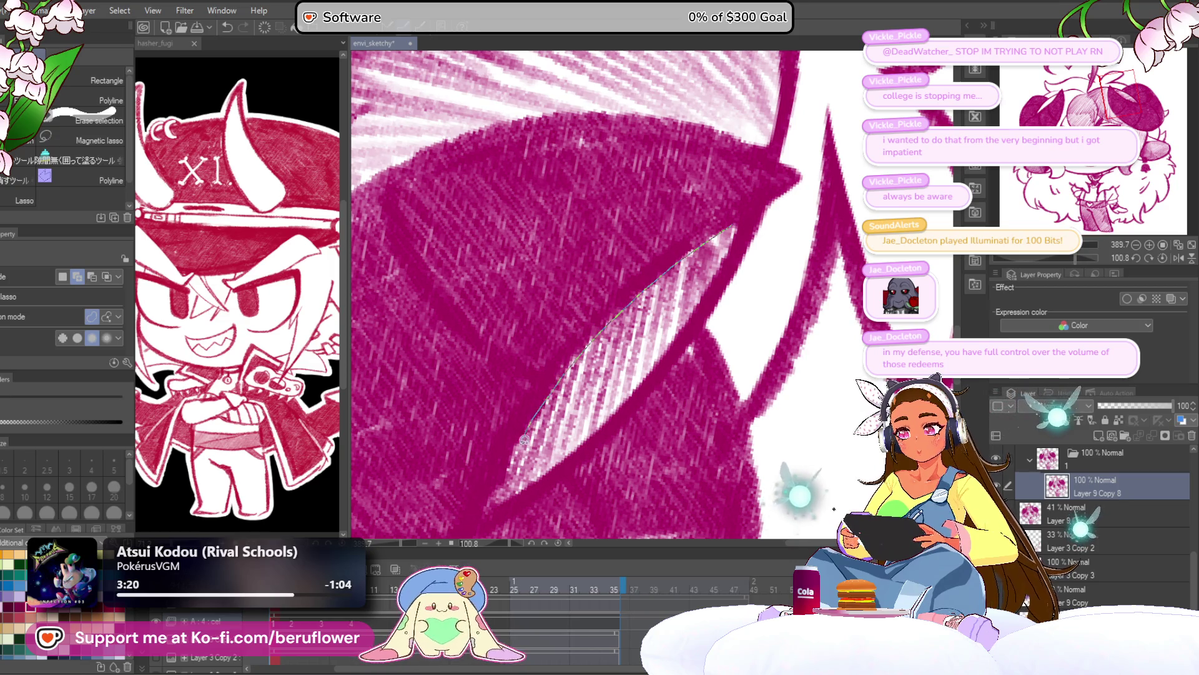
pyautogui.moveTo(510, 500); pyautogui.dragTo(676, 338)
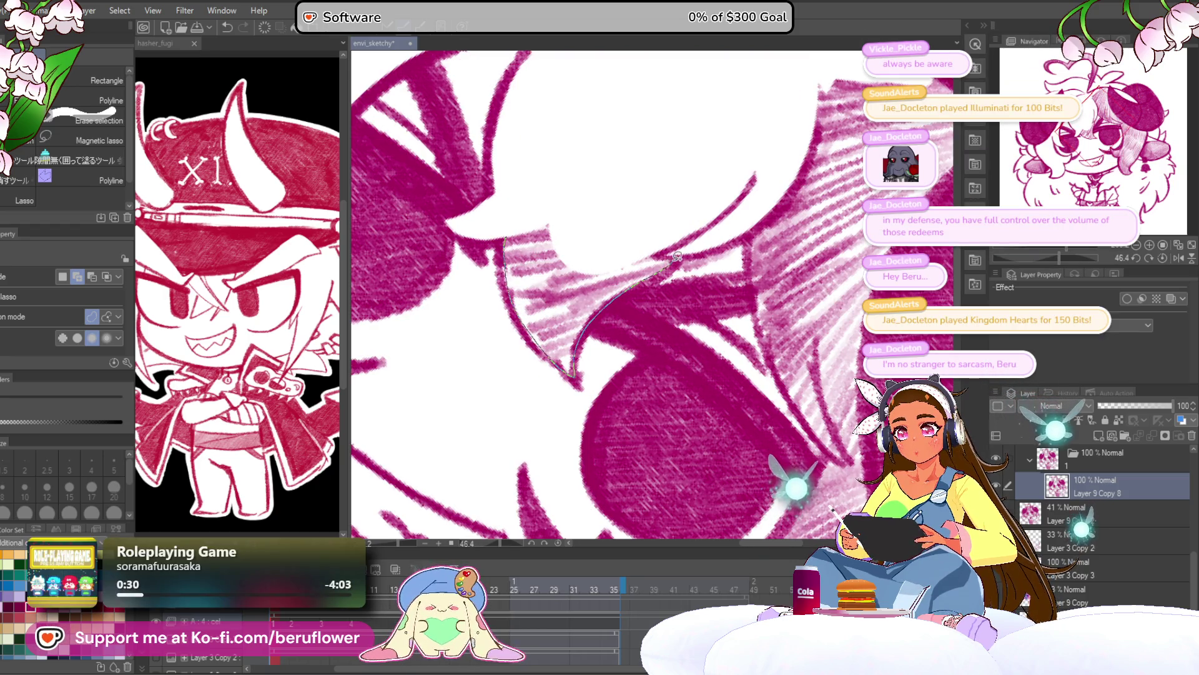
# Drop the previous outline, then lasso the hatched lock below the eye and fill it white
pyautogui.moveTo(547, 217); pyautogui.dragTo(509, 237)
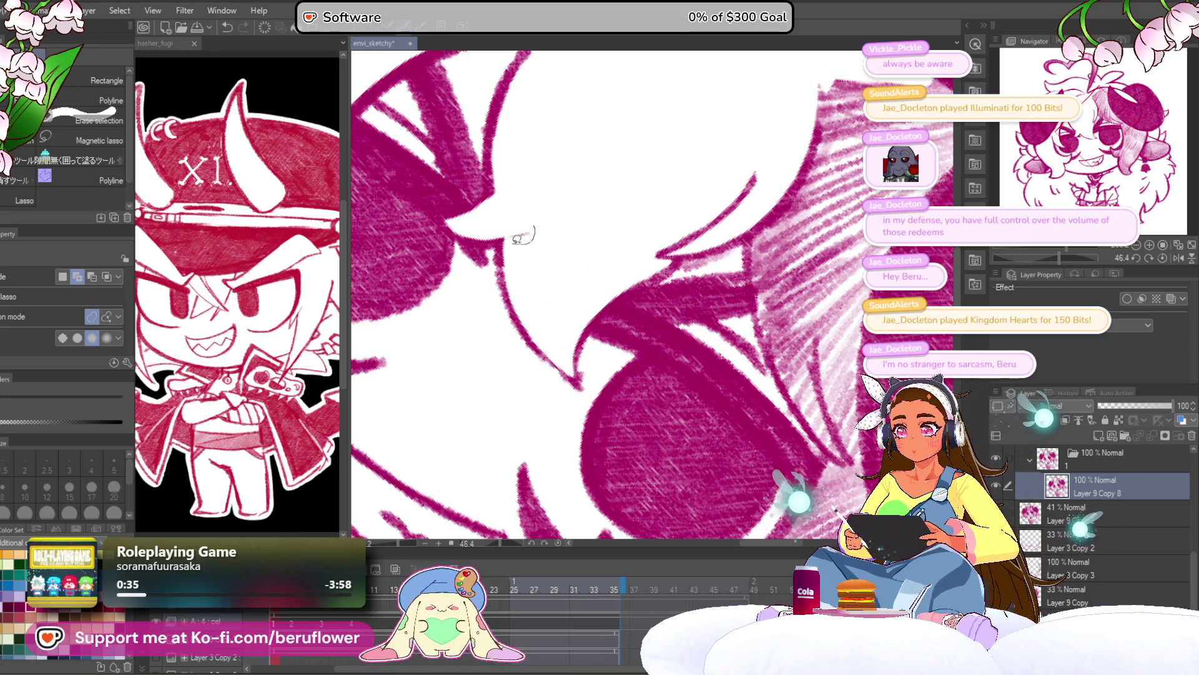
pyautogui.click(616, 275)
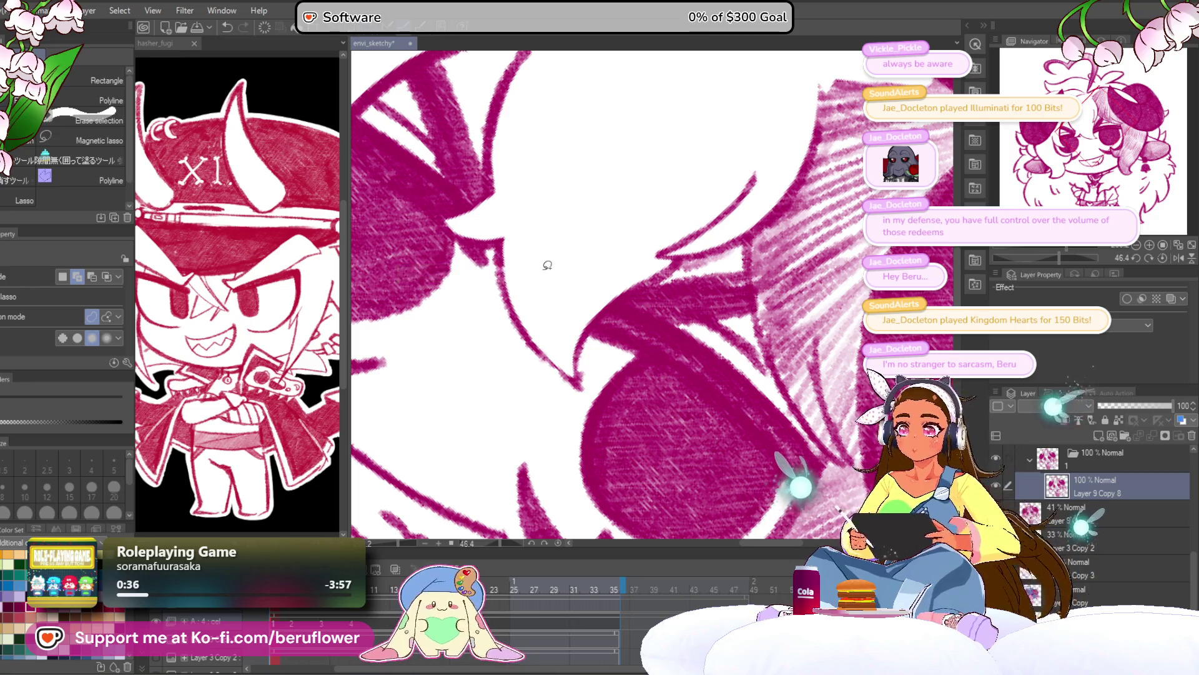
pyautogui.scroll(-3, 546, 262)
pyautogui.scroll(2, 720, 231)
pyautogui.moveTo(719, 231); pyautogui.dragTo(743, 204)
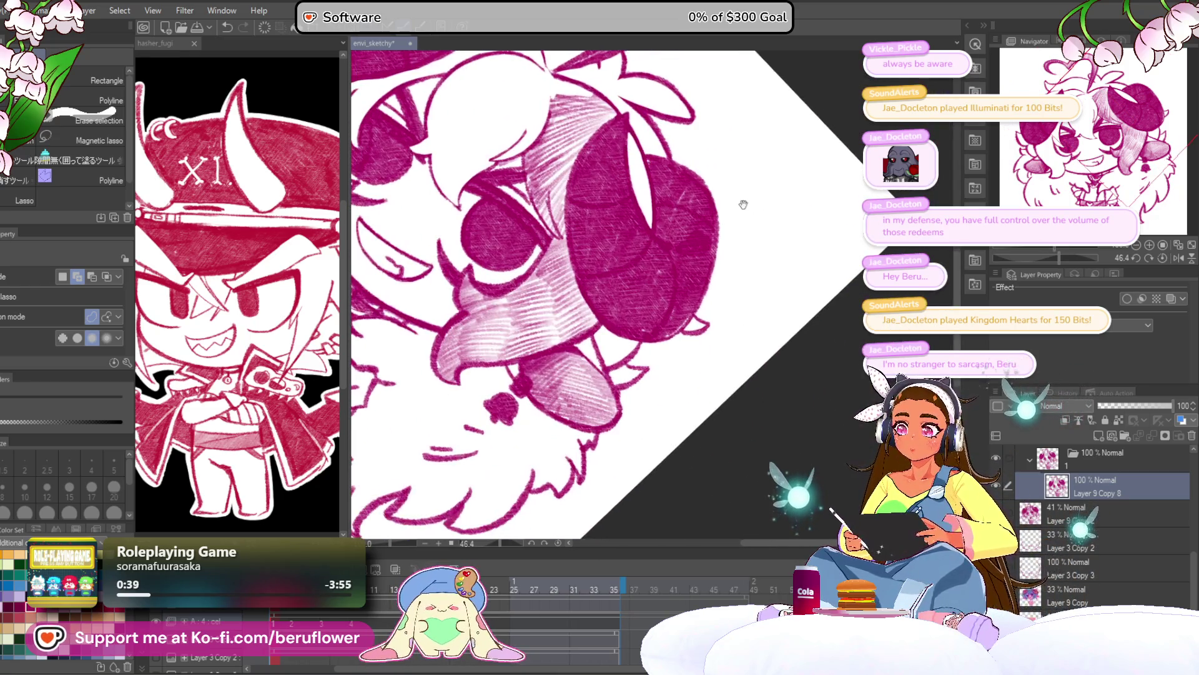
pyautogui.scroll(3, 515, 279)
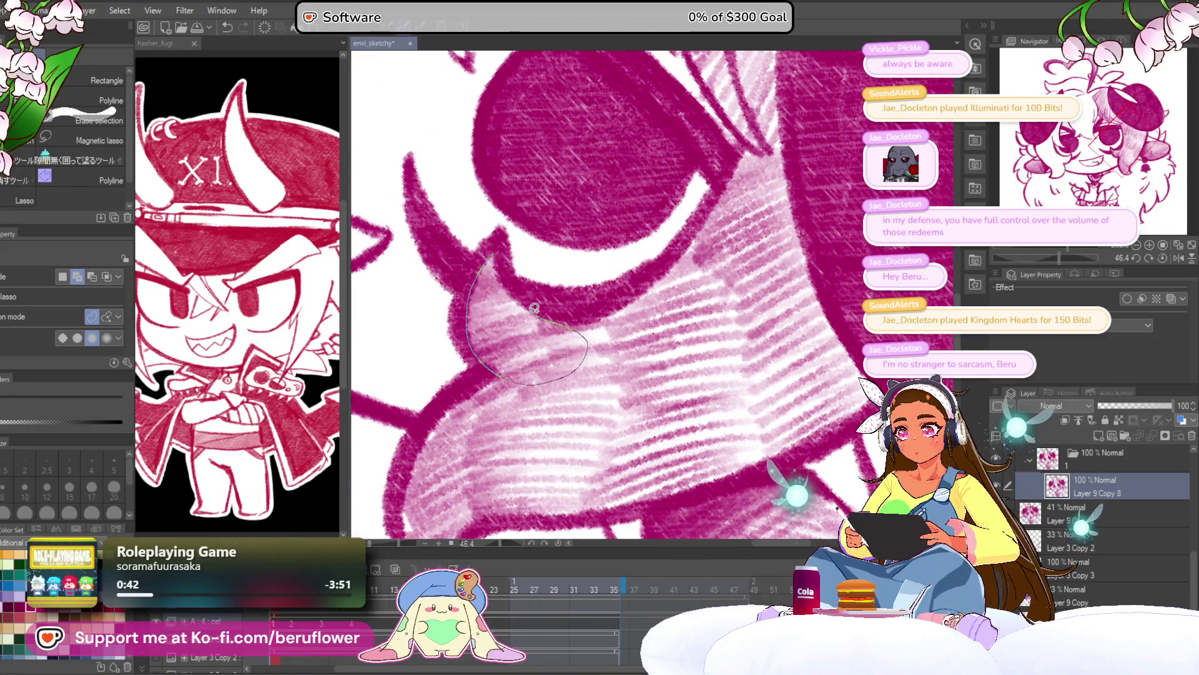
pyautogui.moveTo(497, 242); pyautogui.dragTo(609, 229)
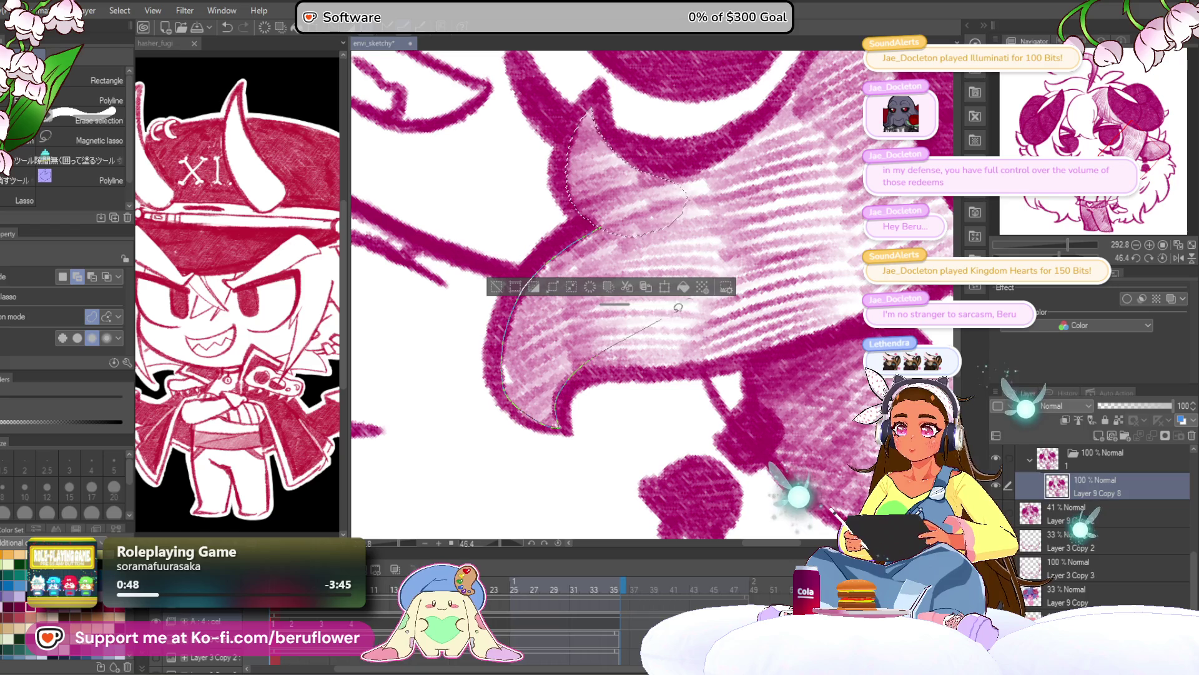
pyautogui.moveTo(654, 201); pyautogui.dragTo(650, 206)
# Paint out the remaining stray hatching around the lock with white strokes
pyautogui.moveTo(625, 112); pyautogui.dragTo(731, 248)
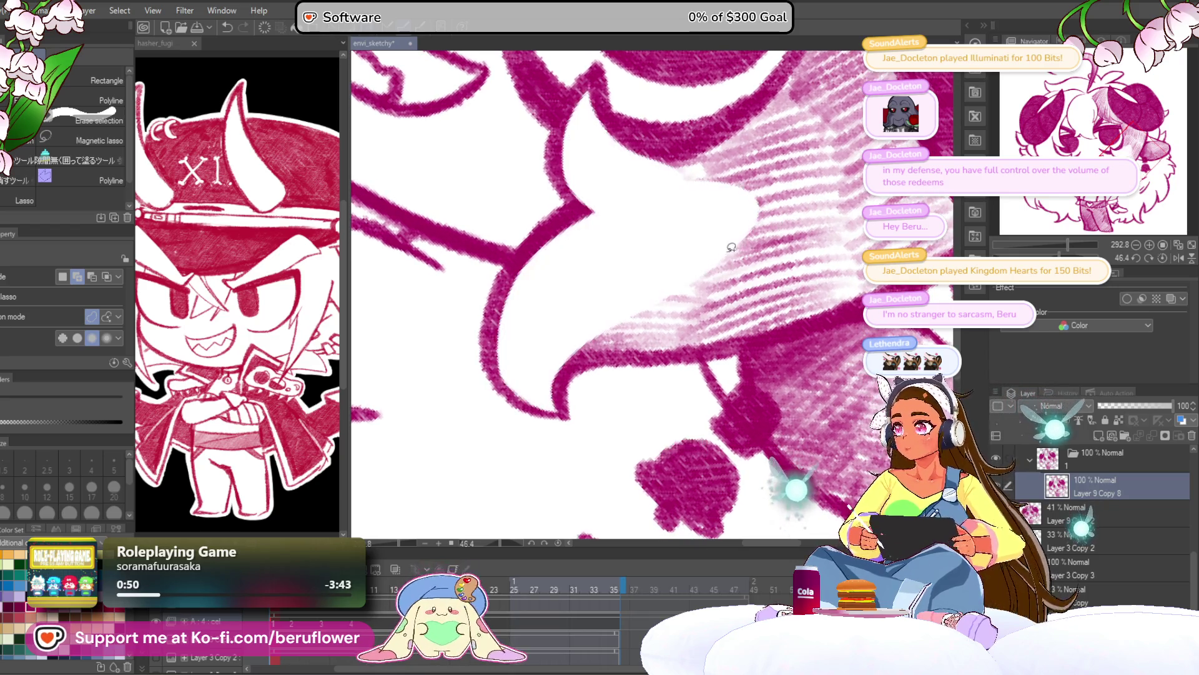
pyautogui.moveTo(711, 360)
pyautogui.mouseDown()
pyautogui.moveTo(631, 406)
pyautogui.moveTo(693, 375)
pyautogui.moveTo(723, 272)
pyautogui.moveTo(659, 184)
pyautogui.mouseUp()
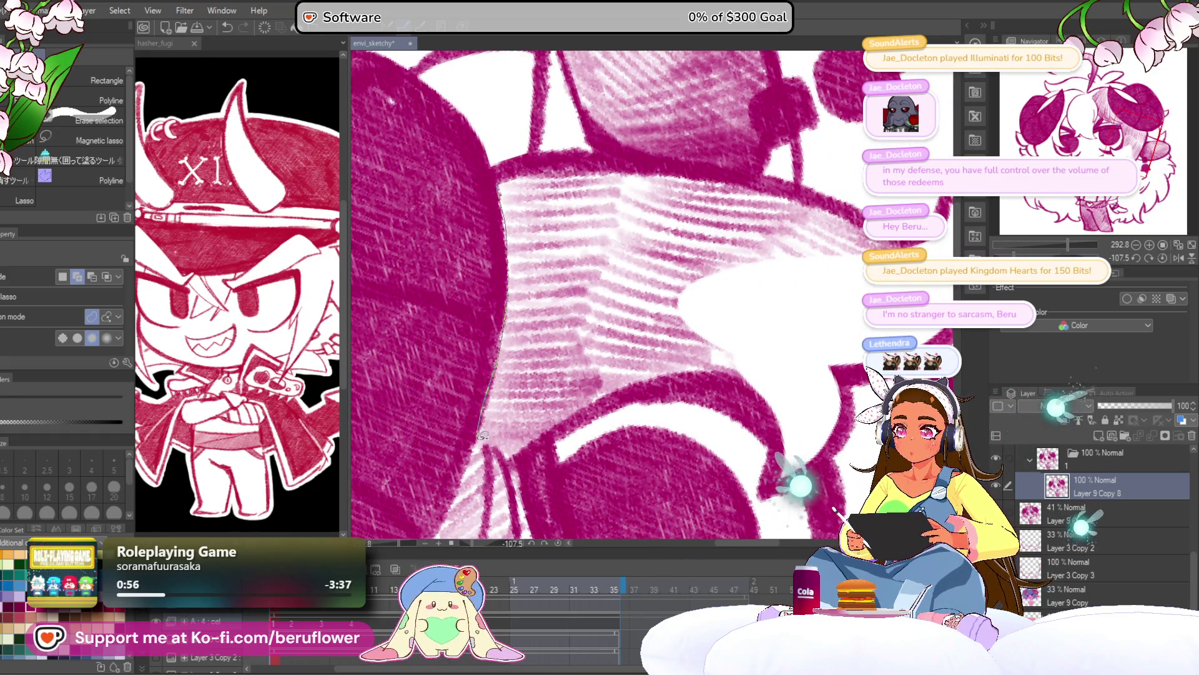
pyautogui.moveTo(781, 275)
pyautogui.mouseDown()
pyautogui.moveTo(718, 246)
pyautogui.moveTo(556, 313)
pyautogui.moveTo(549, 255)
pyautogui.moveTo(643, 316)
pyautogui.moveTo(581, 365)
pyautogui.moveTo(736, 308)
pyautogui.moveTo(662, 225)
pyautogui.moveTo(685, 214)
pyautogui.moveTo(540, 209)
pyautogui.moveTo(539, 266)
pyautogui.mouseUp()
pyautogui.moveTo(507, 449); pyautogui.dragTo(563, 213)
pyautogui.moveTo(490, 383); pyautogui.dragTo(495, 375)
pyautogui.moveTo(646, 53)
pyautogui.mouseDown()
pyautogui.moveTo(647, 232)
pyautogui.moveTo(538, 337)
pyautogui.moveTo(484, 279)
pyautogui.moveTo(554, 268)
pyautogui.moveTo(654, 223)
pyautogui.moveTo(599, 320)
pyautogui.mouseUp()
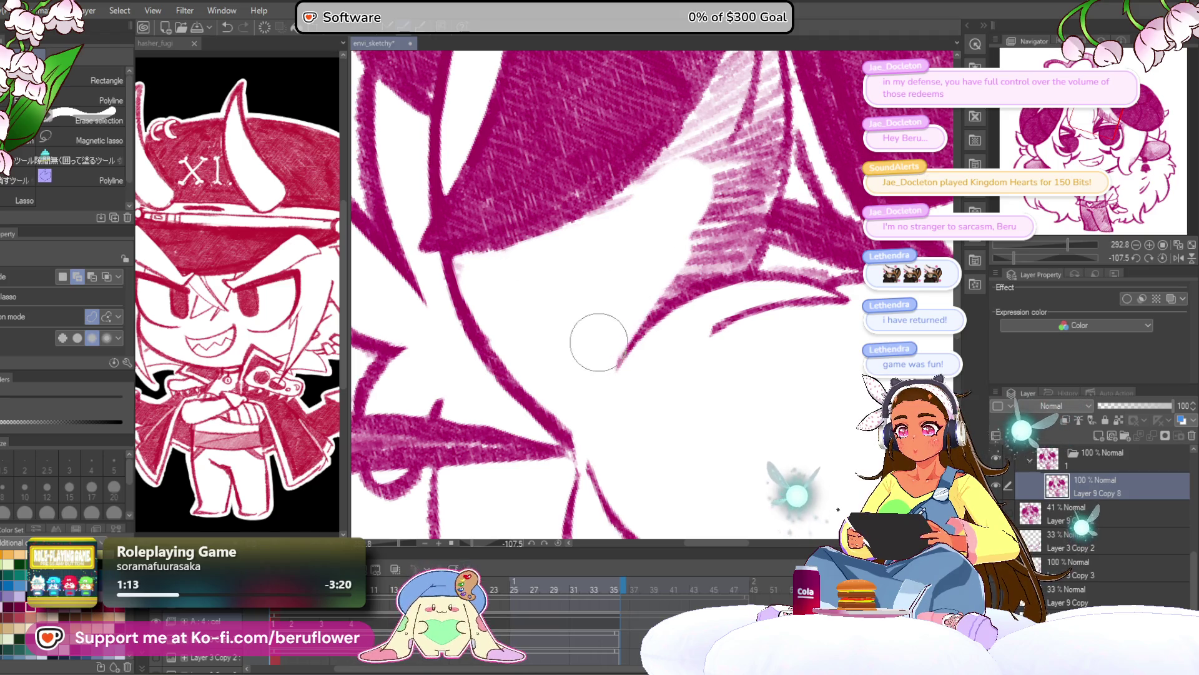